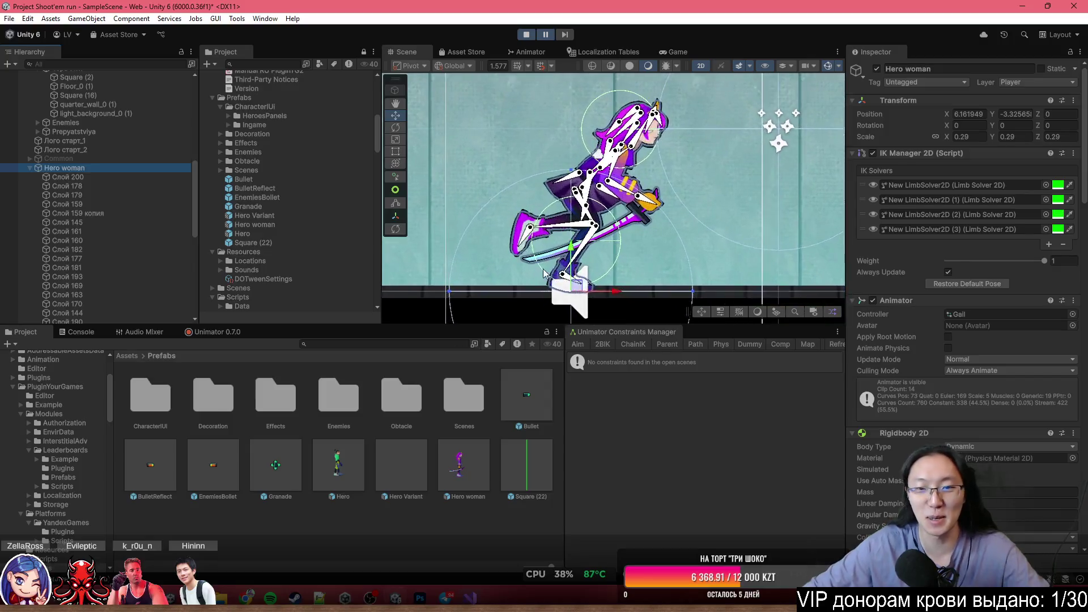
Pan the Scene view to the running hero and show the Unimator 0.7.0 timeline with its Idle tracks.
left_click_drag(551, 298, 535, 282)
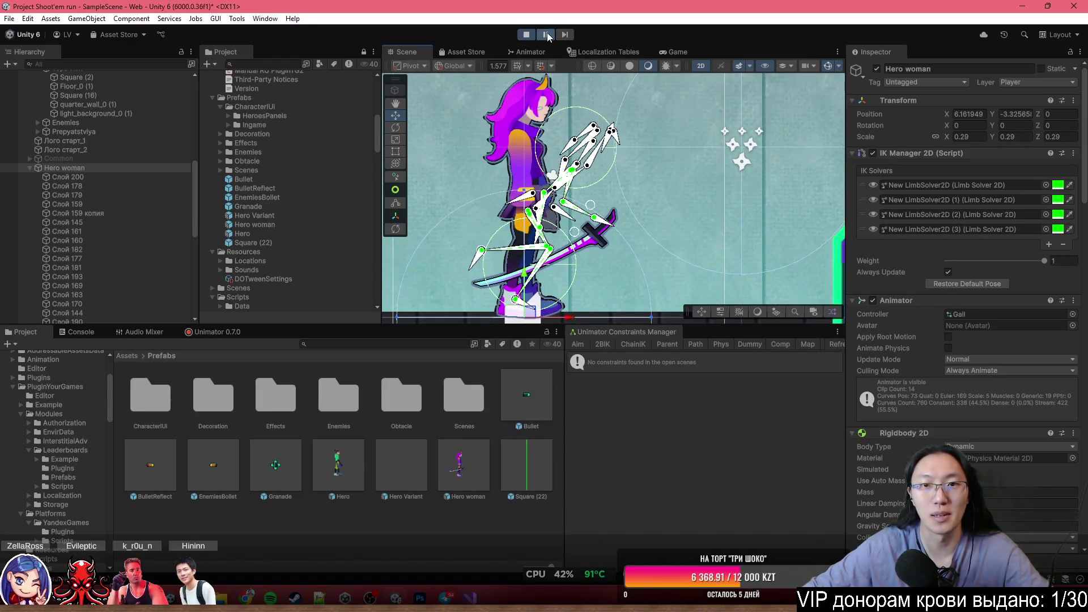
scroll(612, 198, "down", 5)
scroll(612, 198, "up", 5)
mouse_move(637, 212)
left_mouse_down()
mouse_move(603, 159)
mouse_move(496, 173)
left_mouse_up()
scroll(531, 251, "up", 4)
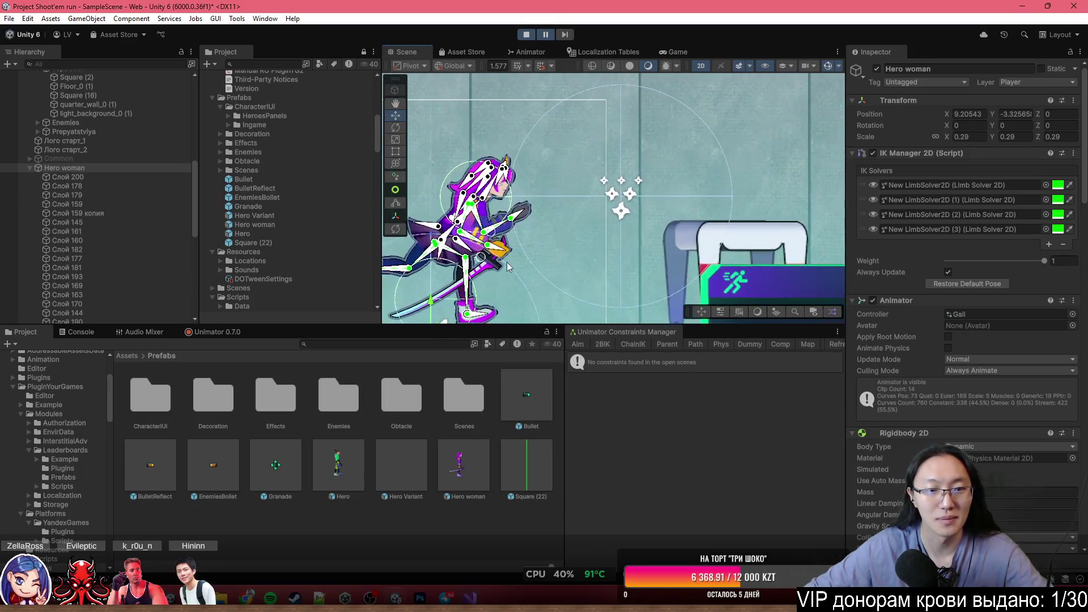
left_click(212, 332)
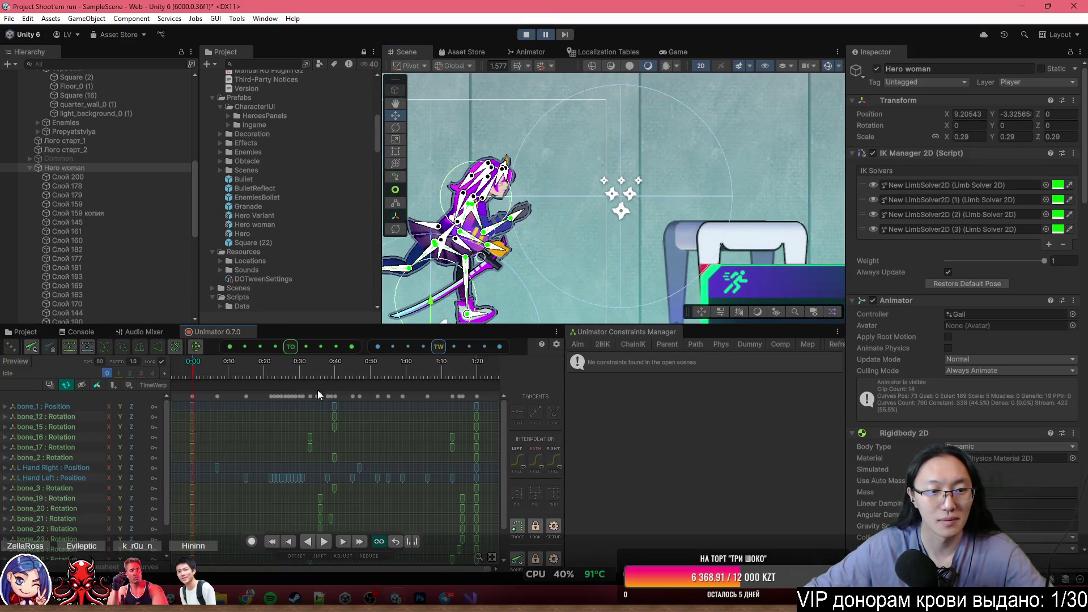
Open the Animation layers list and show the Animator state graph with the Run state selected.
left_click(49, 384)
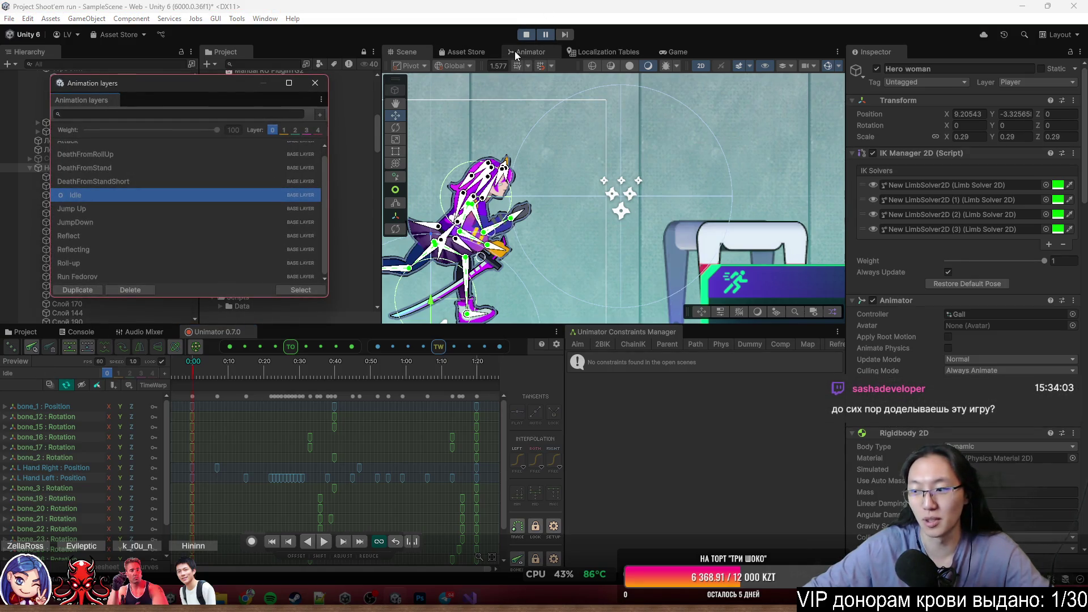
left_click(476, 52)
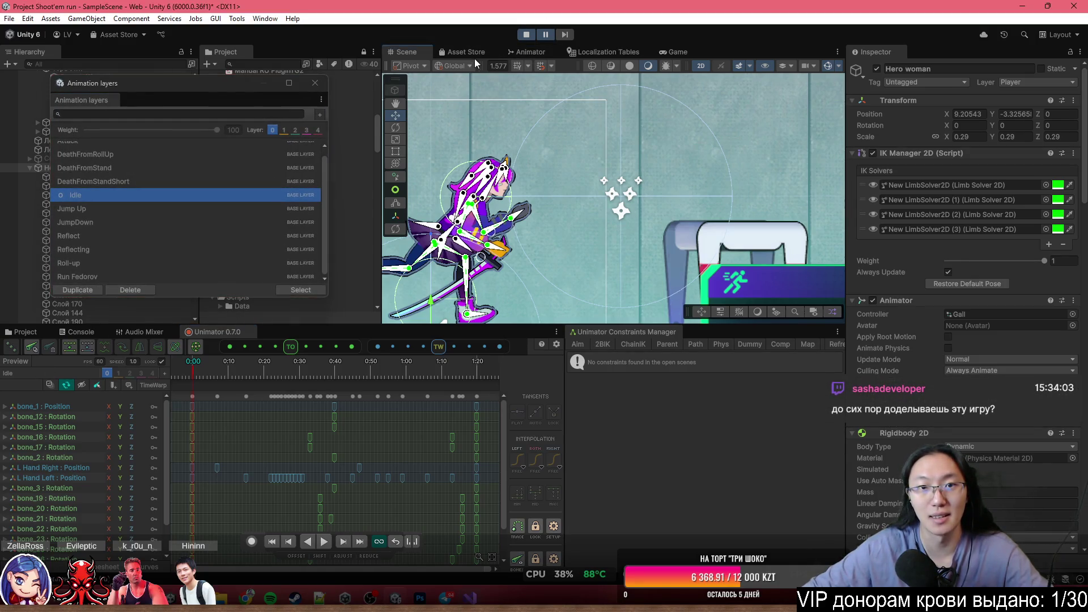
left_click(528, 52)
scroll(592, 212, "up", 4)
left_click(681, 181)
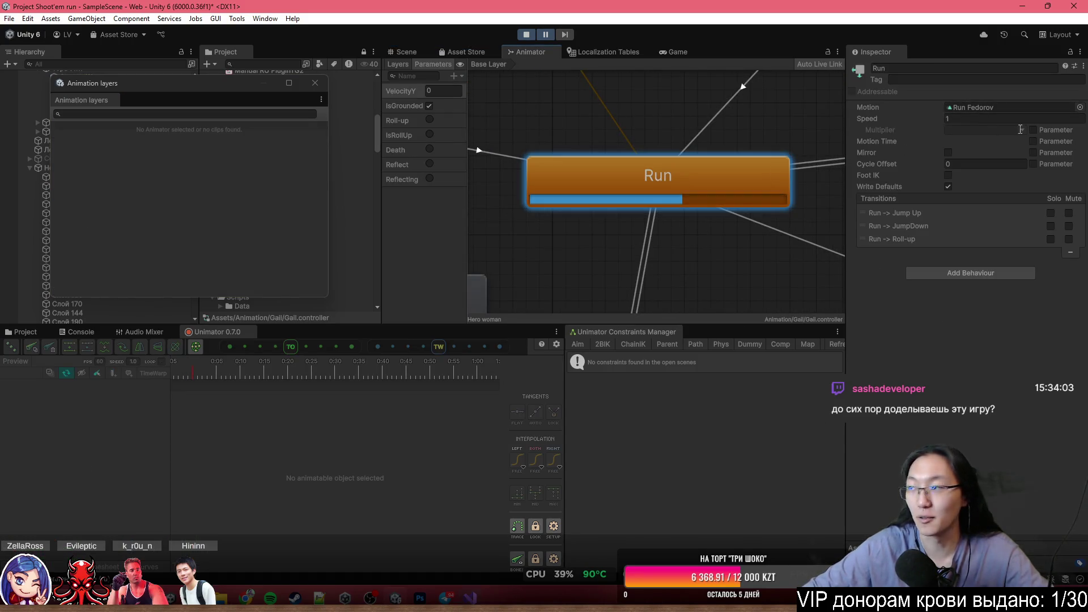
mouse_move(210, 87)
left_mouse_down()
mouse_move(343, 88)
mouse_move(250, 90)
left_mouse_up()
Select Hero woman, load the Run Fedorov clip into the timeline, and close the clip list.
left_click(70, 168)
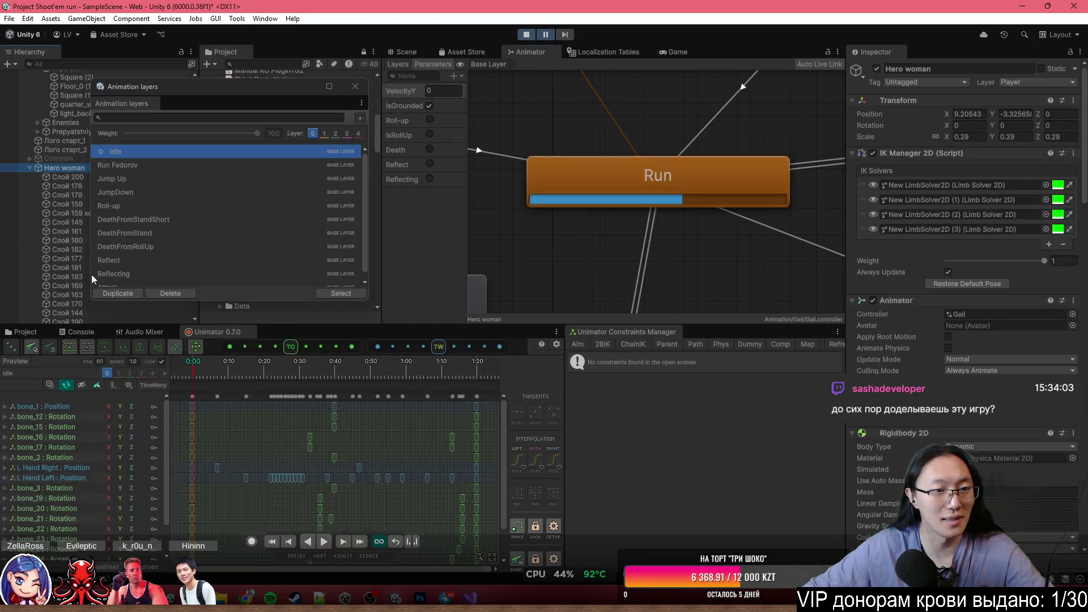
scroll(127, 272, "down", 1)
scroll(141, 204, "up", 1)
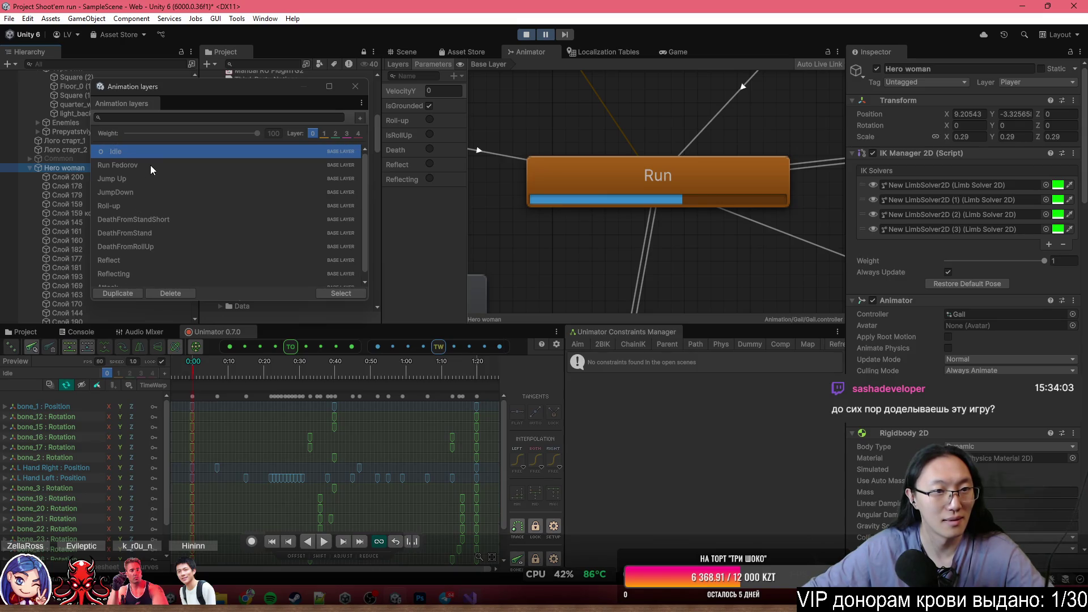
left_click(145, 164)
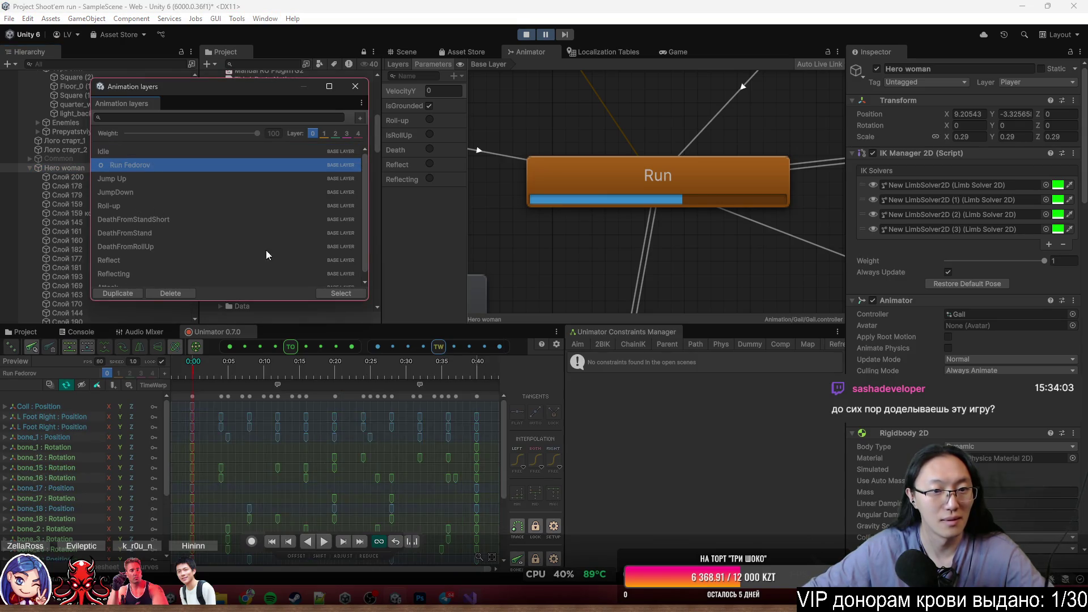
left_click(355, 86)
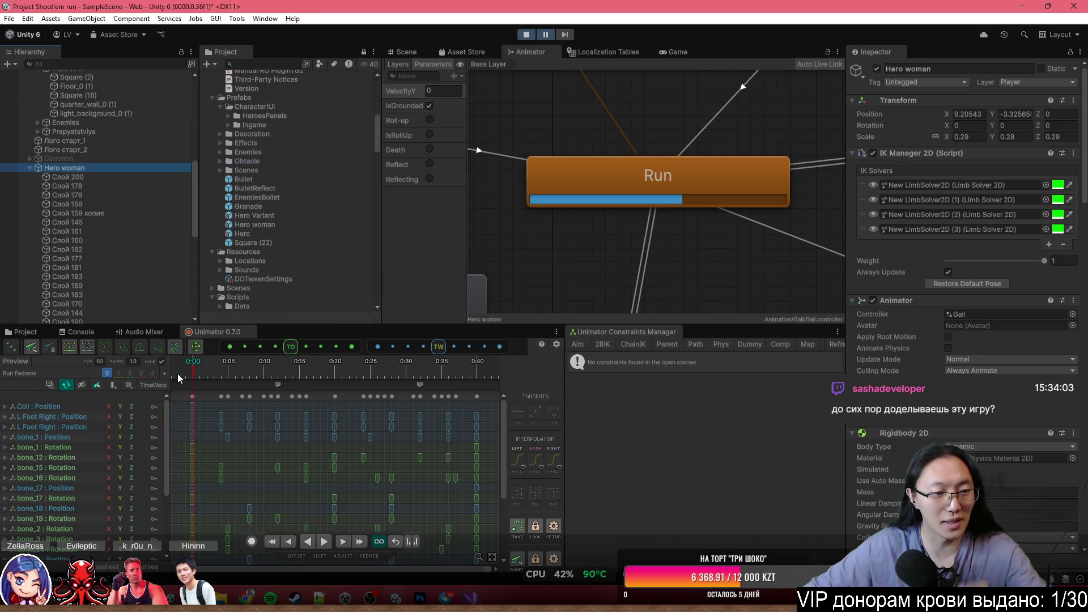
scroll(609, 170, "down", 8)
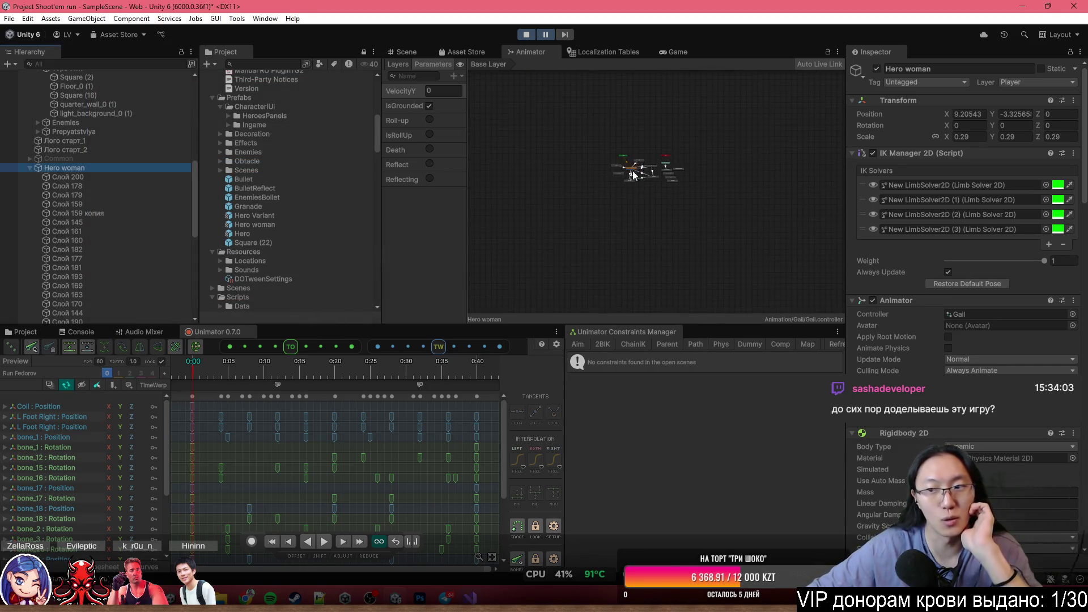
scroll(806, 195, "up", 3)
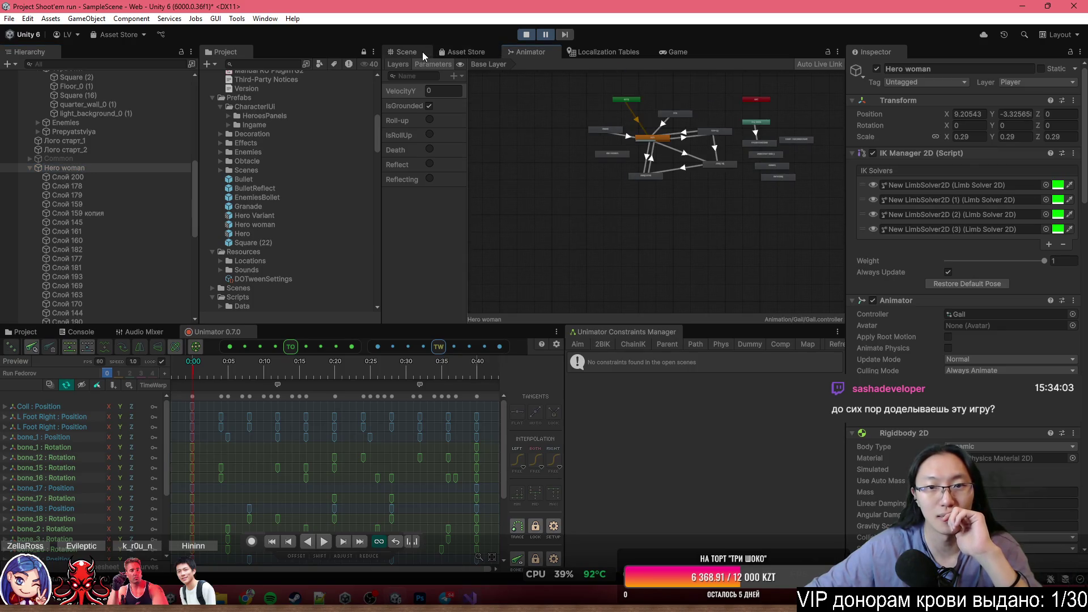
Return to the Scene view, select hair bones bone_19 and bone_21, and widen the property list.
left_click(405, 51)
left_click(643, 139)
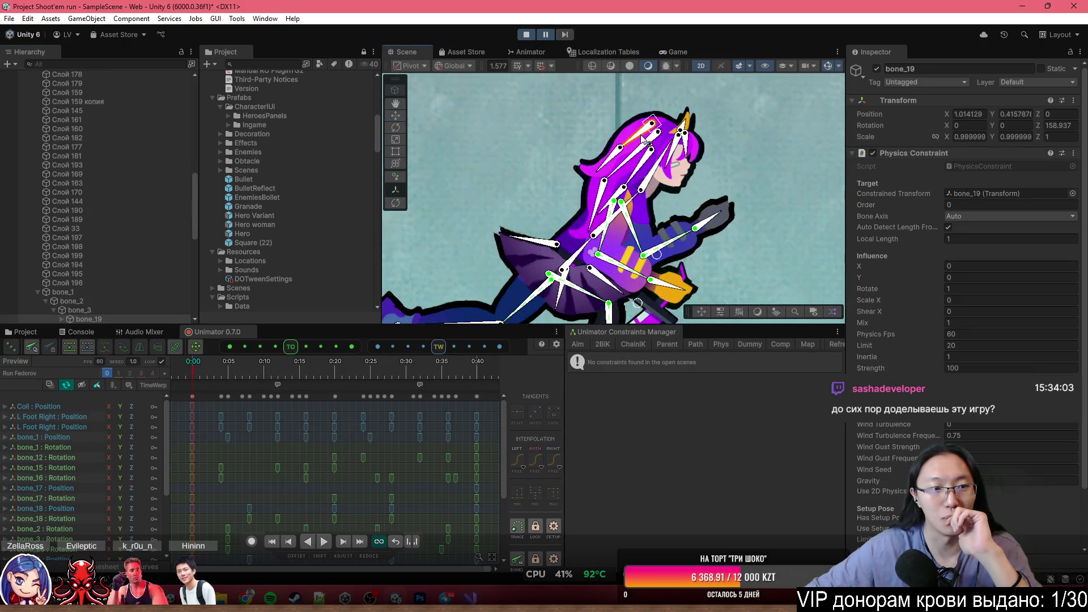
left_click(611, 171)
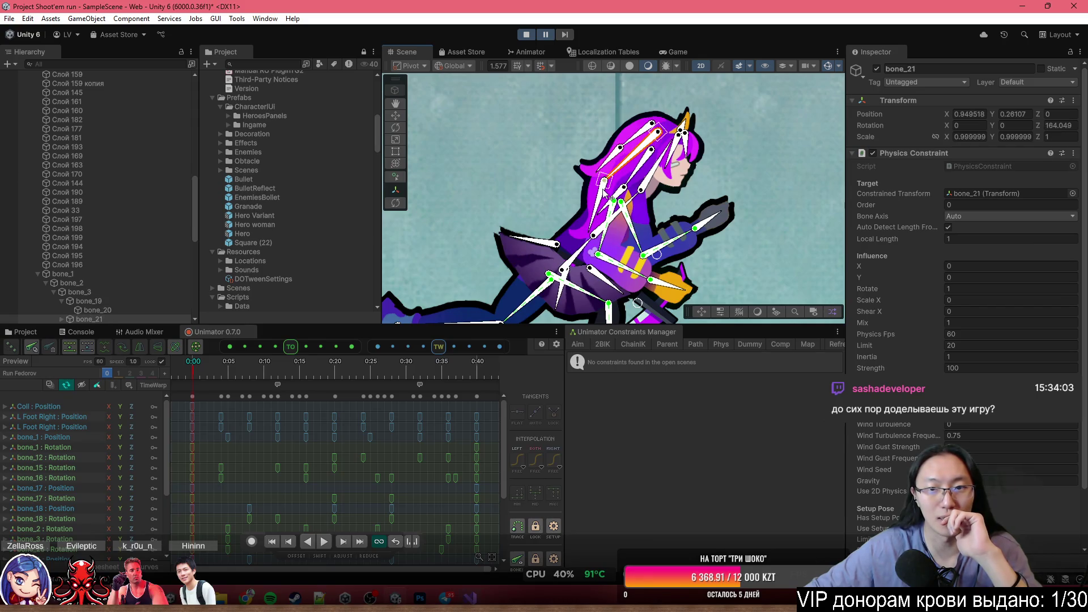
scroll(273, 450, "down", 1)
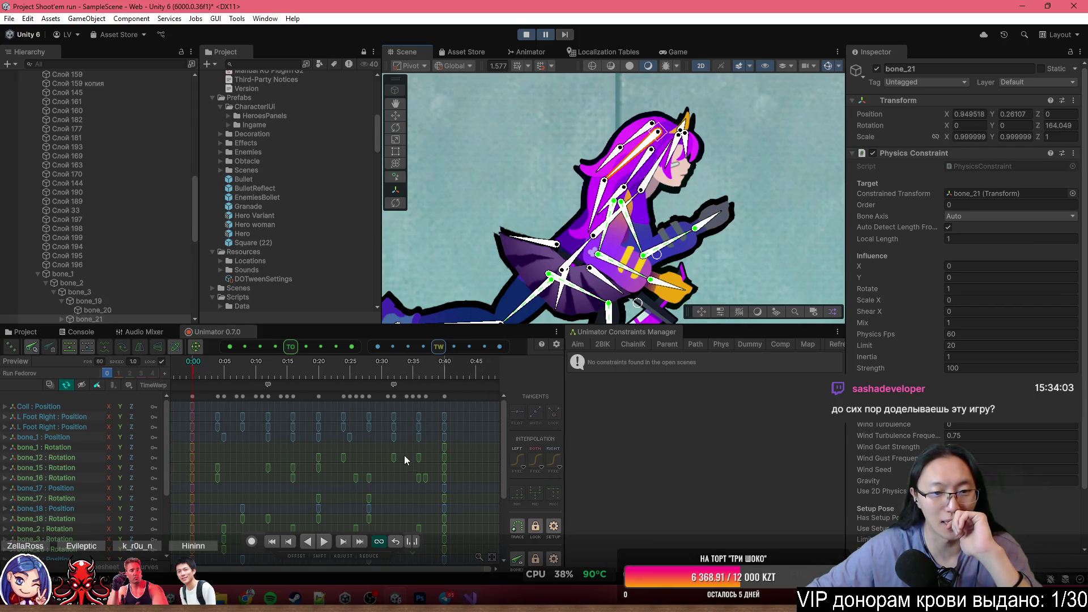
scroll(132, 455, "down", 5)
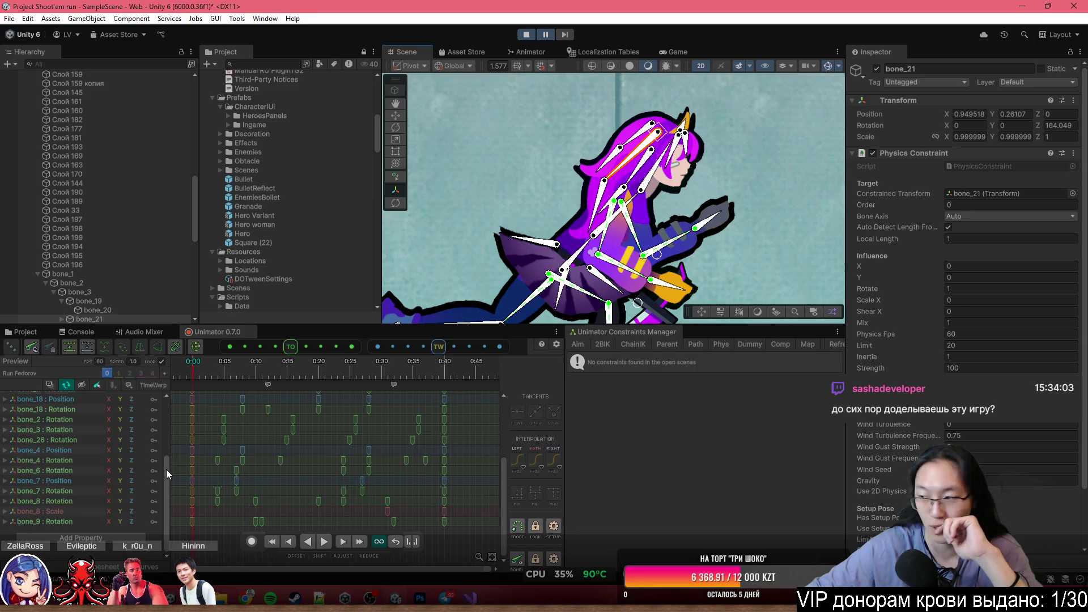
mouse_move(169, 451)
left_mouse_down()
mouse_move(183, 433)
mouse_move(179, 457)
mouse_move(181, 421)
mouse_move(182, 502)
left_mouse_up()
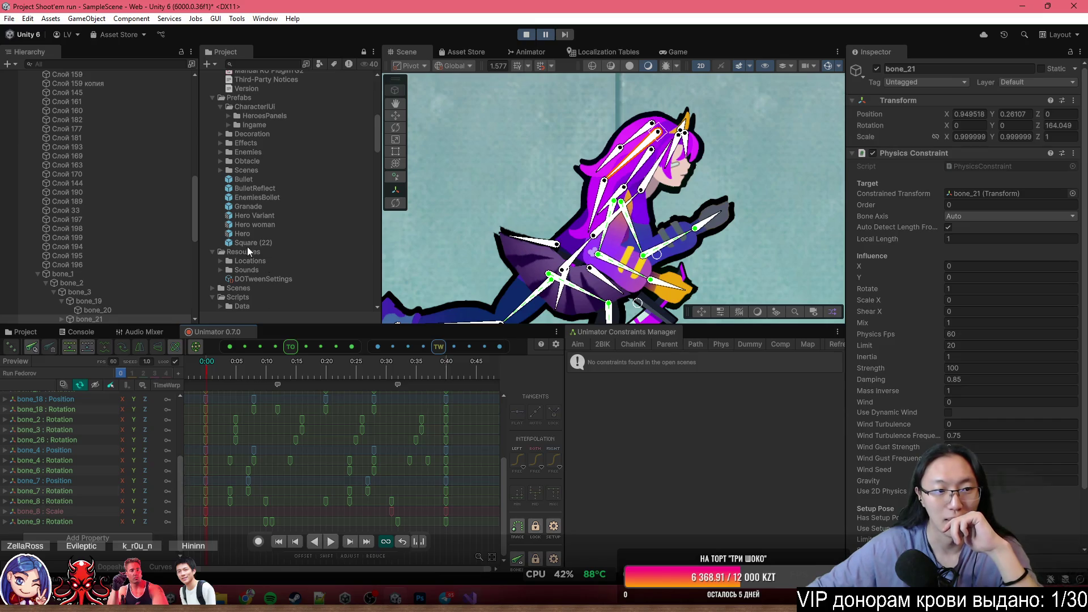
Compare the Physics Constraint settings of bone_19 and bone_20 in the Inspector.
left_click(126, 303)
scroll(963, 294, "down", 3)
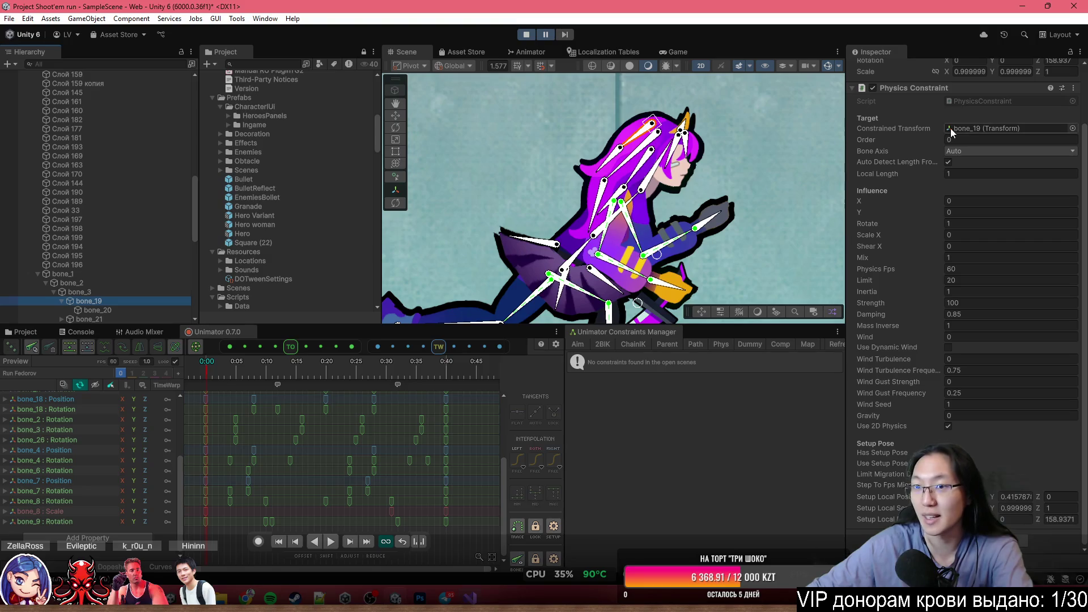
left_click(152, 309)
left_click(152, 299)
left_click(161, 309)
scroll(142, 319, "down", 2)
scroll(142, 320, "down", 6)
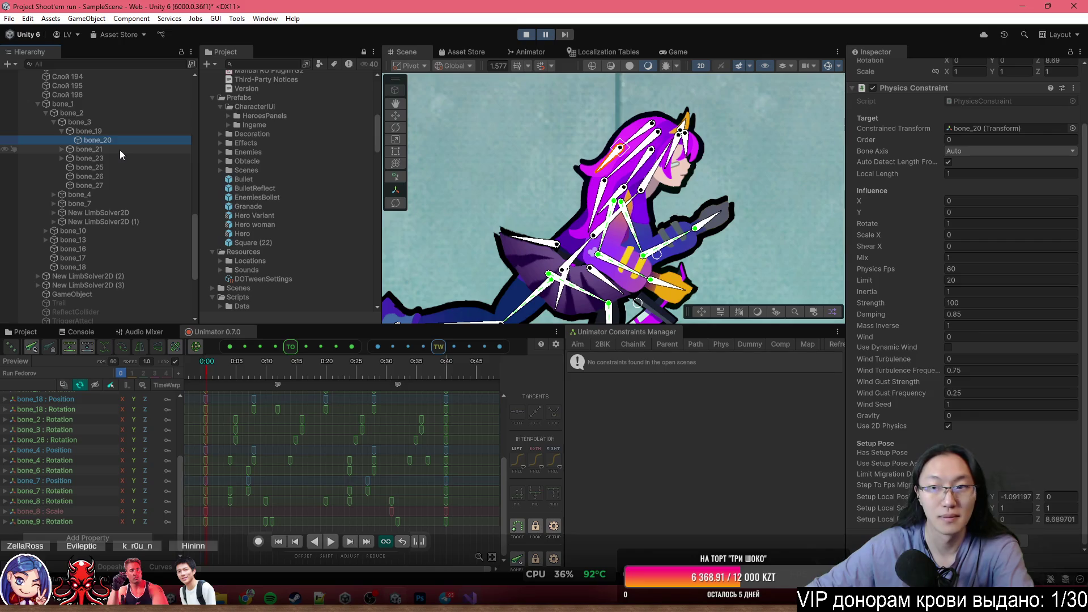
Inspect the Physics Constraints of bone_21 through bone_24, then return the game to its main menu.
left_click(120, 150)
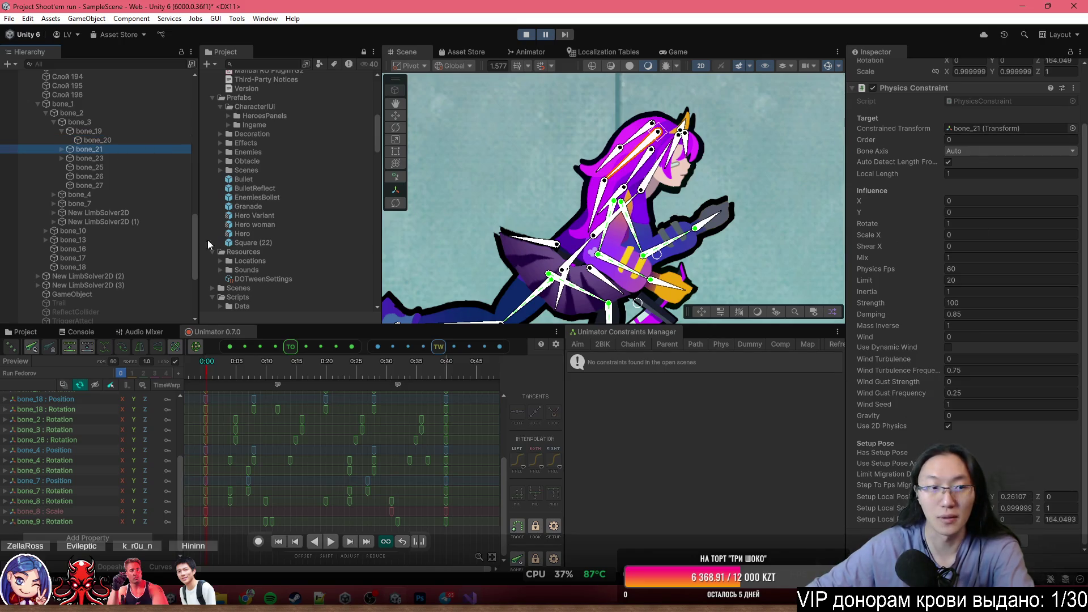
left_click(60, 149)
left_click(96, 158)
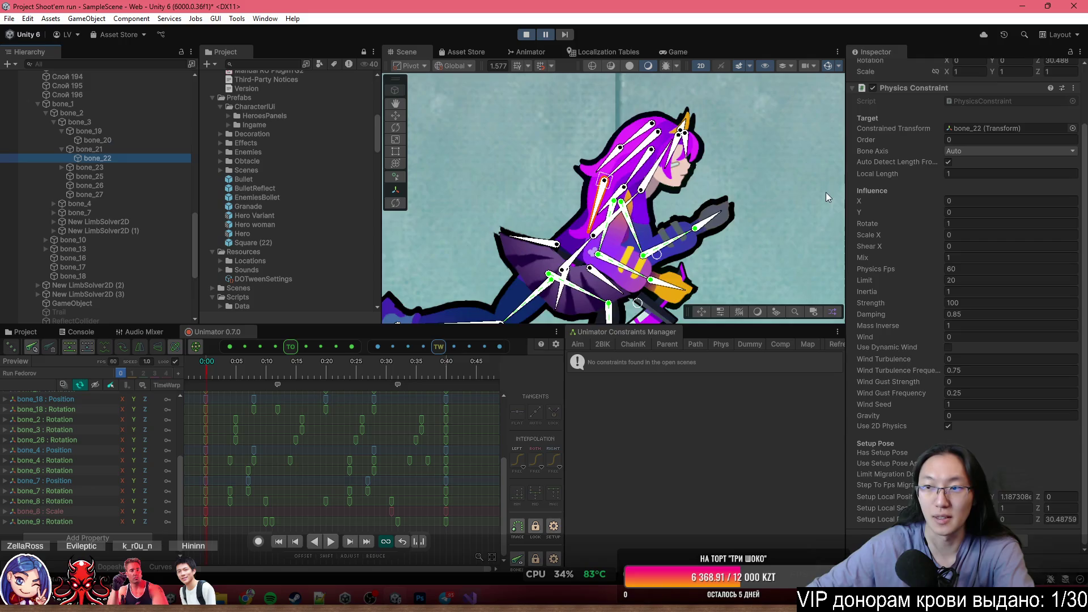
left_click(117, 168)
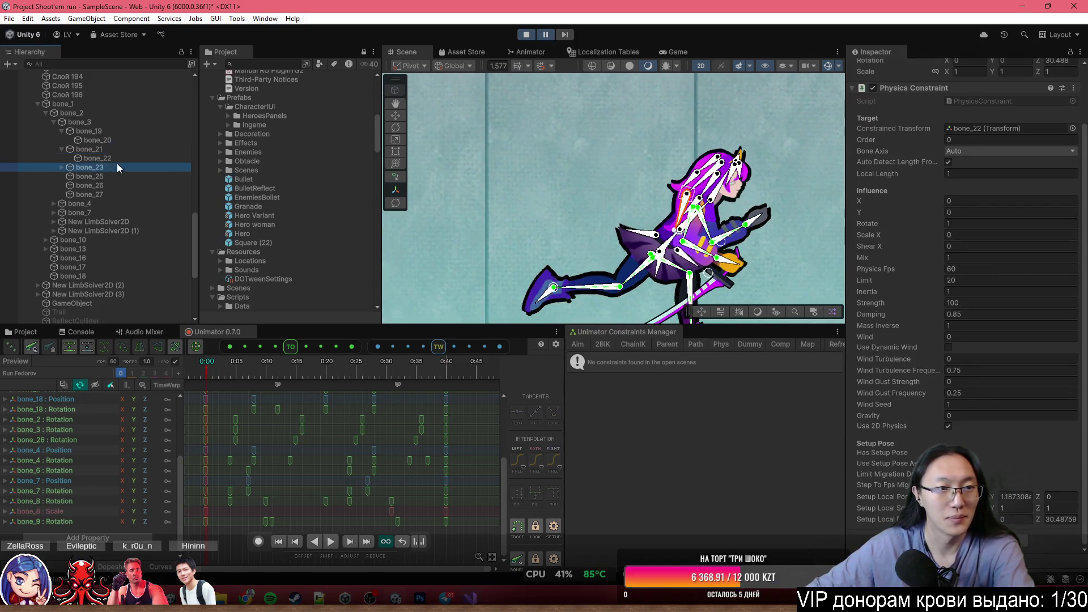
left_click(61, 167)
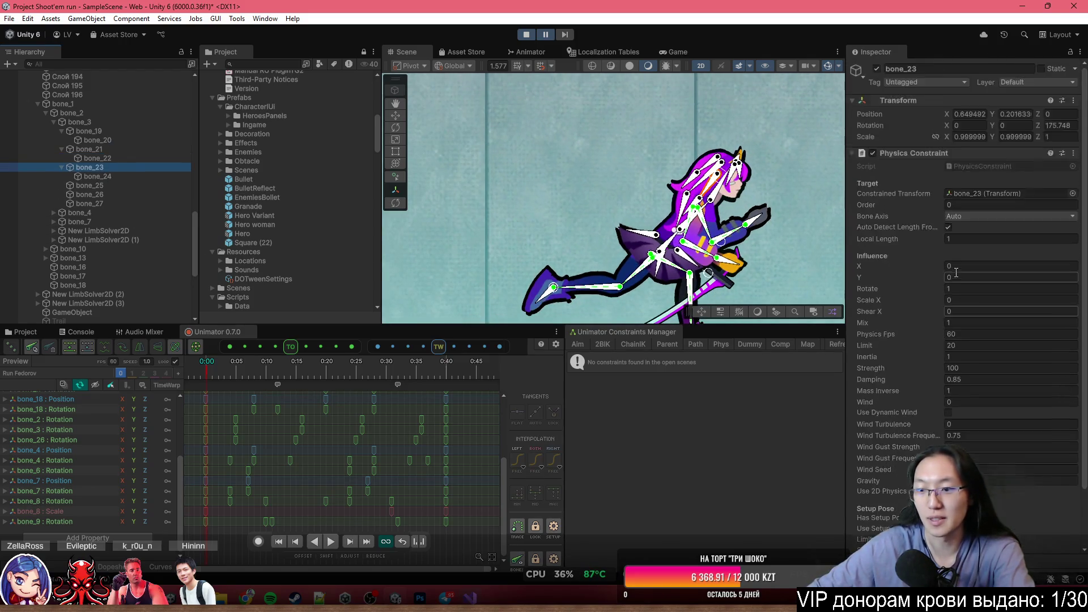
left_click(142, 177)
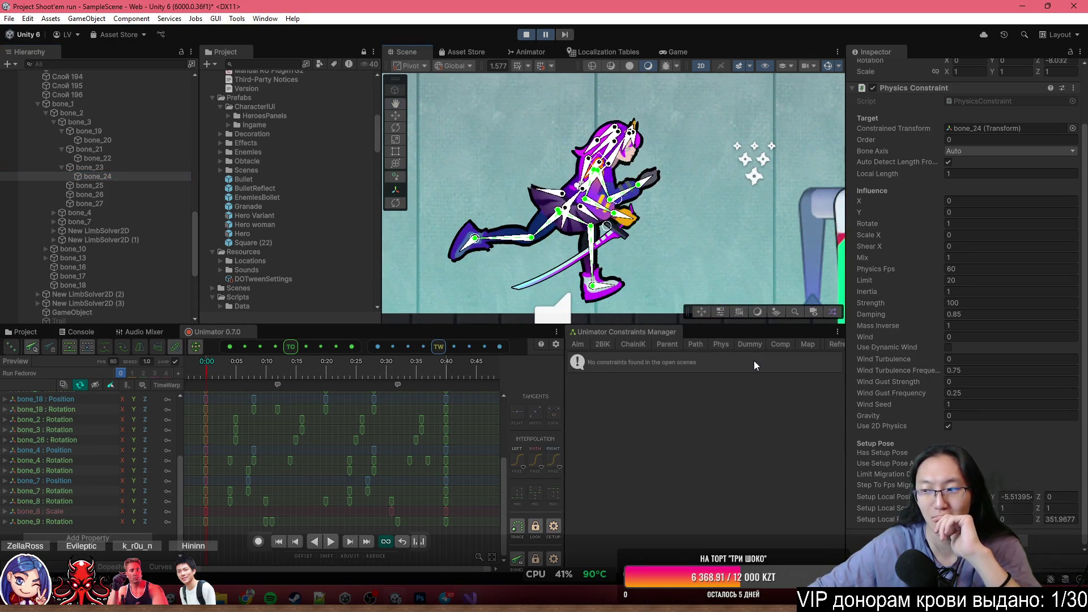
left_click(550, 36)
left_click(613, 243)
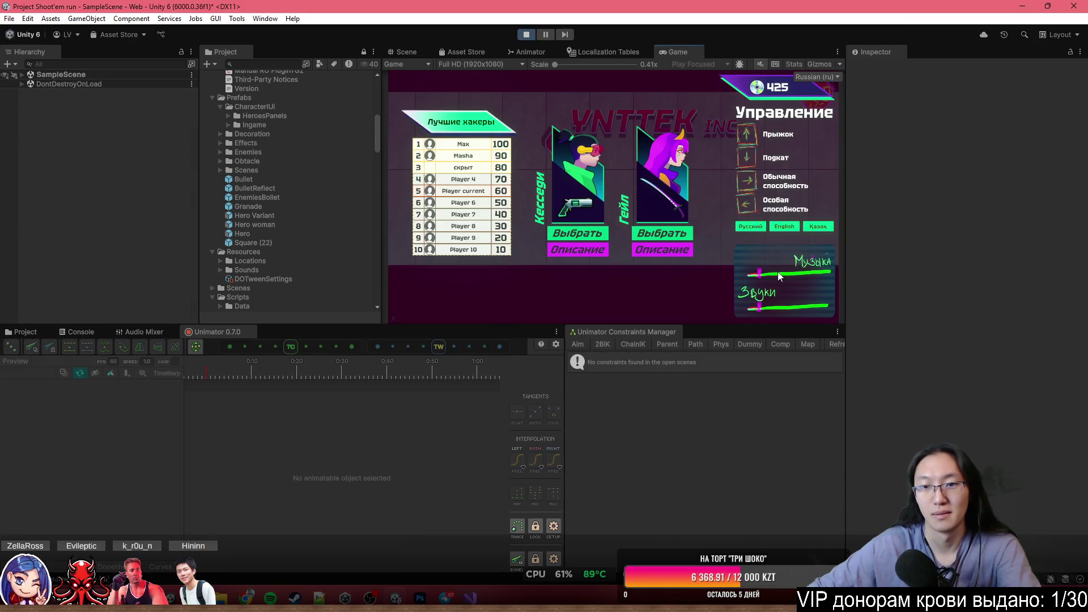
Start a run with the purple-haired heroine, stop Play mode, and select HairTop under Hero woman.
left_click(662, 233)
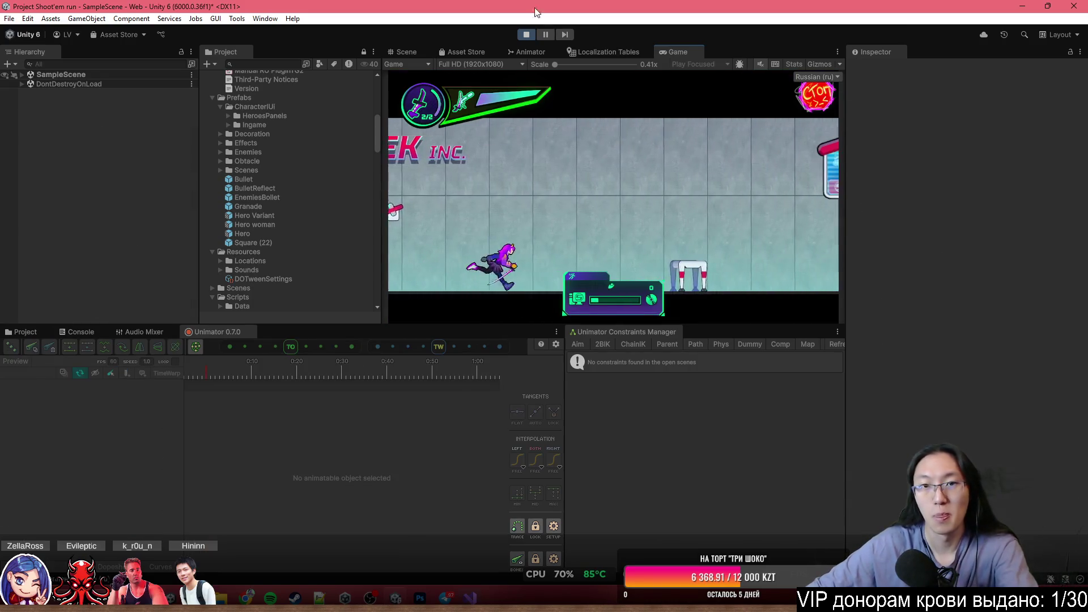
left_click(526, 34)
scroll(108, 253, "down", 10)
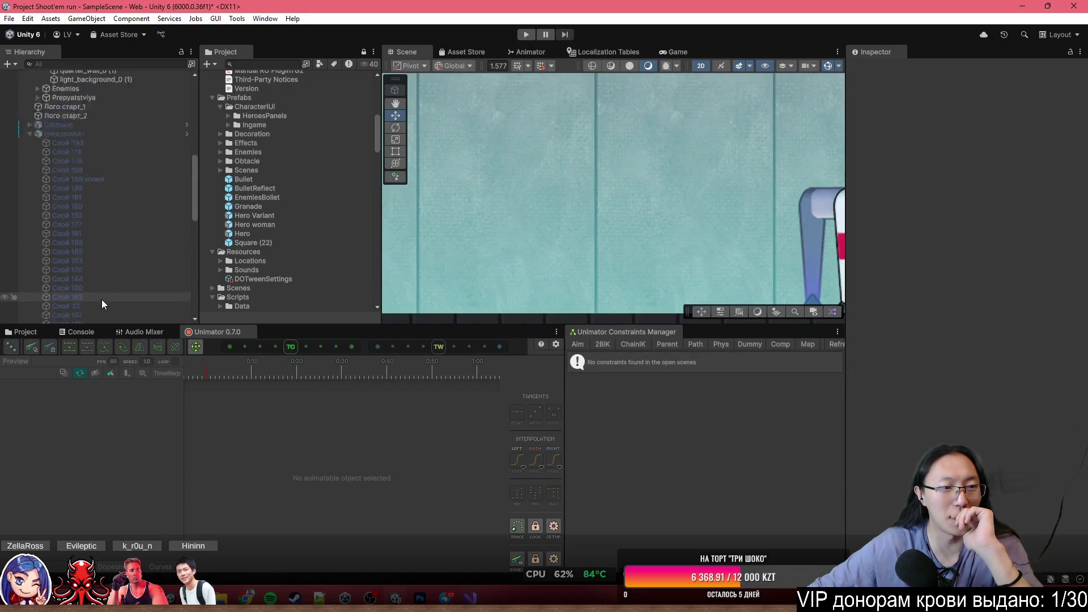
left_click(121, 200)
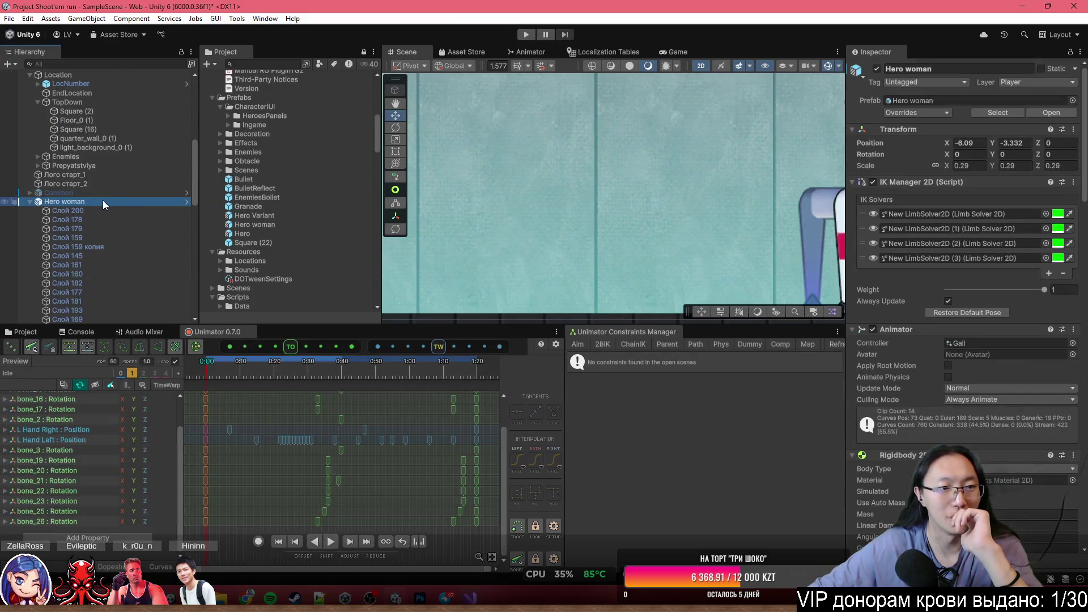
scroll(992, 238, "down", 5)
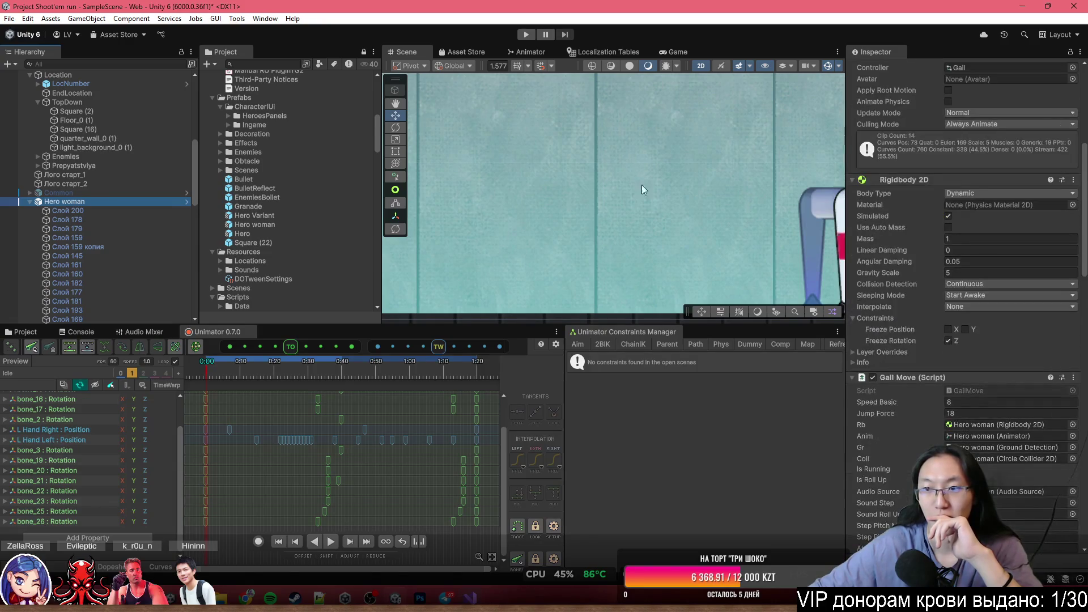
scroll(19, 243, "down", 10)
scroll(18, 243, "down", 8)
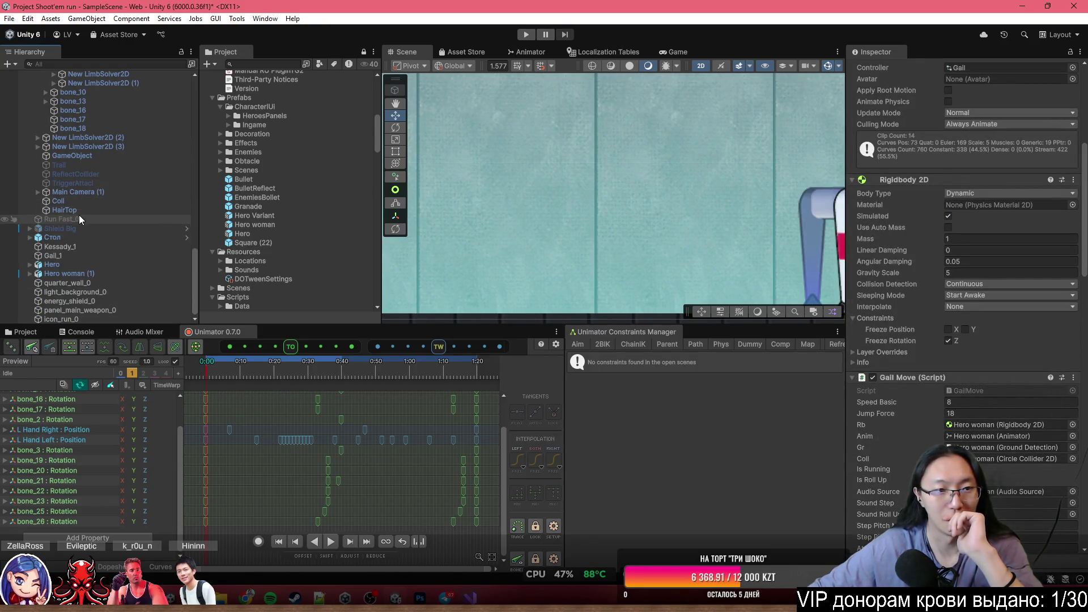
left_click(116, 211)
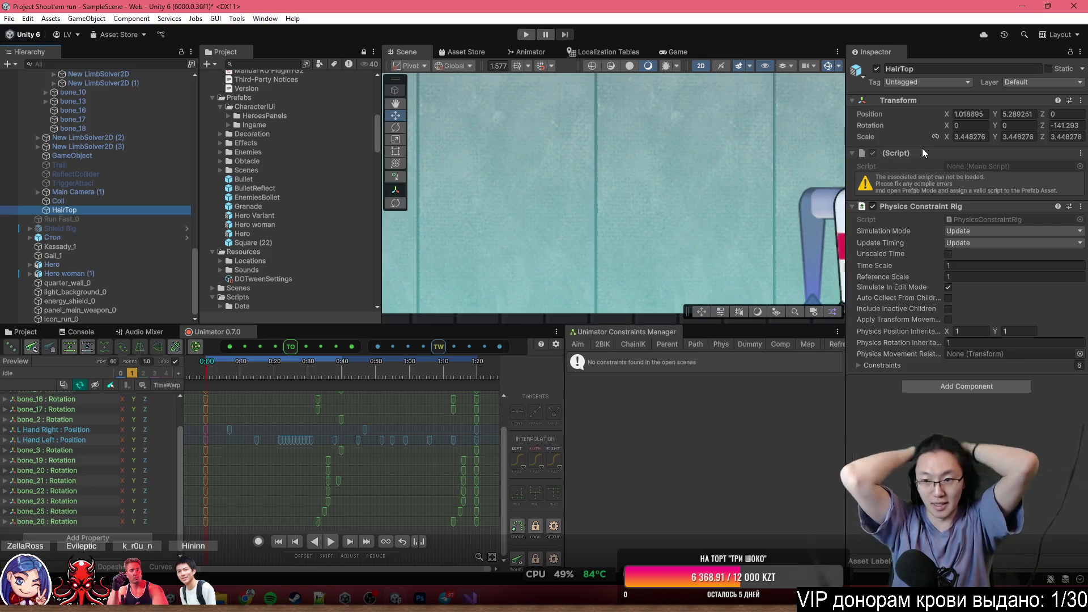
Frame HairTop, then drag Hero woman left to about X −6.09, Y −3.332.
scroll(607, 266, "down", 3)
key("f")
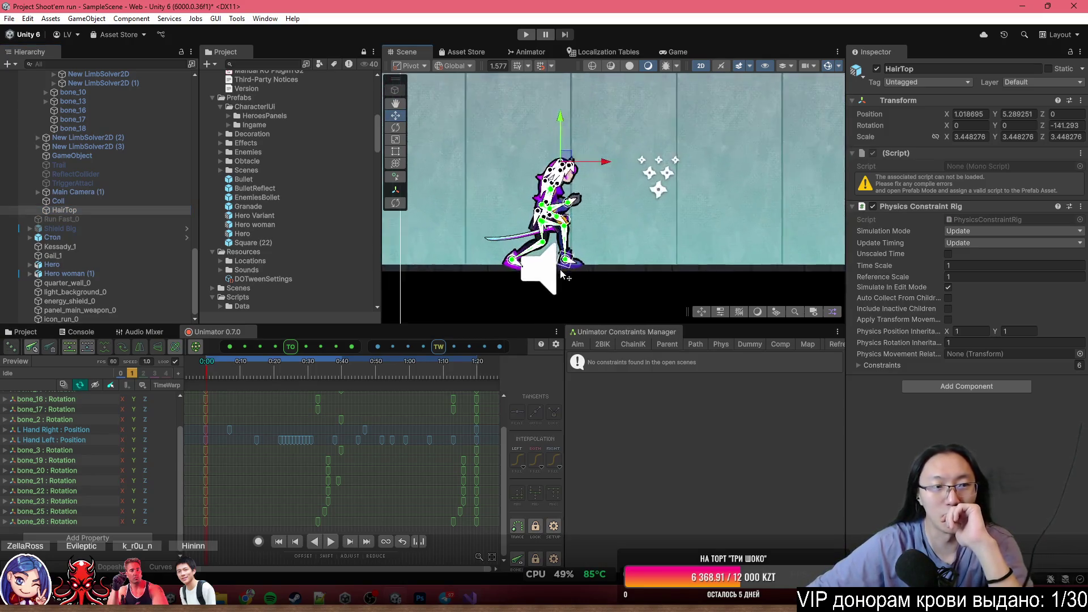
scroll(44, 198, "up", 5)
scroll(111, 197, "up", 5)
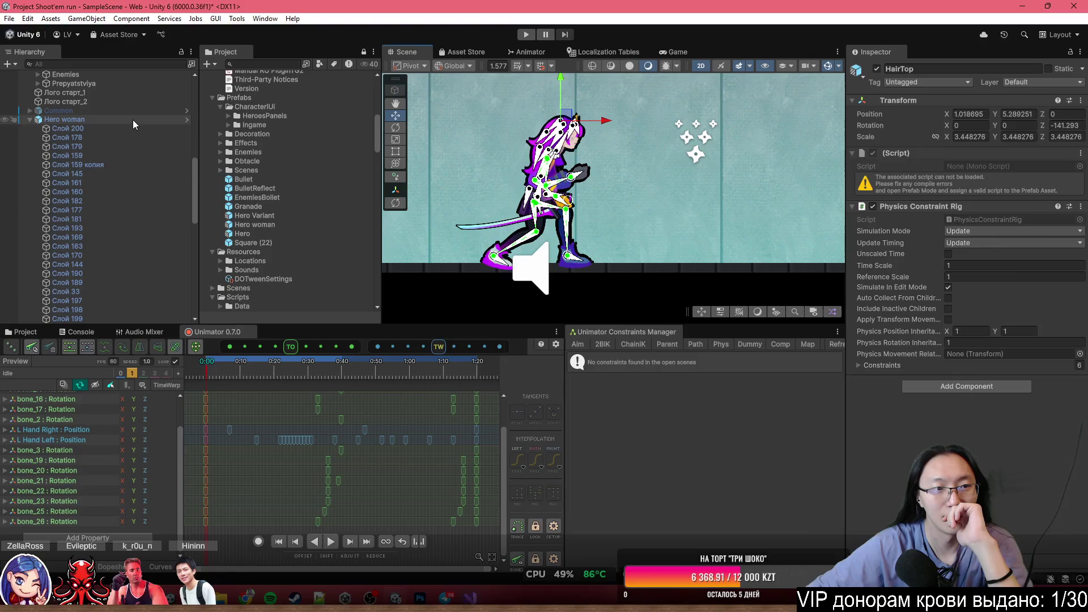
left_click(621, 284)
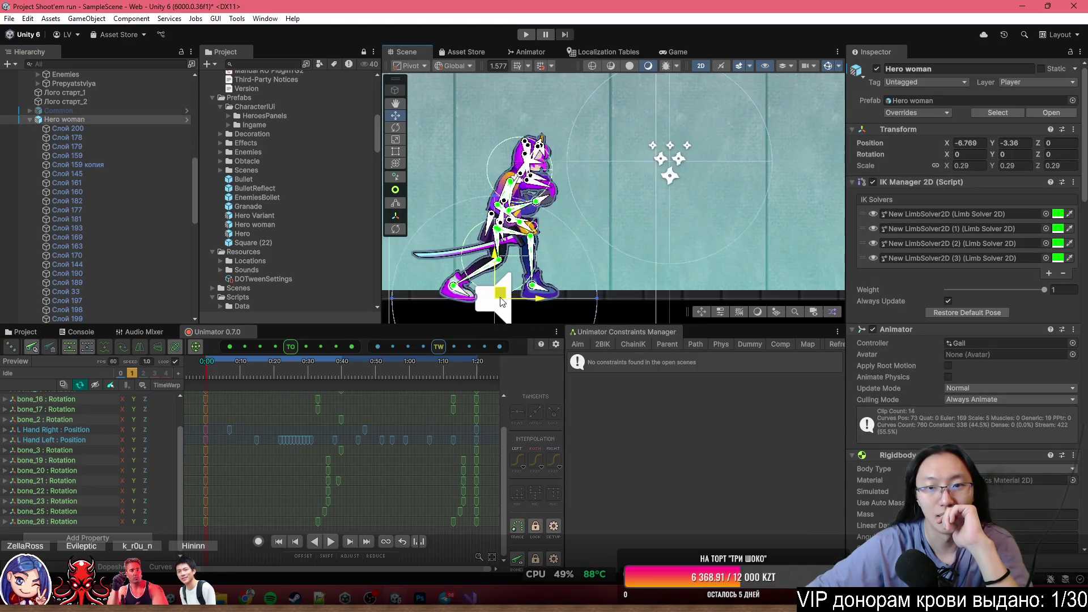
mouse_move(610, 292)
left_mouse_down()
mouse_move(541, 232)
mouse_move(560, 260)
mouse_move(548, 209)
mouse_move(590, 263)
mouse_move(516, 279)
mouse_move(635, 277)
mouse_move(596, 274)
mouse_move(575, 292)
left_mouse_up()
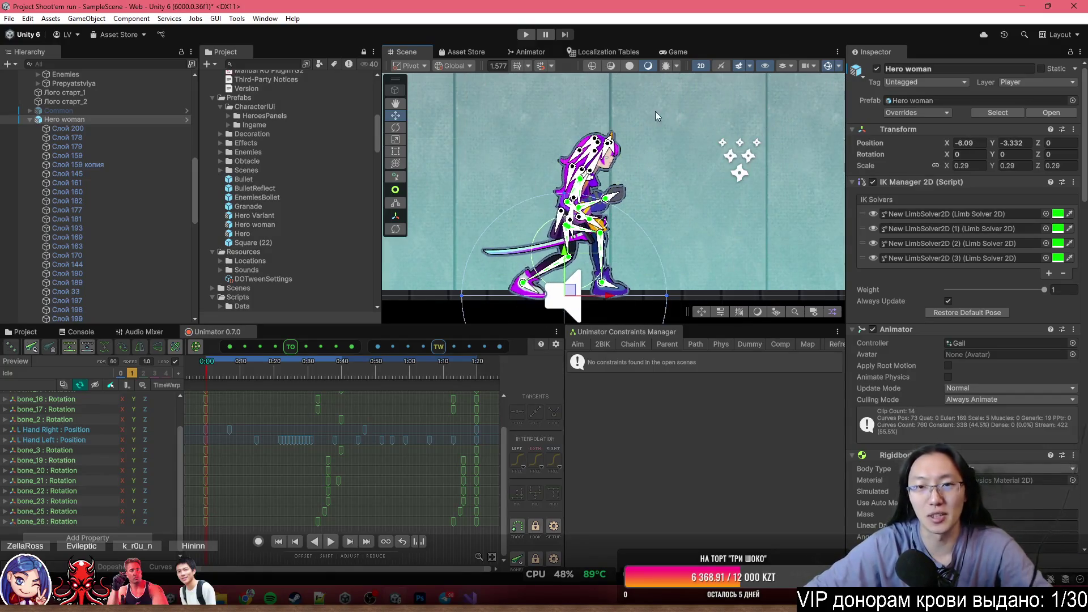
scroll(583, 221, "up", 4)
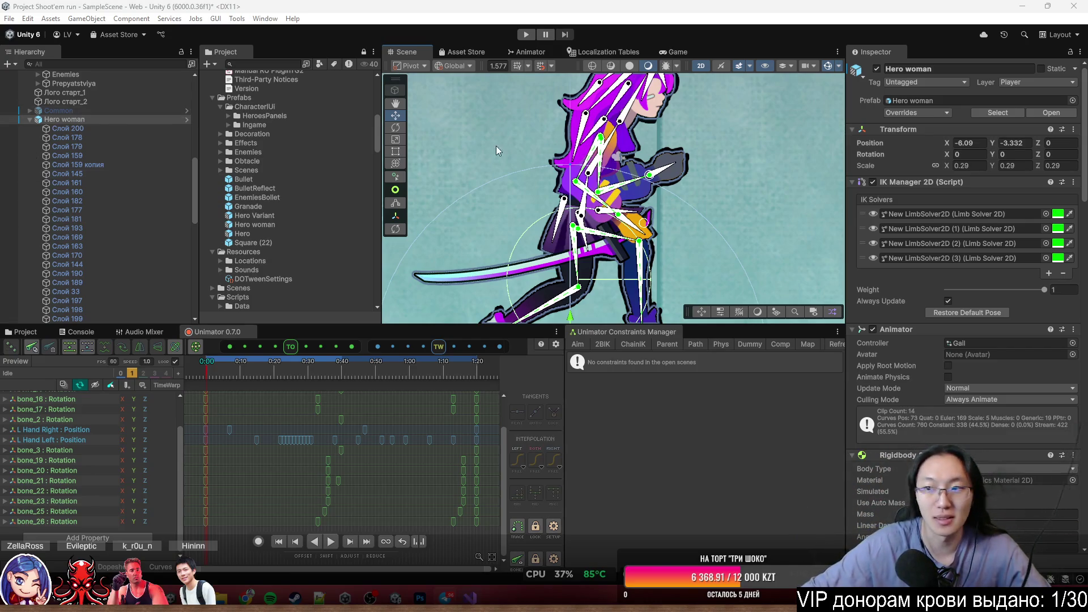
scroll(993, 407, "down", 5)
scroll(994, 407, "up", 3)
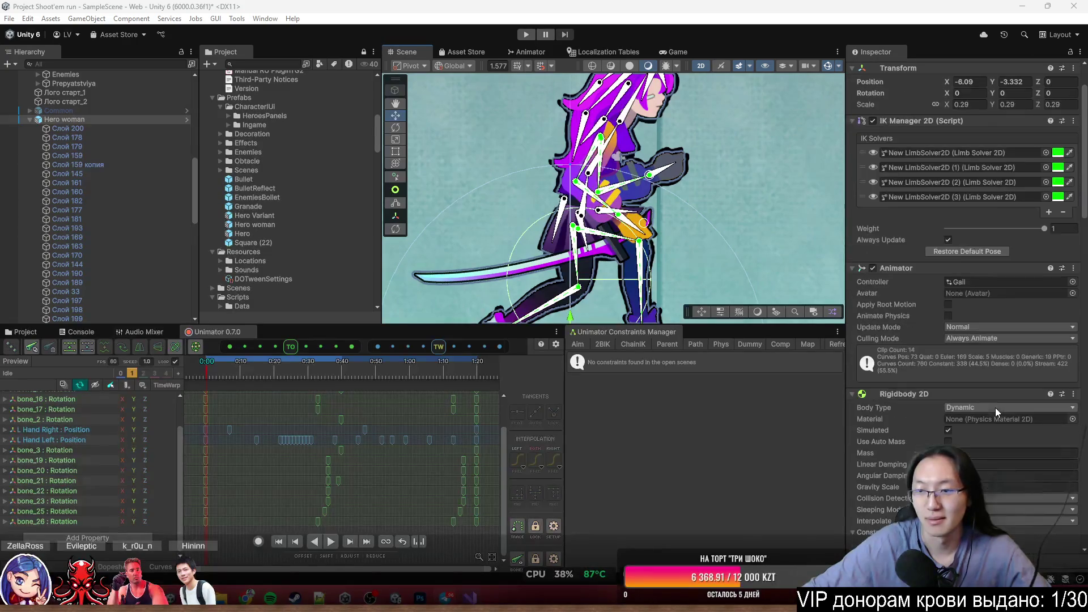
scroll(995, 396, "down", 15)
scroll(589, 261, "down", 5)
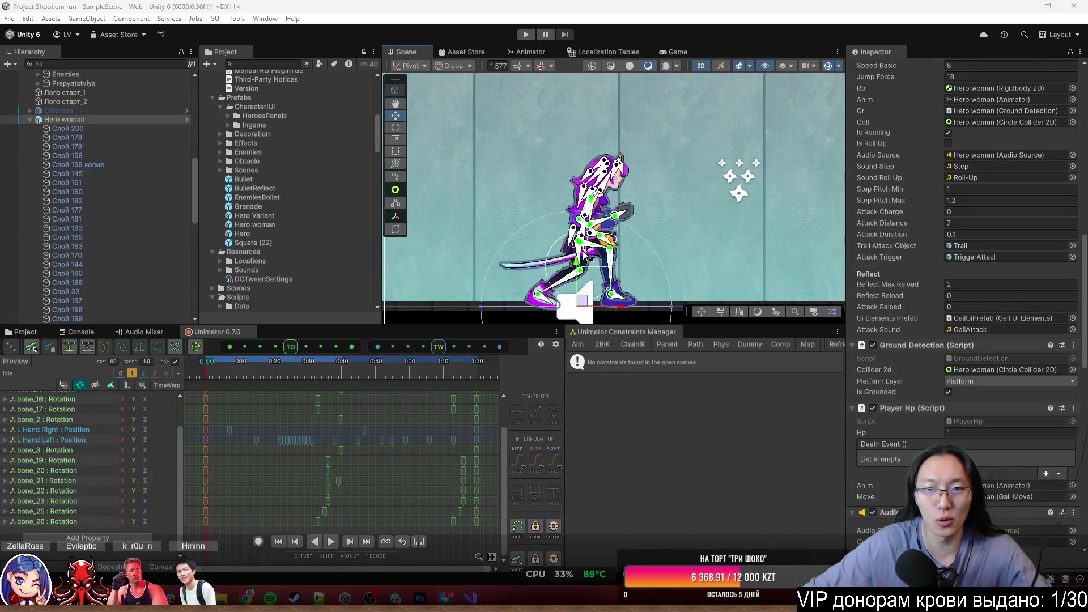
scroll(591, 262, "down", 3)
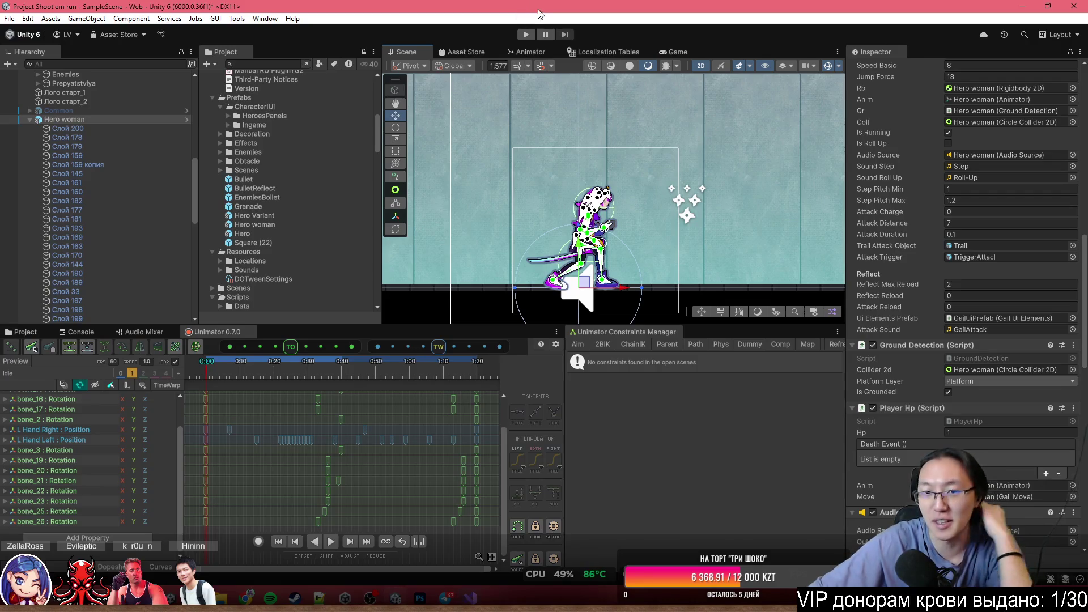
scroll(539, 257, "up", 2)
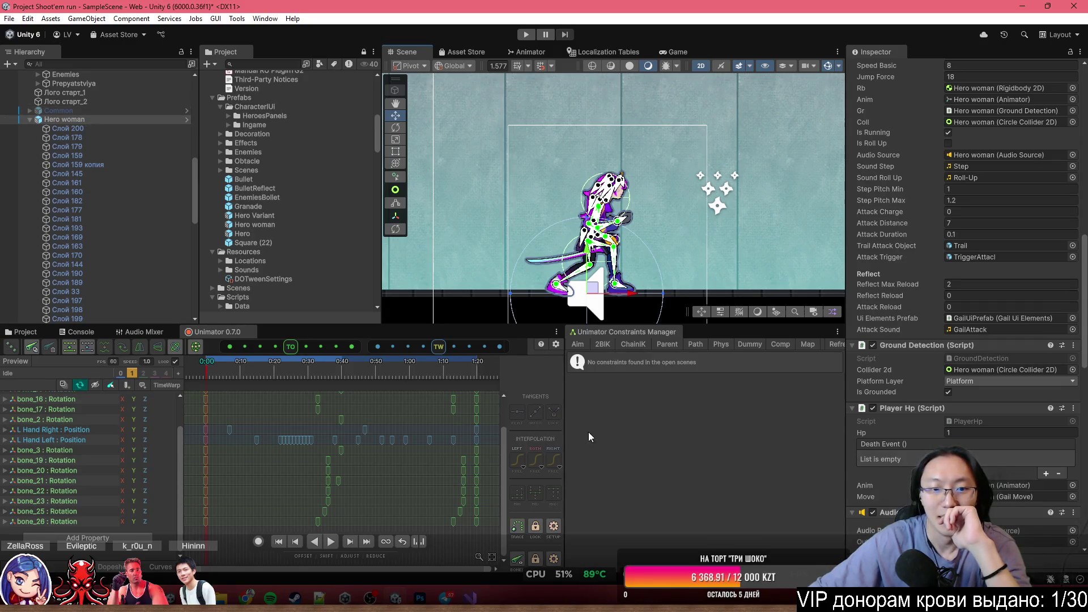
scroll(570, 277, "up", 2)
scroll(70, 250, "down", 10)
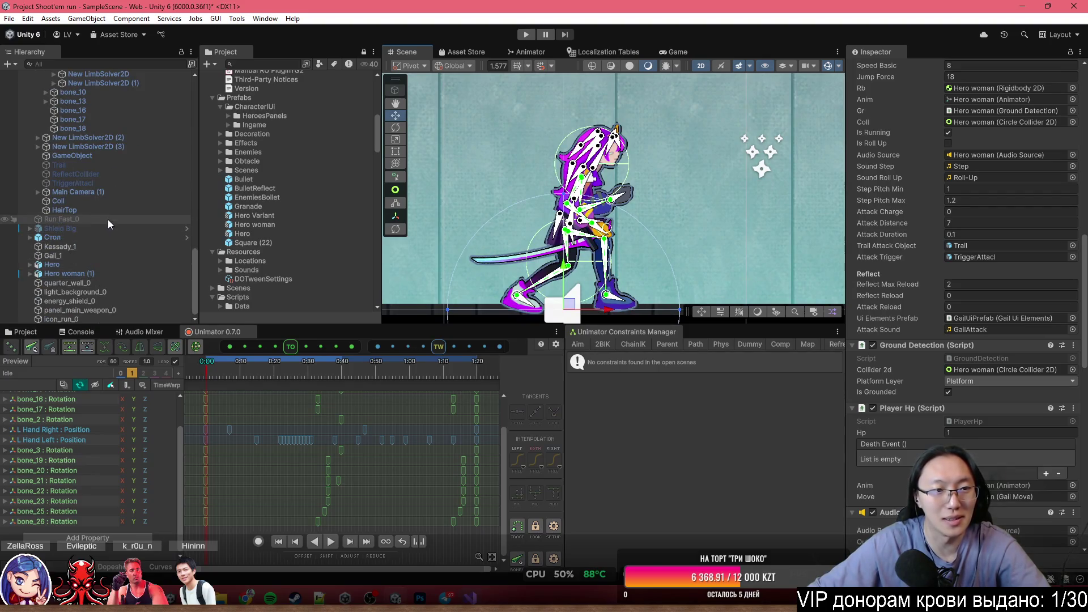
Remove the missing-script component and the Physics Constraint Rig from HairTop.
left_click(118, 208)
left_click(1080, 153)
left_click(997, 183)
left_click(1079, 153)
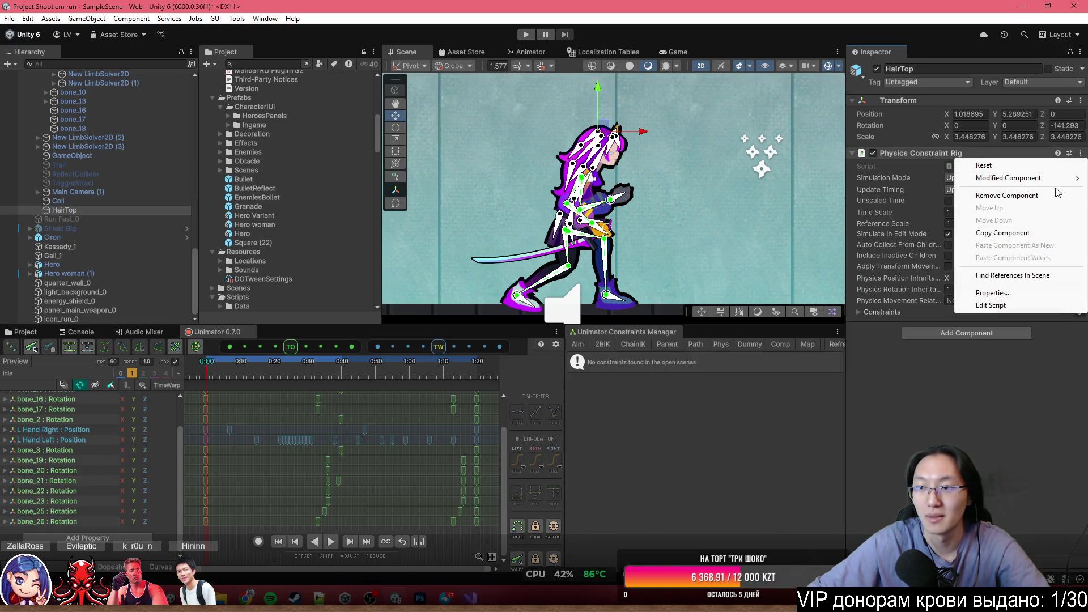
left_click(1006, 195)
Shift-select the hair bones bone_19 through bone_24 in the Hierarchy.
scroll(95, 197, "up", 10)
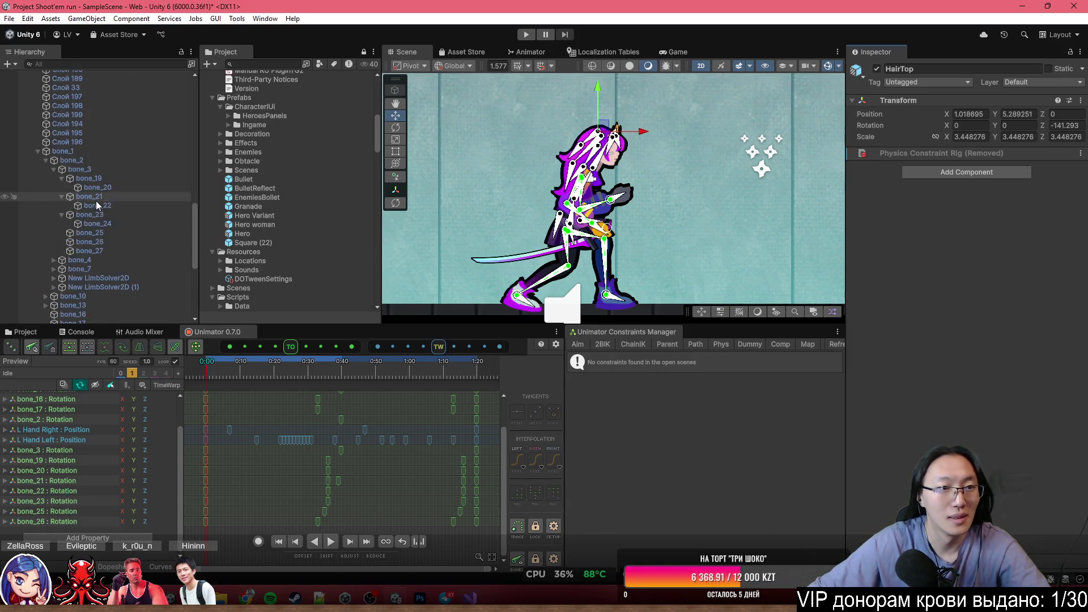
scroll(96, 201, "down", 5)
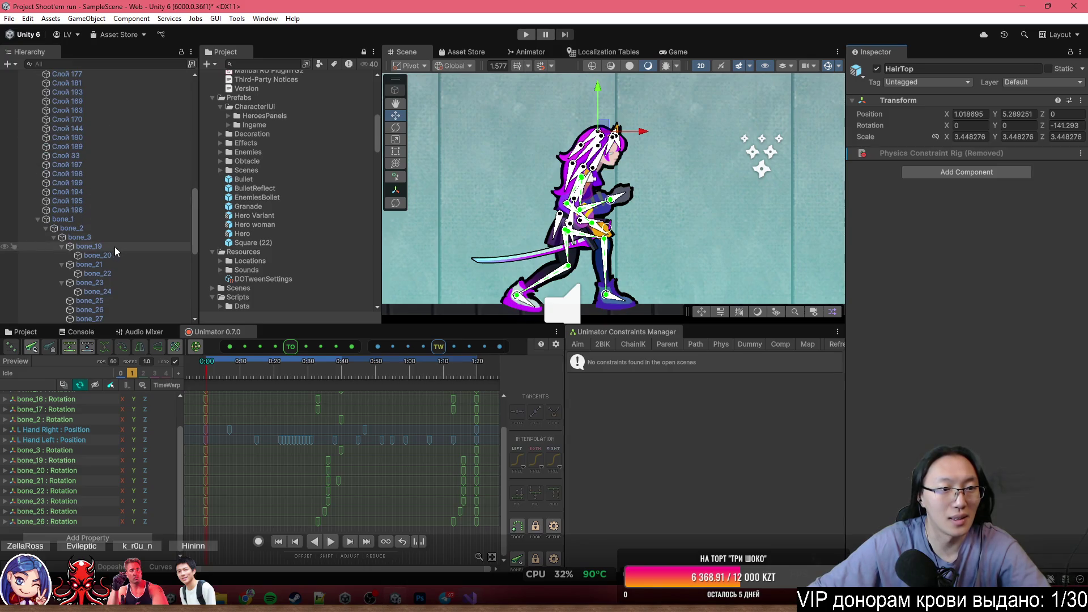
left_click(114, 246)
left_click(97, 292, "shift")
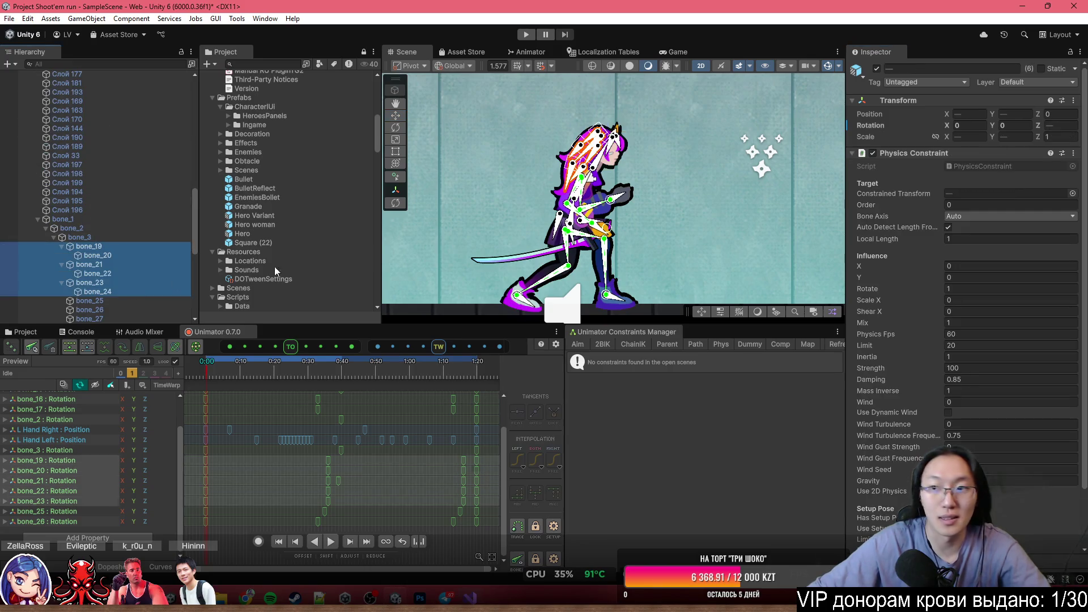
Remove the Physics Constraint component from the selected bones bone_19 through bone_24.
left_click(1073, 153)
left_click(1014, 183)
scroll(97, 175, "up", 5)
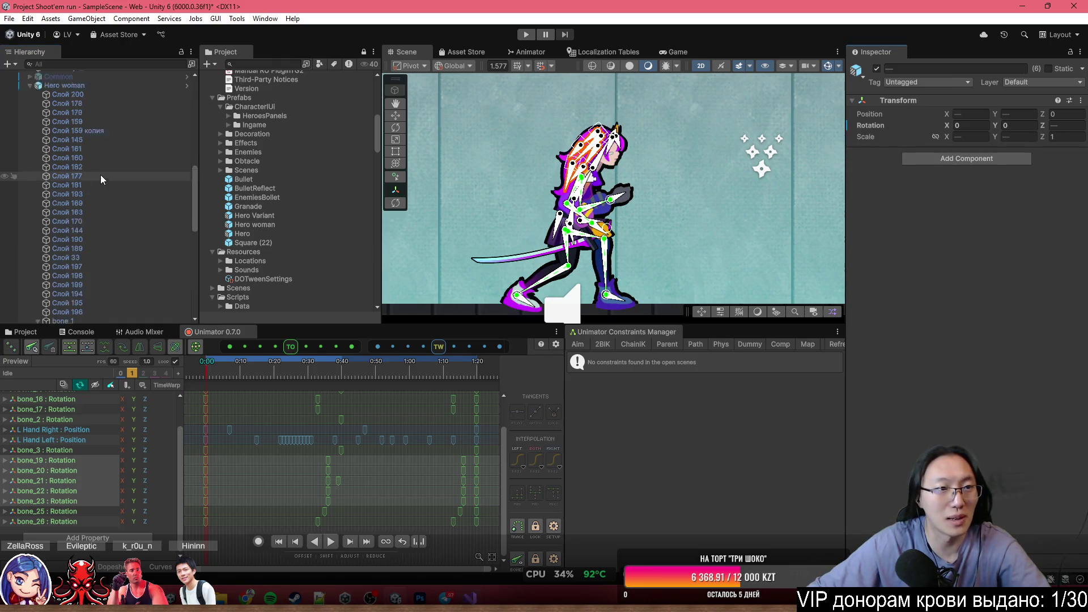
Select Hero woman, review its prefab Overrides, and pan the Scene view below the ground.
left_click(85, 119)
left_click(930, 113)
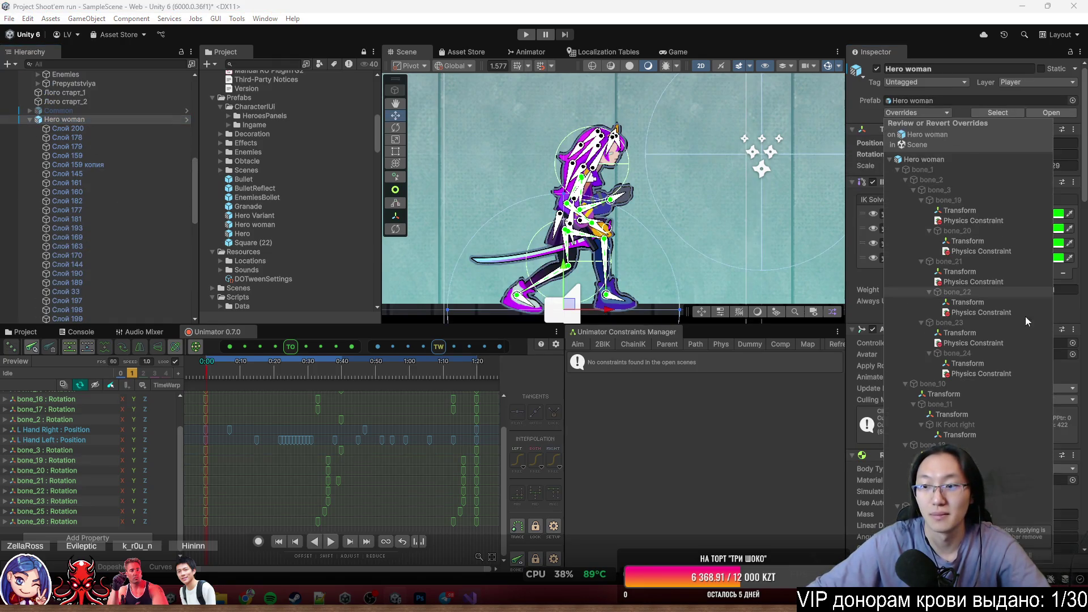
left_click(95, 122)
scroll(940, 404, "down", 10)
scroll(940, 405, "down", 15)
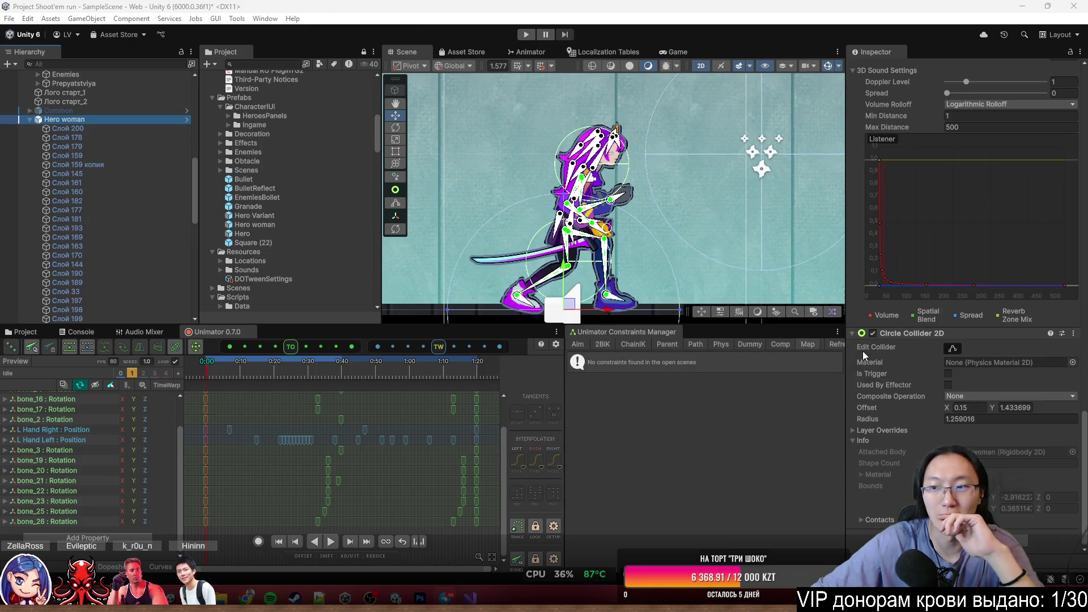
scroll(146, 283, "down", 10)
scroll(136, 264, "up", 8)
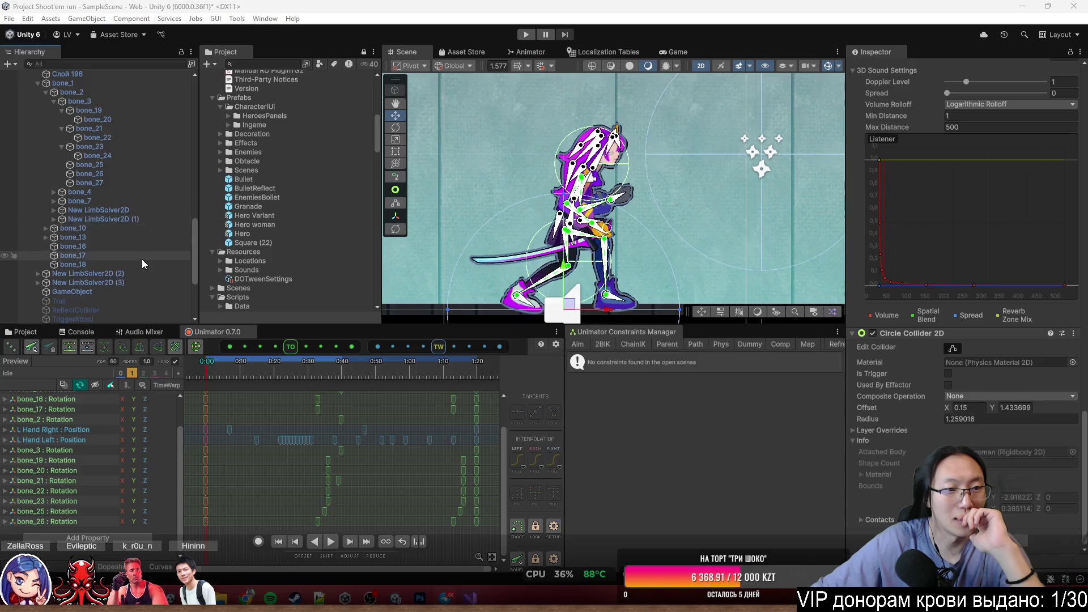
scroll(133, 225, "down", 5)
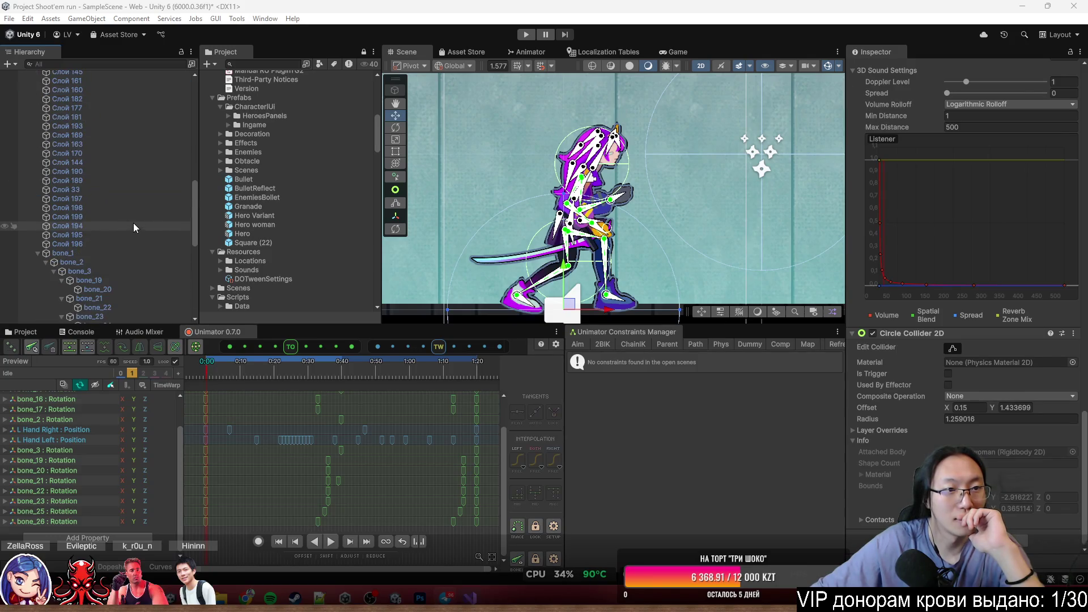
mouse_move(594, 256)
left_mouse_down()
mouse_move(631, 192)
mouse_move(632, 206)
left_mouse_up()
scroll(131, 231, "down", 10)
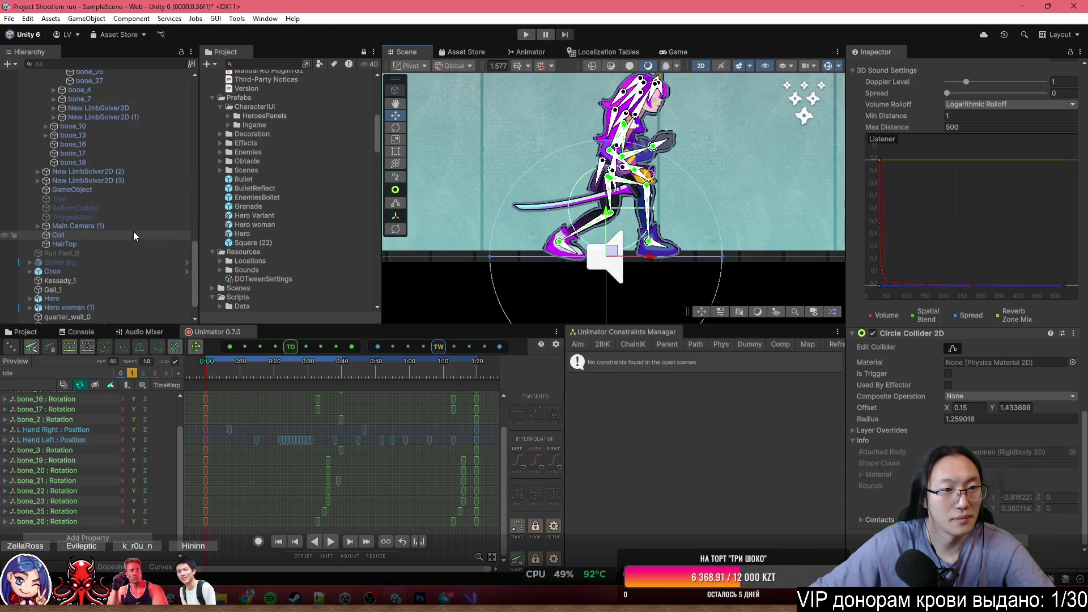
Check HairTop's remaining components and review Hero woman's prefab overrides again.
left_click(121, 244)
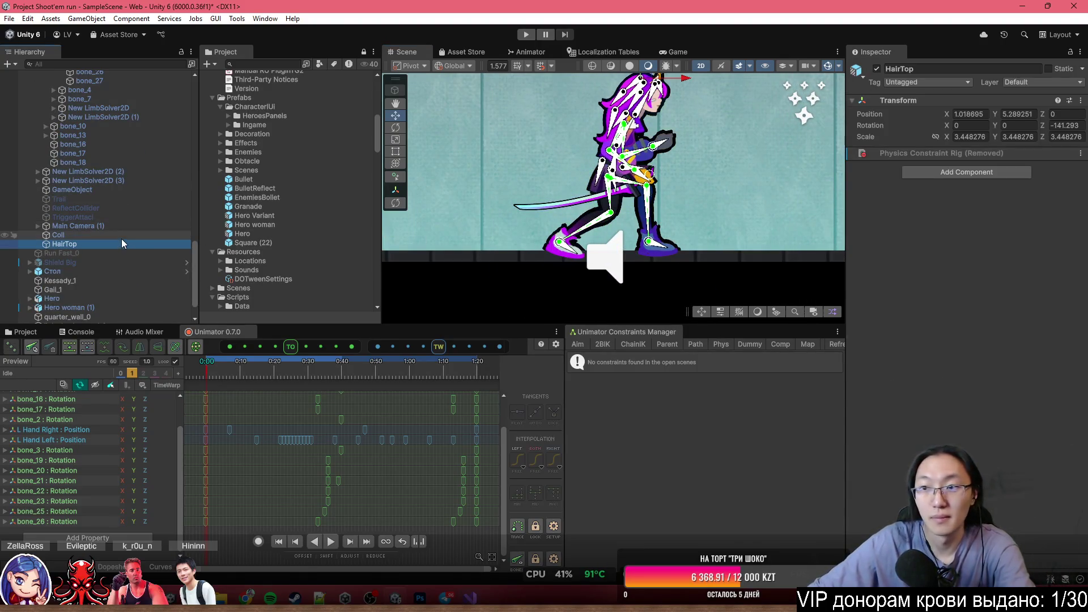
scroll(136, 238, "up", 8)
scroll(124, 227, "up", 5)
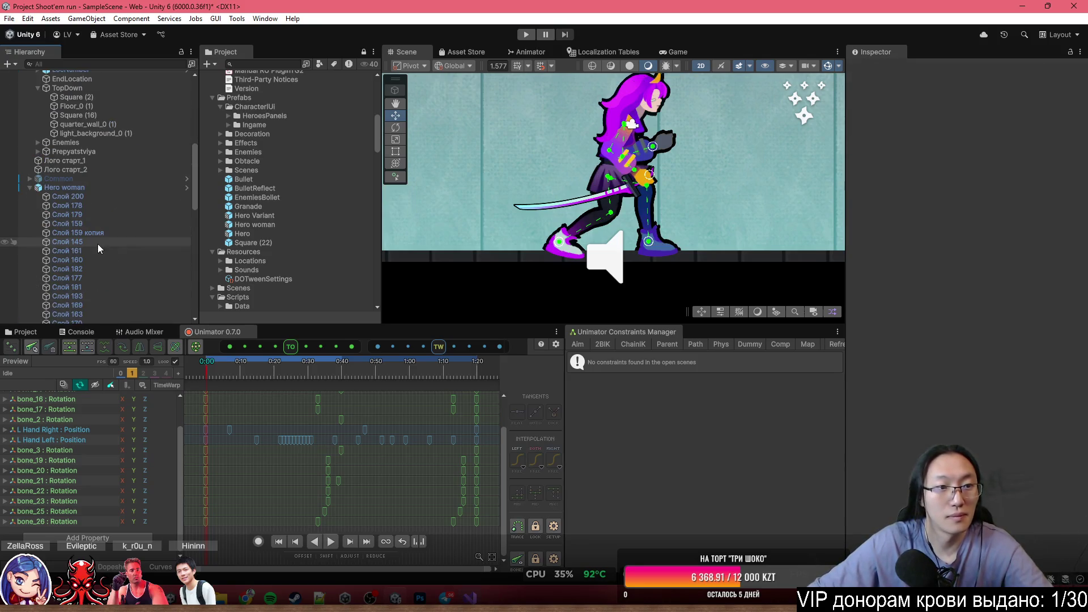
left_click(104, 189)
left_click(938, 113)
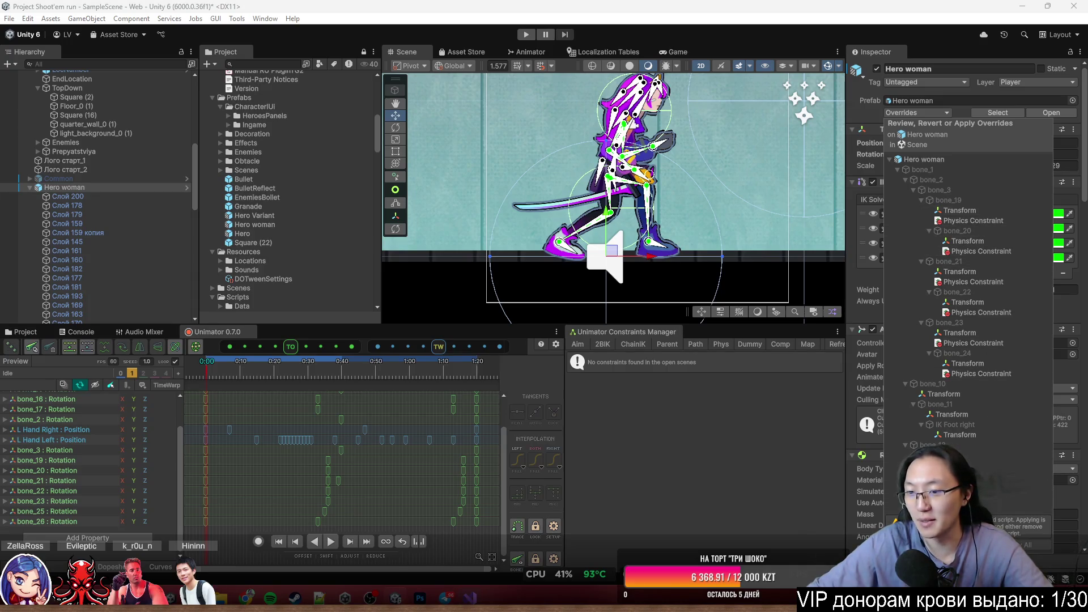
scroll(124, 255, "down", 8)
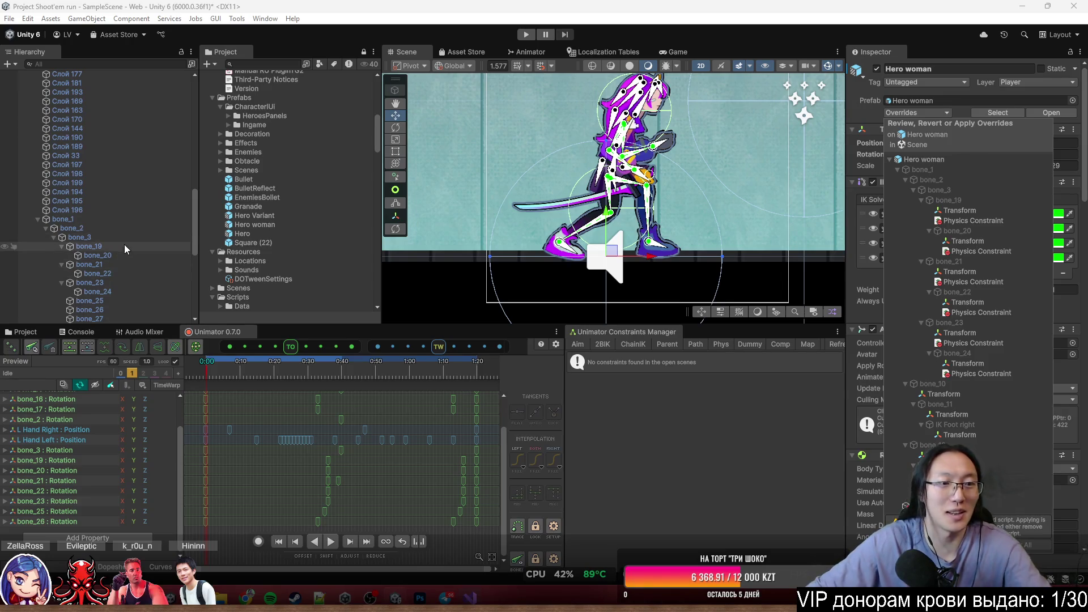
Step through bone_20, the following hair bones and the New LimbSolver2D object.
left_click(123, 255)
key("Down")
key("Down")
key("Down")
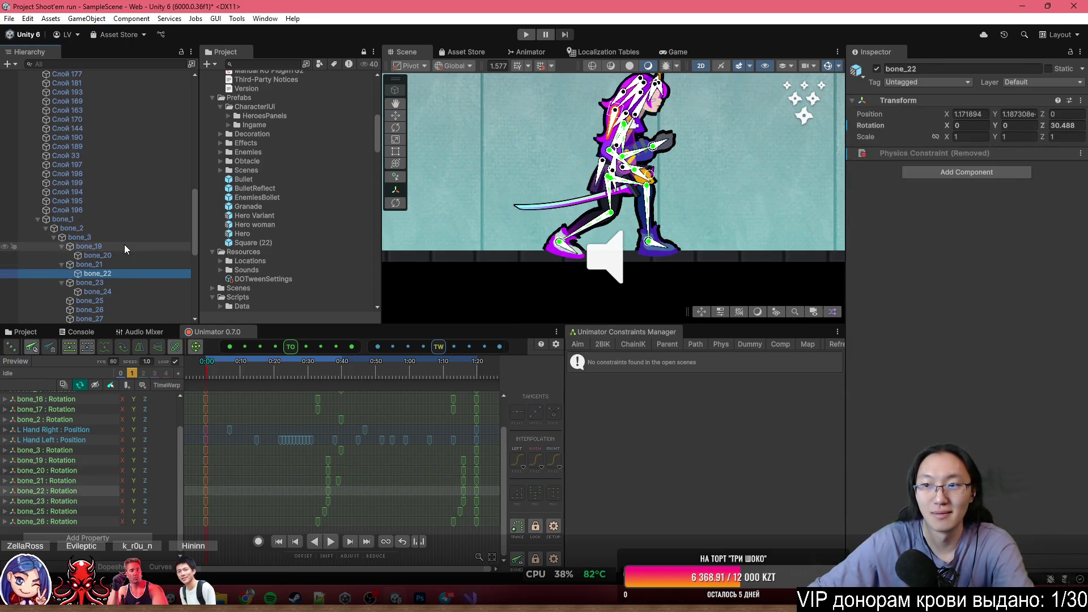
scroll(124, 243, "down", 3)
left_click(117, 278)
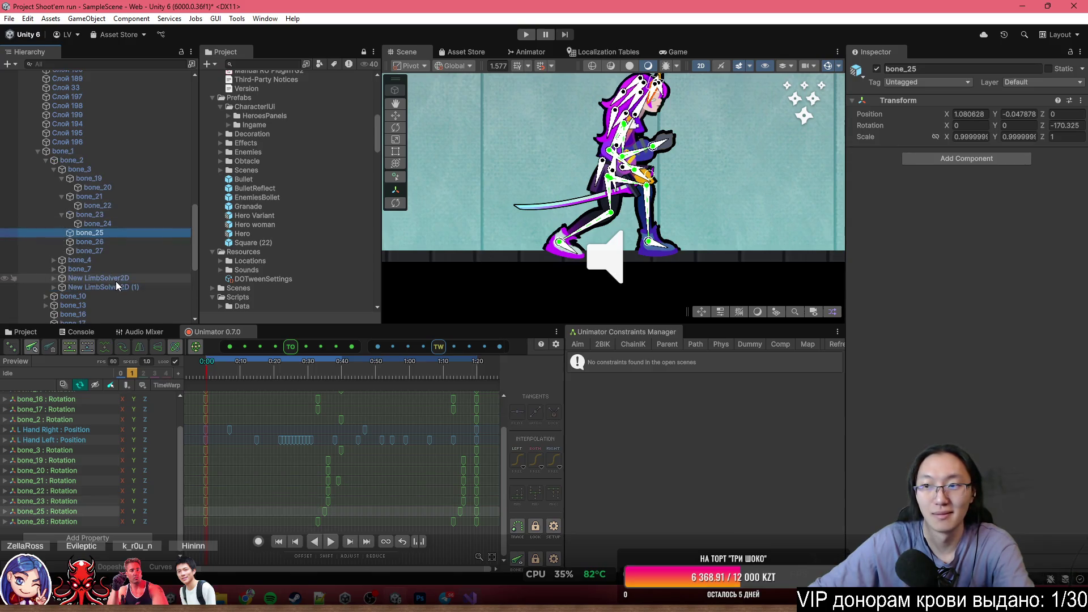
key("ctrl+d")
key("Down")
key("Down")
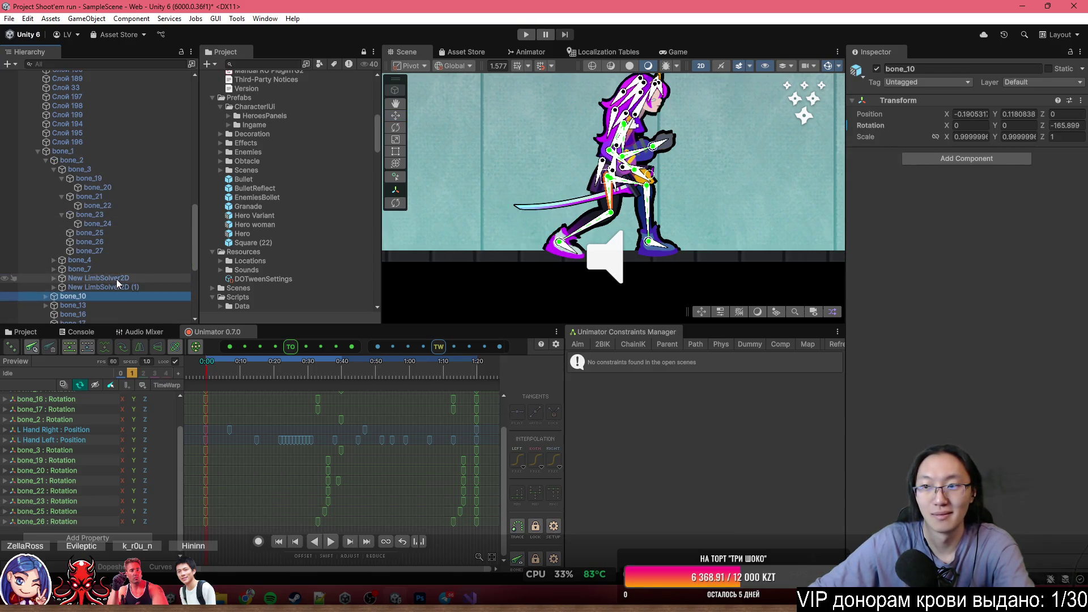
Inspect the Coll collider and Main Camera (1), then select Hero woman.
scroll(117, 279, "down", 5)
left_click(129, 238)
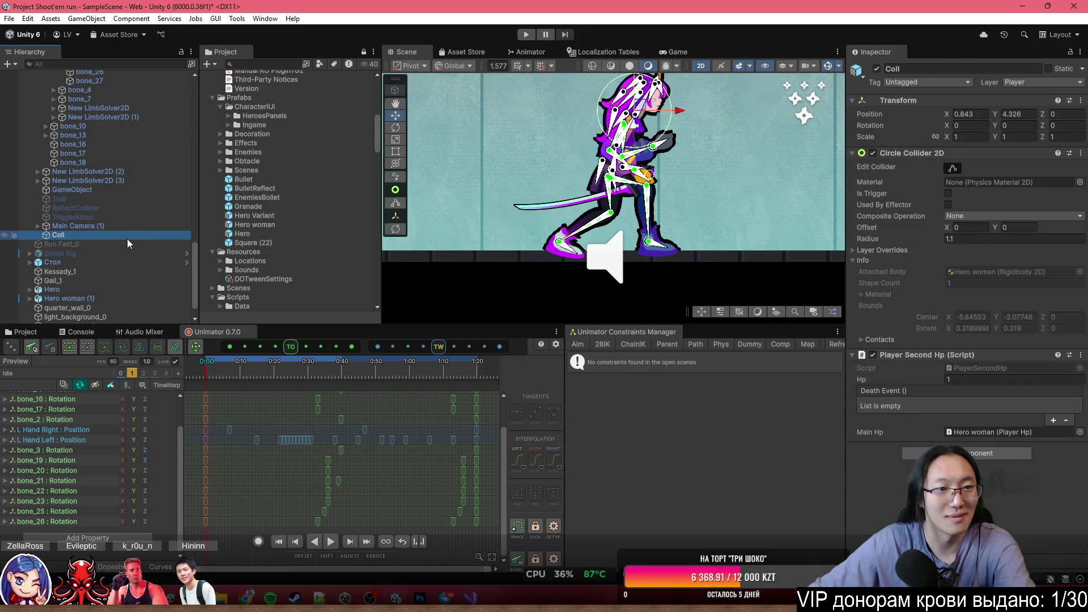
key("Up")
scroll(961, 381, "down", 1)
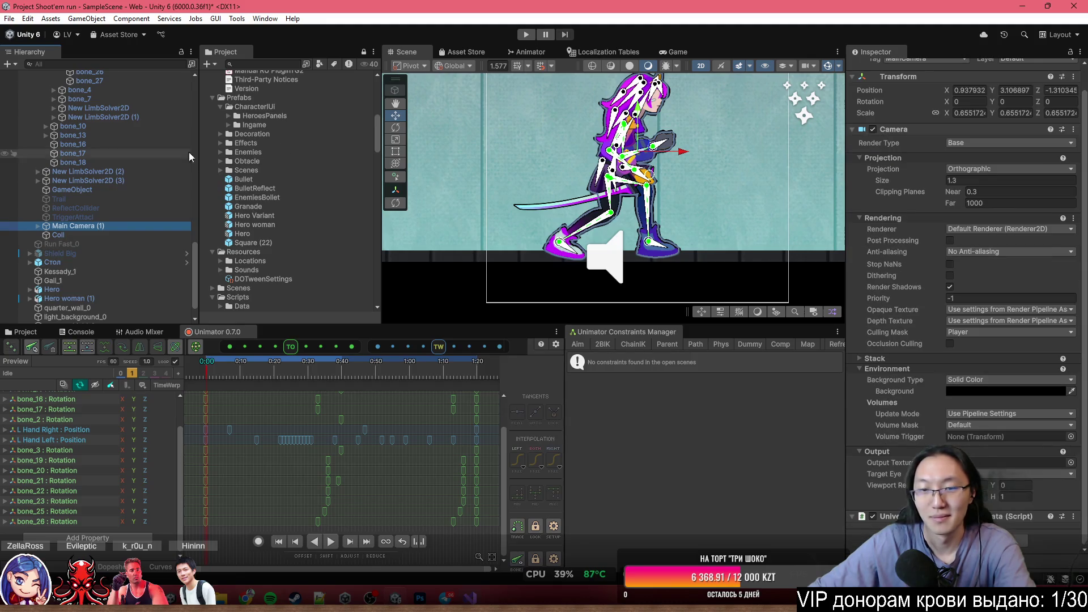
scroll(138, 178, "down", 10)
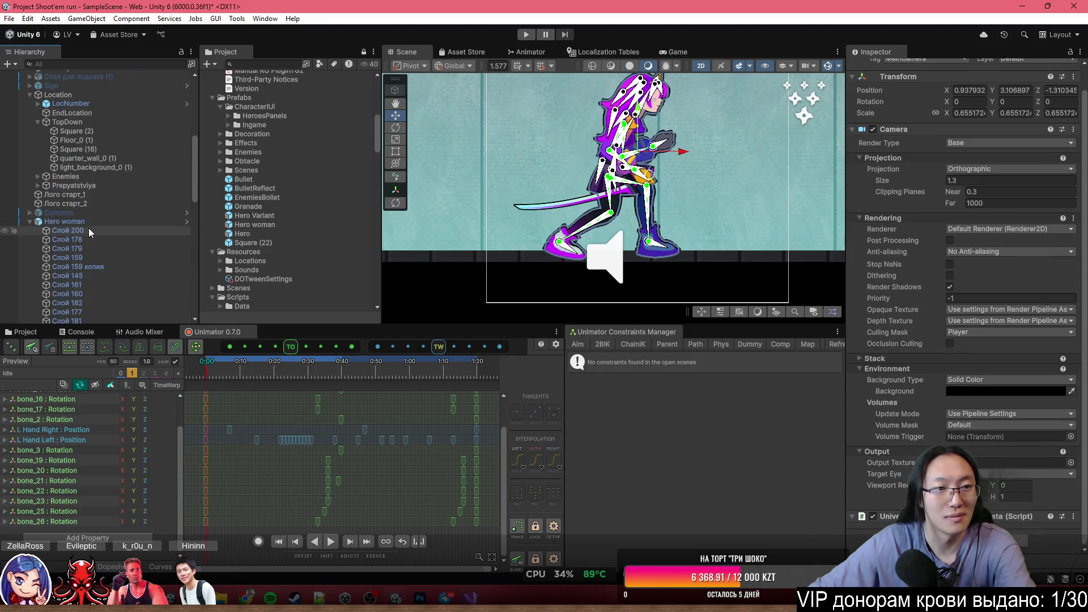
left_click(88, 222)
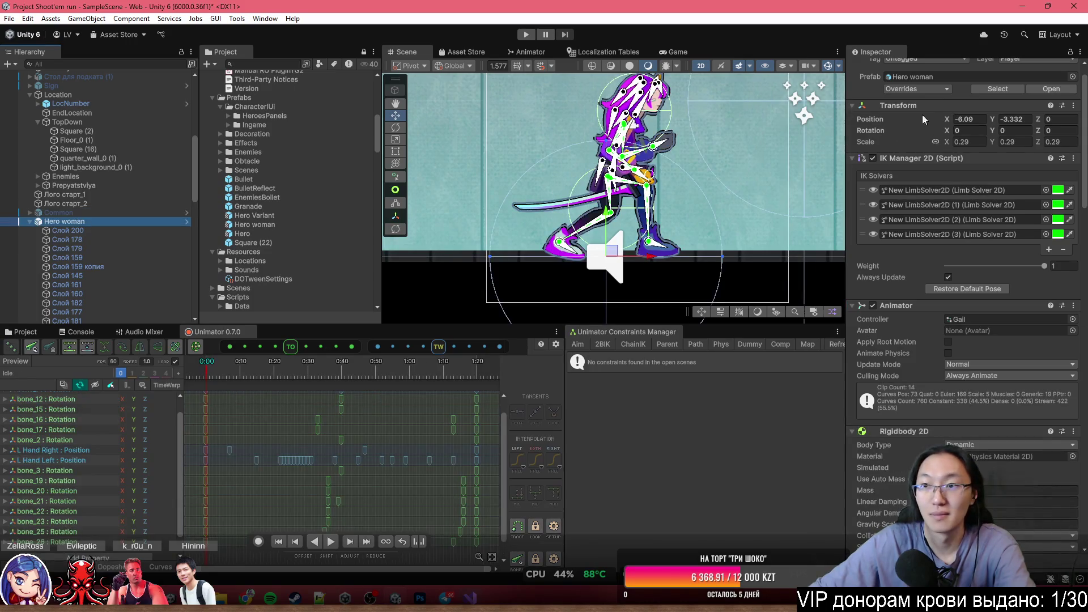
Open the Hero woman prefab for editing from its Overrides dropdown.
left_click(938, 91)
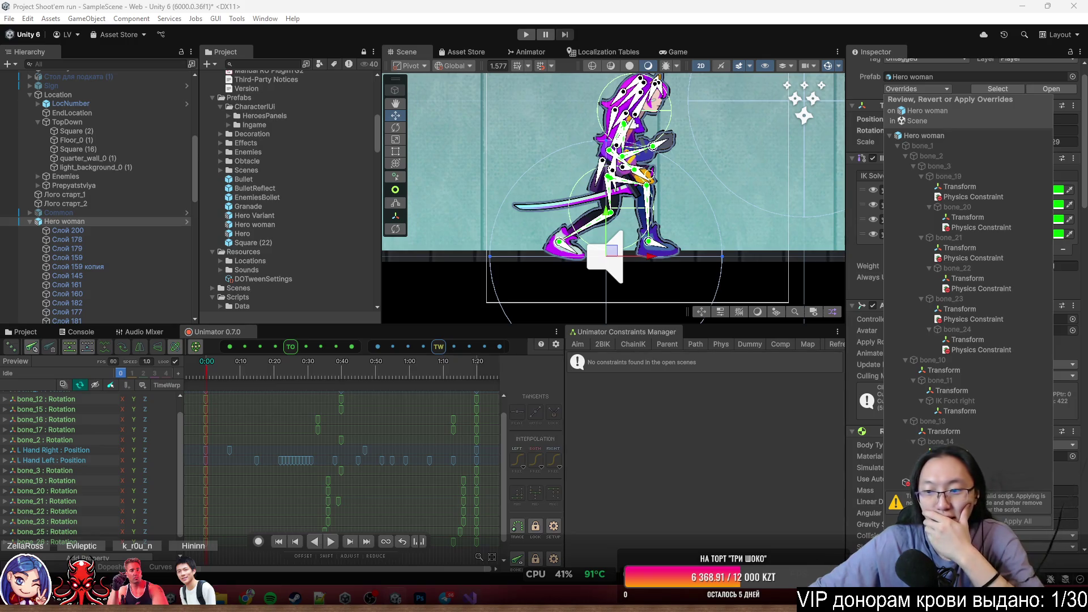
left_click(886, 89)
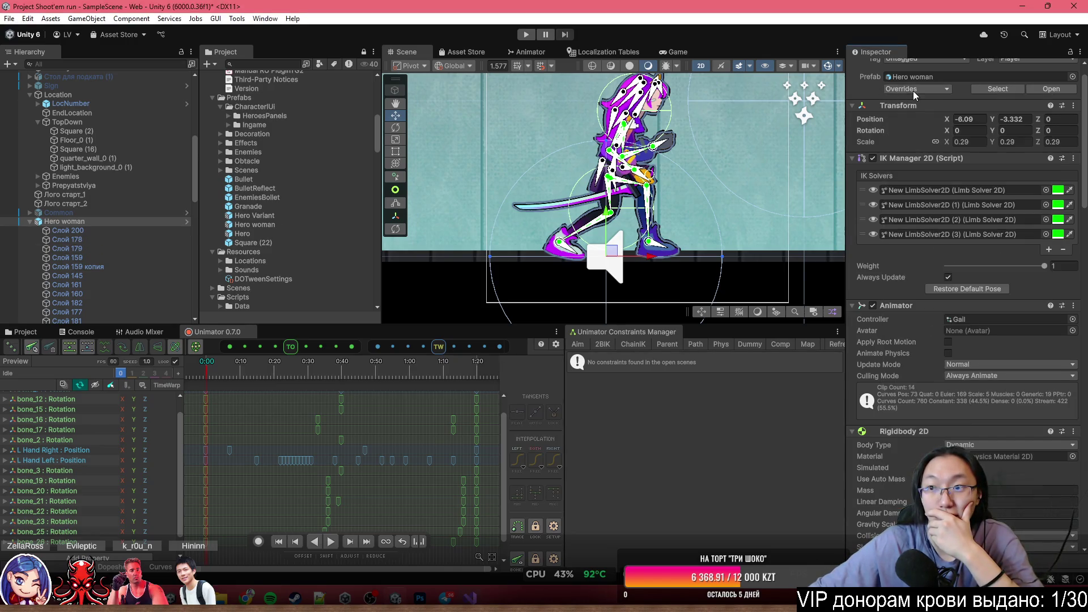
left_click(1051, 88)
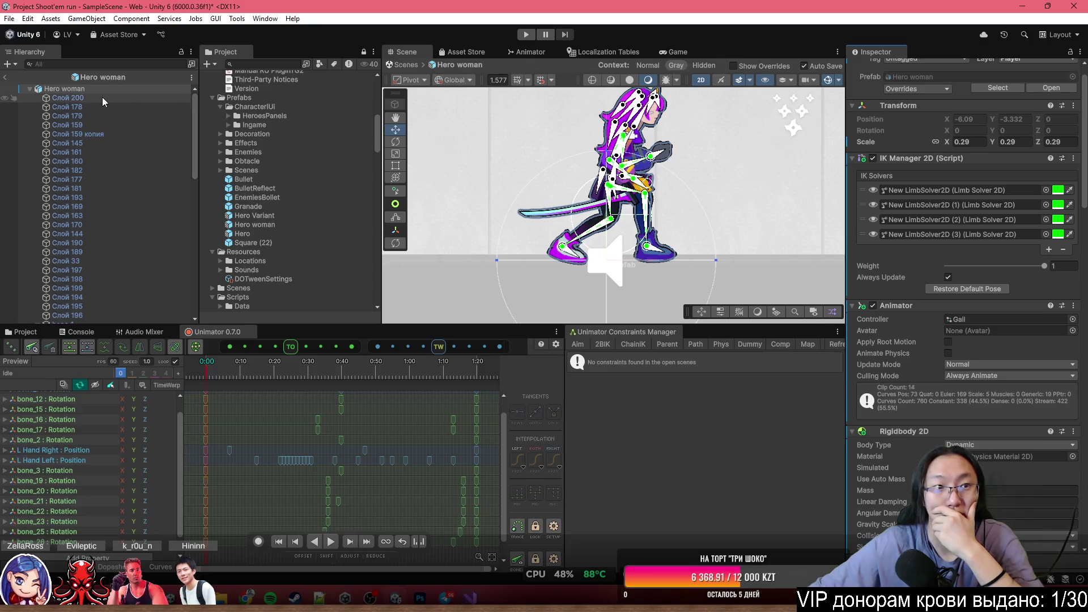
scroll(966, 300, "down", 5)
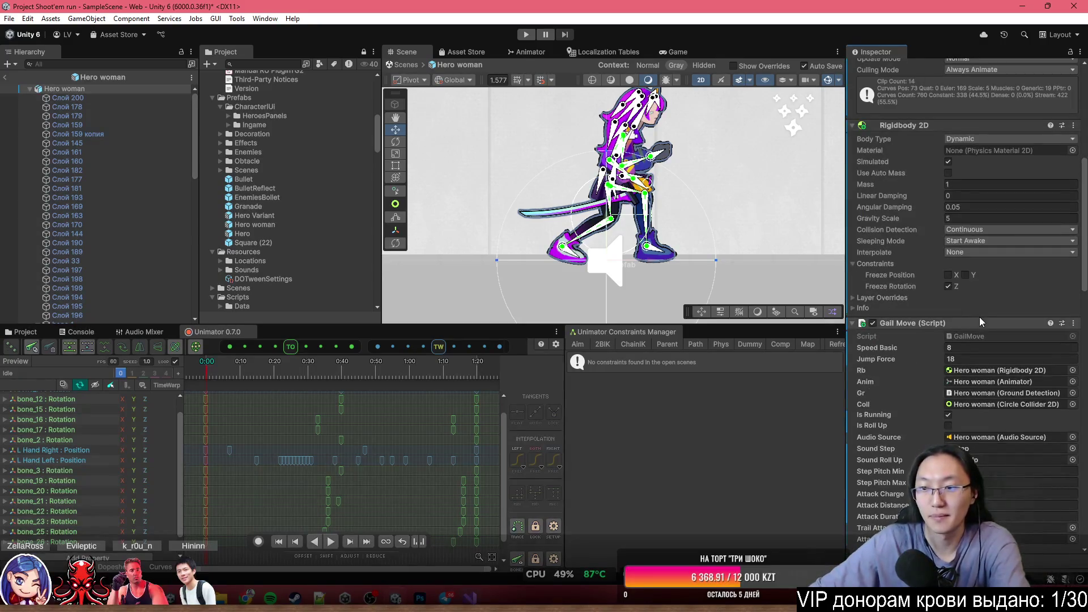
scroll(980, 340, "down", 10)
scroll(104, 283, "down", 15)
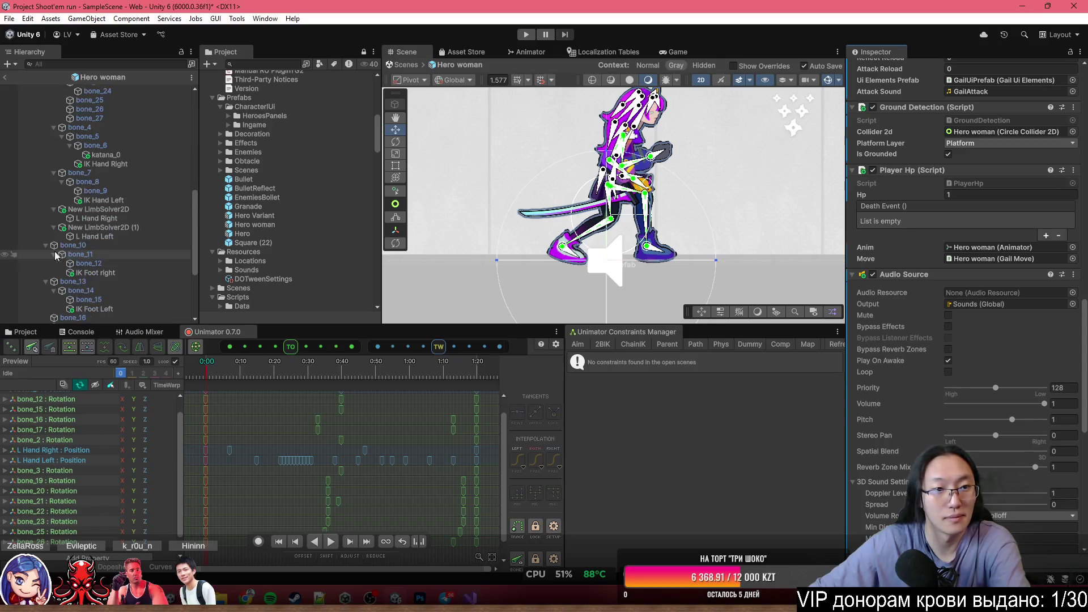
Remove the Physics Constraint from prefab bones bone_19 through bone_24 and return to the scene.
left_click(103, 318)
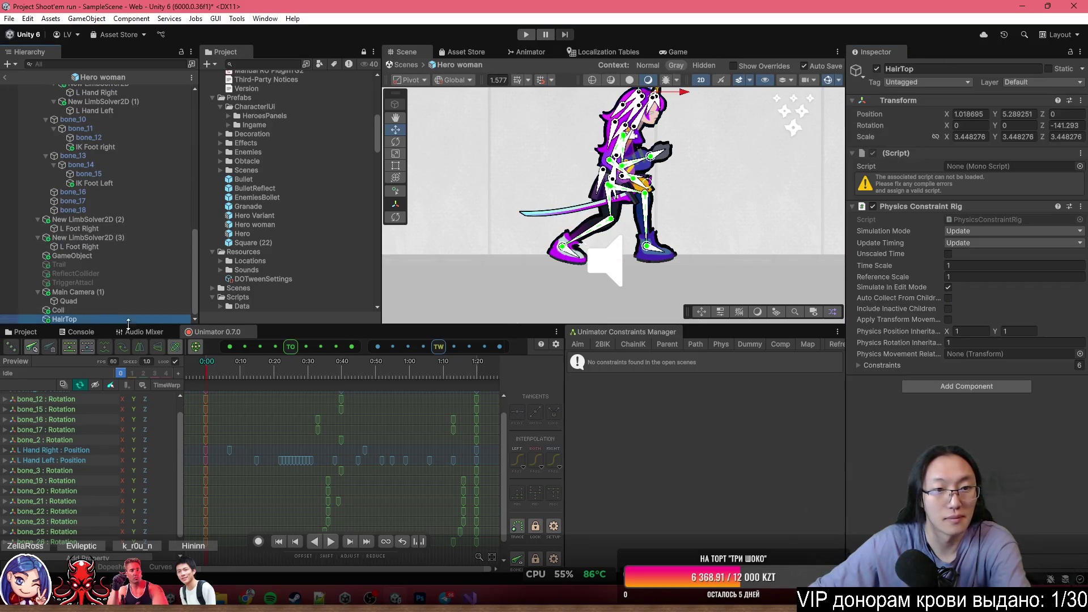
scroll(103, 267, "up", 5)
left_click(118, 238)
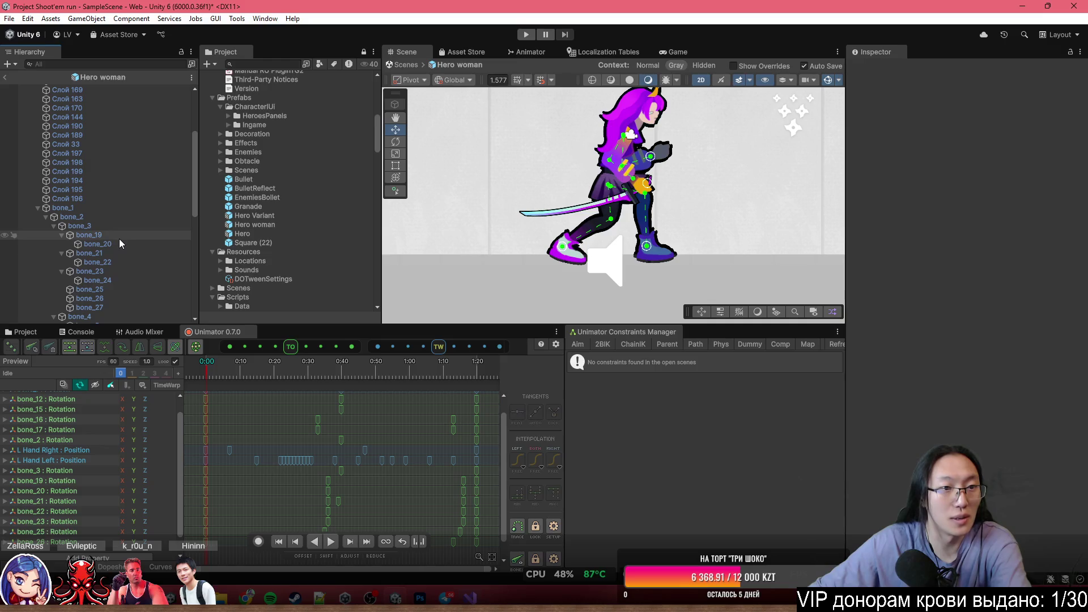
left_click(103, 280, "shift")
left_click(1073, 153)
left_click(1020, 180)
left_click(5, 77)
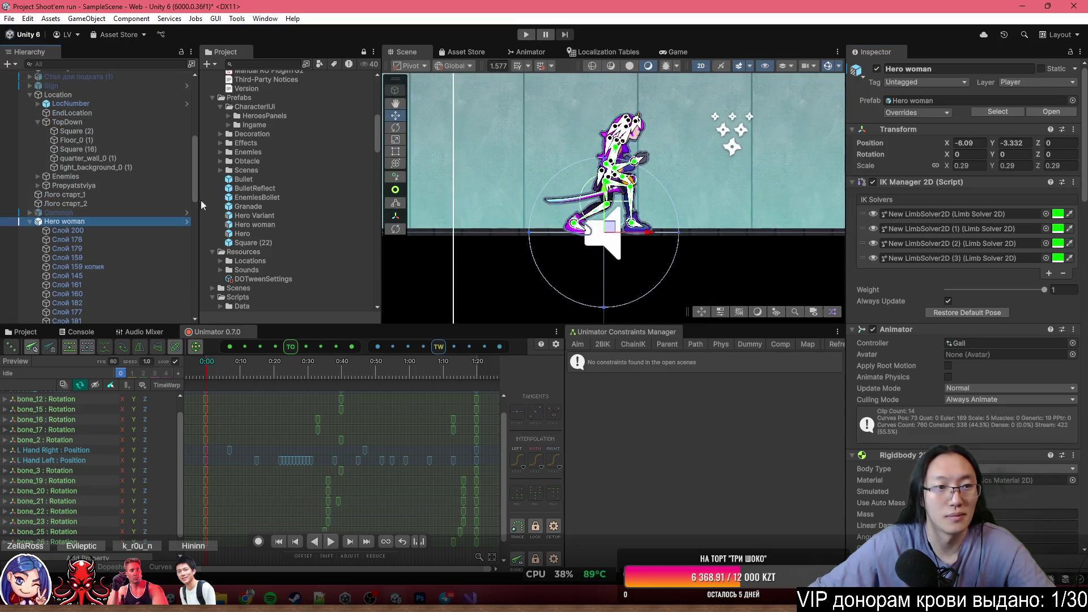
Check which bones drive the Слой 178 sprite, then select Hero woman.
left_click(137, 239)
scroll(145, 252, "down", 10)
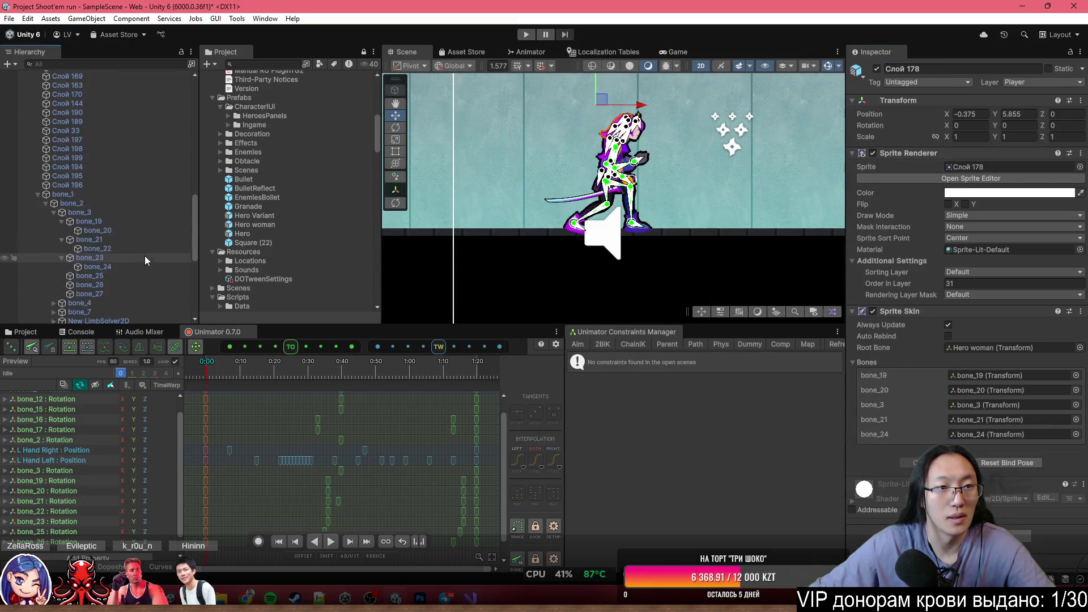
scroll(144, 256, "up", 10)
left_click(68, 197)
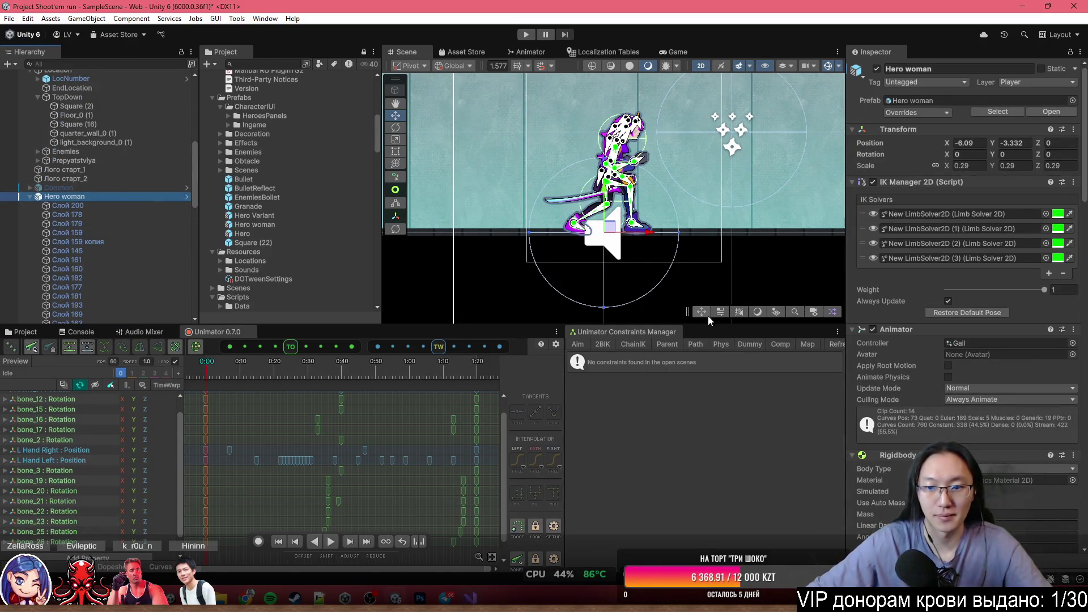
scroll(675, 251, "up", 2)
Create a Physics constraint rig in the Constraints Manager and set its mix to 0.892.
left_click(720, 346)
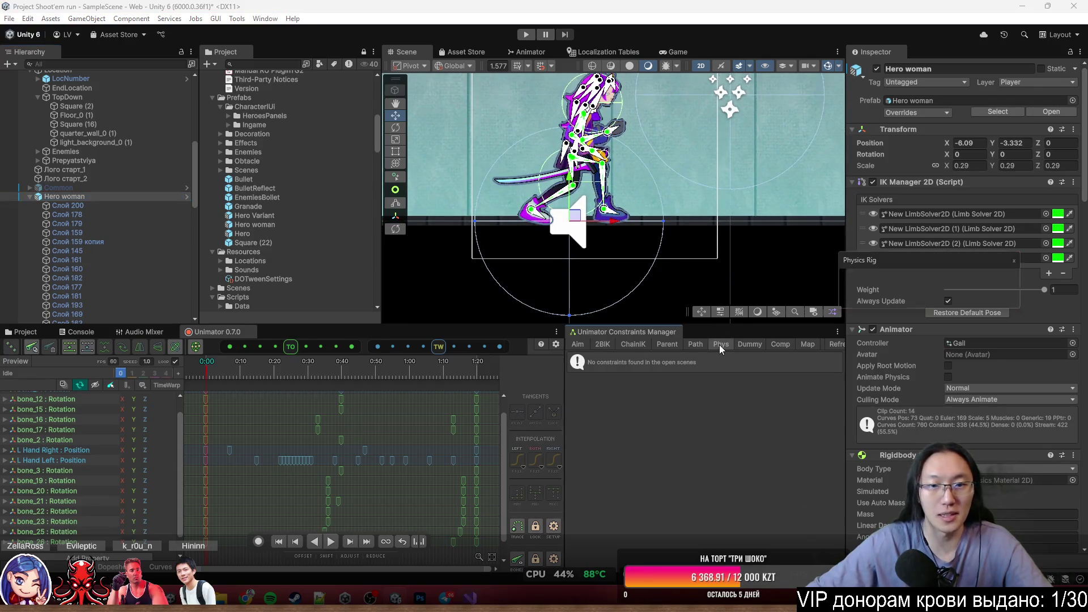
left_click(972, 285)
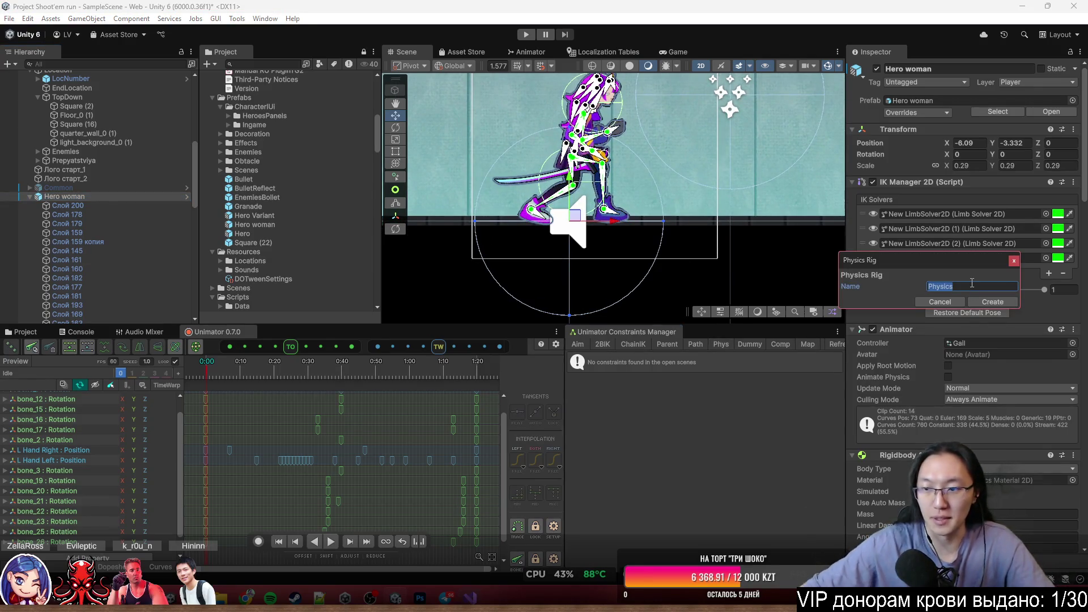
left_click(986, 302)
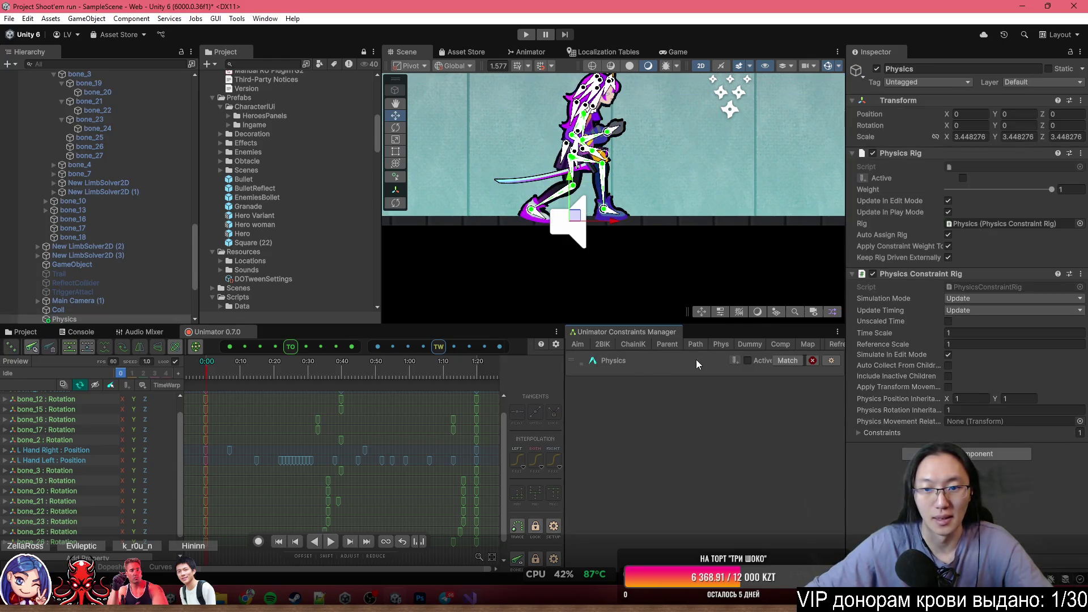
left_click(592, 362)
scroll(664, 431, "down", 5)
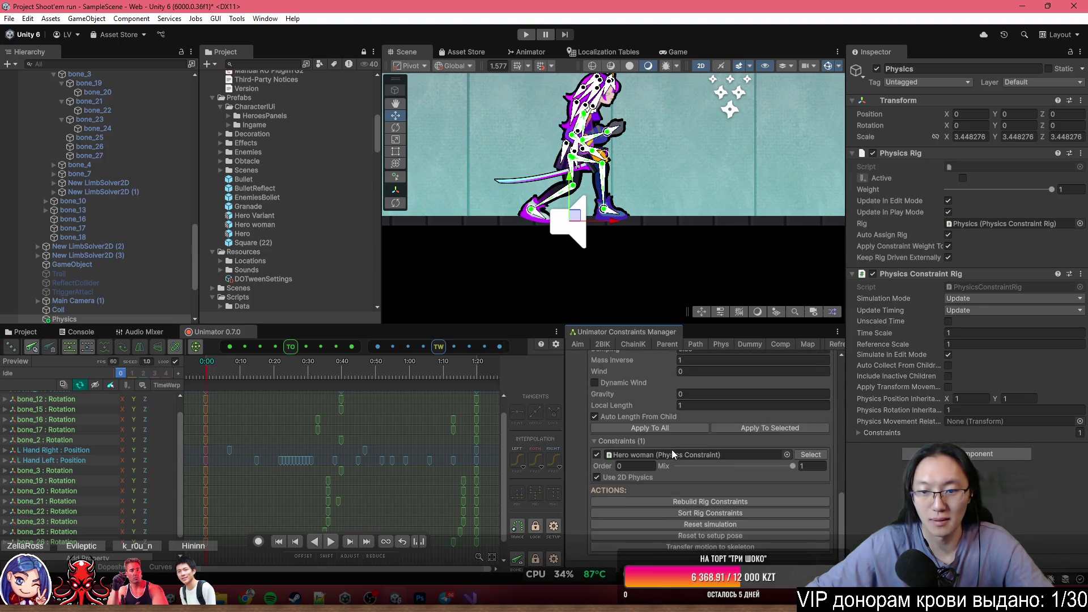
left_click(707, 466)
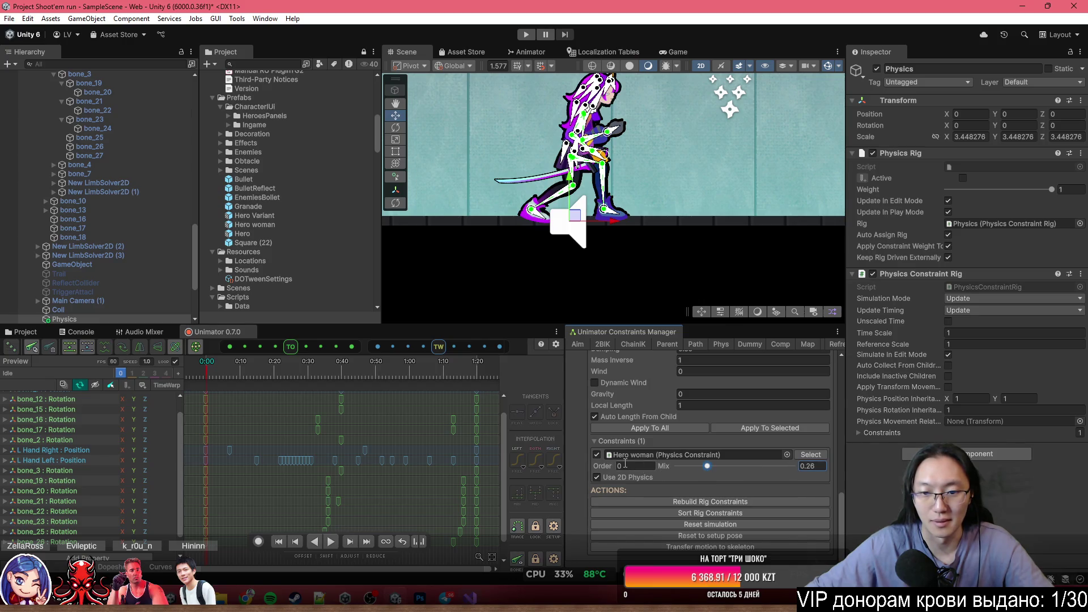
left_click_drag(781, 466, 782, 466)
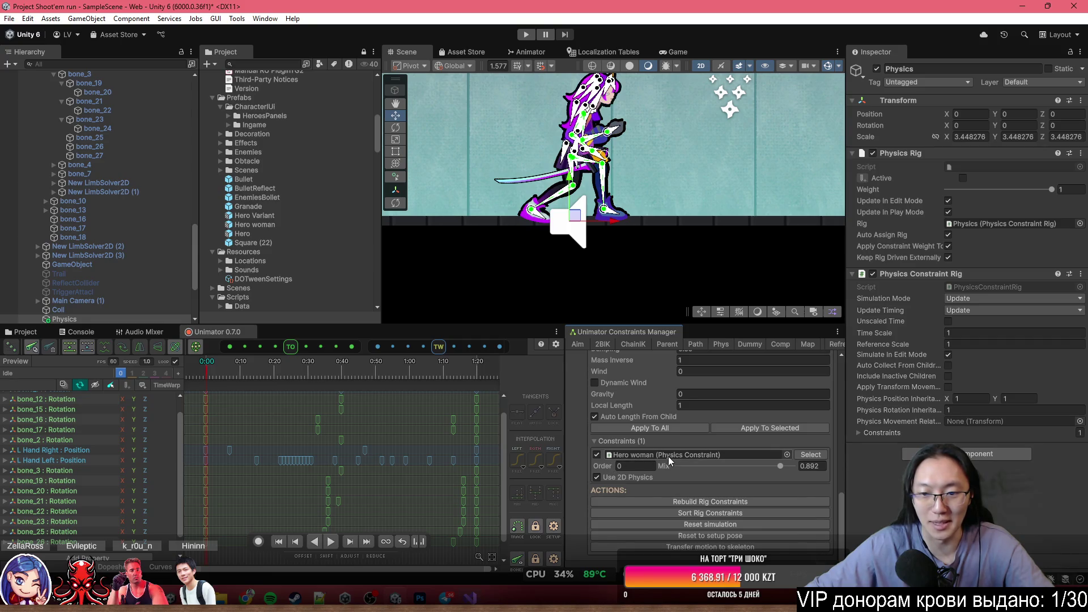
Delete the Physics rig object from the Hierarchy.
left_click(98, 319)
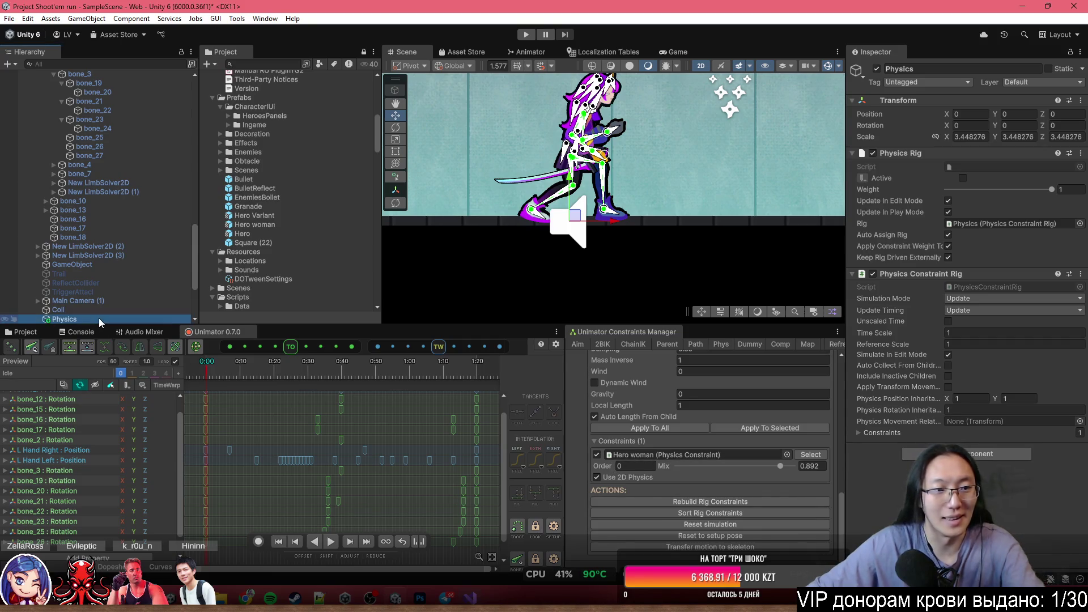
key("Delete")
scroll(99, 318, "up", 10)
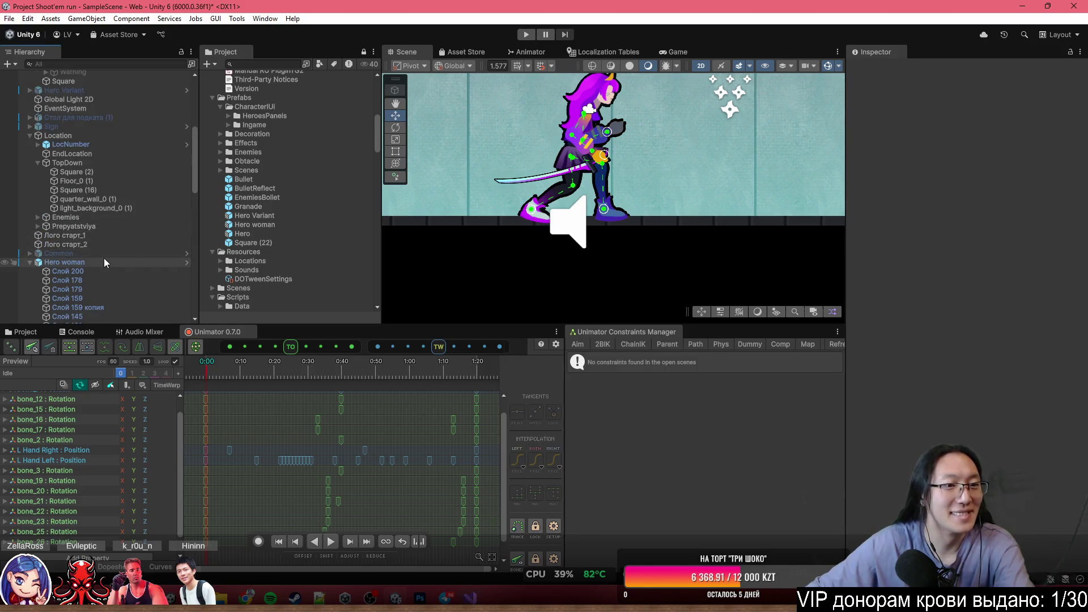
Remove the leftover Physics Constraint component from Hero woman.
left_click(103, 259)
scroll(987, 349, "down", 20)
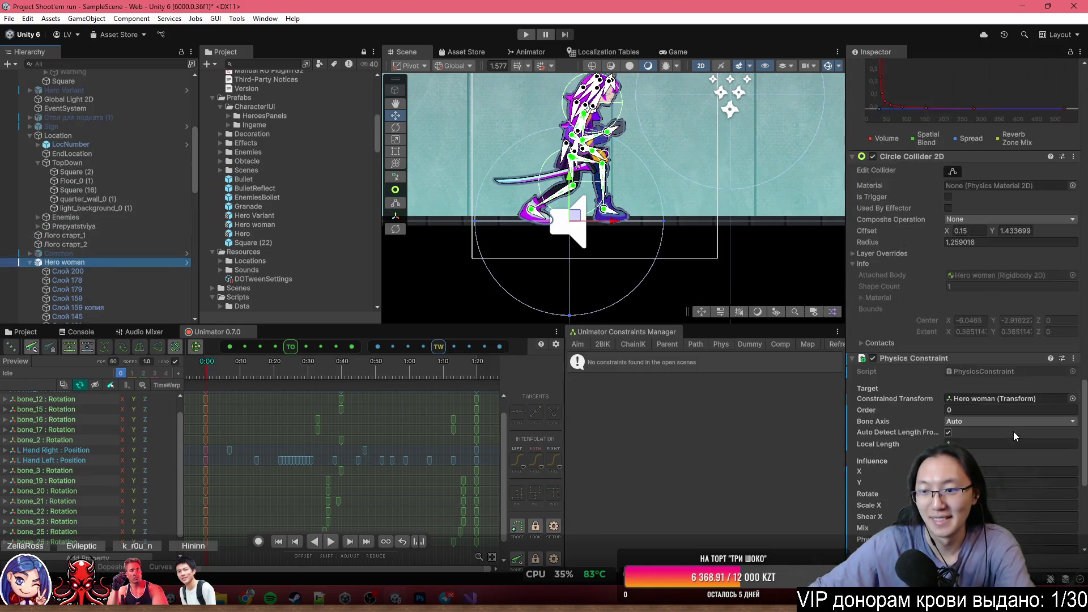
left_click(1072, 88)
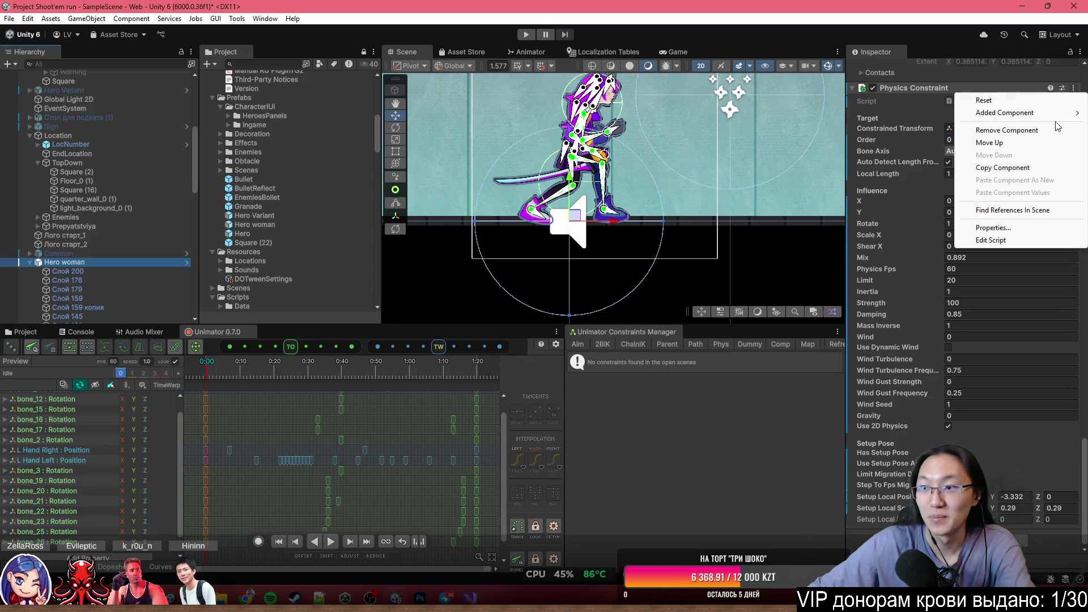
left_click(1007, 130)
Select hair bones bone_19 through bone_24 and start a new Phys rig in the Constraints Manager.
scroll(583, 145, "up", 5)
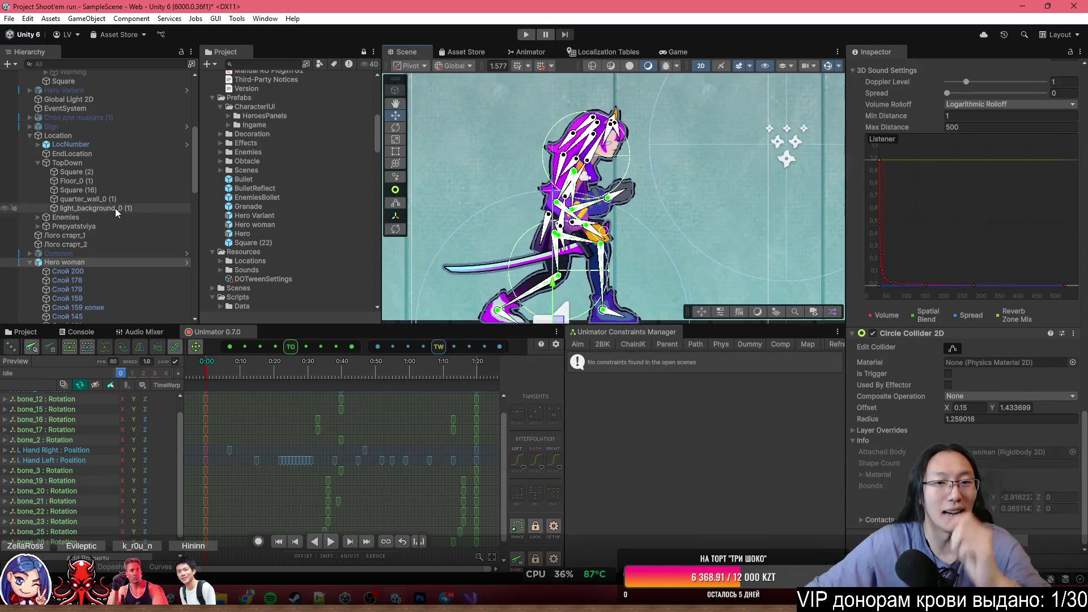
scroll(584, 145, "up", 2)
left_click(598, 111)
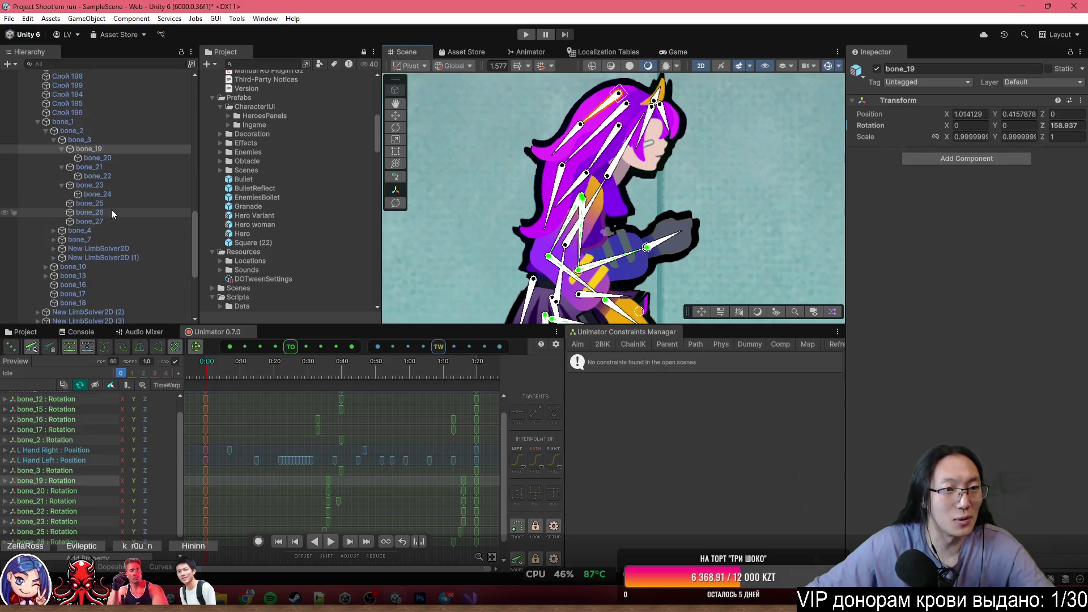
left_click(110, 188, "shift")
left_click(105, 193, "shift")
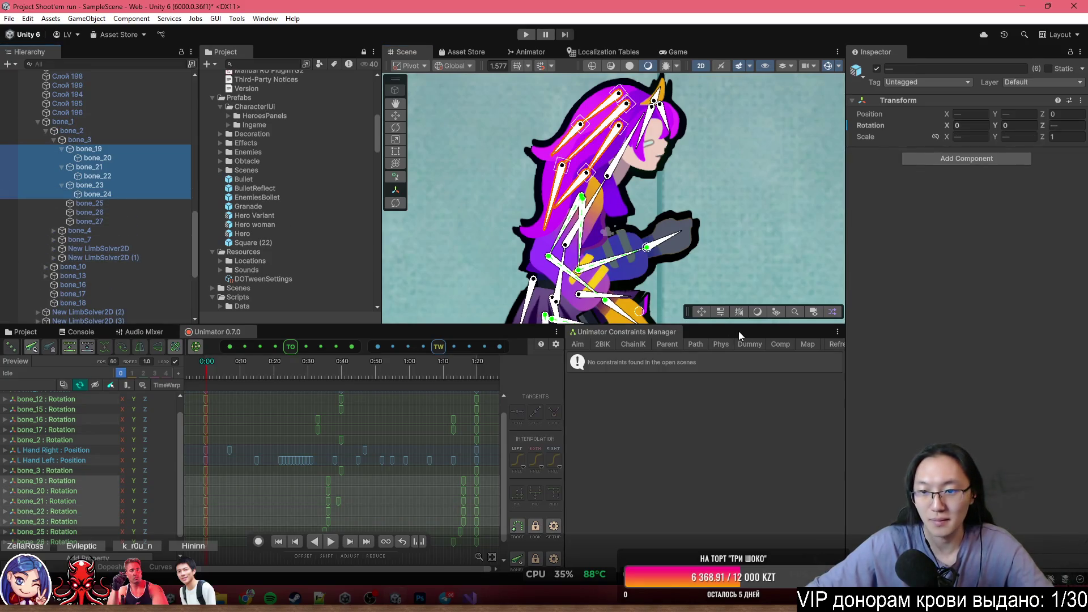
left_click(720, 345)
scroll(141, 257, "down", 6)
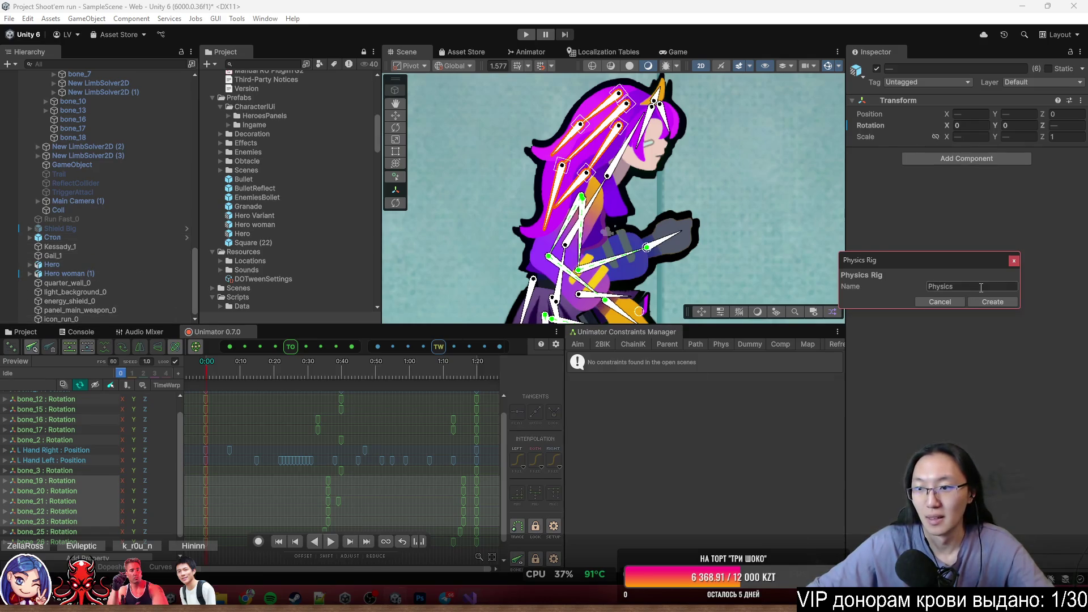
Create the Physics rig for bone_19–bone_24 and widen the Constraints Manager panel.
left_click(992, 302)
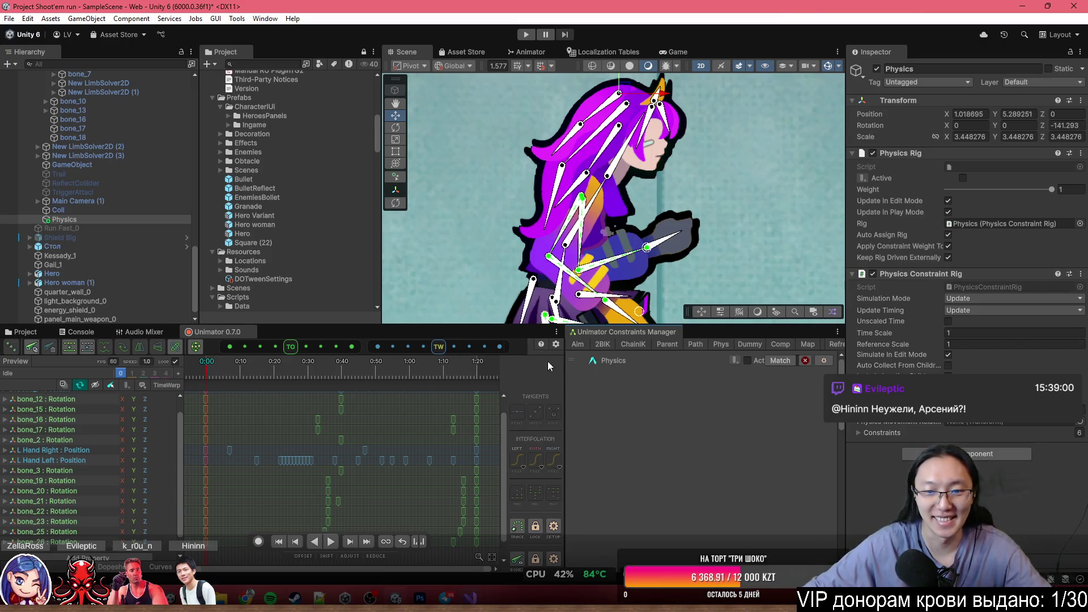
scroll(653, 193, "down", 3)
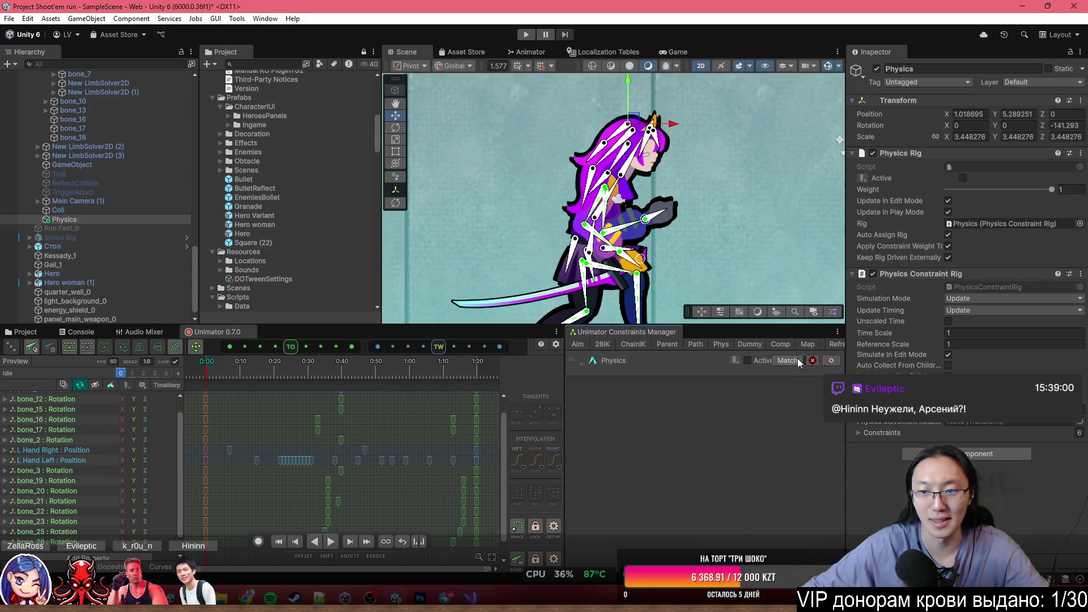
mouse_move(563, 355)
left_mouse_down()
mouse_move(494, 354)
mouse_move(592, 359)
left_mouse_up()
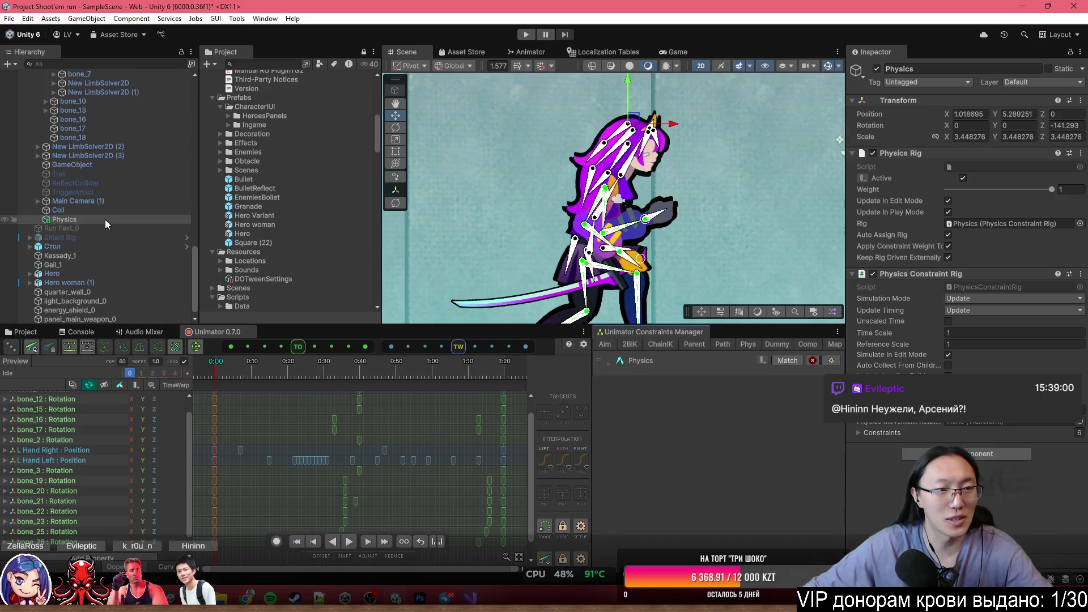
scroll(125, 170, "up", 10)
scroll(124, 167, "up", 5)
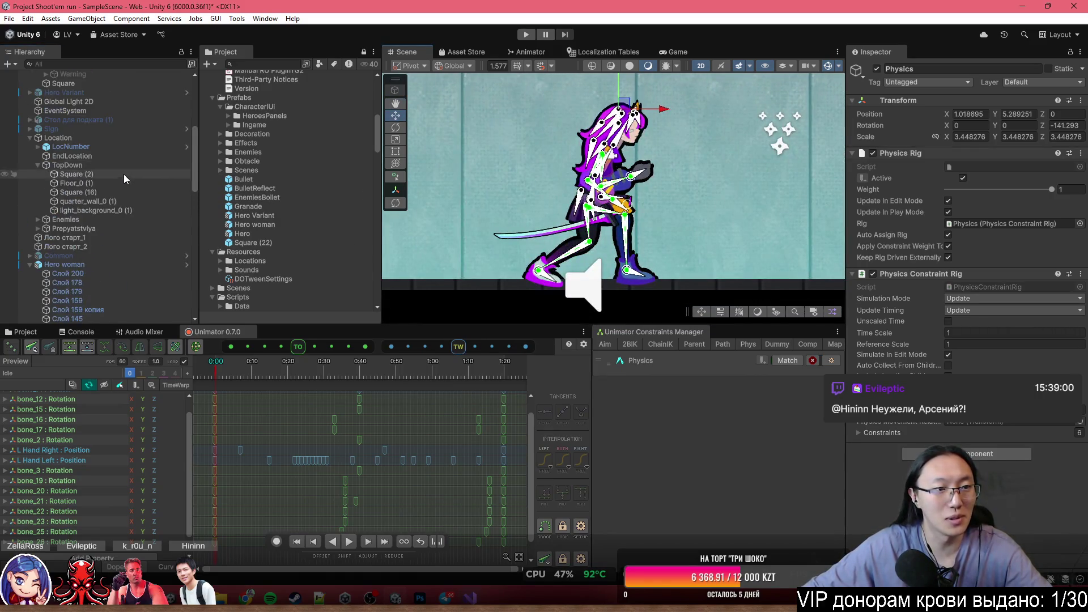
Check the Physics rig's settings, deactivate Hero woman with Alt+Shift+A, and run the game.
left_click(100, 265)
left_click(594, 291)
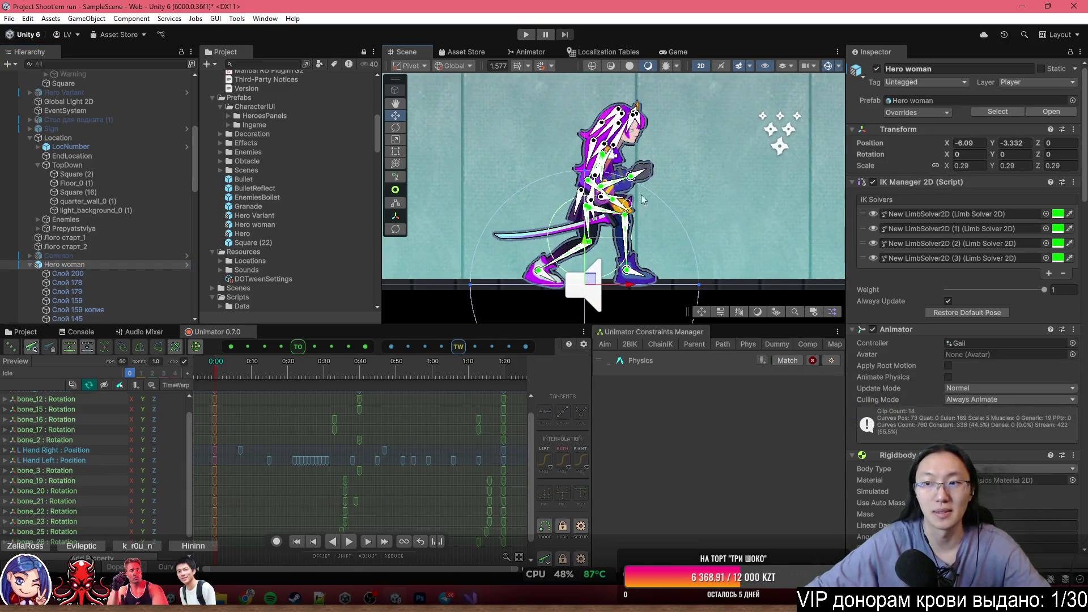
scroll(73, 253, "down", 15)
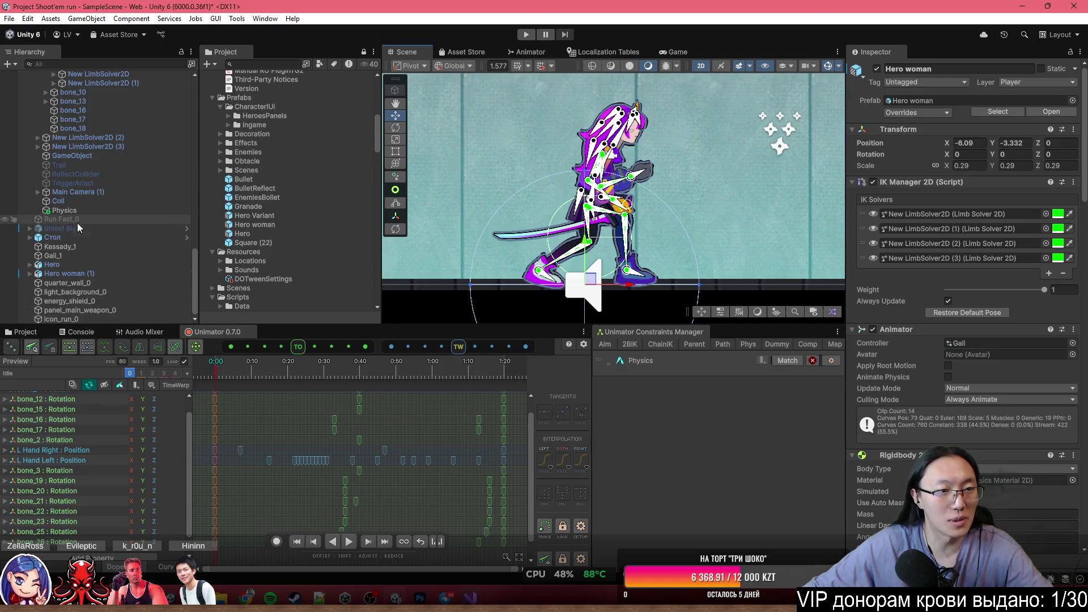
left_click(83, 210)
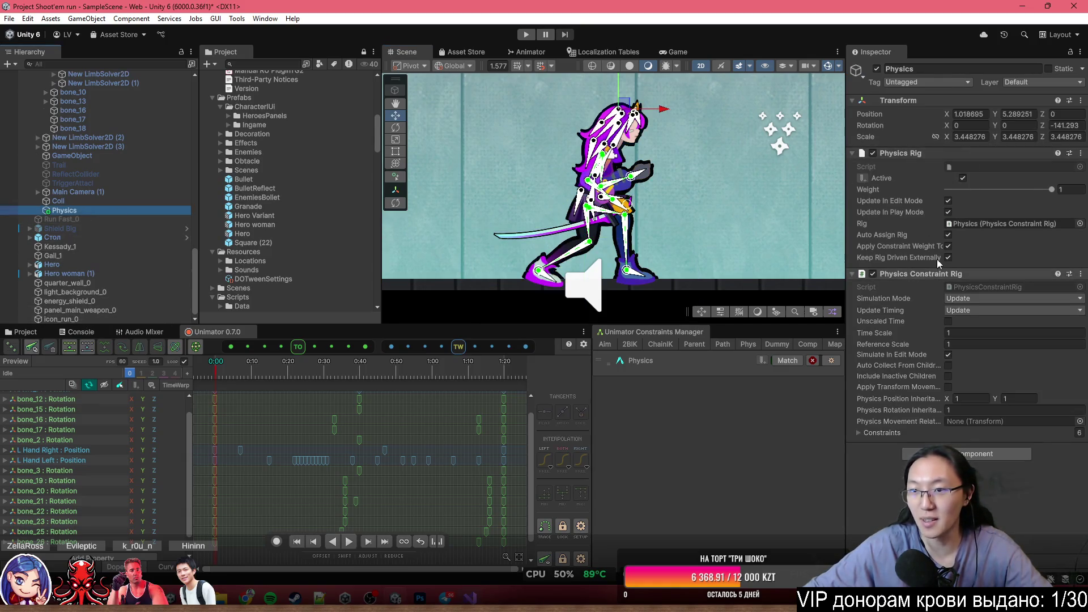
scroll(101, 274, "up", 12)
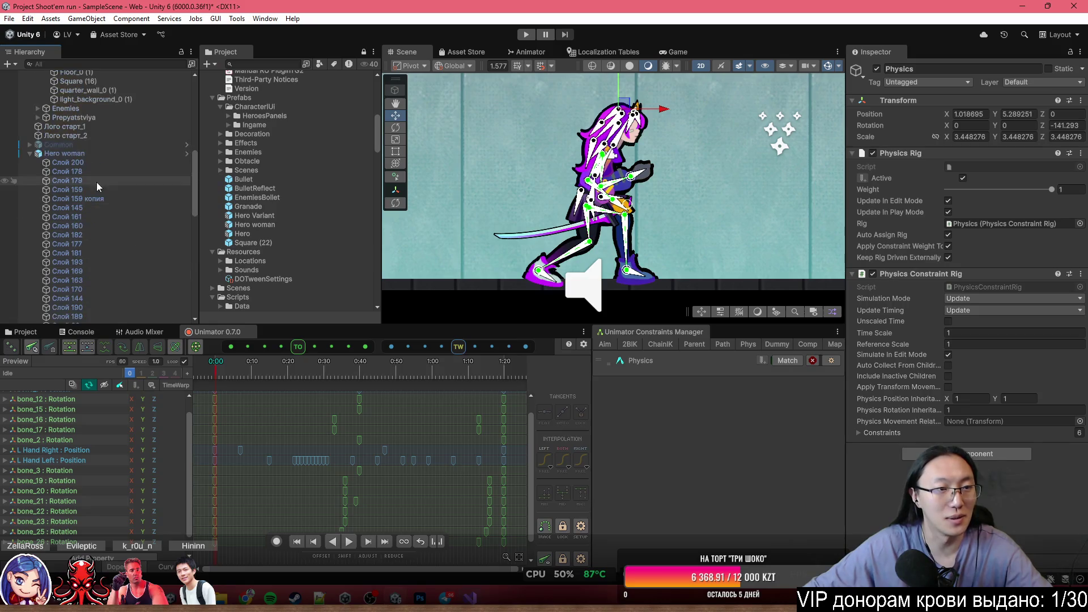
left_click(109, 153)
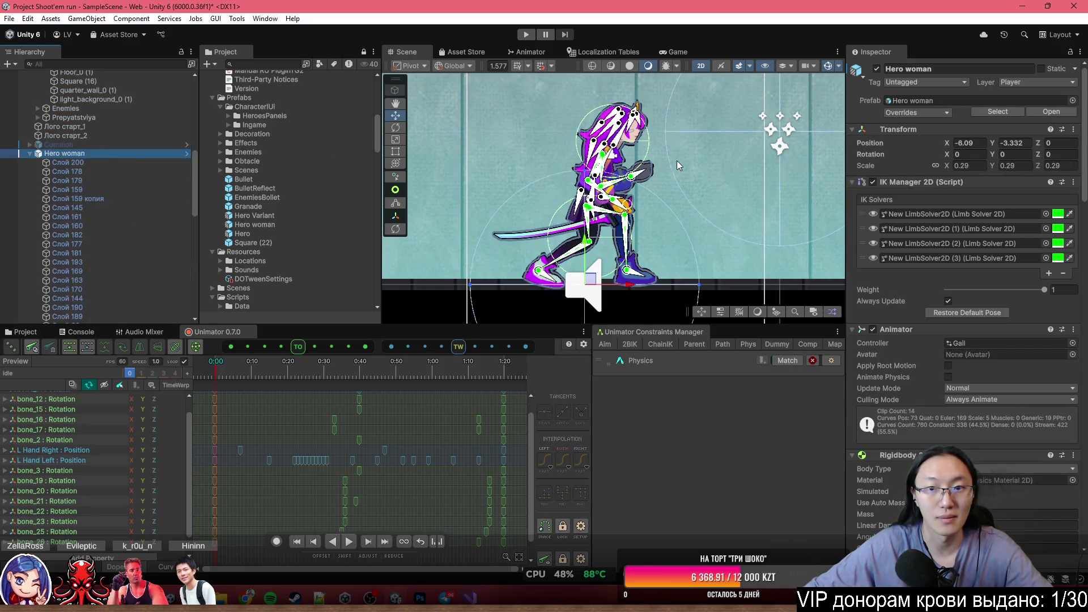
key("alt+shift+a")
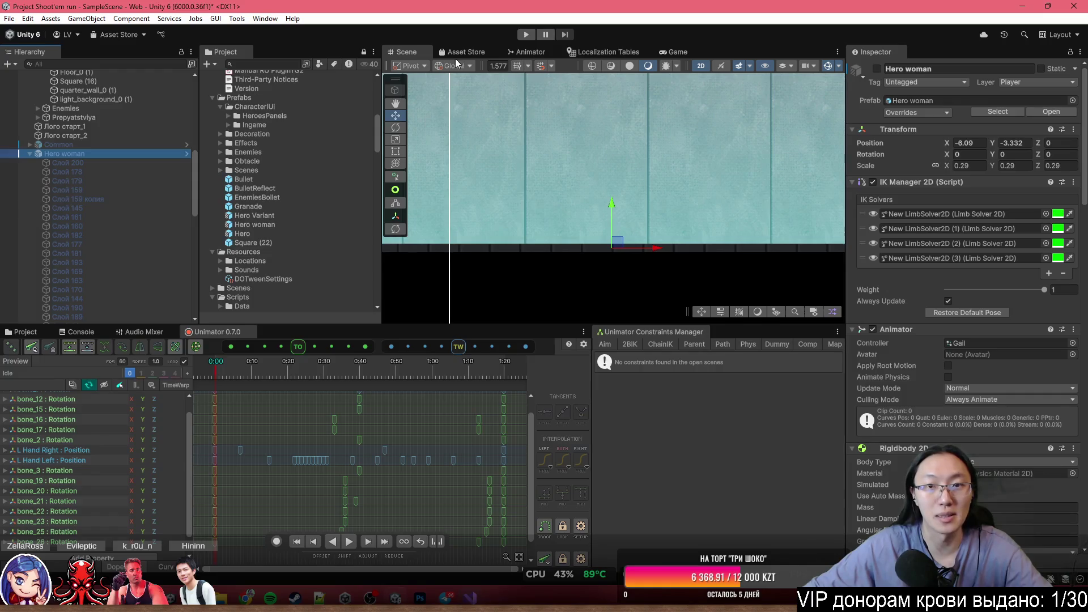
key("ctrl+p")
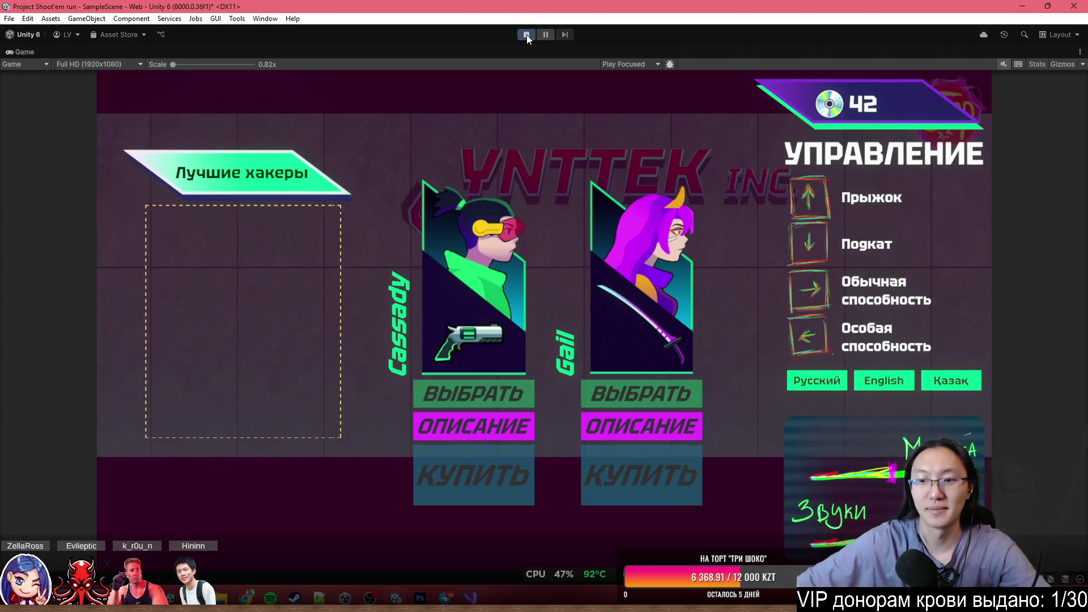
Choose Гейл and play the runner level, sliding and jumping past obstacles.
left_click(587, 395)
key("Down")
key("Up")
key("Up")
key("Down")
key("Up")
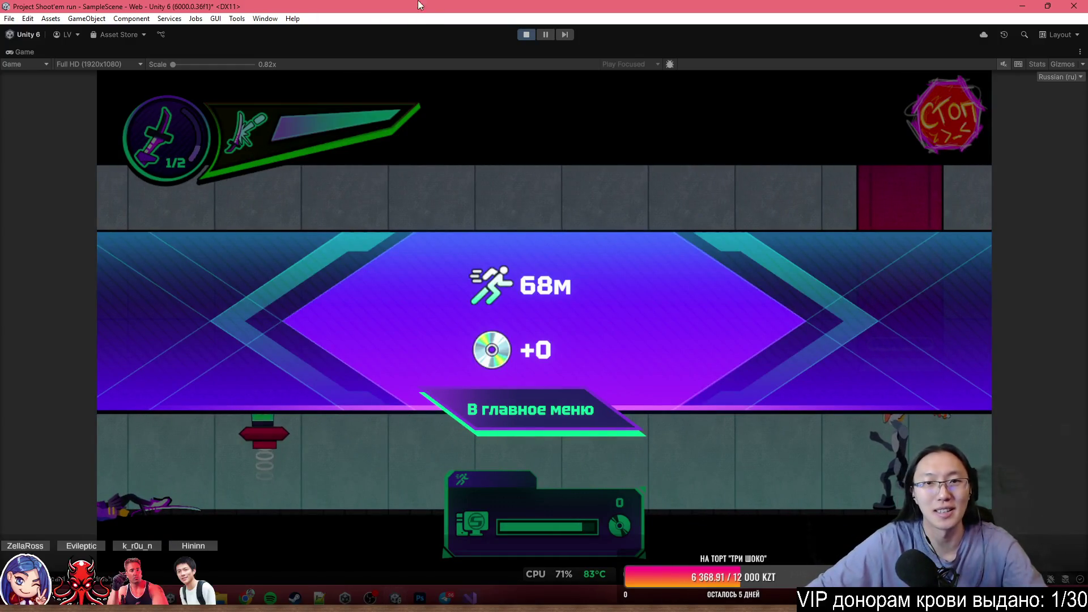
Stop Play mode, restore the editor layout and return to the Scene view.
left_click(520, 34)
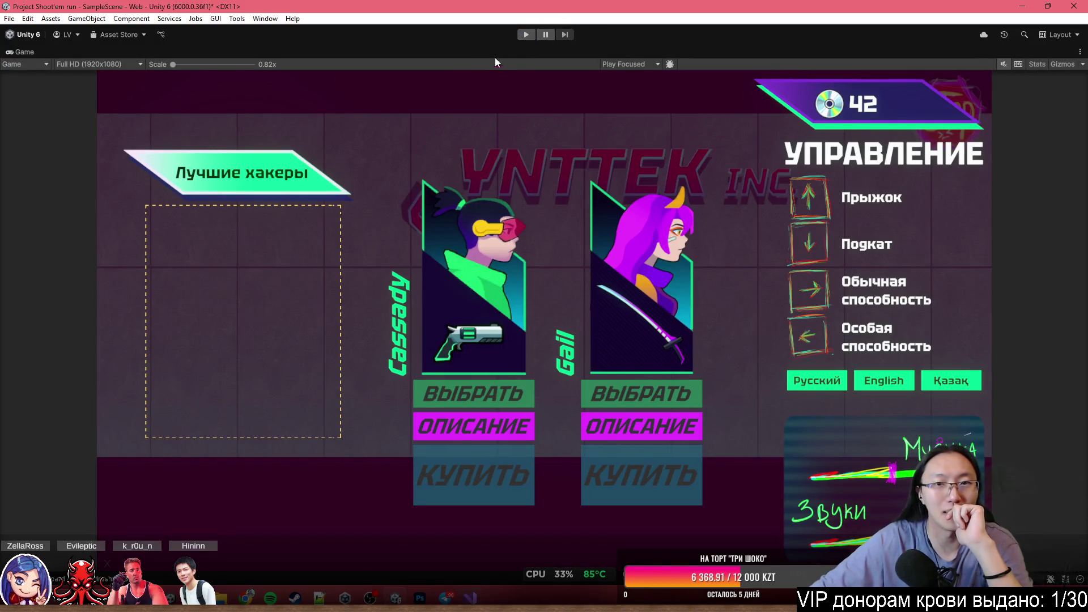
double_click(510, 50)
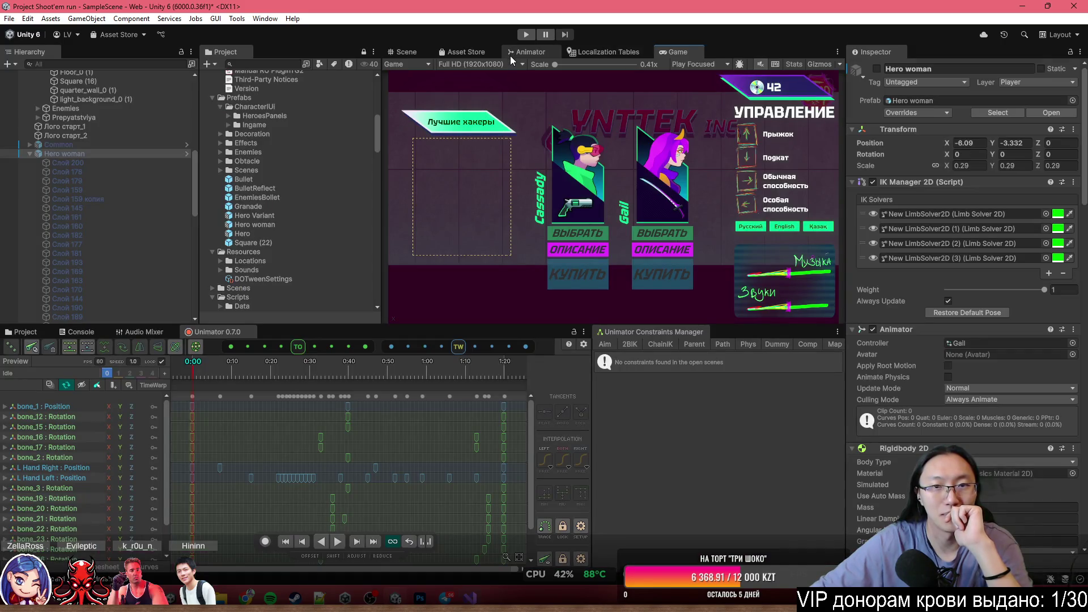
left_click(400, 52)
Duplicate Idle as Idle Copy and delete its bone_19–bone_23 rotation tracks.
scroll(604, 249, "down", 5)
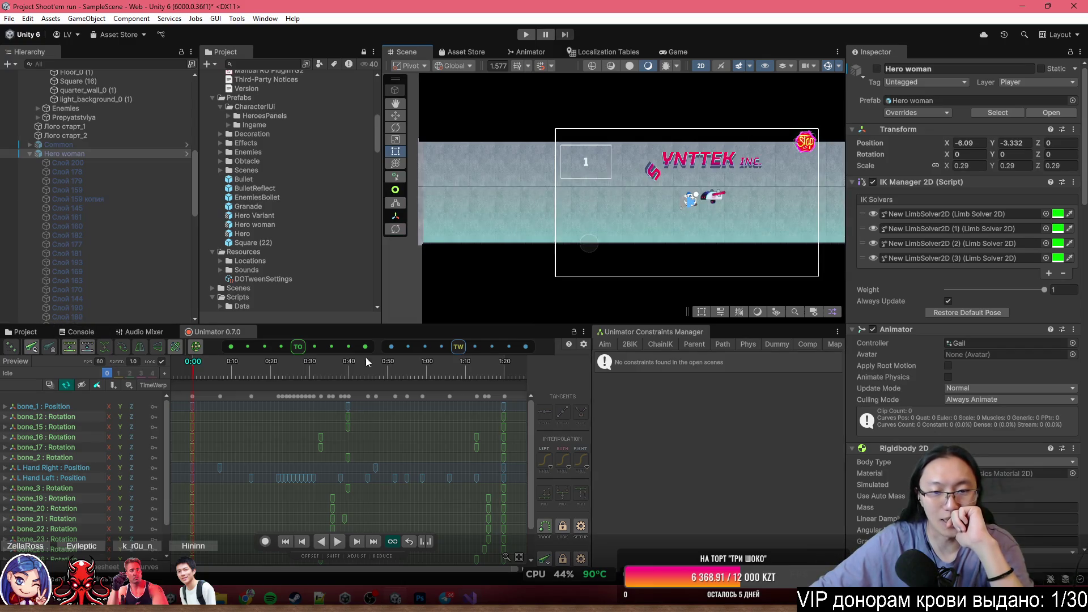
scroll(686, 217, "up", 2)
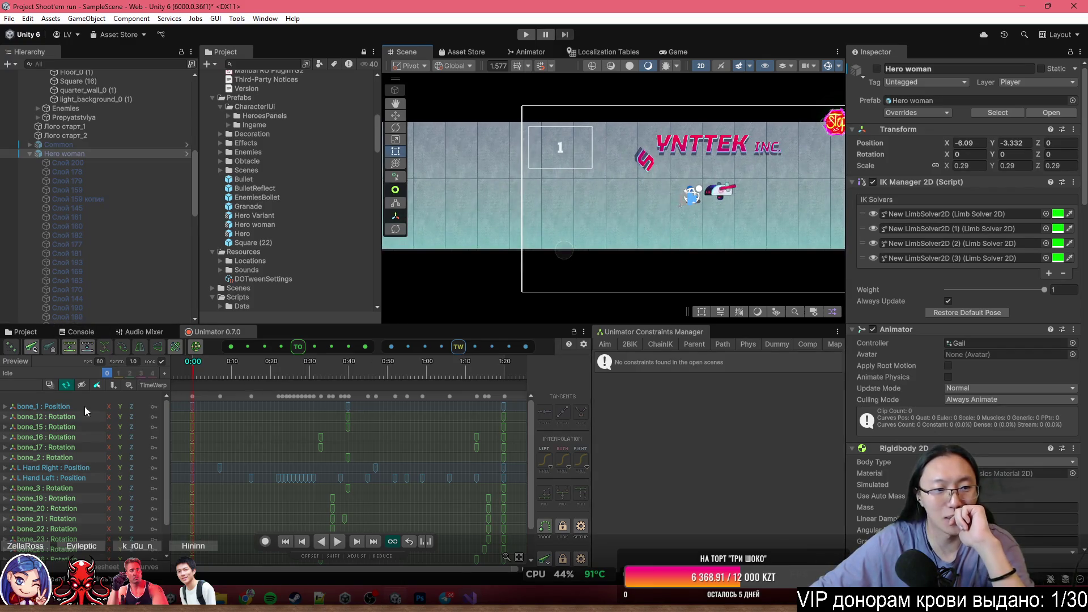
left_click(64, 375)
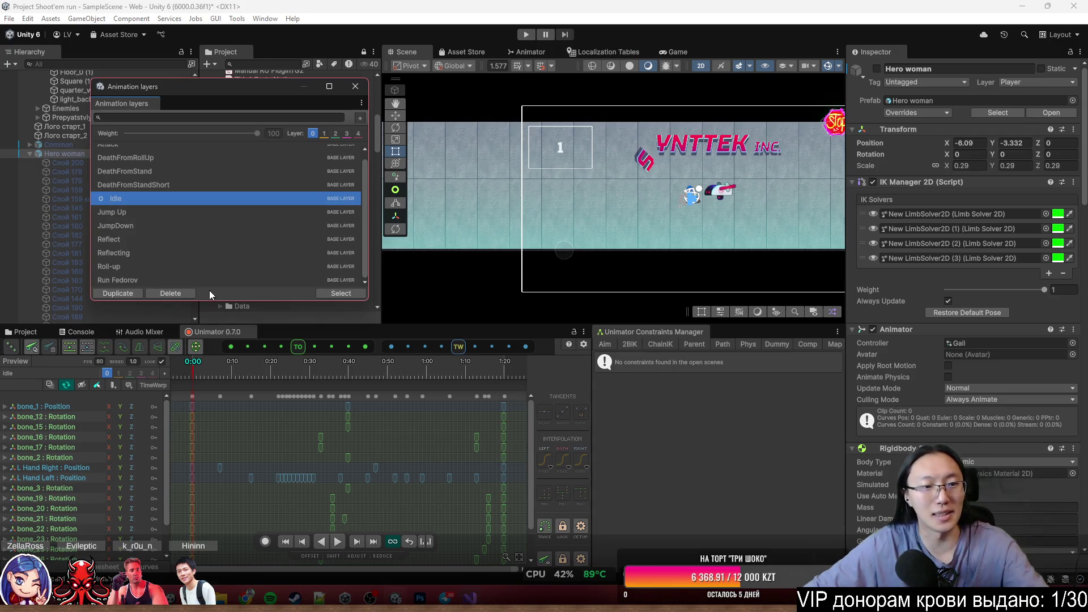
left_click(124, 294)
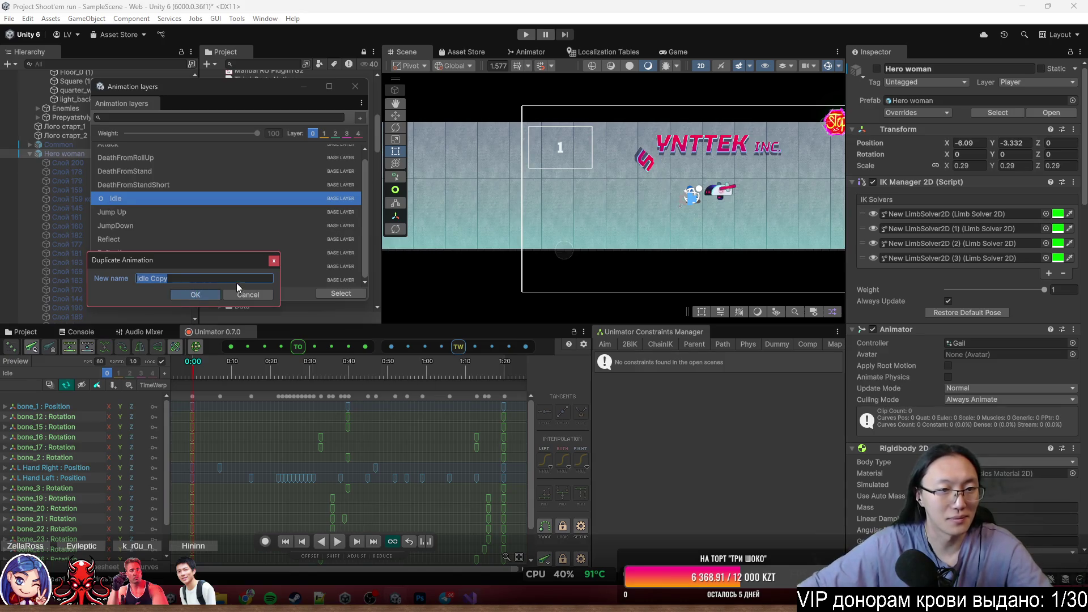
key("Return")
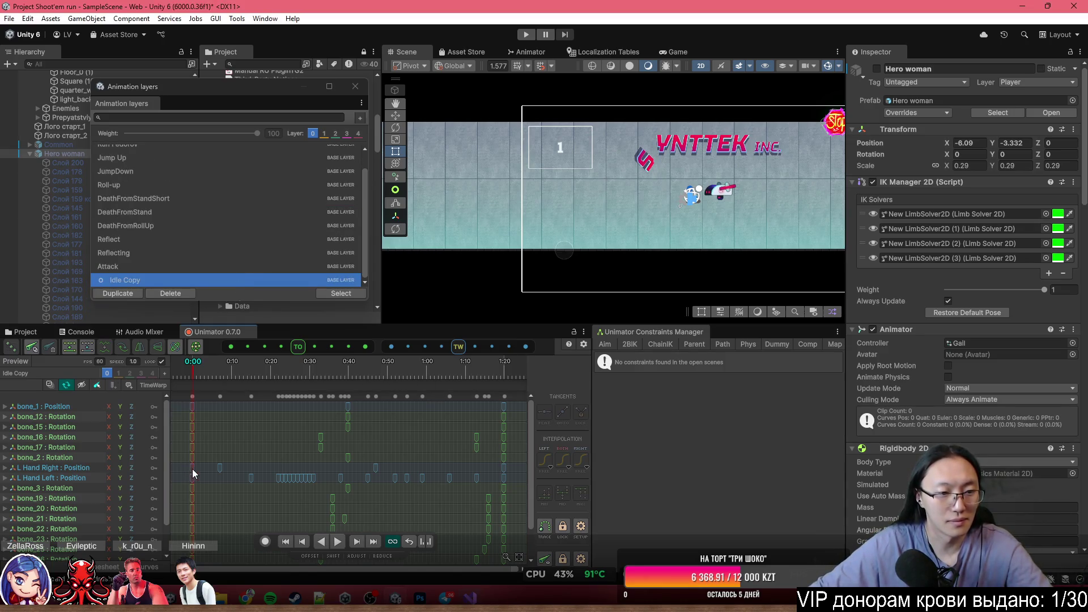
left_click(148, 498)
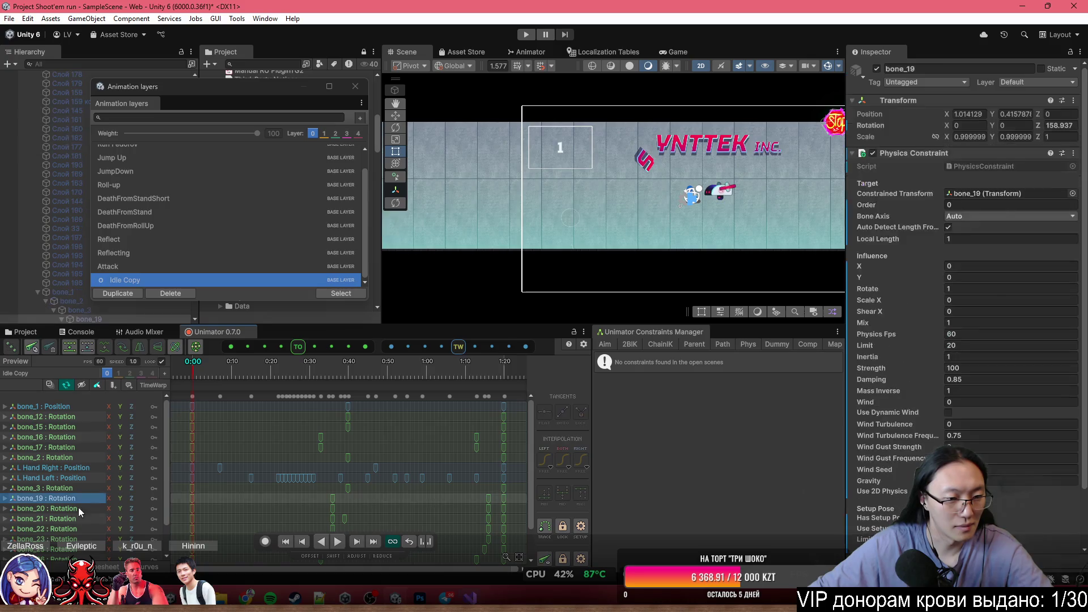
left_click(45, 538, "shift")
key("Delete")
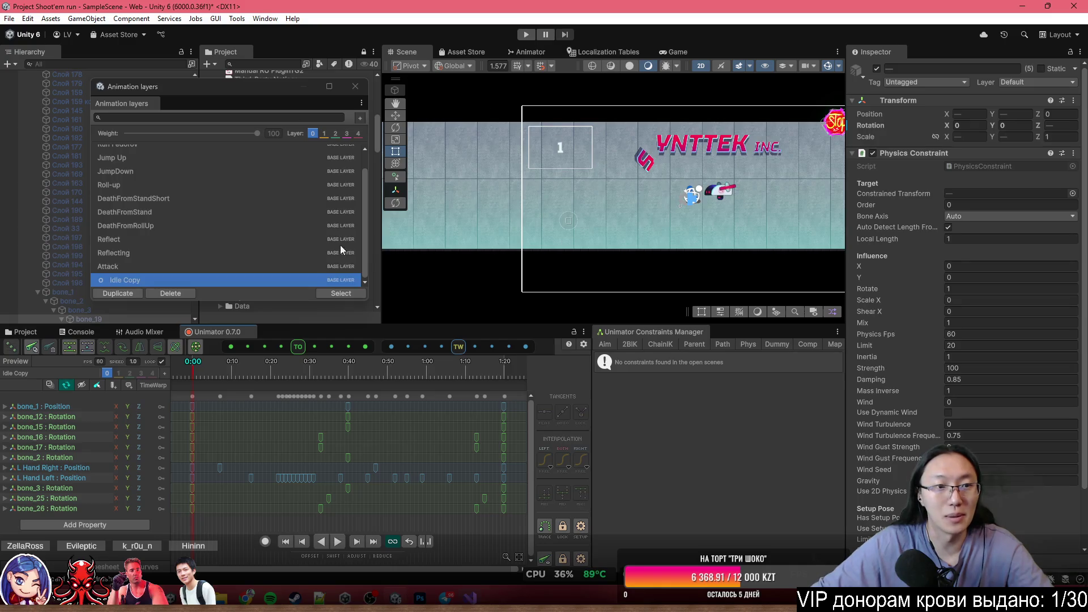
Delete Attack's missing Trail position track, then duplicate Attack as Attack Copy.
scroll(40, 298, "up", 9)
double_click(39, 298)
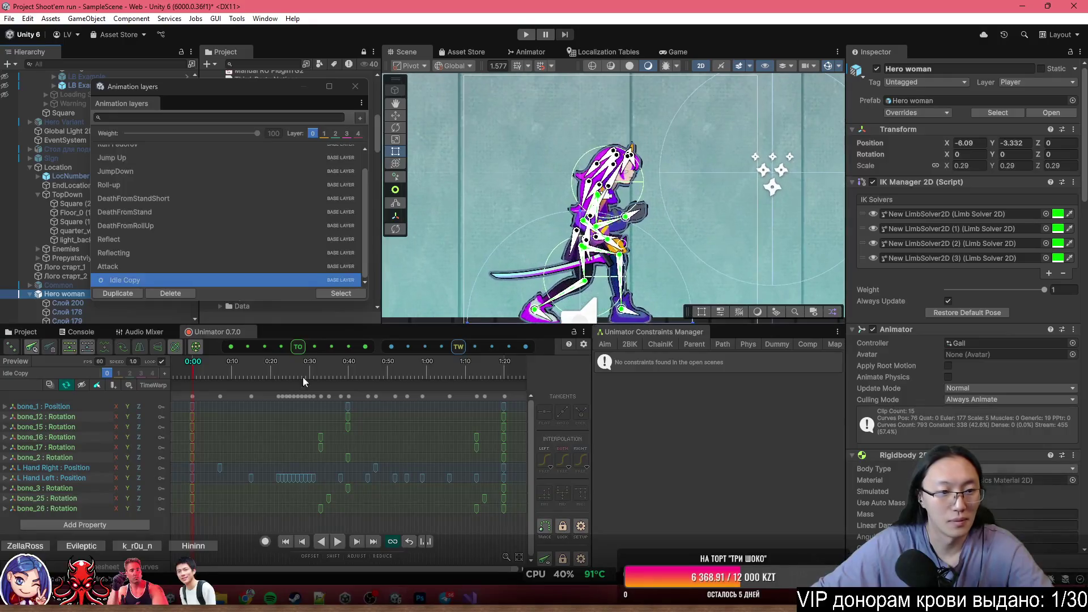
left_click(80, 498)
scroll(623, 260, "up", 3)
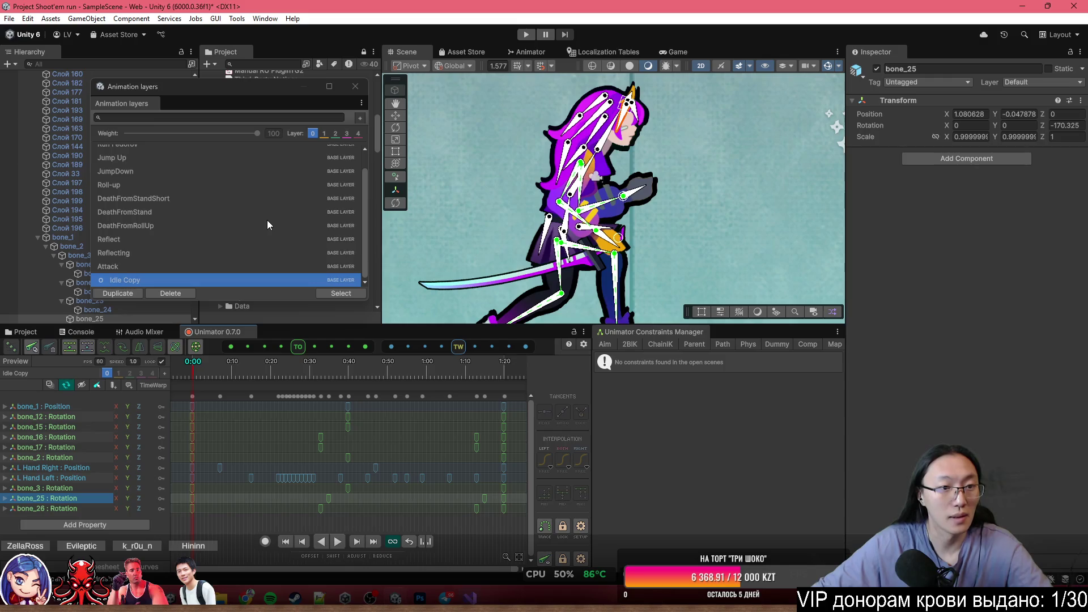
left_click(170, 266)
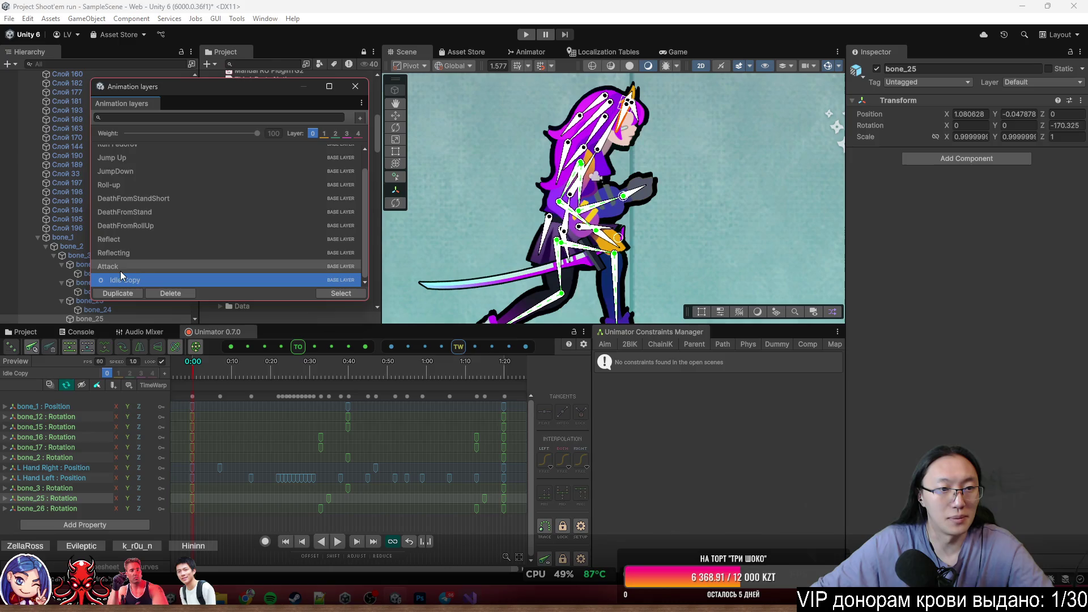
left_click(161, 266)
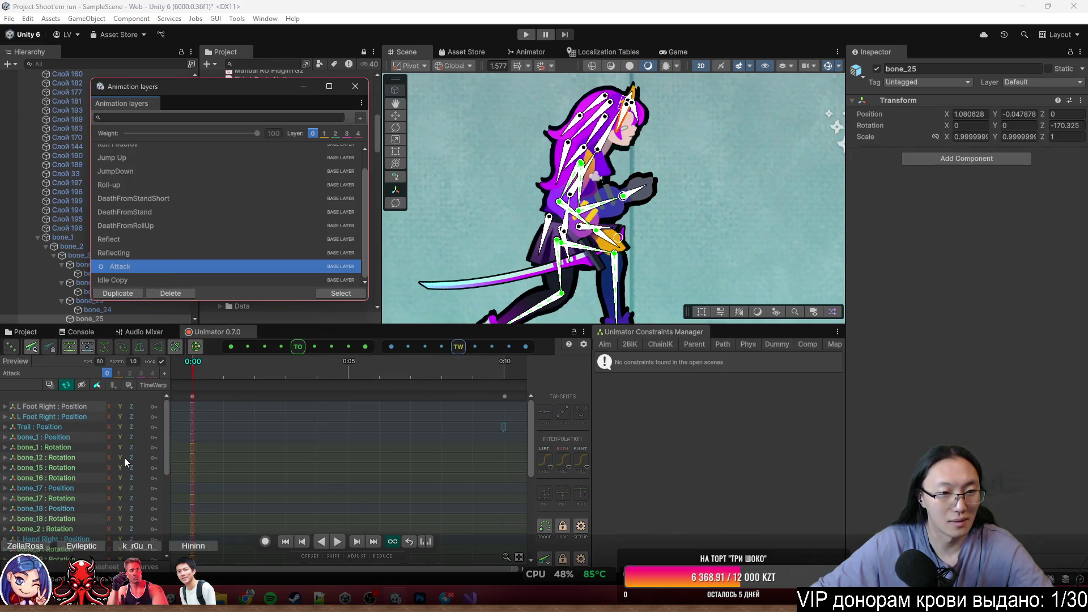
scroll(83, 504, "down", 5)
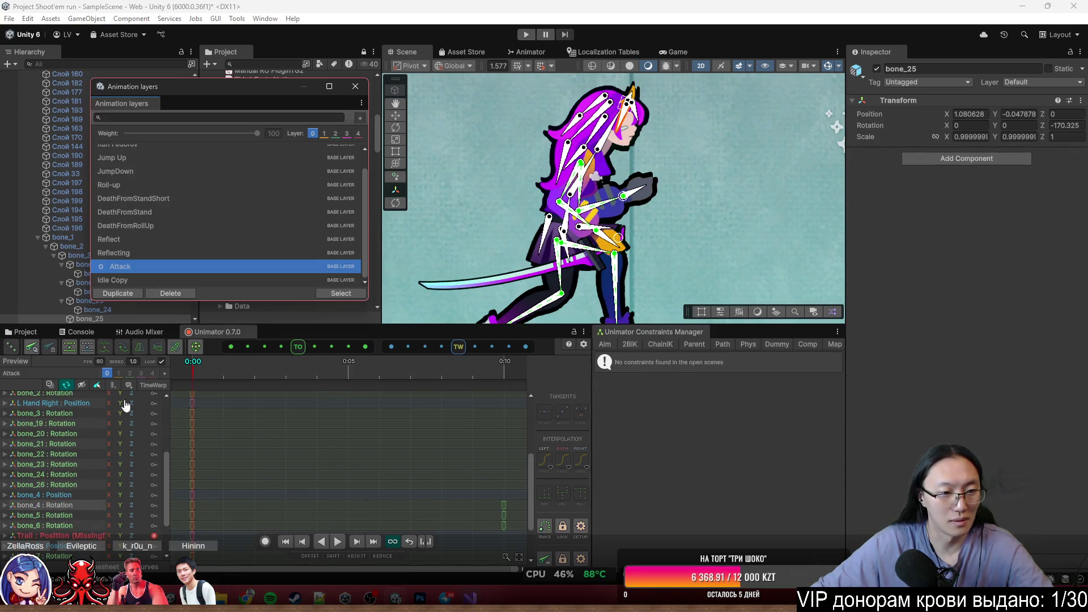
left_click(50, 536)
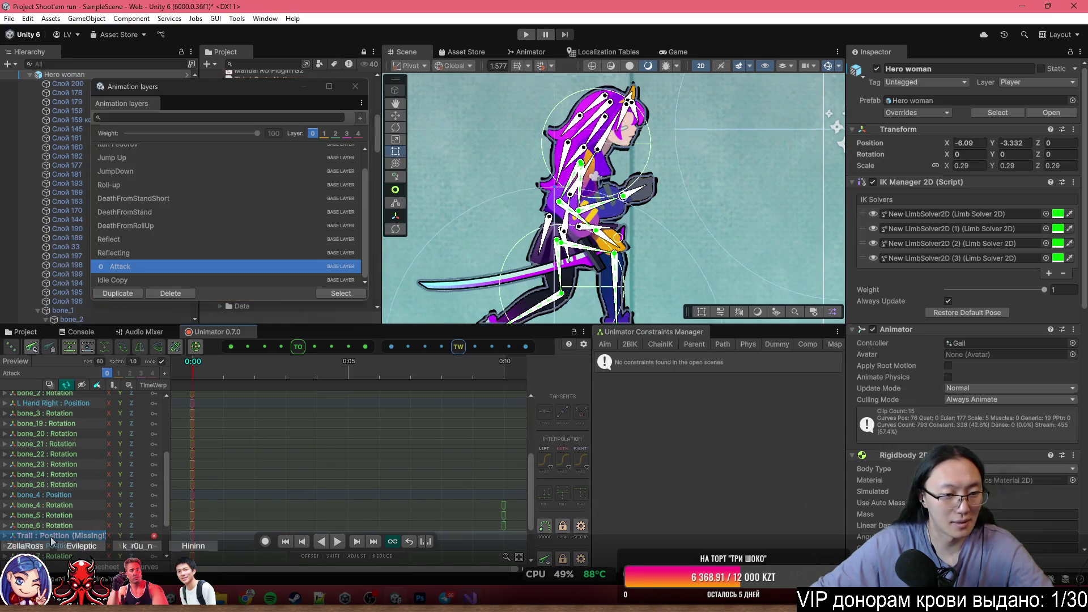
key("Delete")
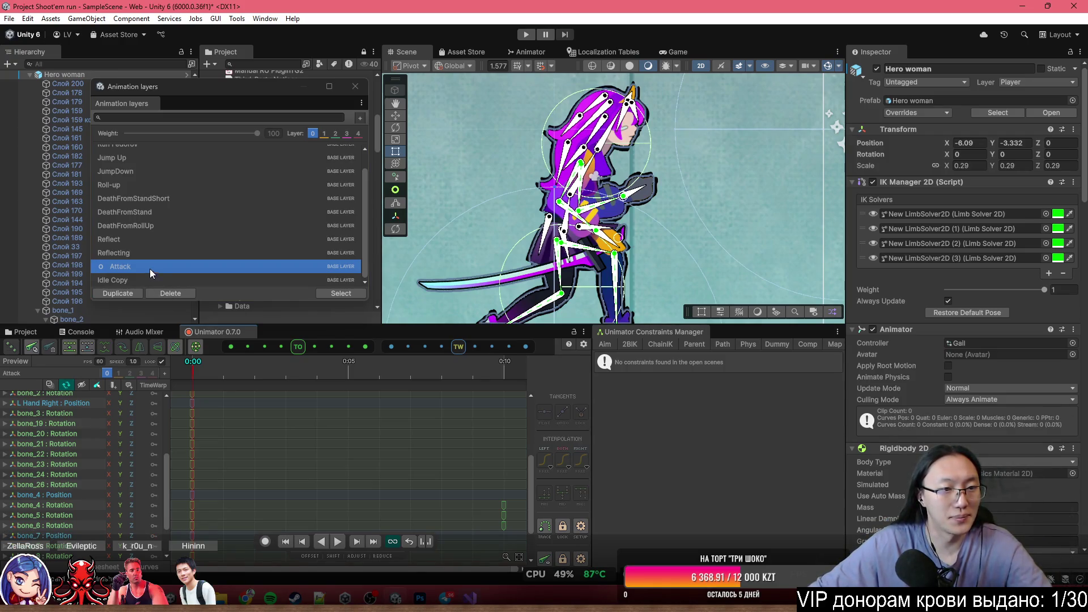
left_click(116, 295)
key("Return")
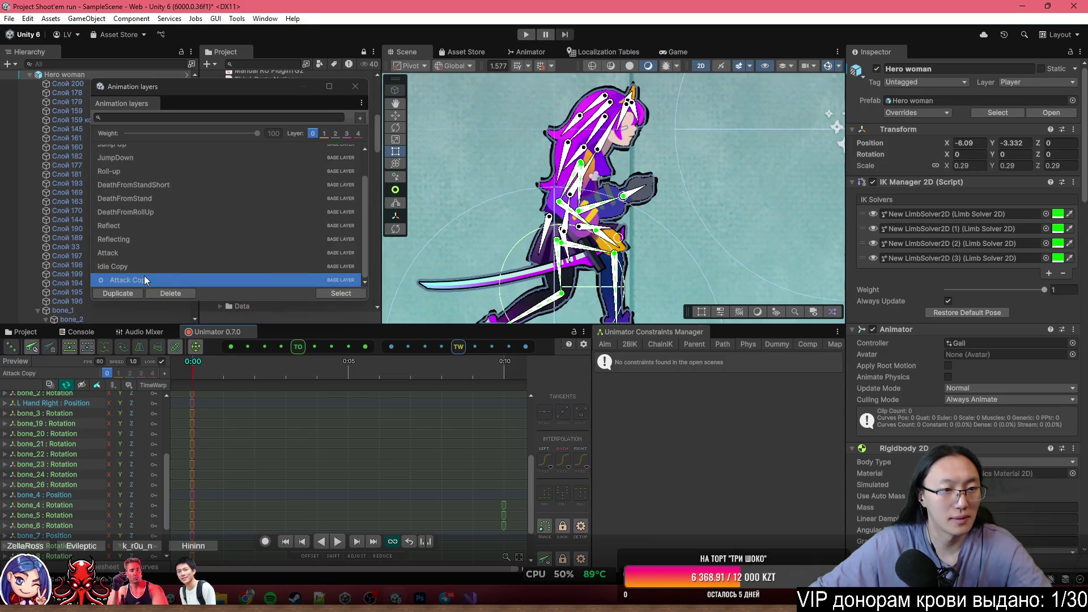
Delete the bone_19–bone_24 rotation tracks from Attack Copy and review the Reflect and Reflecting clips.
left_click(56, 426)
left_click(54, 472, "shift")
key("Delete")
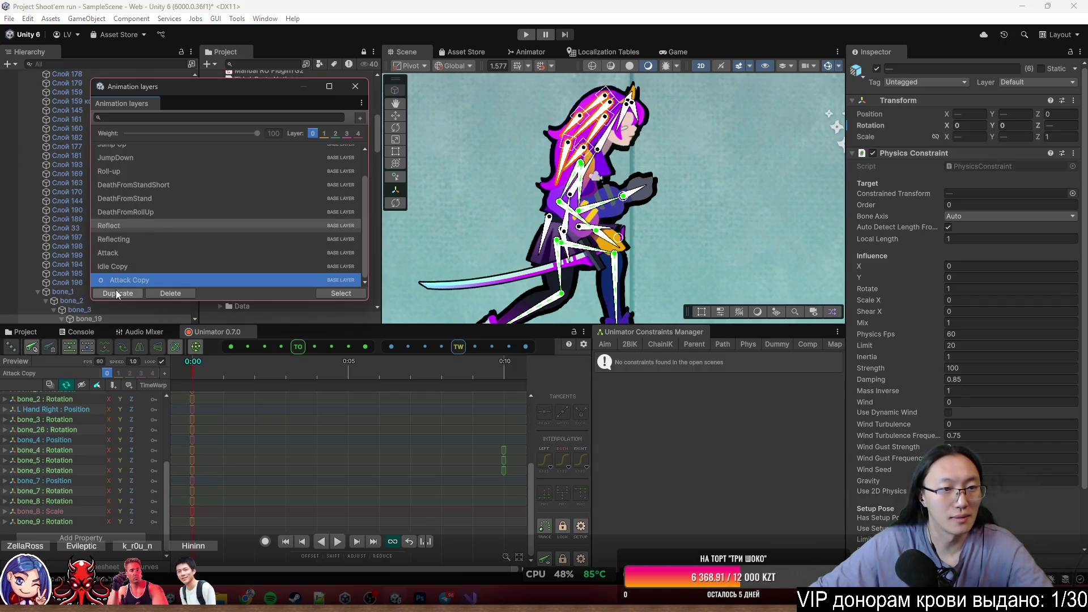
left_click(138, 225)
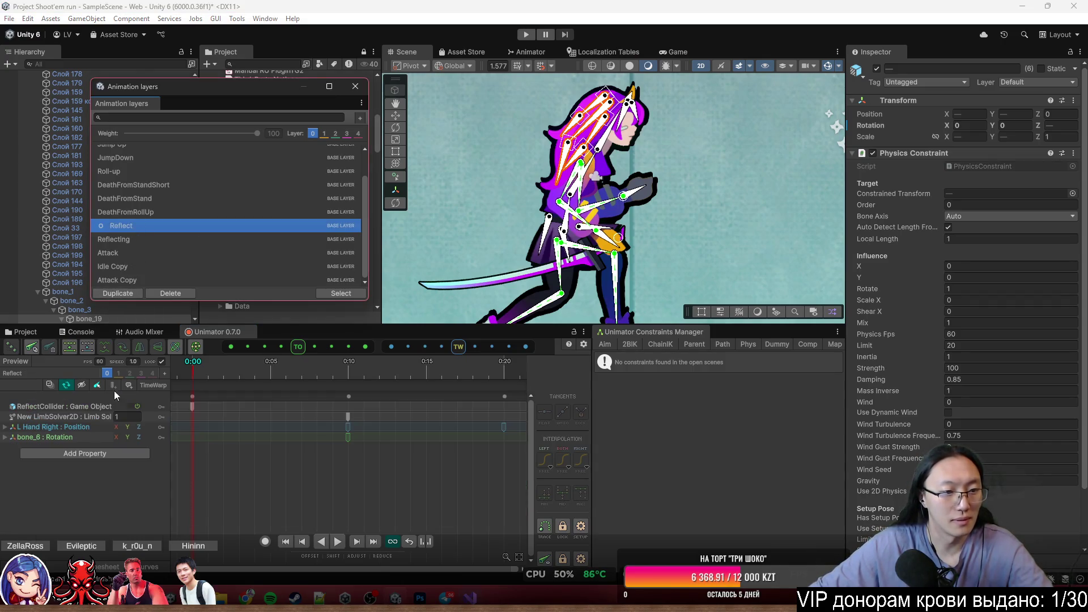
left_click(130, 241)
left_click(136, 255)
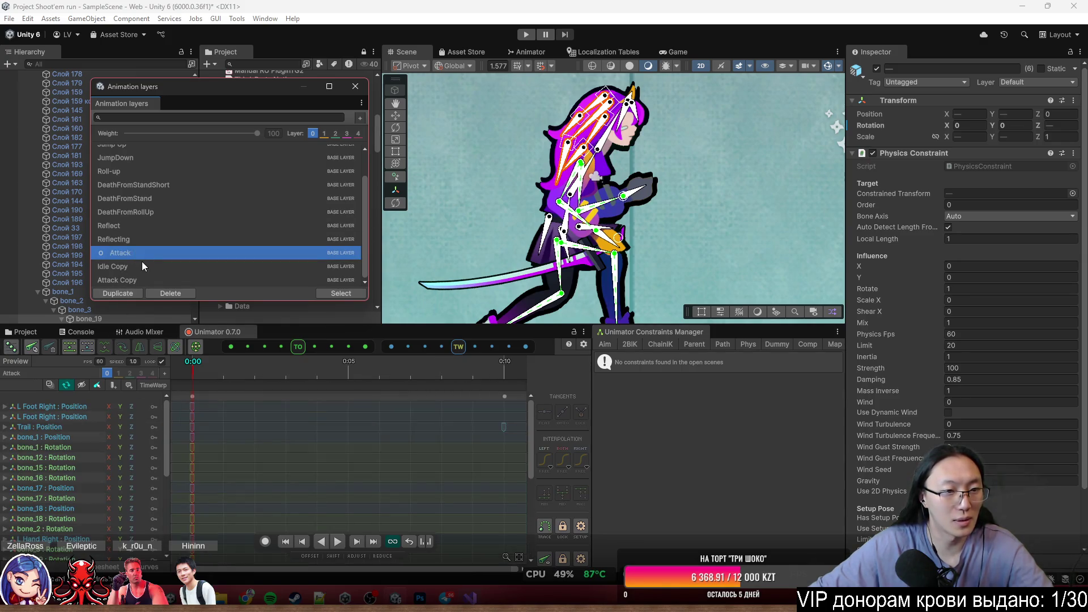
Create DeathFromRollUp Copy and strip its bone_19–bone_24 rotation tracks.
left_click(134, 213)
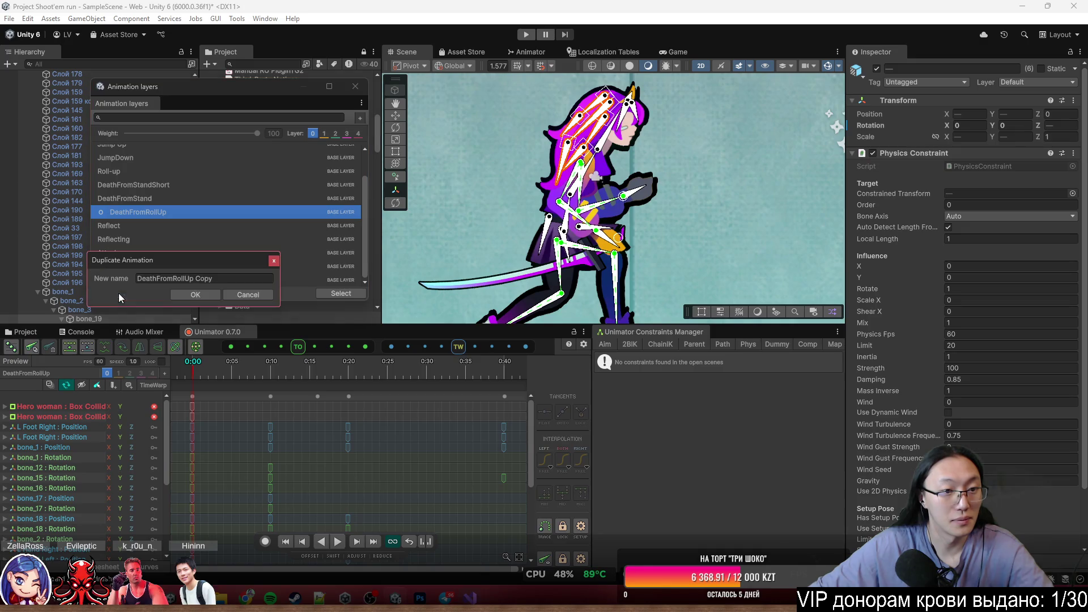
left_click(118, 293)
scroll(80, 474, "down", 3)
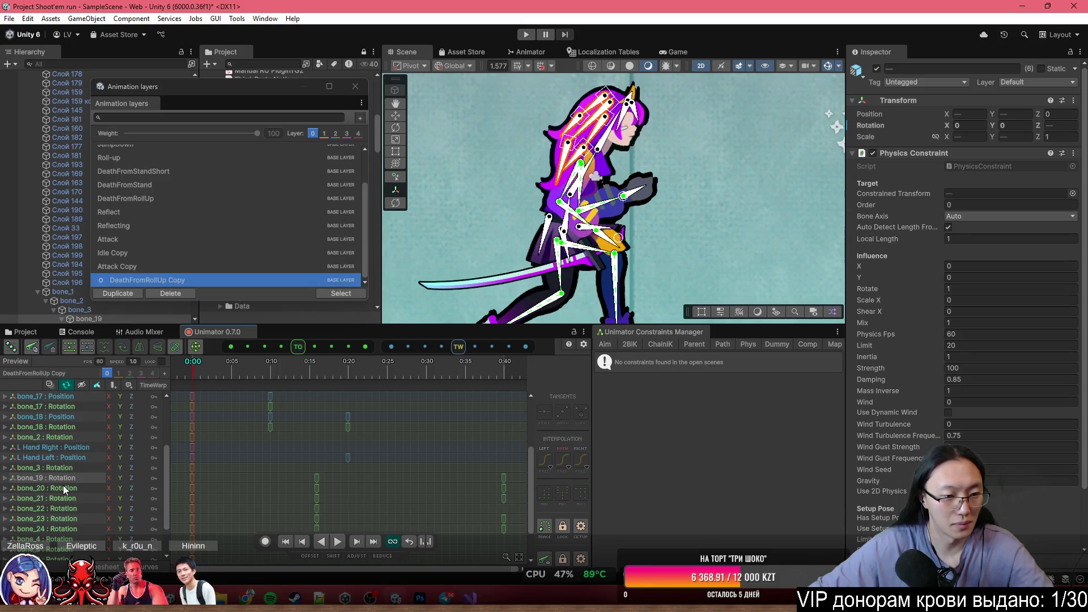
left_click(62, 480)
left_click(54, 528, "shift")
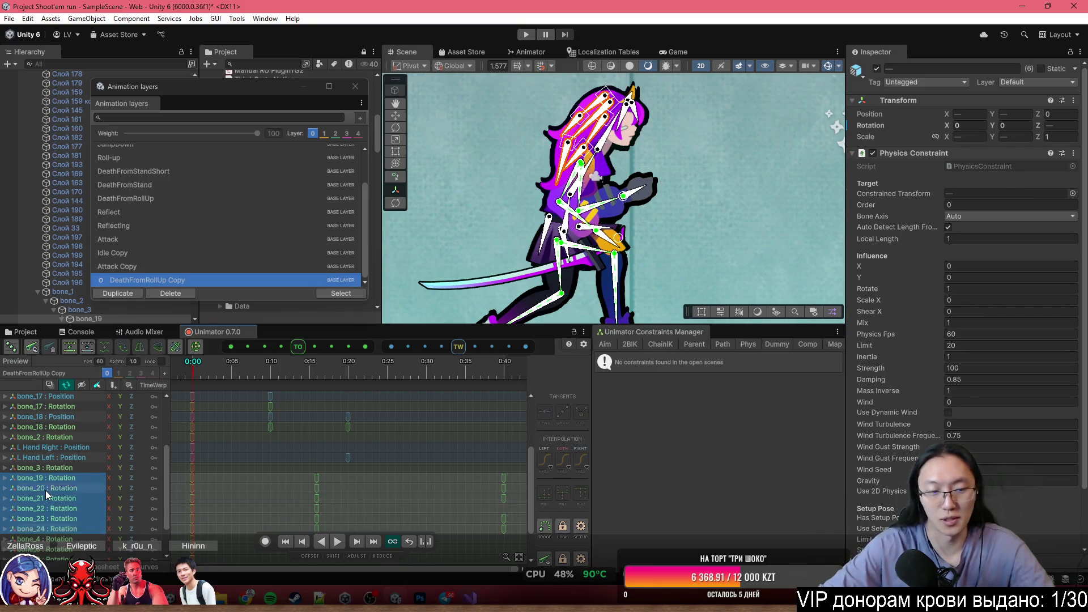
key("Delete")
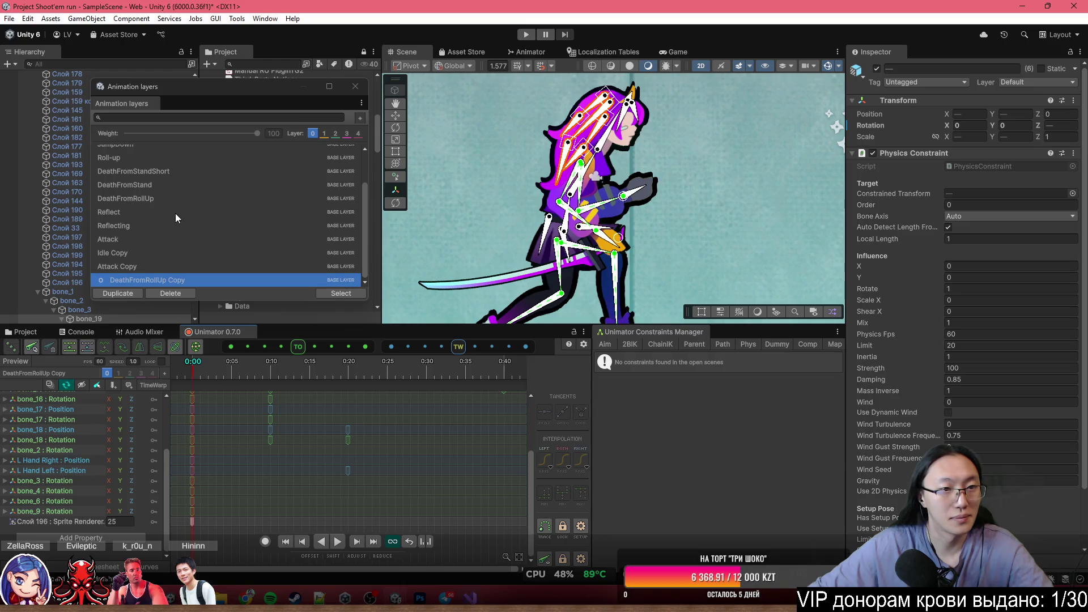
Select DeathFromStand and start duplicating it.
left_click(183, 185)
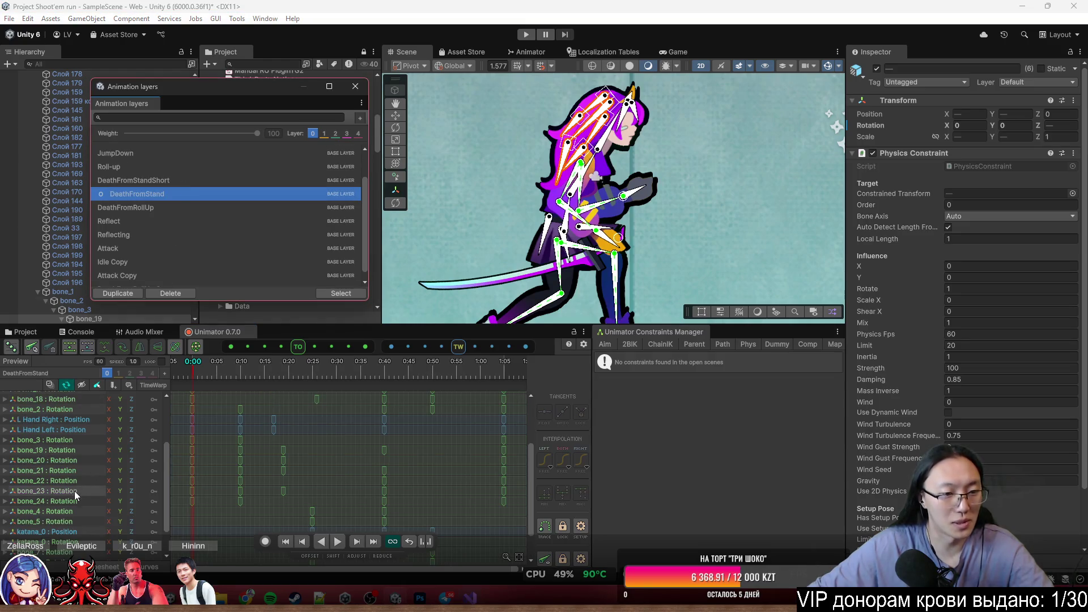
left_click(59, 451)
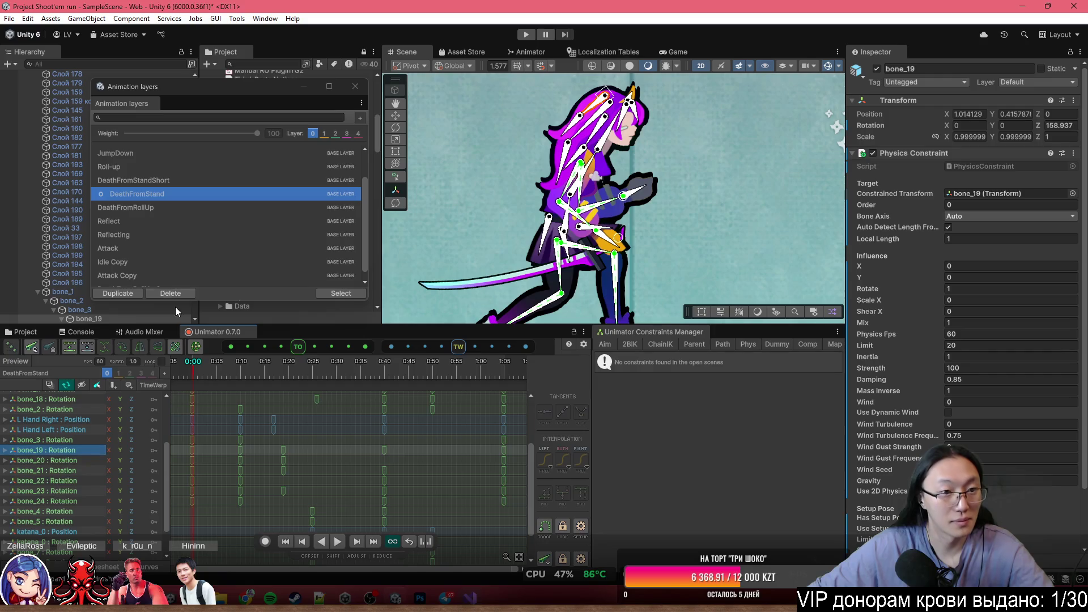
left_click(118, 293)
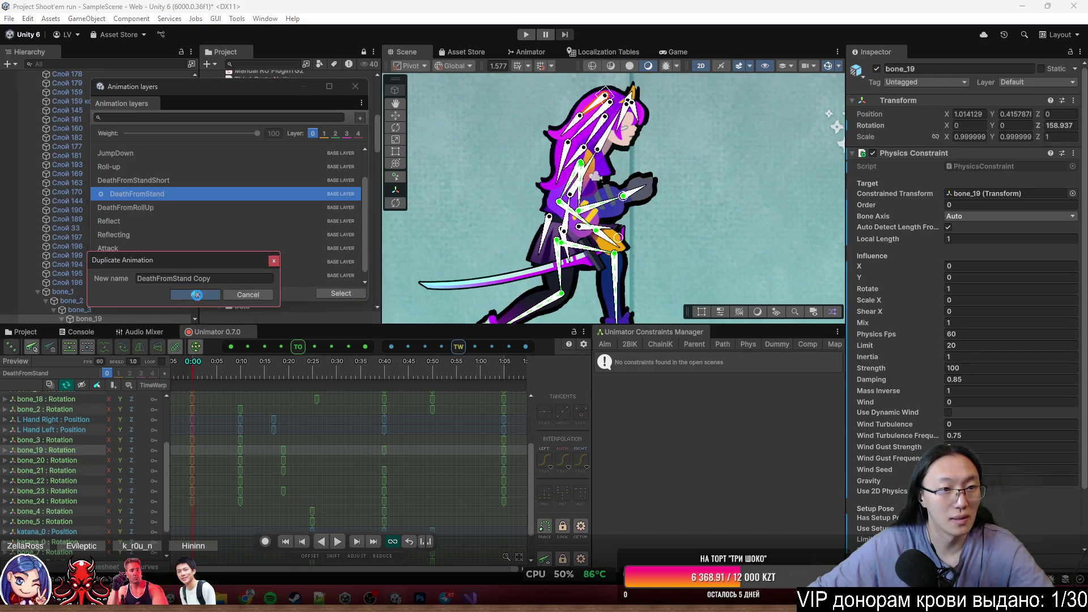
Create DeathFromStand Copy and delete its bone_19–bone_24 rotation tracks.
left_click(196, 295)
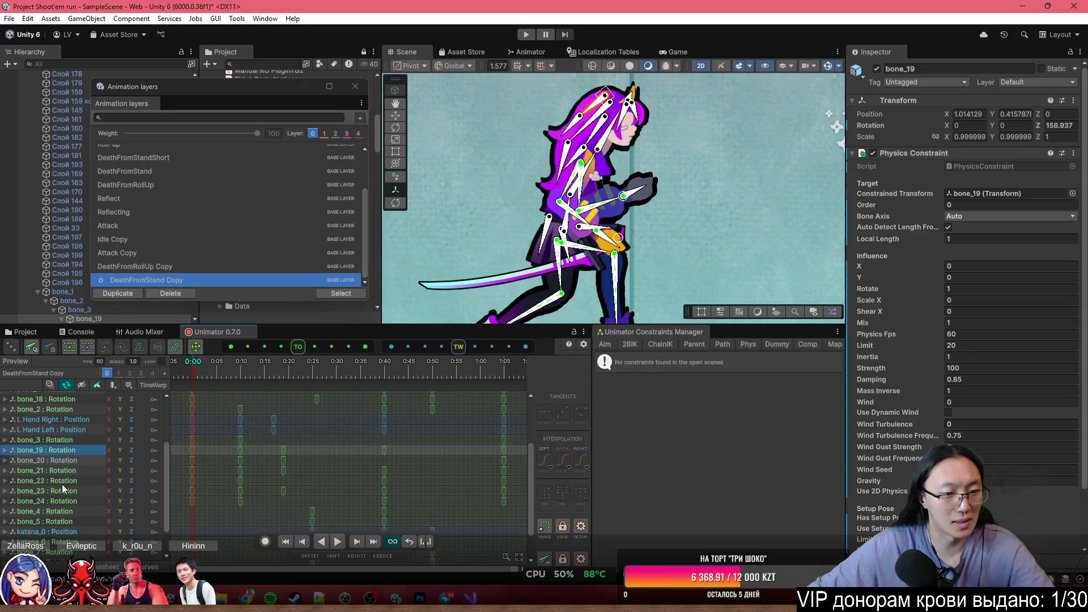
left_click(63, 480)
left_click(61, 449)
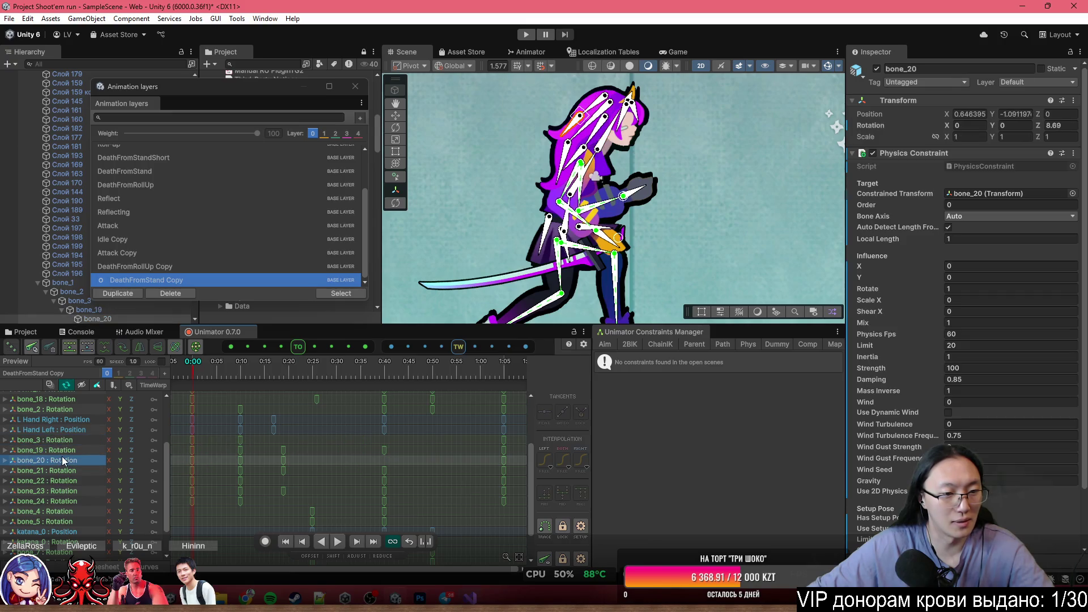
left_click(53, 501, "shift")
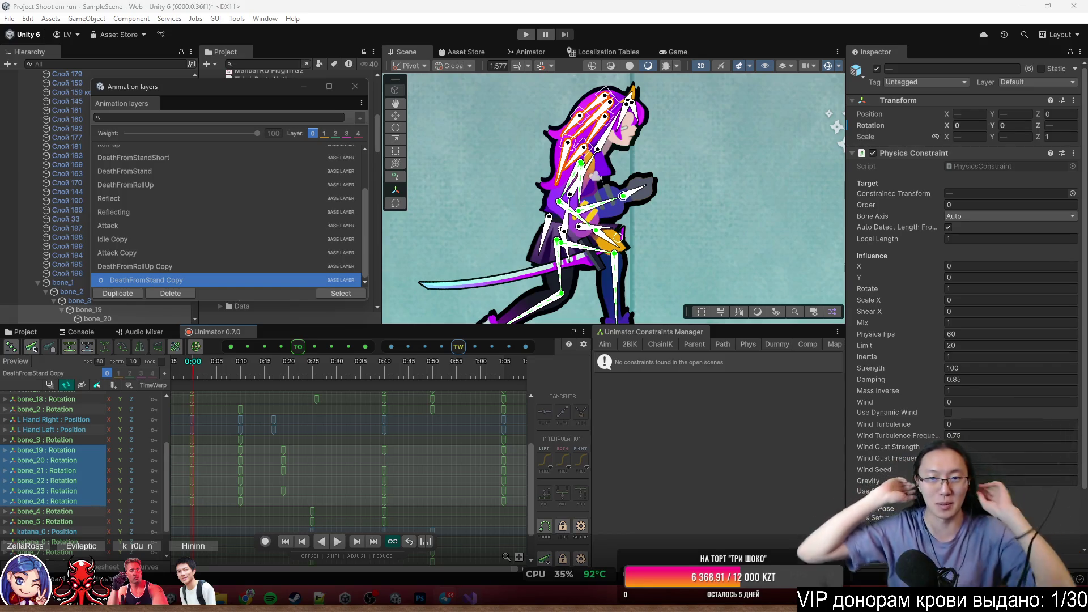
left_click(35, 451)
left_click(56, 500, "shift")
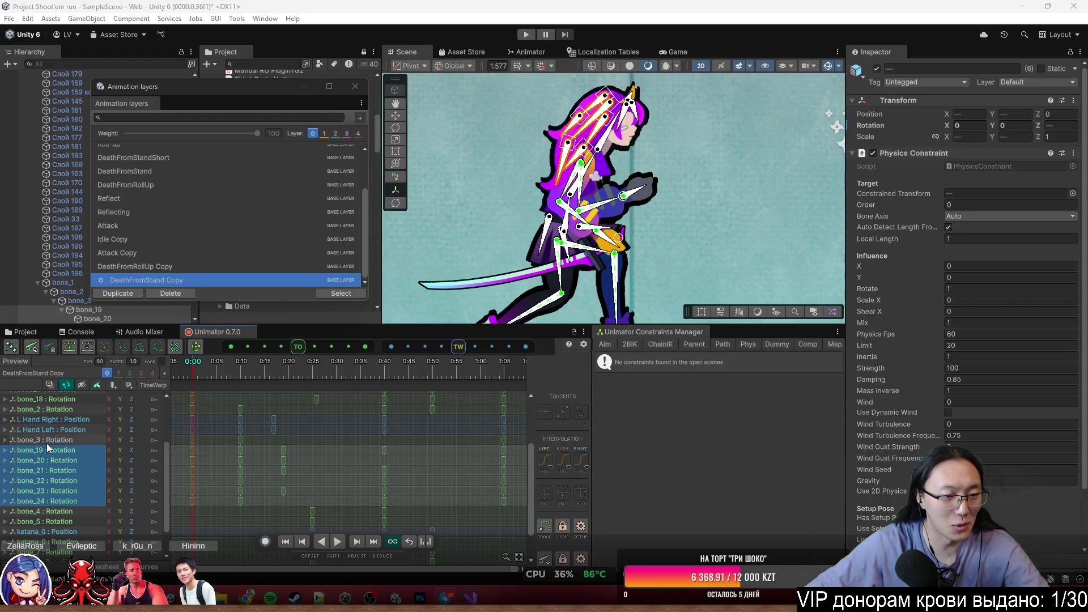
key("Delete")
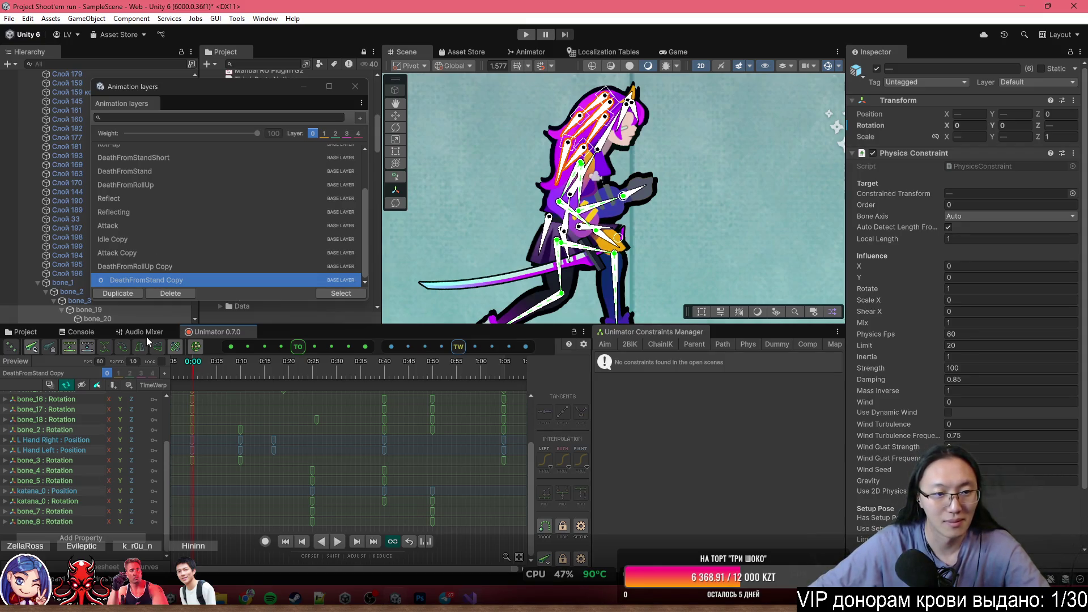
Browse the Attack, Reflecting and Reflect clips, ending on DeathFromRollUp.
left_click(155, 224)
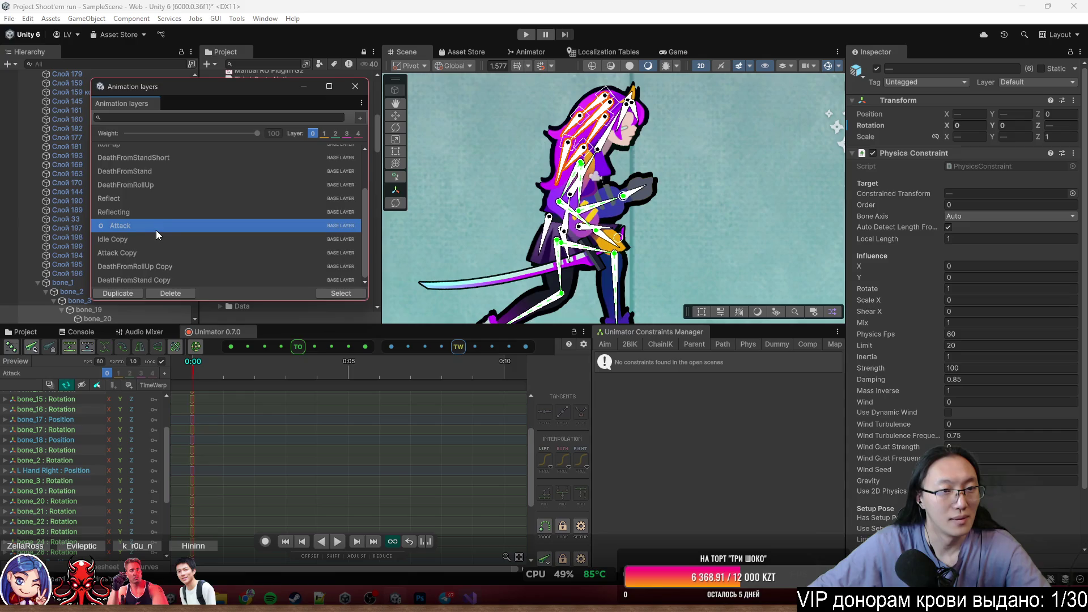
left_click(163, 211)
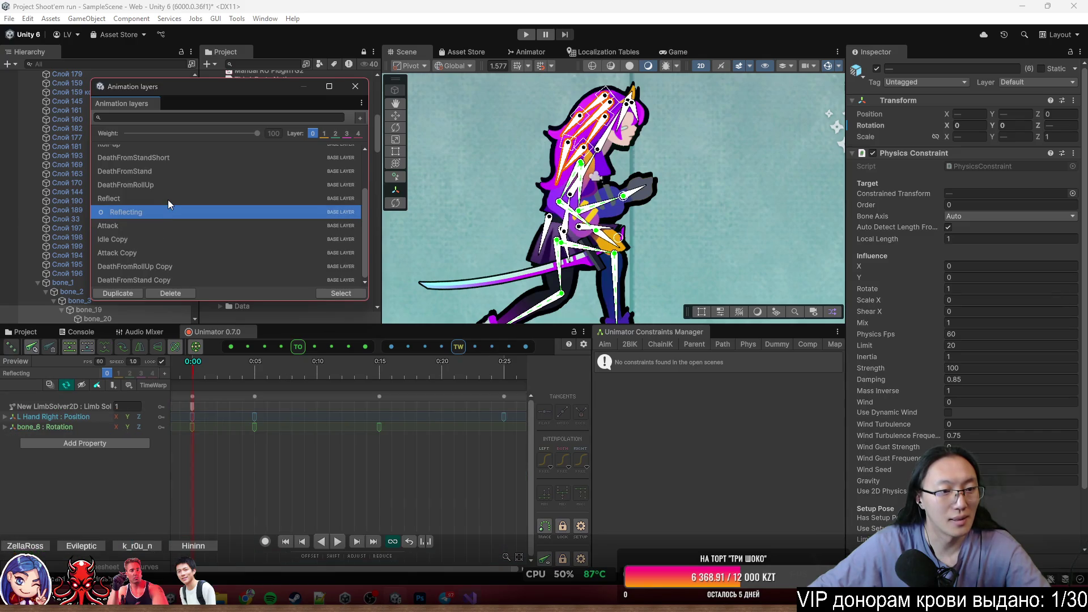
left_click(168, 200)
left_click(173, 187)
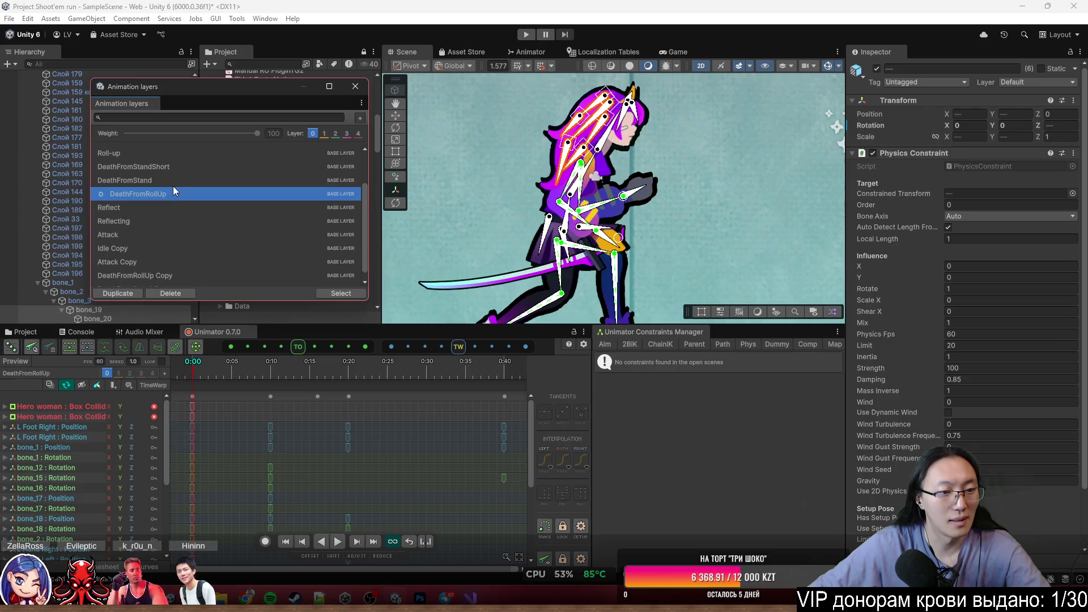
scroll(60, 528, "down", 5)
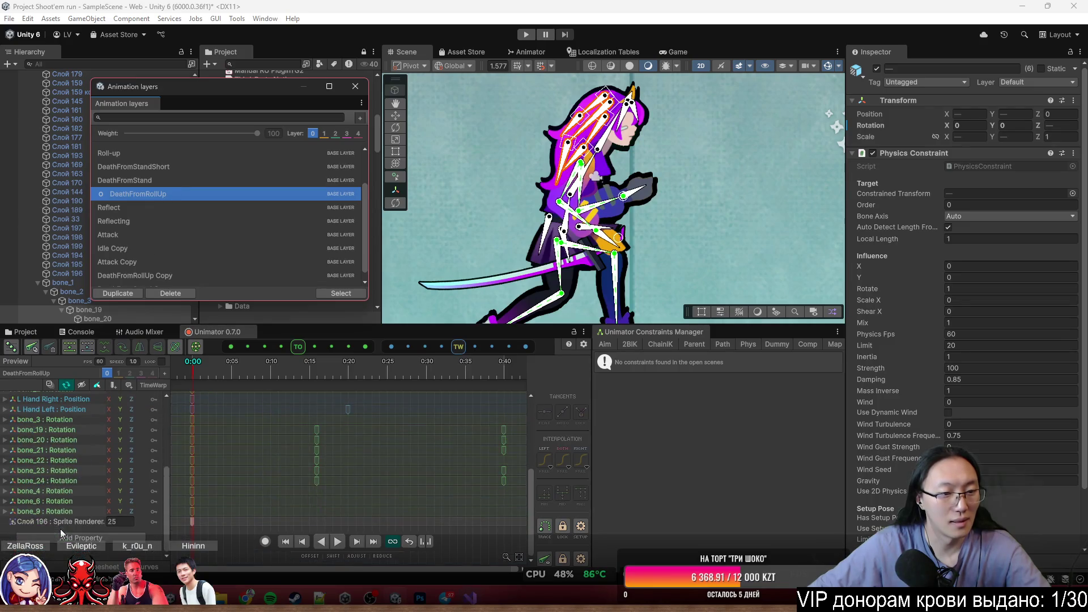
scroll(153, 232, "down", 1)
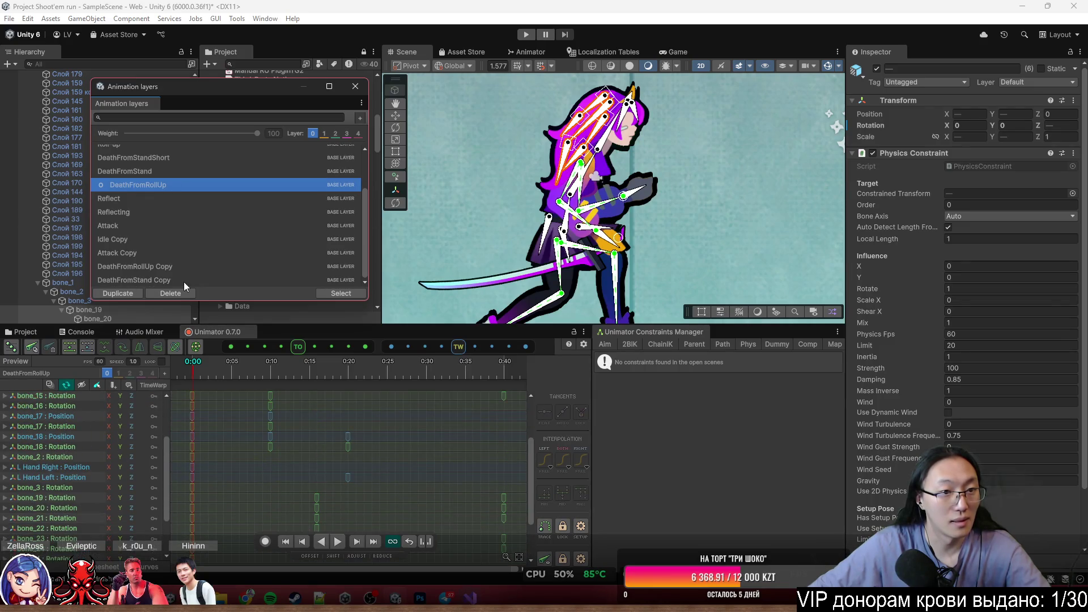
Duplicate the DeathFromStandShort clip into DeathFromStandShort Copy.
left_click(188, 171)
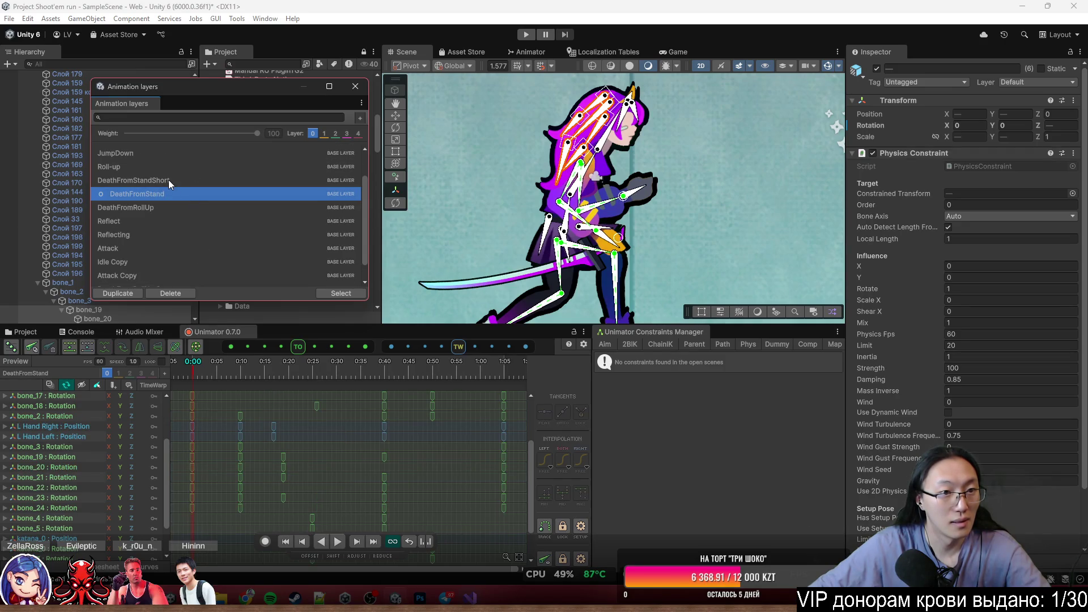
left_click(168, 180)
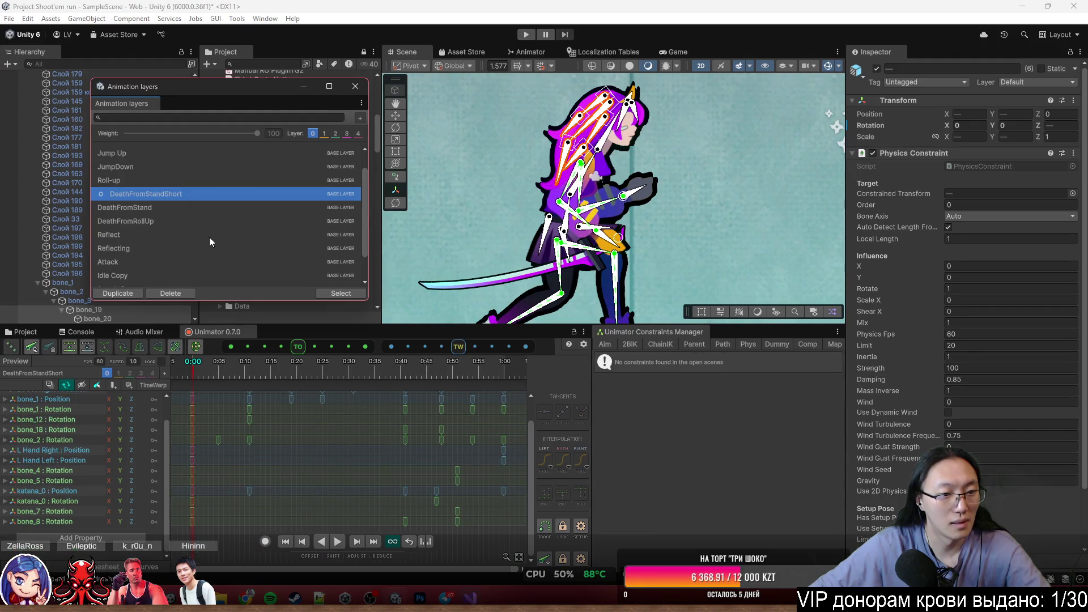
scroll(95, 451, "up", 3)
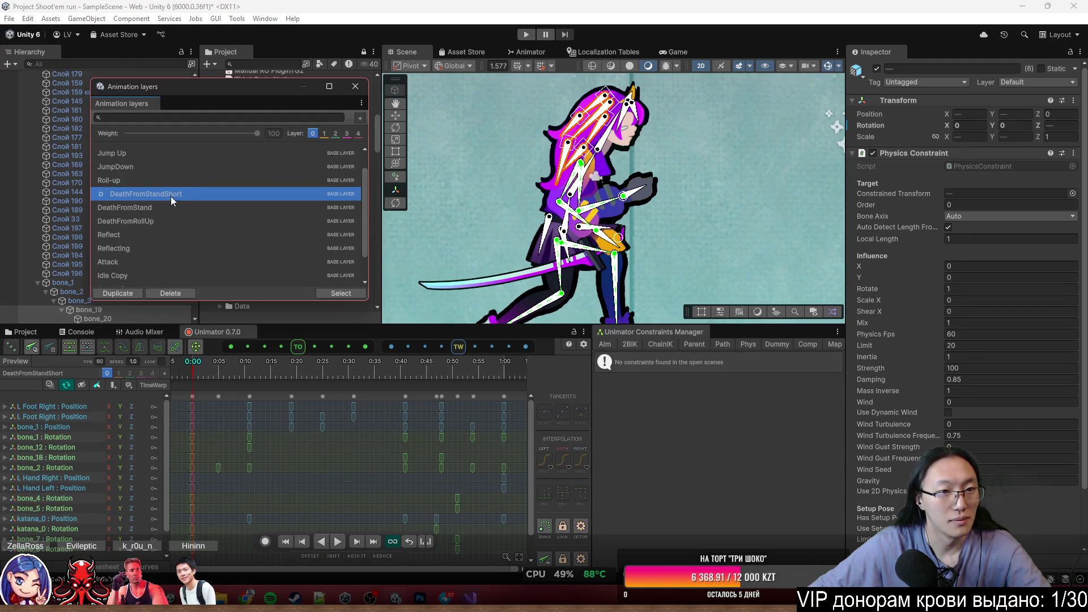
left_click(120, 294)
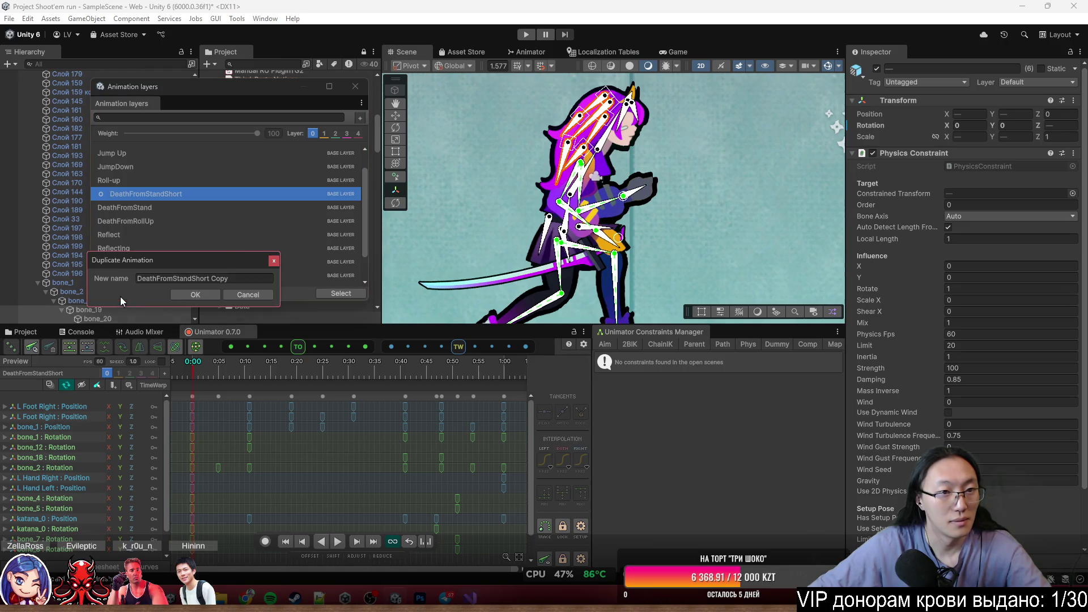
left_click(195, 295)
scroll(58, 464, "down", 2)
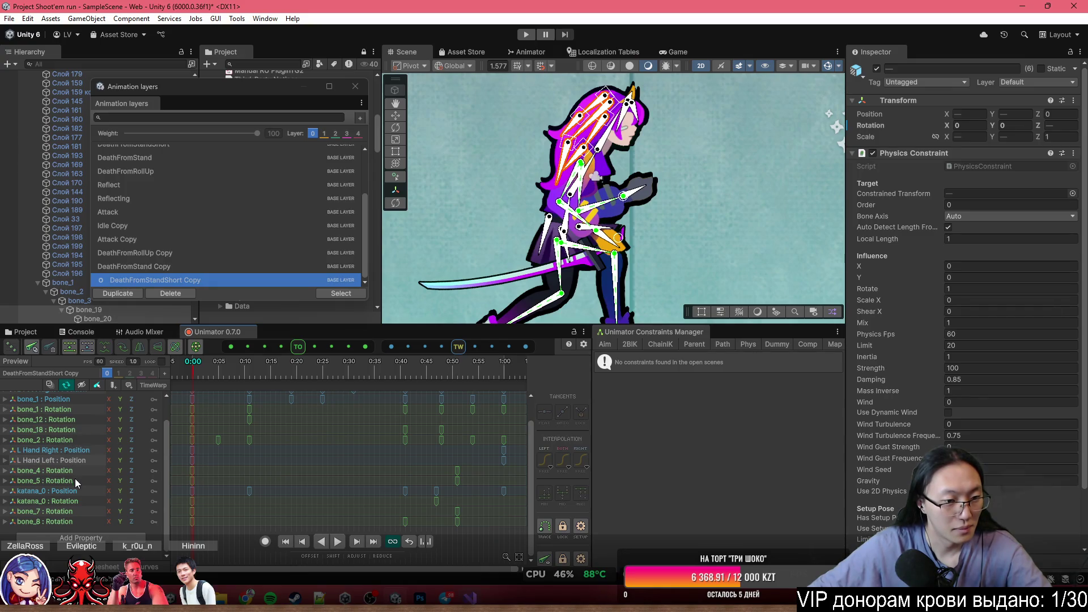
scroll(59, 457, "up", 2)
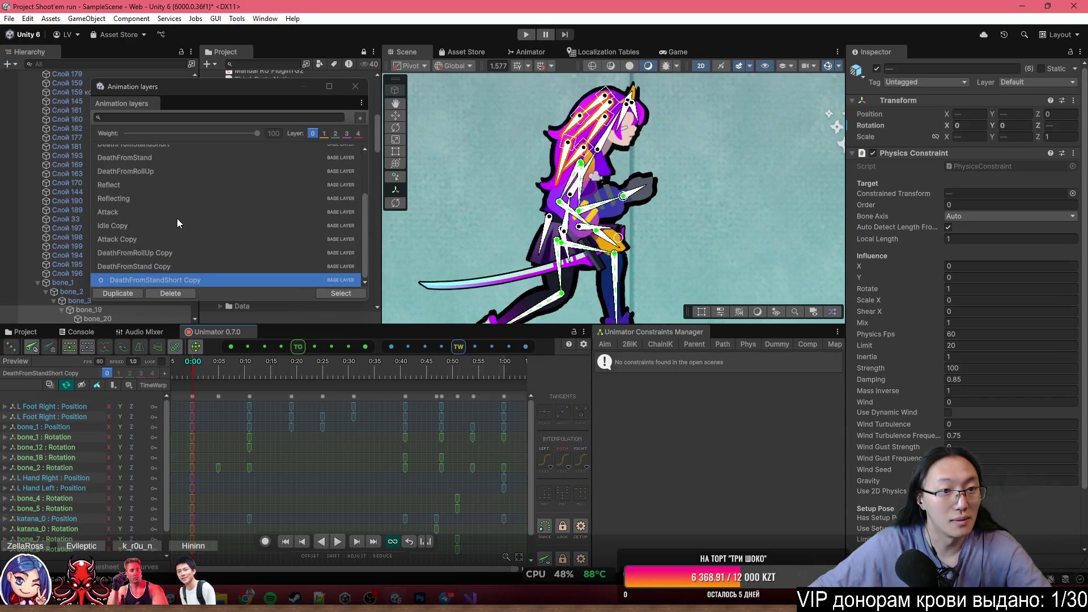
left_click(169, 268)
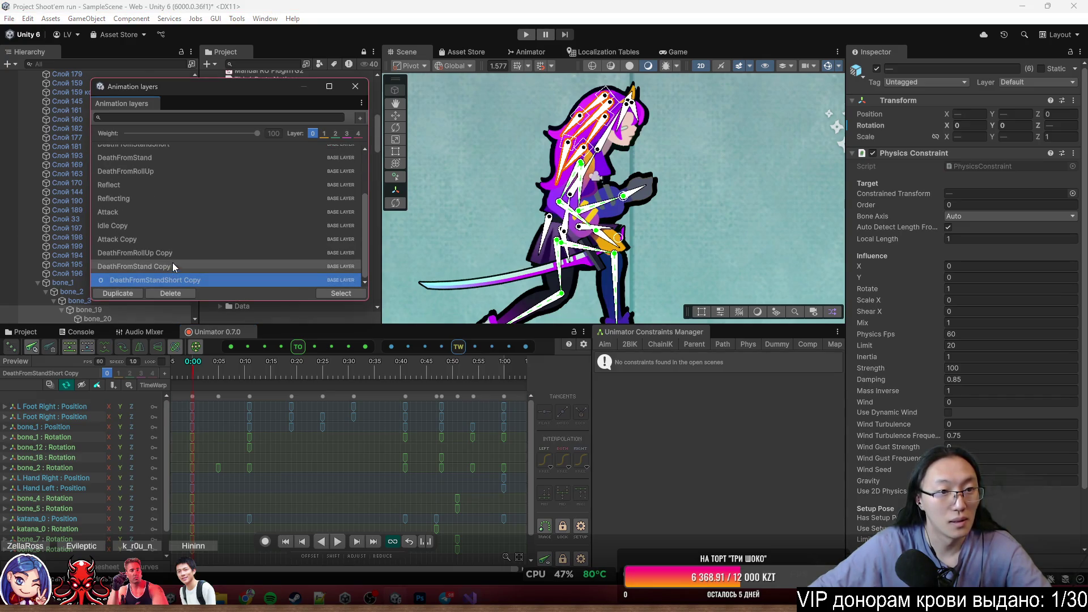
scroll(142, 195, "up", 3)
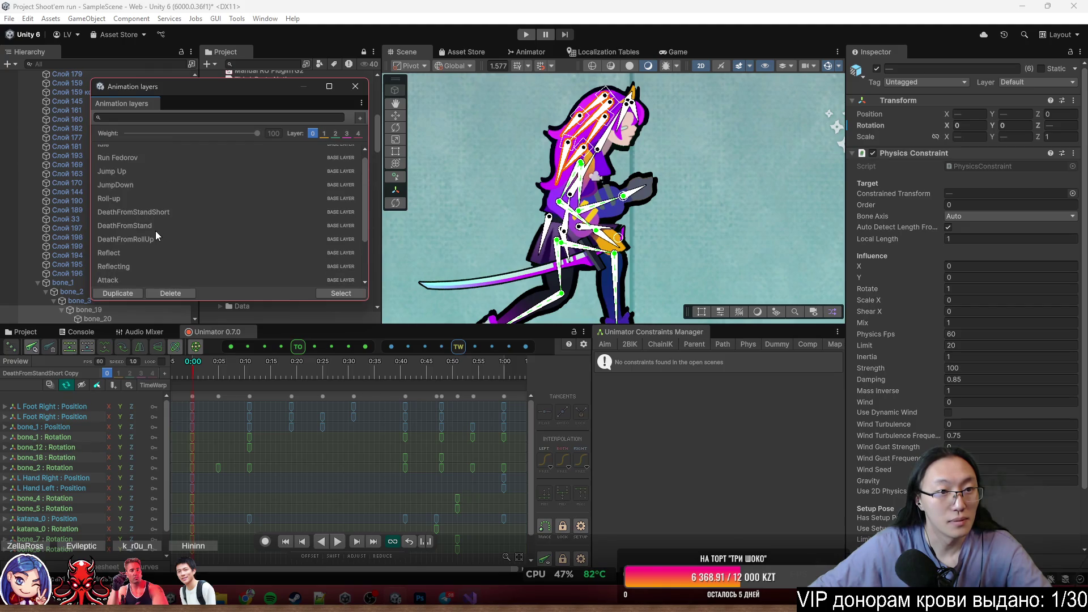
Create Roll-up Copy and delete its bone_19–bone_24 rotation tracks.
left_click(161, 202)
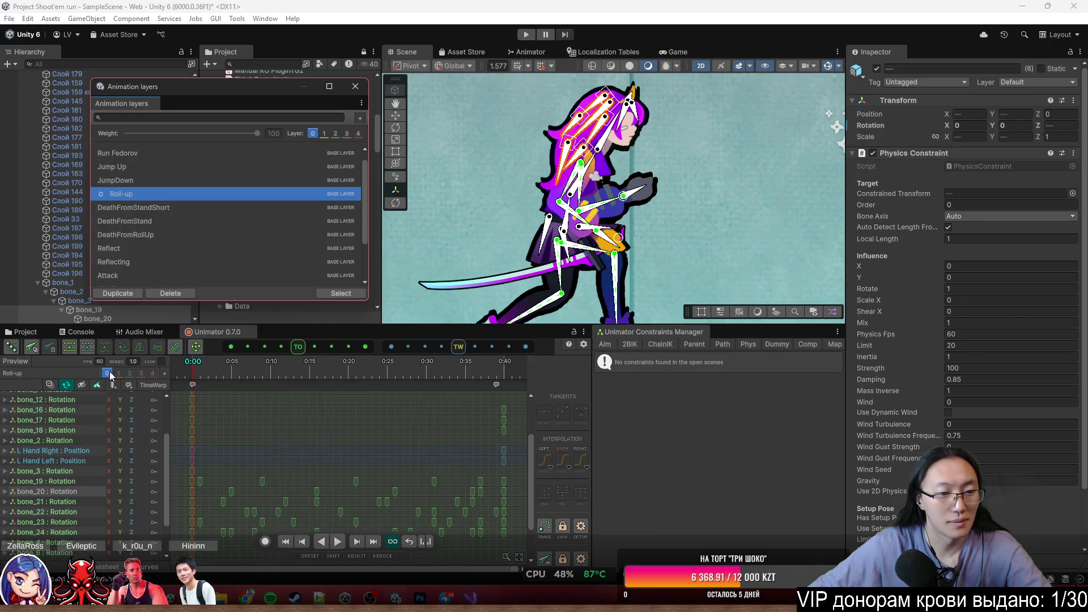
right_click(134, 199)
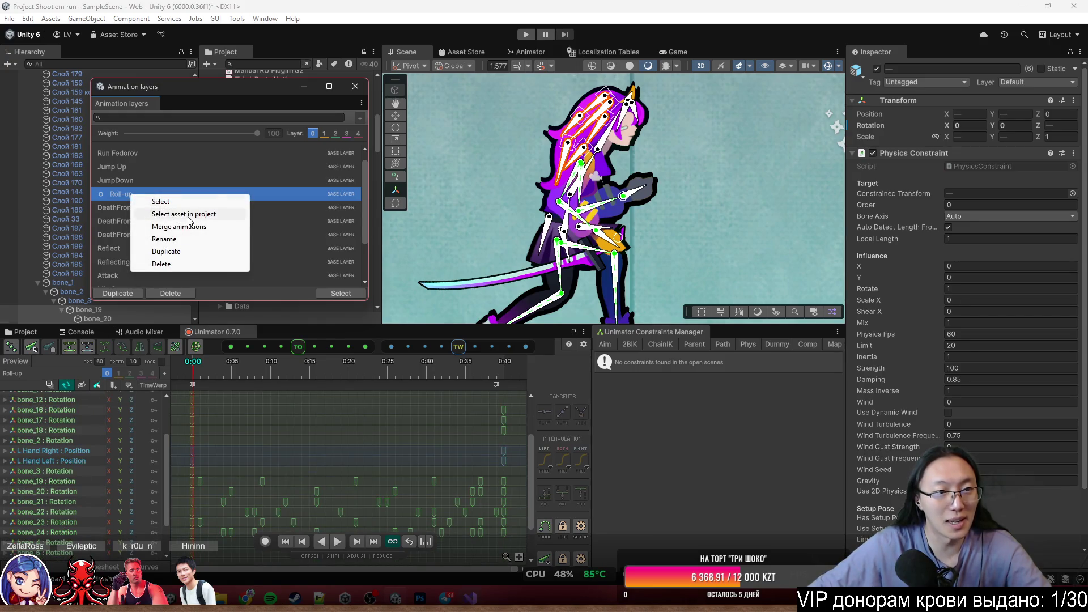
left_click(166, 251)
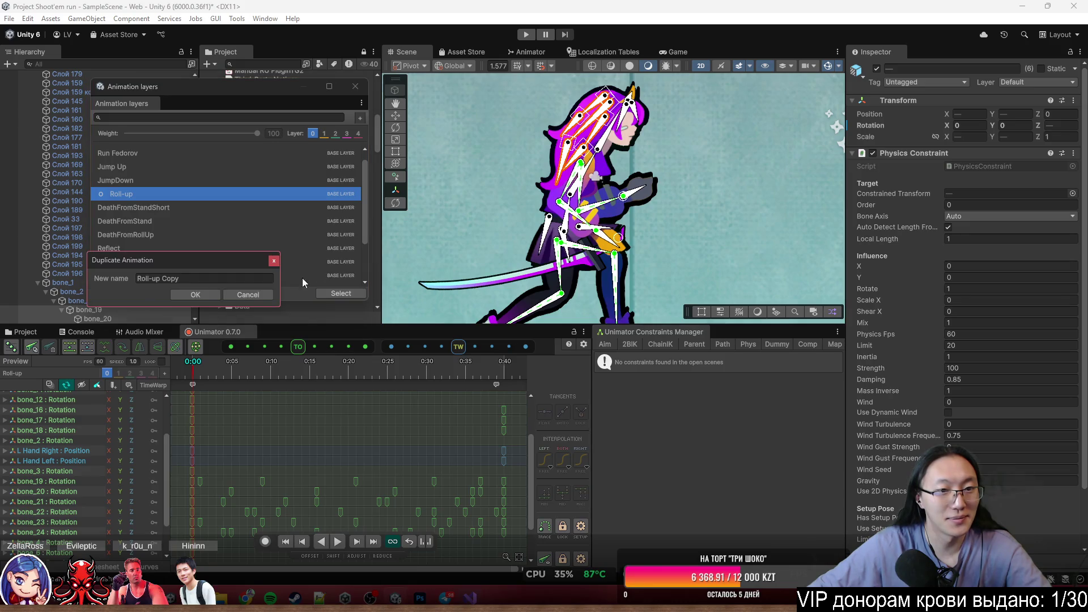
left_click(195, 294)
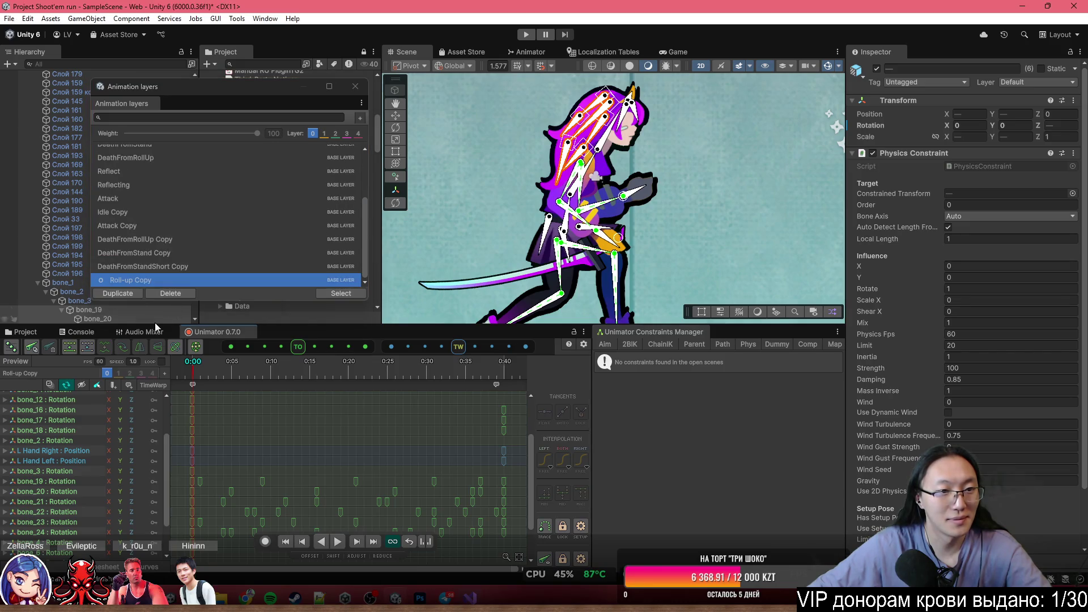
left_click(51, 481)
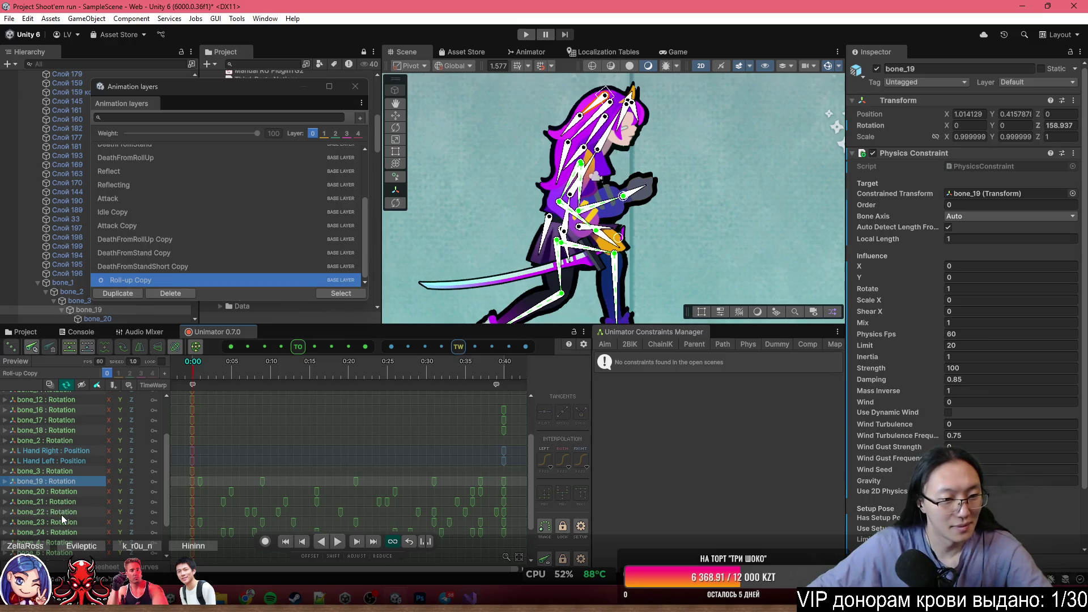
left_click(59, 532, "shift")
key("Delete")
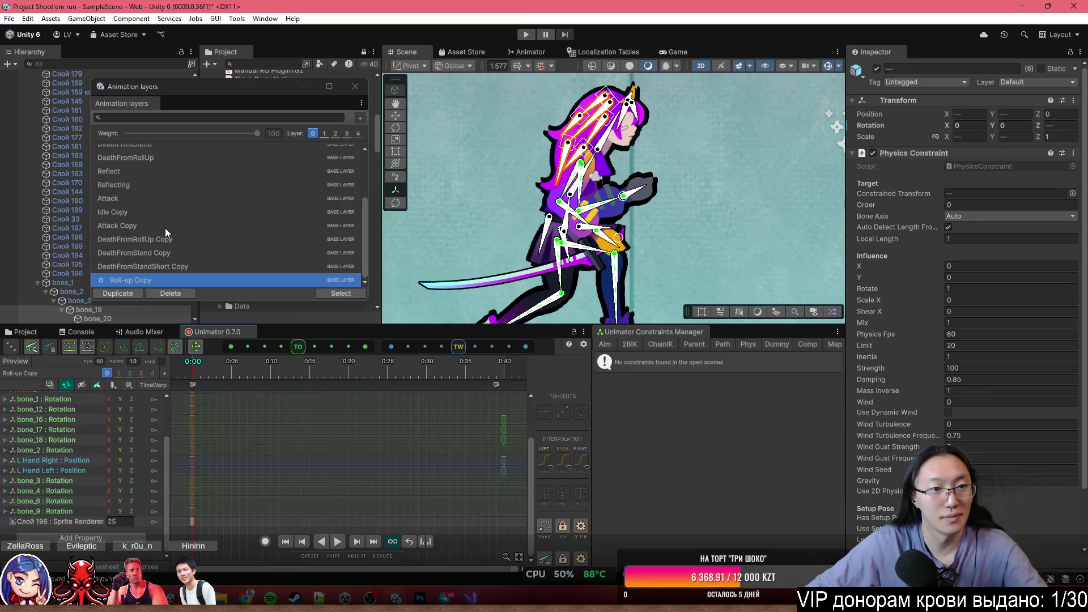
Duplicate Jump Up and remove bone_19–bone_24 rotation tracks from Jump Up Copy.
scroll(165, 228, "up", 3)
left_click(145, 176)
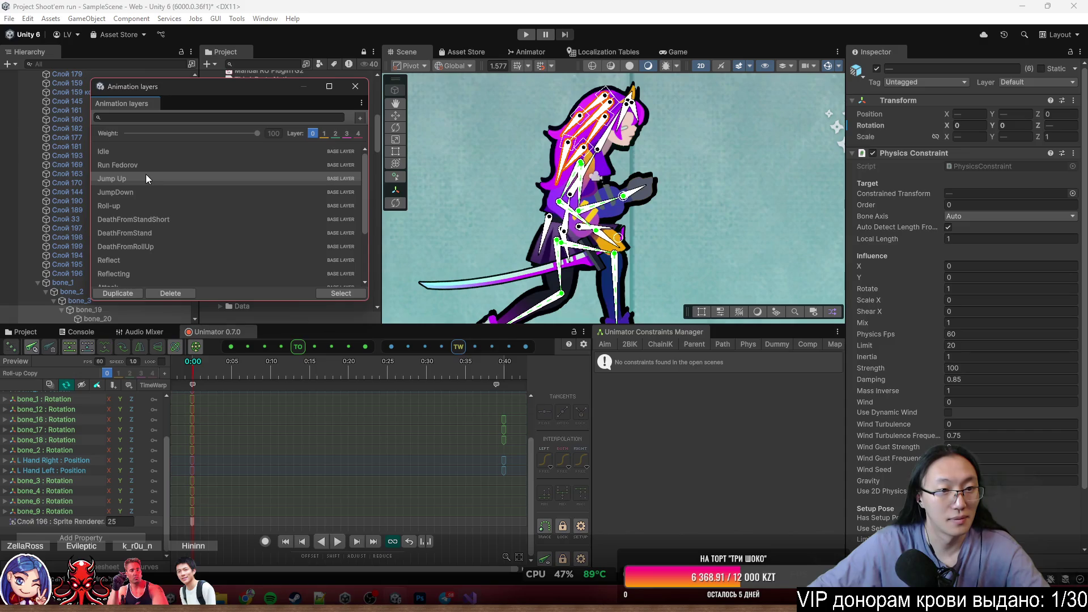
left_click(117, 293)
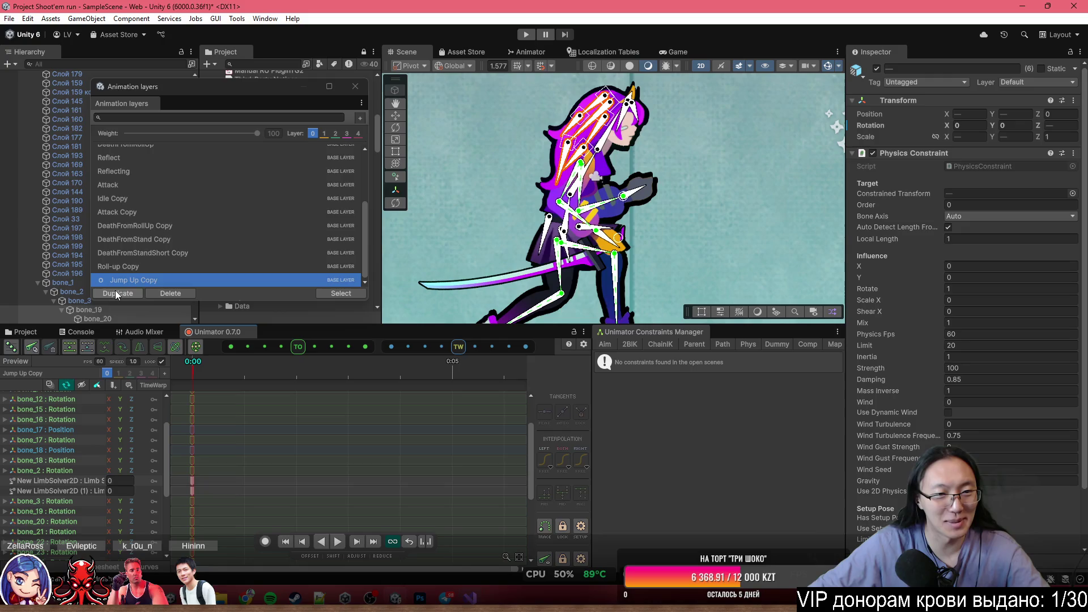
left_click(53, 518)
scroll(71, 547, "down", 1)
left_click(51, 479)
left_click(62, 525, "shift")
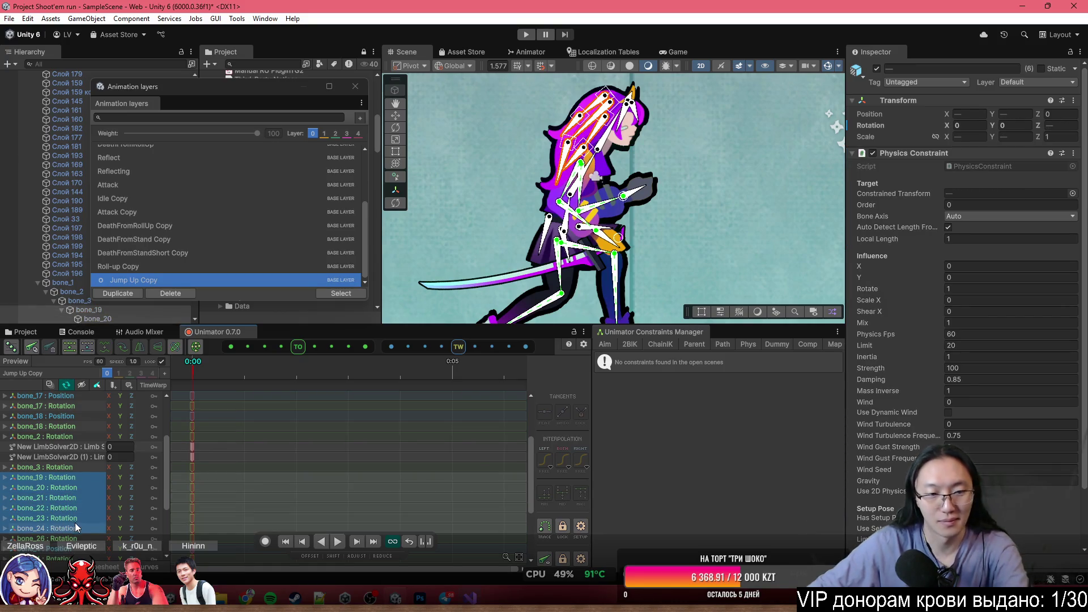
key("Delete")
scroll(187, 234, "up", 4)
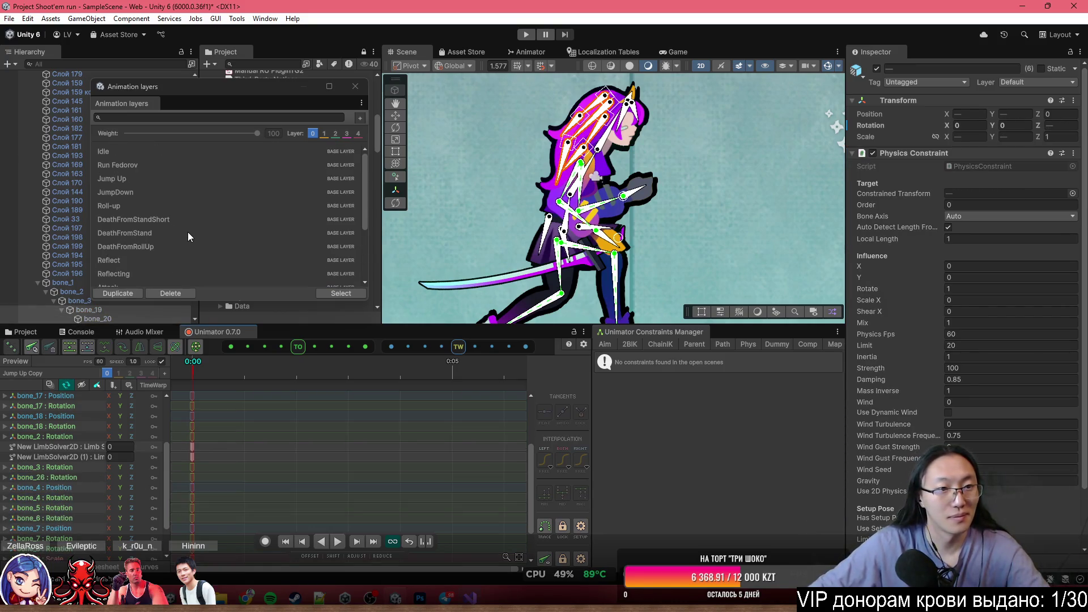
Duplicate JumpDown and delete bone_19–bone_24 rotation tracks from JumpDown Copy.
left_click(132, 192)
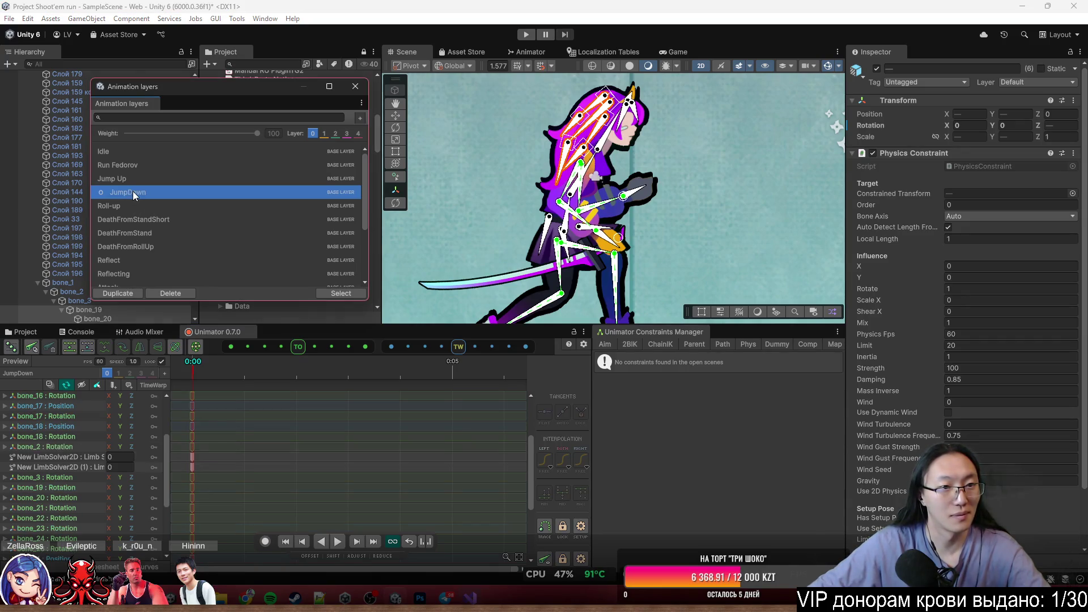
left_click(117, 294)
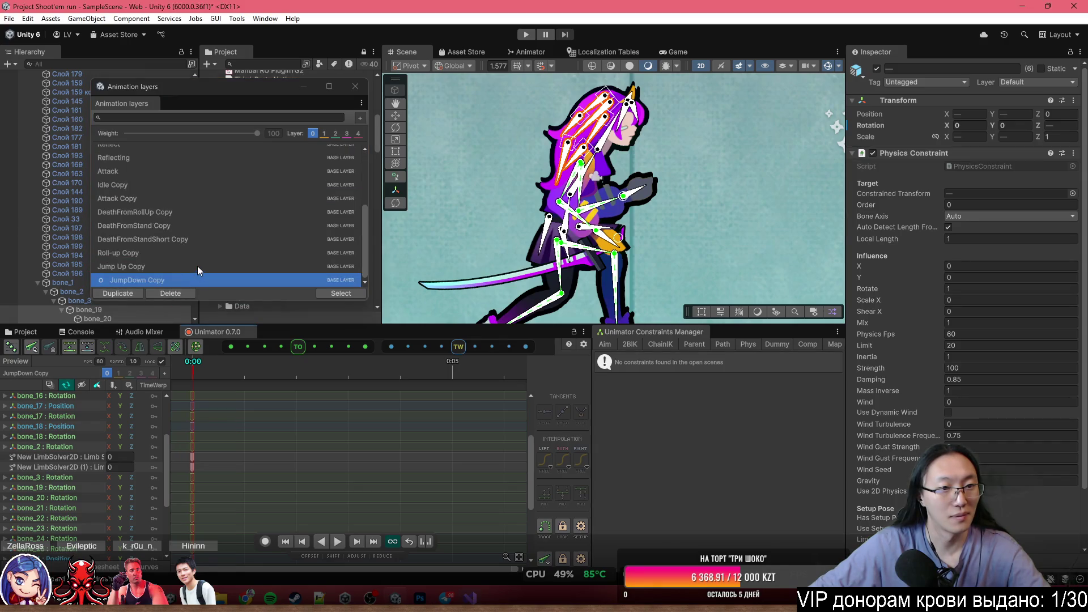
left_click(60, 487)
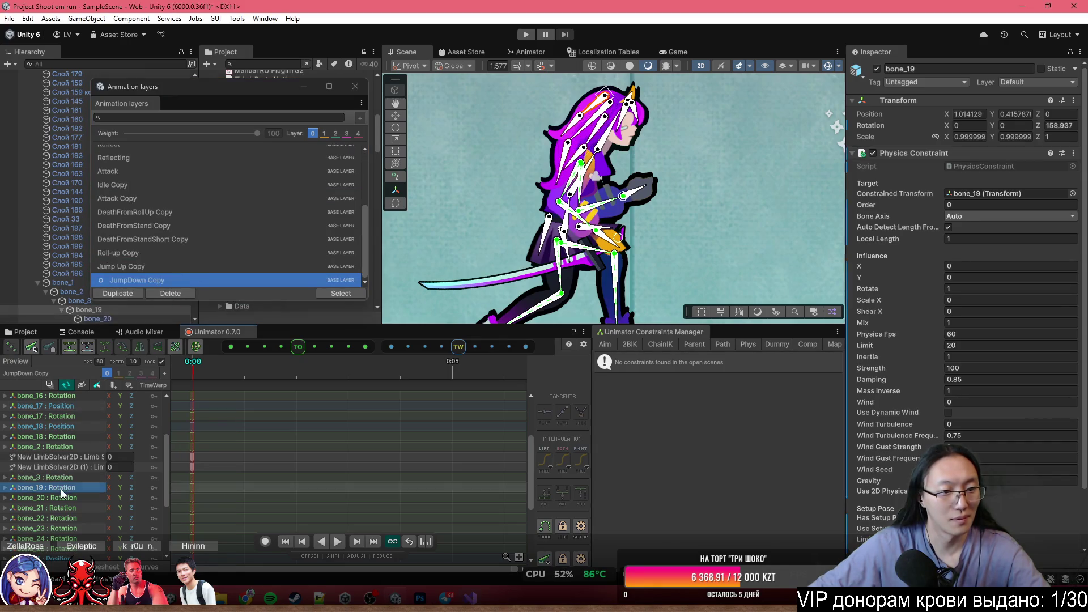
left_click(51, 532, "shift")
key("Delete")
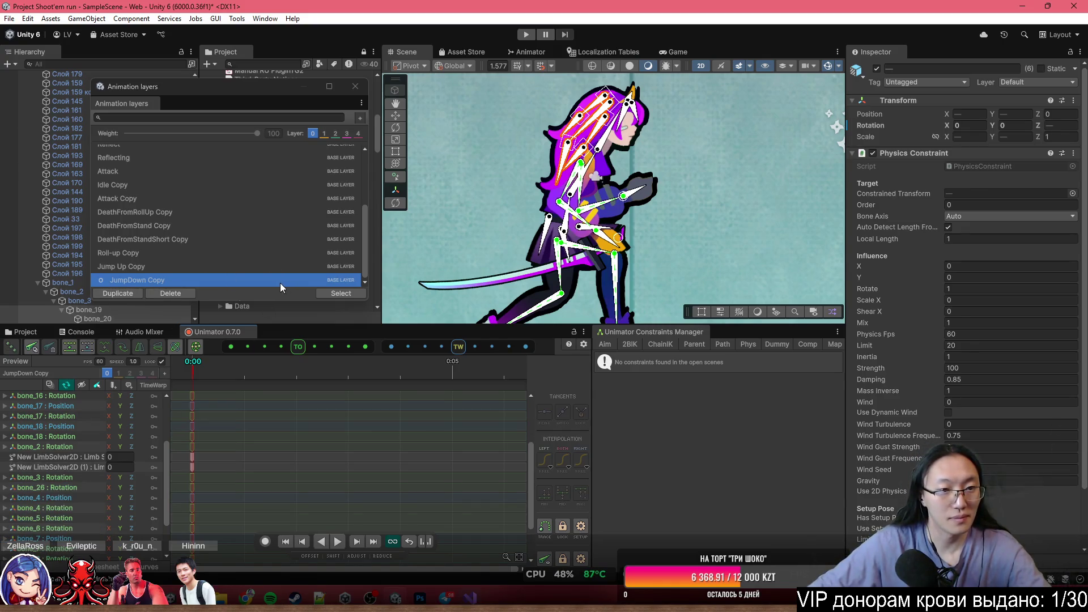
Load the Roll-up clip to inspect its keys, then close the Animation layers list.
scroll(152, 229, "up", 5)
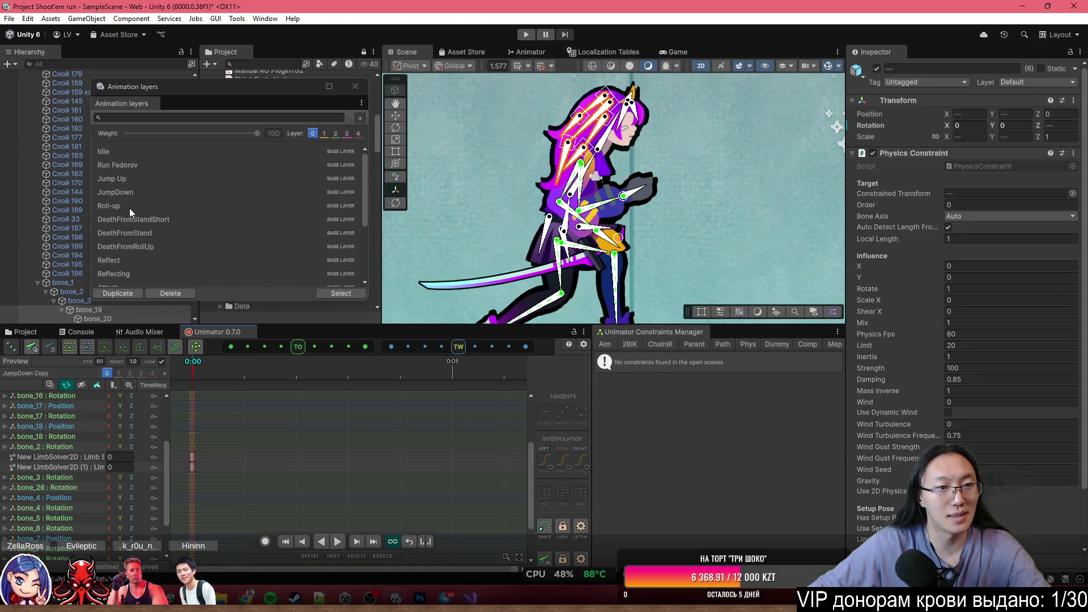
scroll(134, 214, "down", 5)
scroll(133, 206, "up", 5)
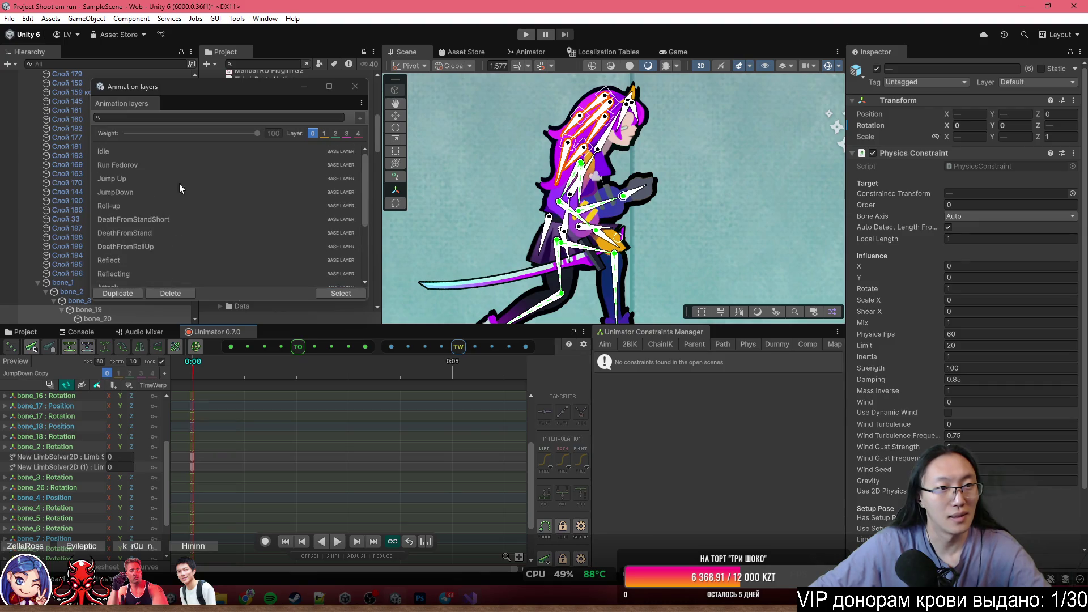
left_click(140, 208)
scroll(145, 202, "down", 4)
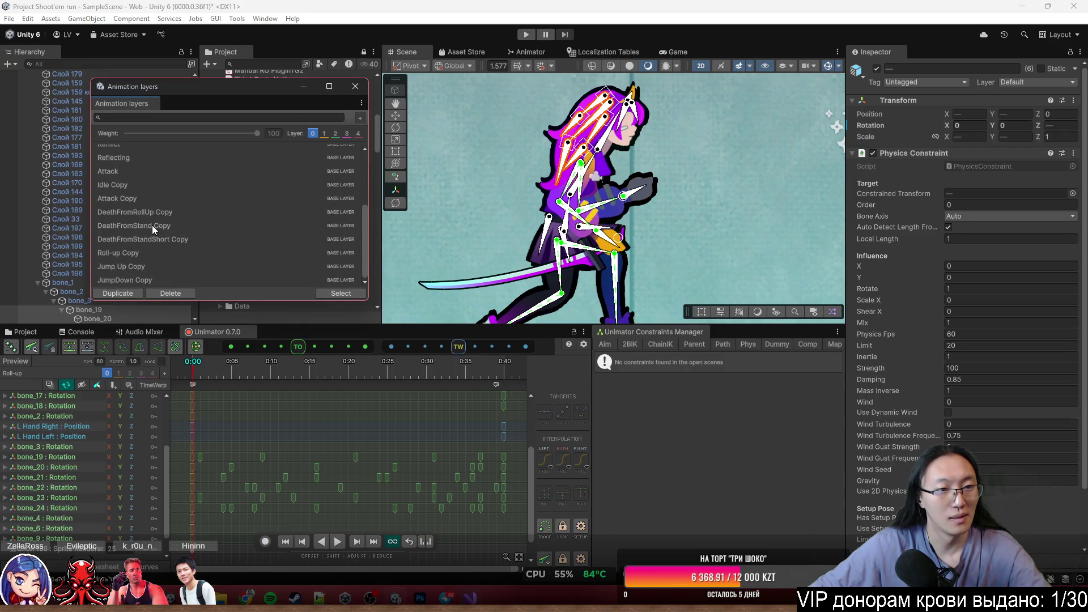
scroll(152, 226, "up", 4)
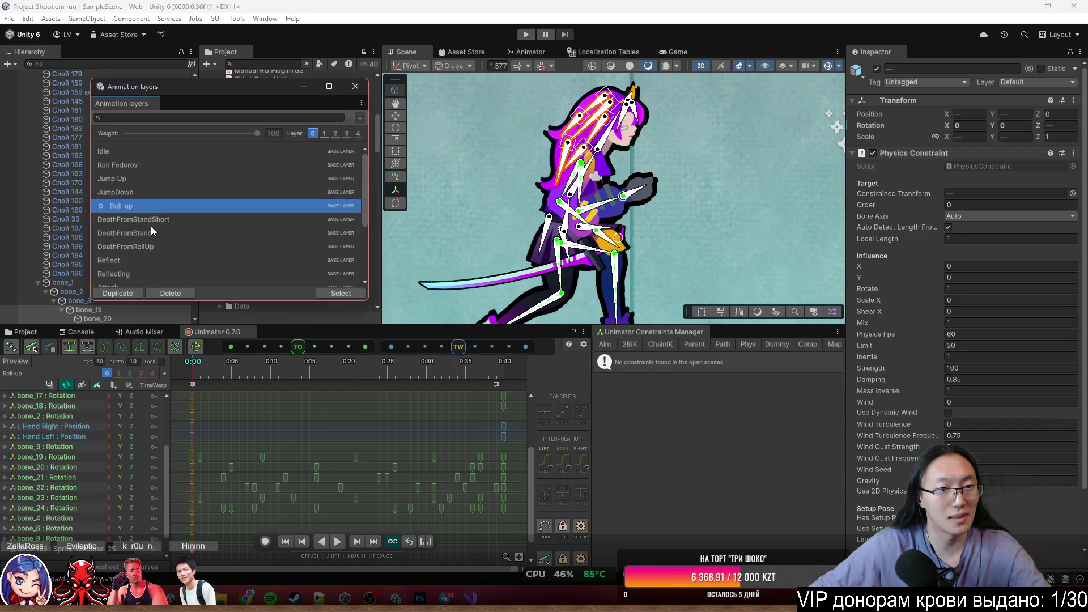
scroll(125, 242, "down", 4)
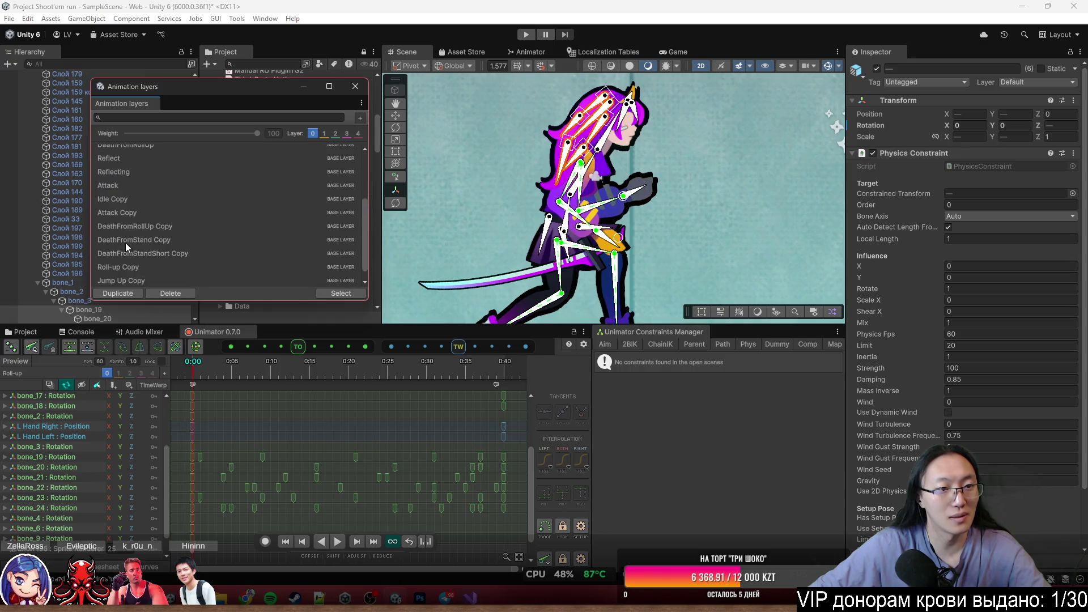
left_click(355, 86)
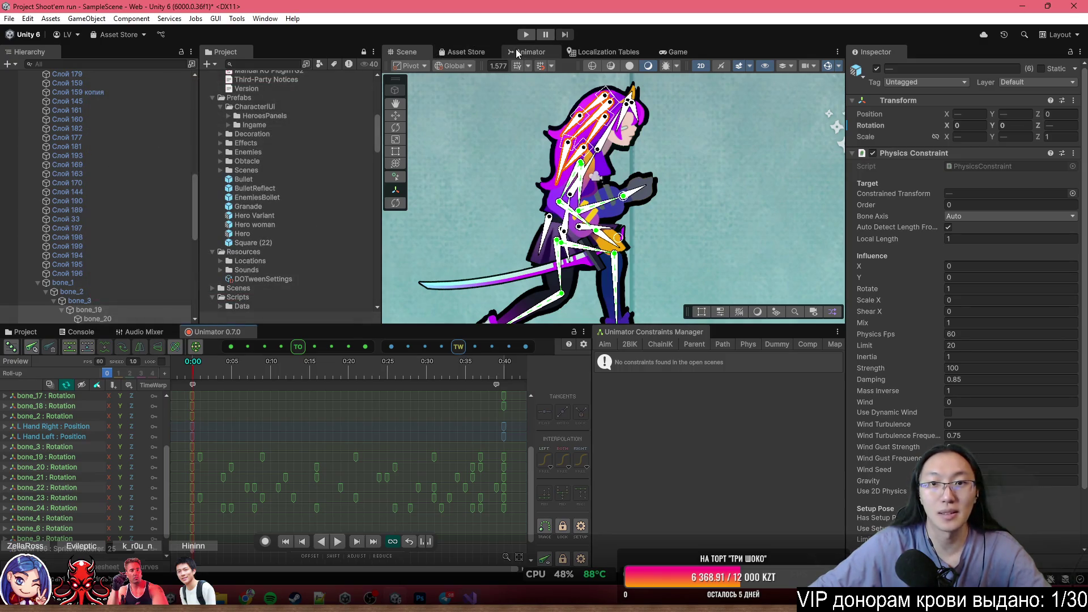
In the Animator graph, set the Attack state's Motion to Attack Copy.
left_click(527, 51)
scroll(631, 181, "down", 5)
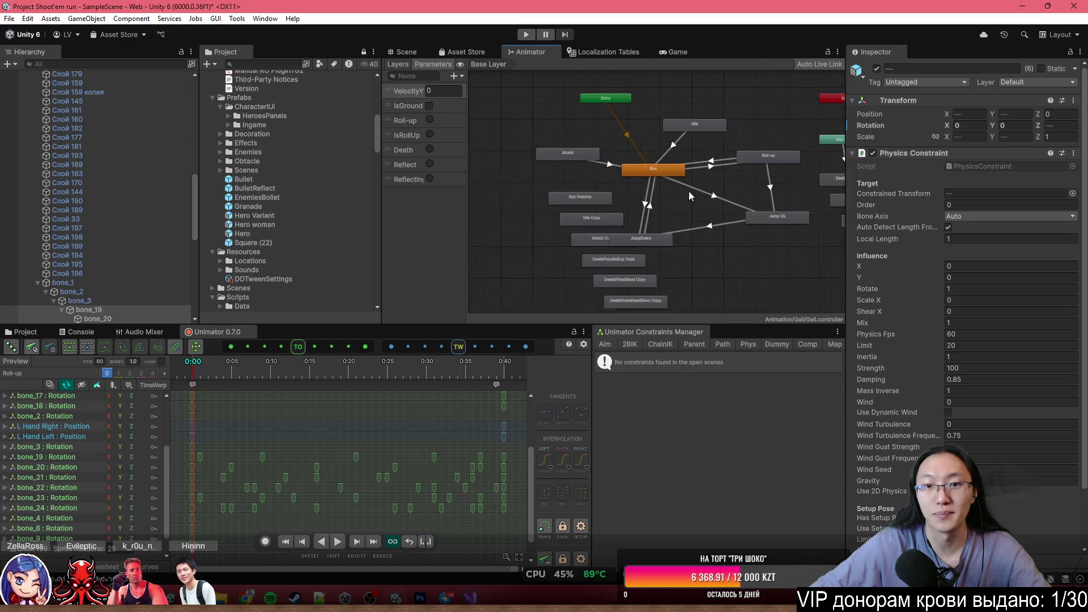
mouse_move(657, 275)
left_mouse_down()
mouse_move(521, 201)
mouse_move(576, 198)
left_mouse_up()
left_click(566, 172)
scroll(551, 178, "up", 10)
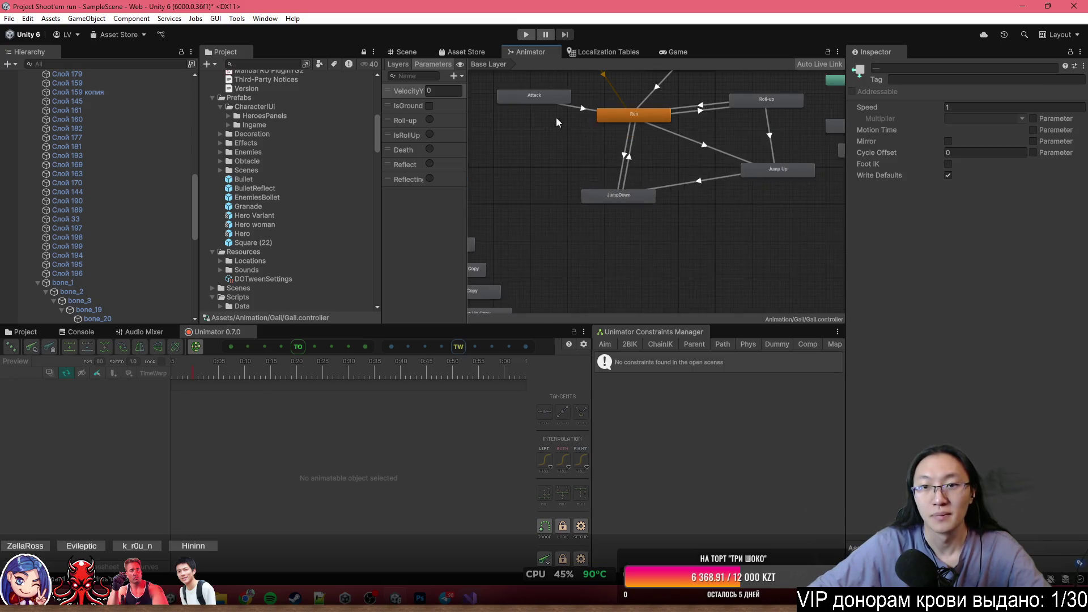
scroll(525, 213, "down", 2)
left_click(535, 189)
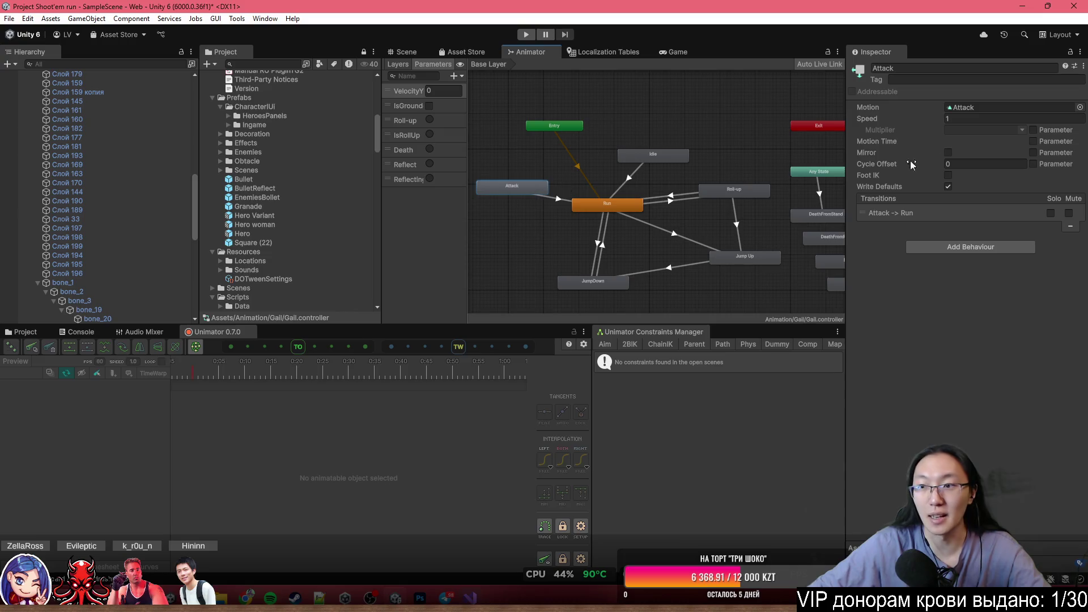
left_click(1078, 107)
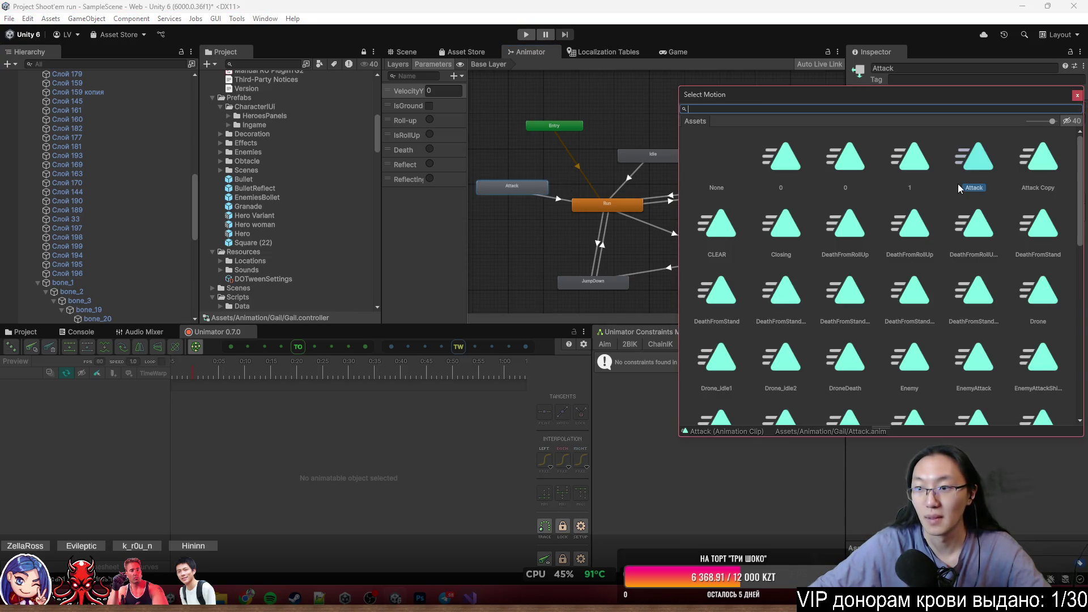
double_click(1041, 161)
Set the Idle state's Motion to Idle Copy, found by searching 'idle'.
left_click(658, 150)
left_click(1079, 108)
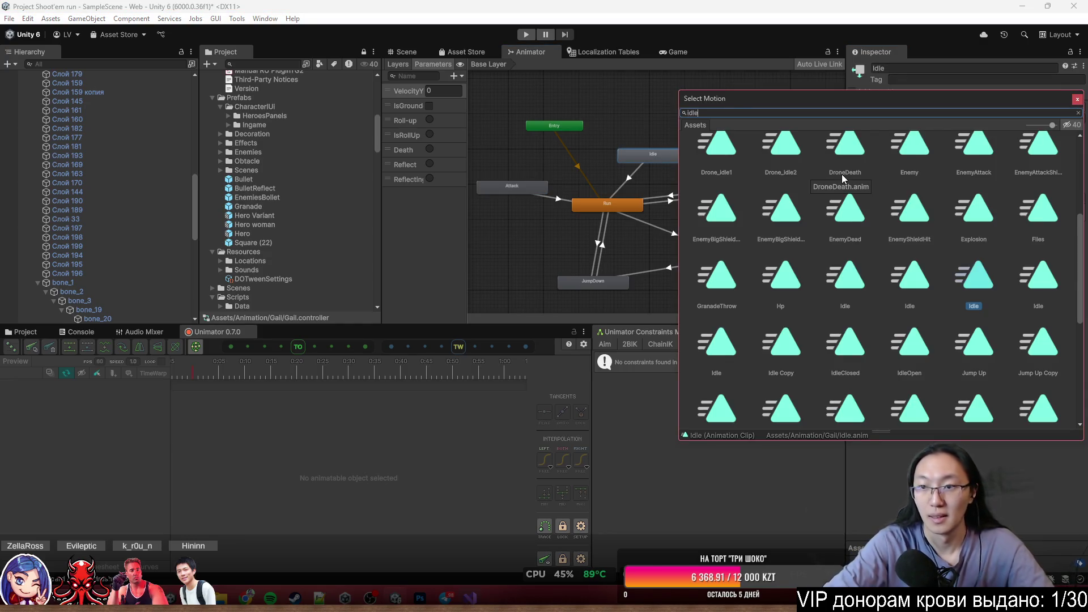
type("idle")
double_click(848, 230)
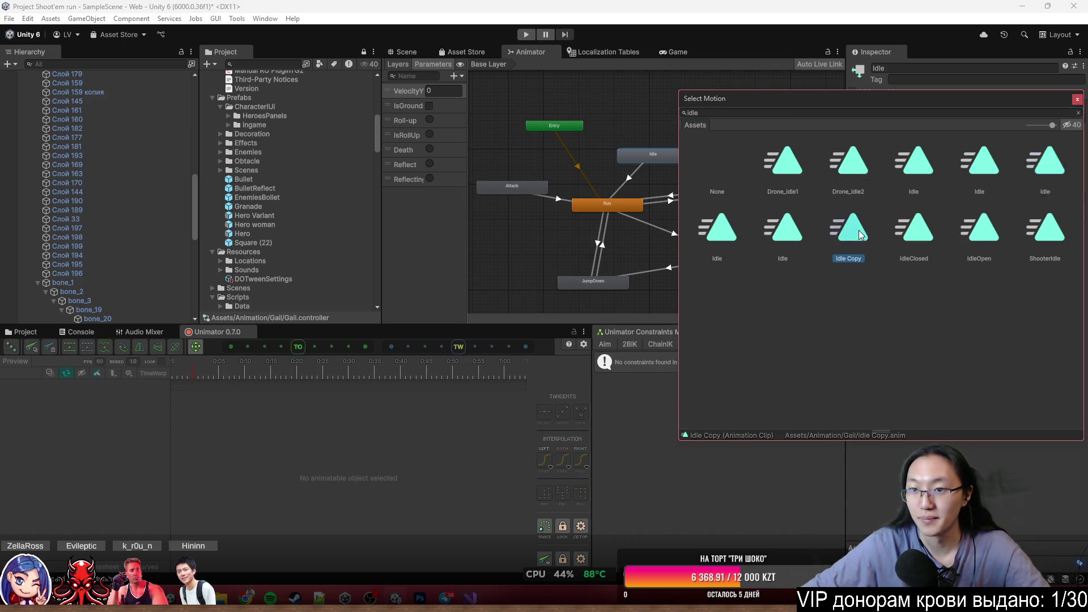
left_click(724, 193)
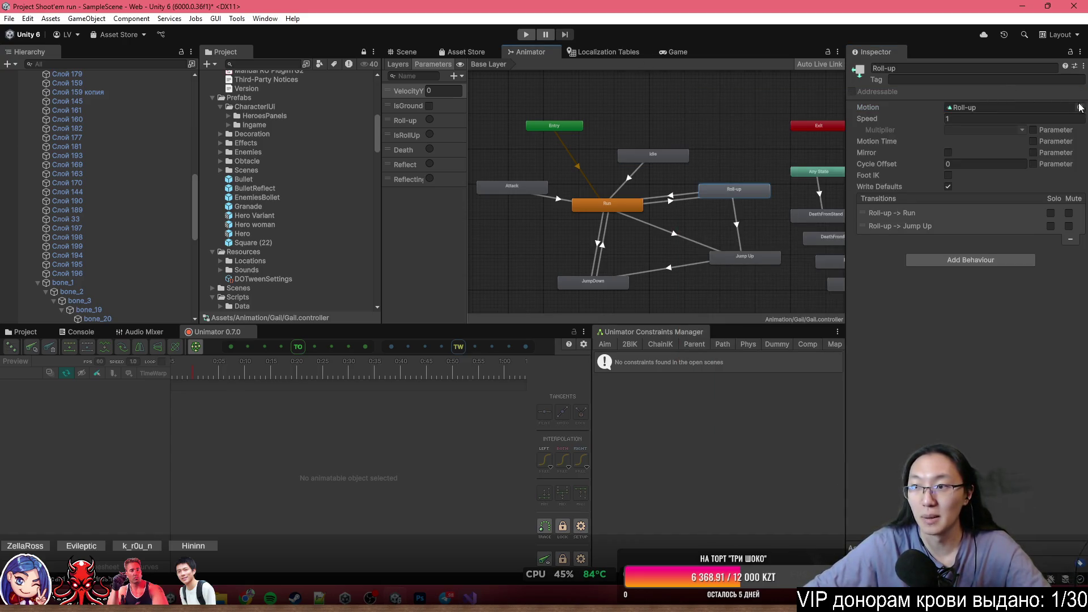
Assign the Copy clips to the Roll-up, JumpDown and Jump Up states.
left_click(1080, 107)
double_click(1049, 293)
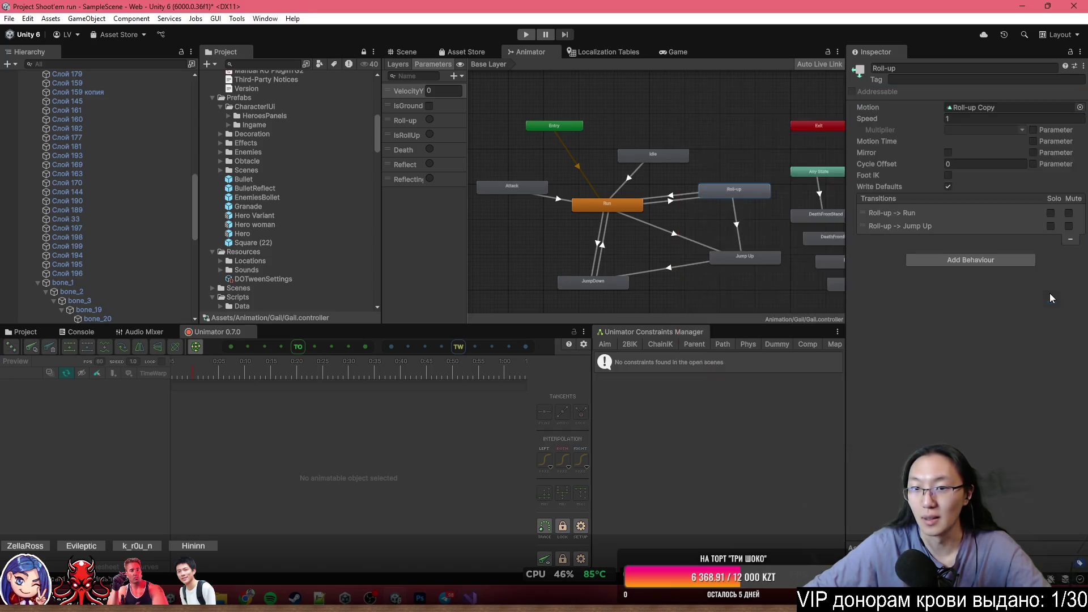
left_click(623, 283)
left_click(1080, 107)
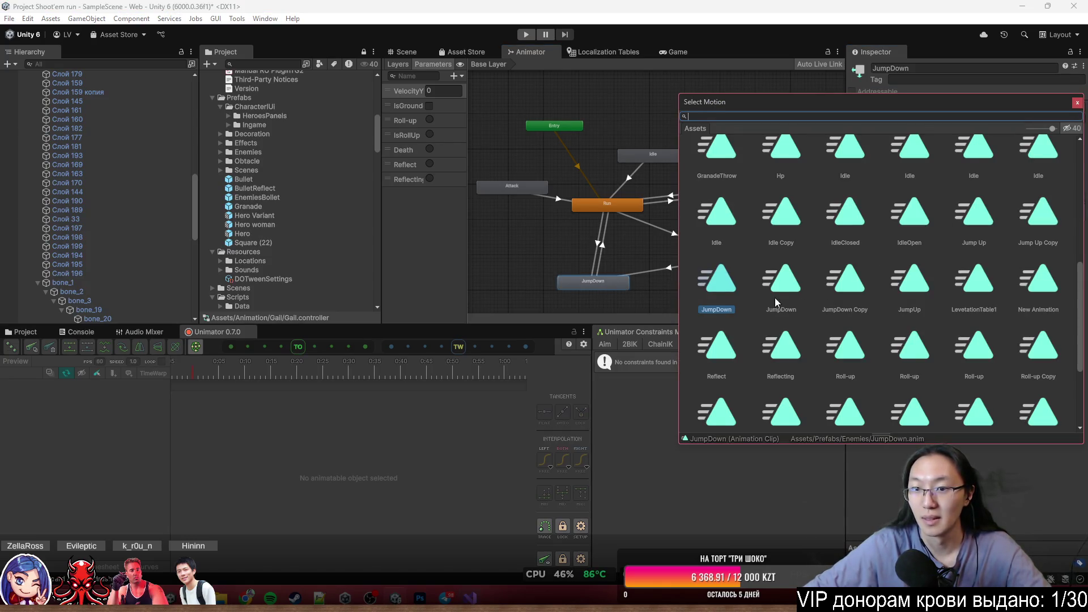
double_click(829, 291)
left_click(740, 260)
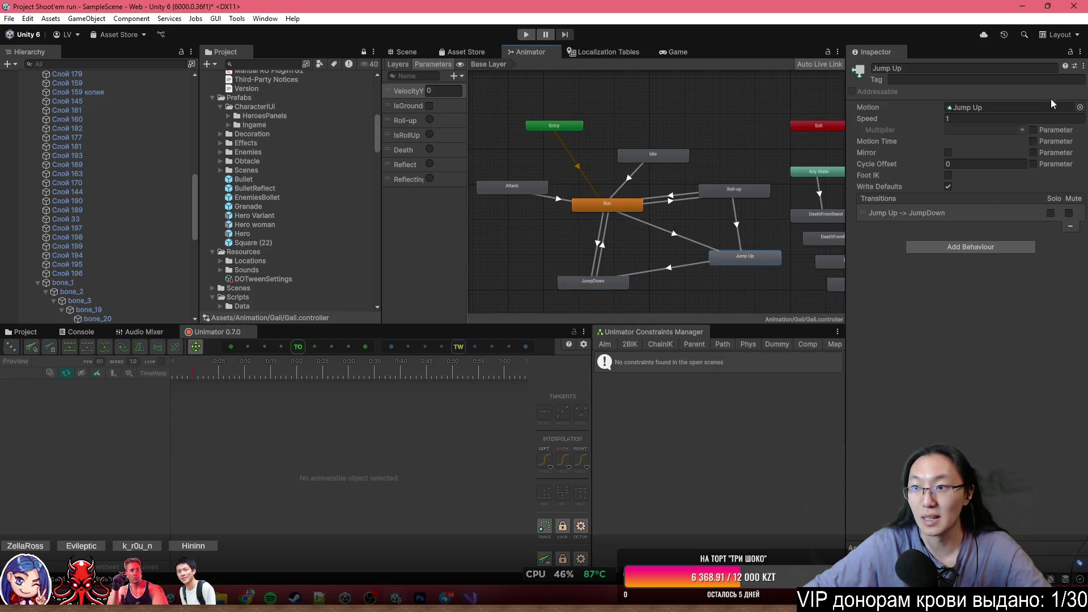
left_click(1080, 107)
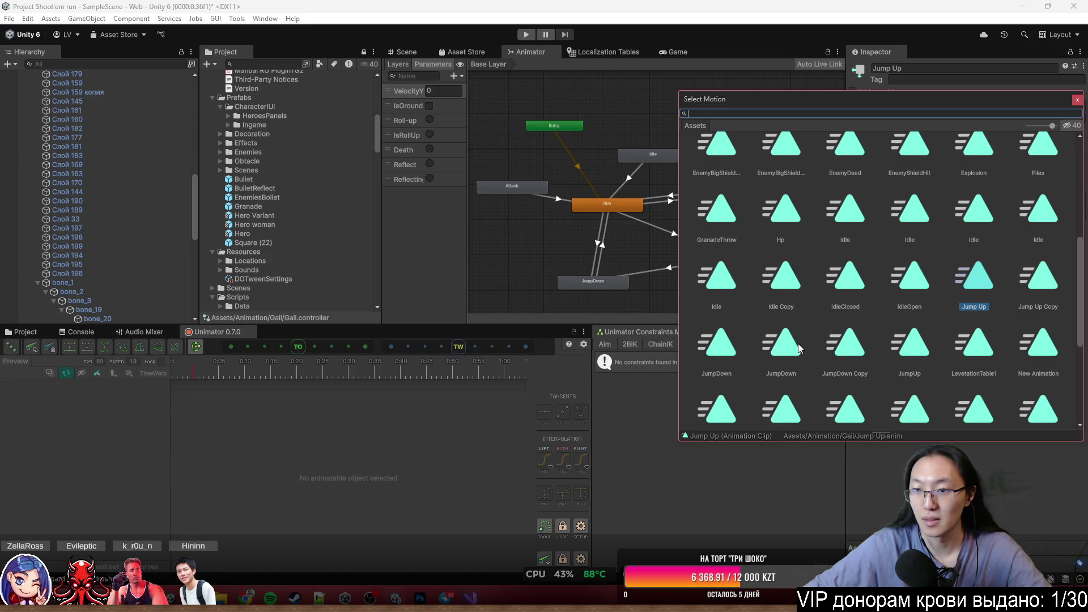
double_click(1039, 284)
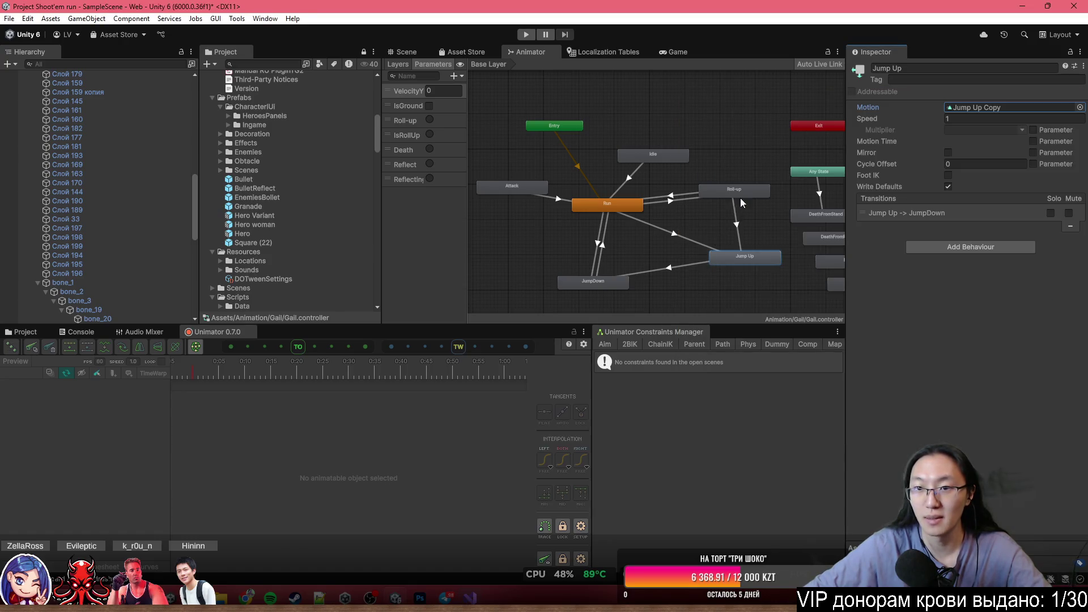
Give the DeathFromStand state the DeathFromStand Copy clip as its motion.
left_click(747, 190)
left_click_drag(747, 189, 620, 199)
scroll(723, 233, "up", 2)
scroll(640, 215, "up", 2)
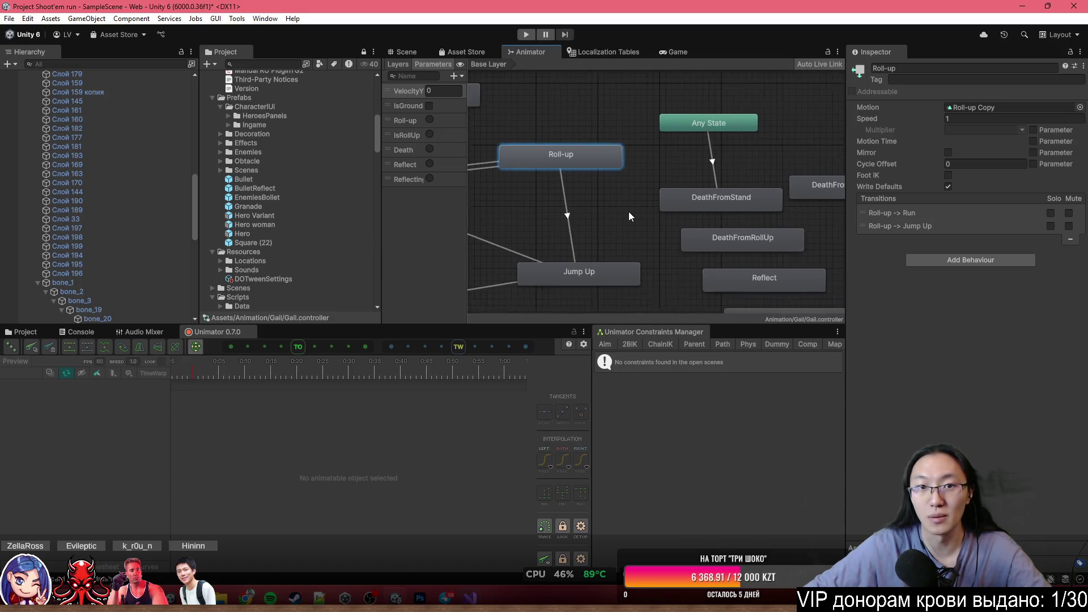
scroll(634, 196, "down", 3)
left_click(738, 199)
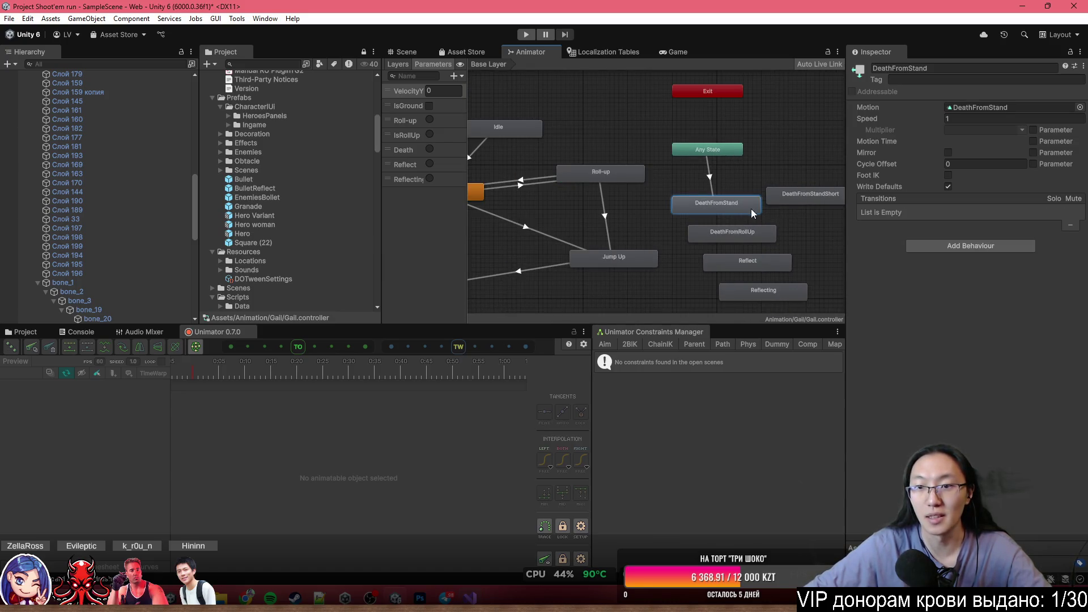
left_click_drag(750, 209, 707, 207)
left_click(1080, 107)
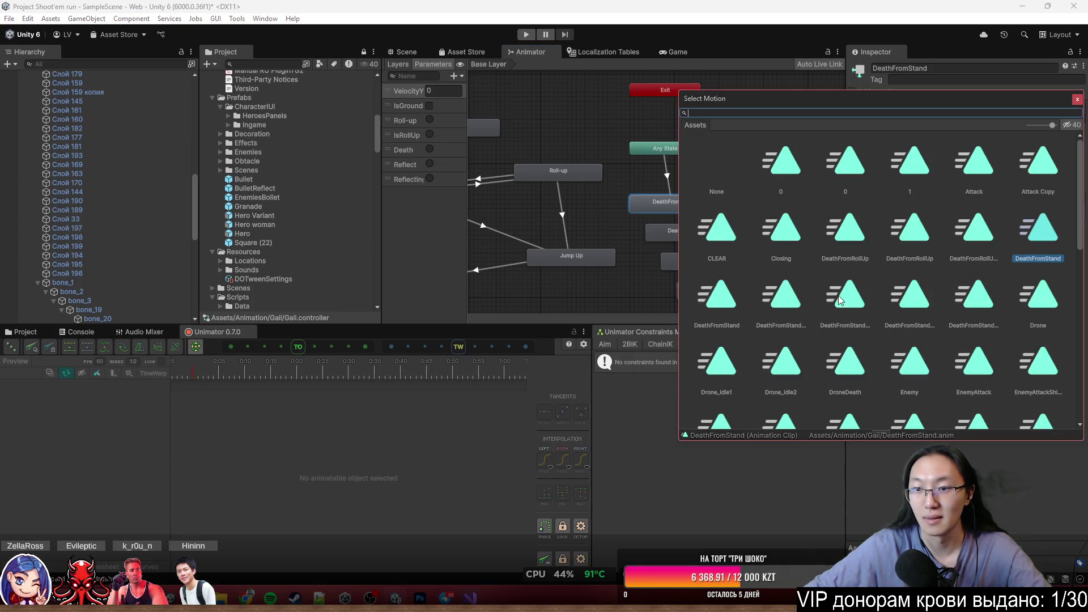
left_click_drag(680, 277, 584, 277)
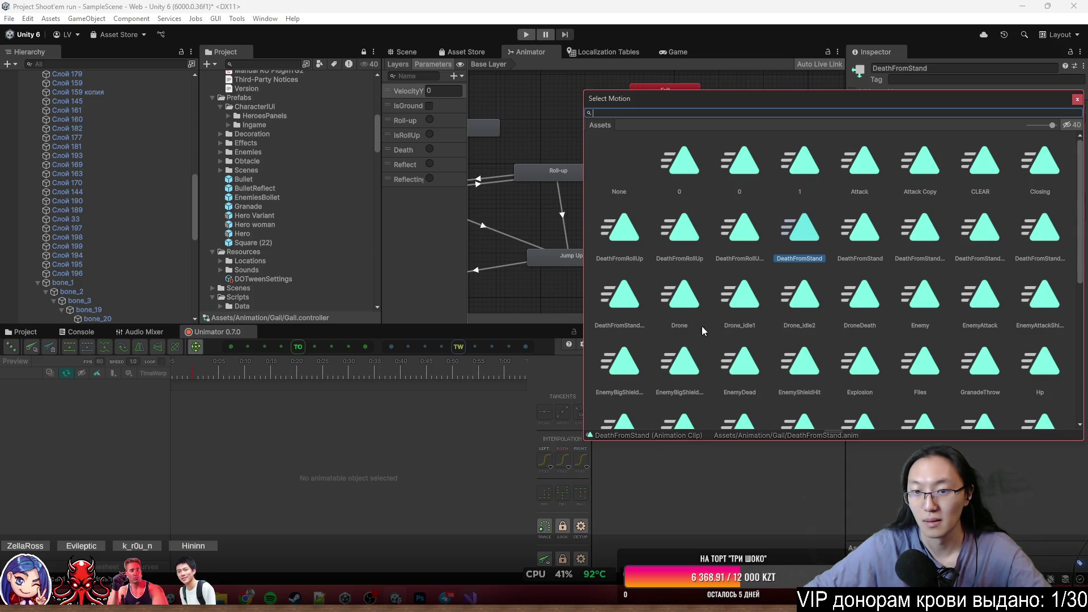
left_click(633, 311)
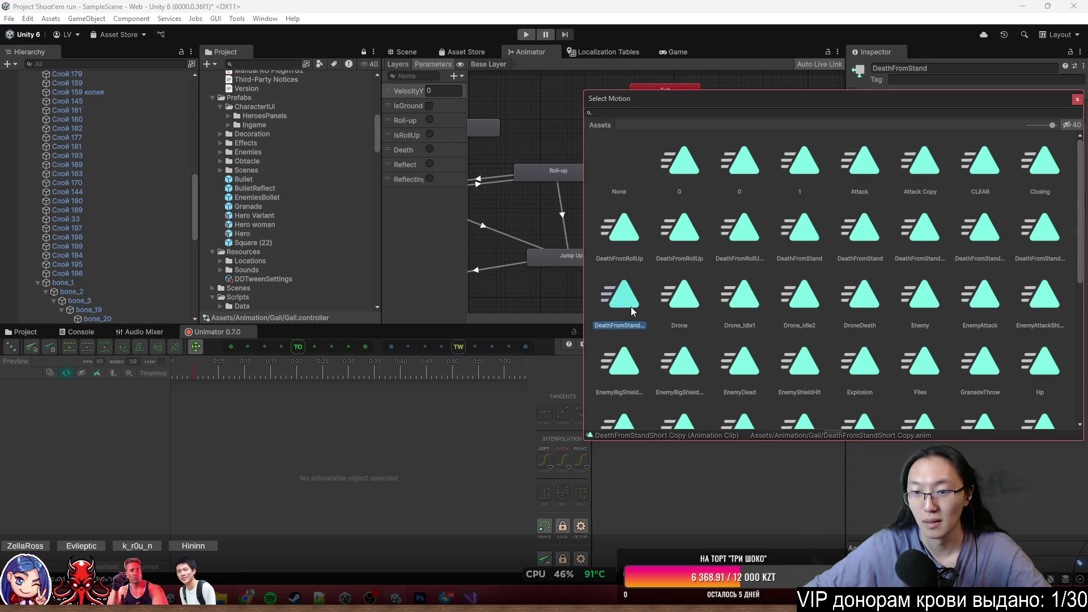
mouse_move(768, 96)
left_mouse_down()
mouse_move(223, 115)
mouse_move(301, 218)
mouse_move(247, 90)
left_mouse_up()
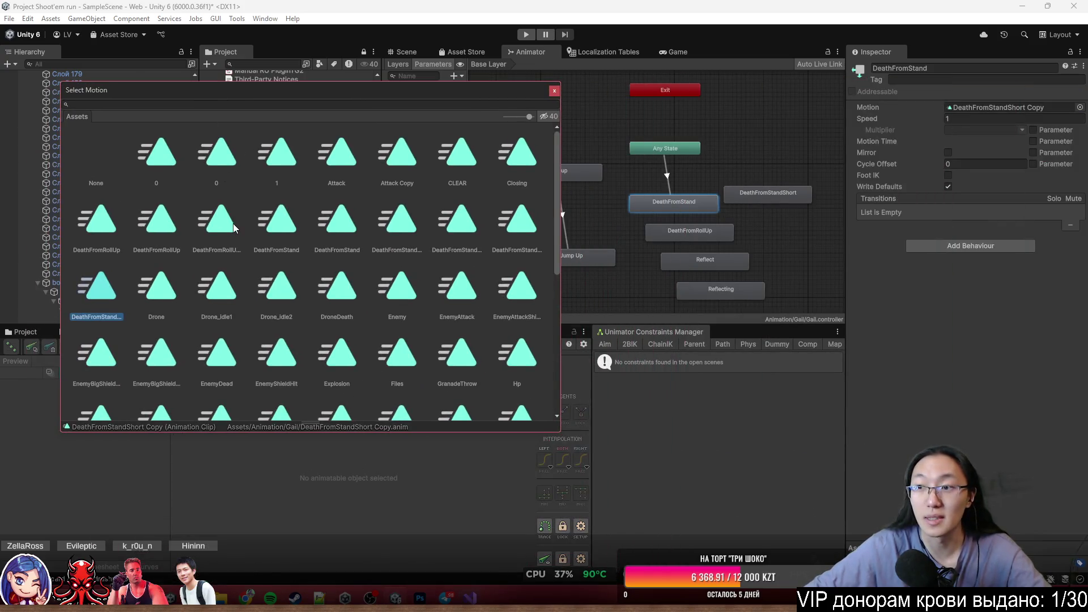
left_click(522, 229)
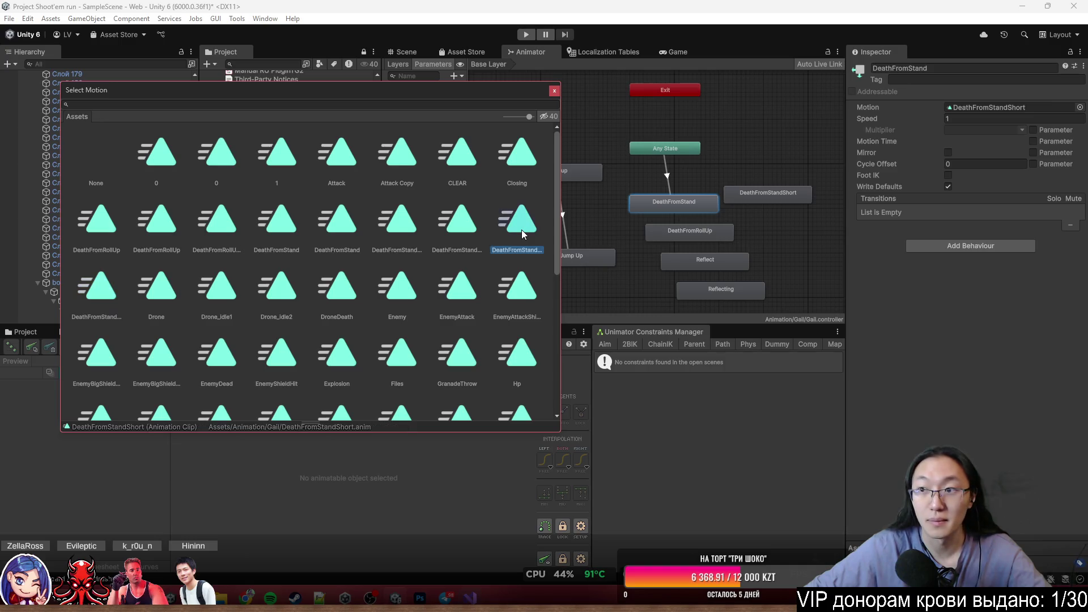
left_click(386, 224)
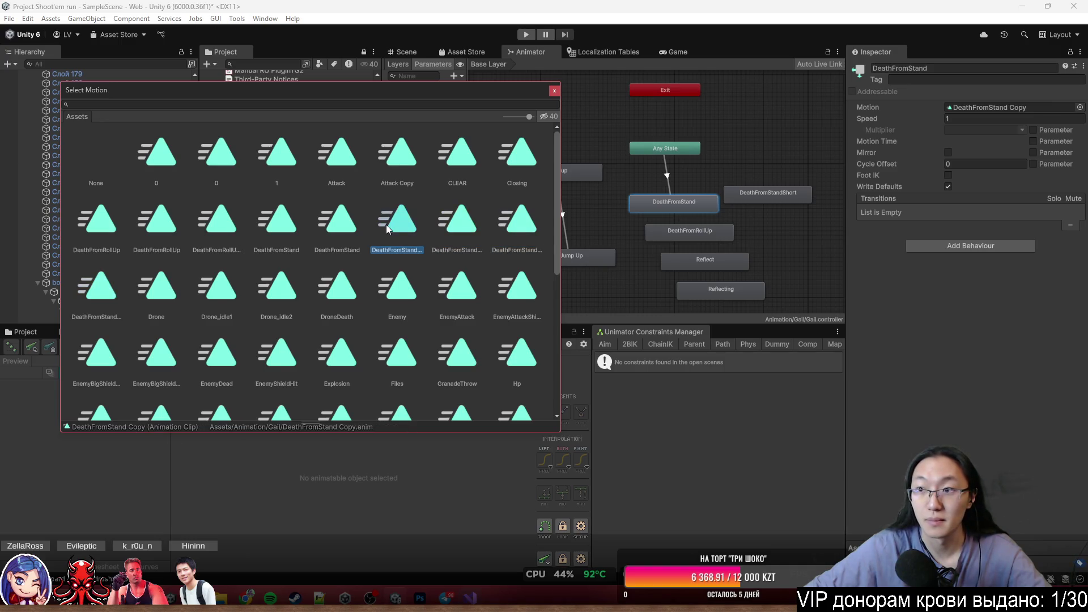
double_click(395, 226)
Assign DeathFromStandShort Copy as the DeathFromStandShort state's motion.
left_click(666, 223)
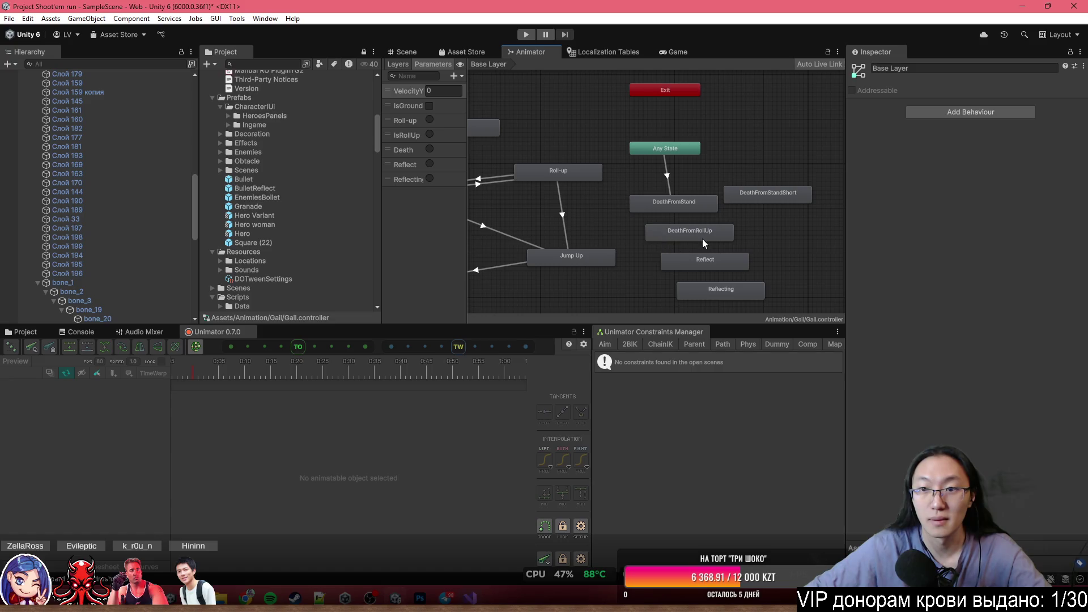
scroll(706, 236, "down", 2)
scroll(702, 230, "up", 3)
scroll(683, 209, "up", 1)
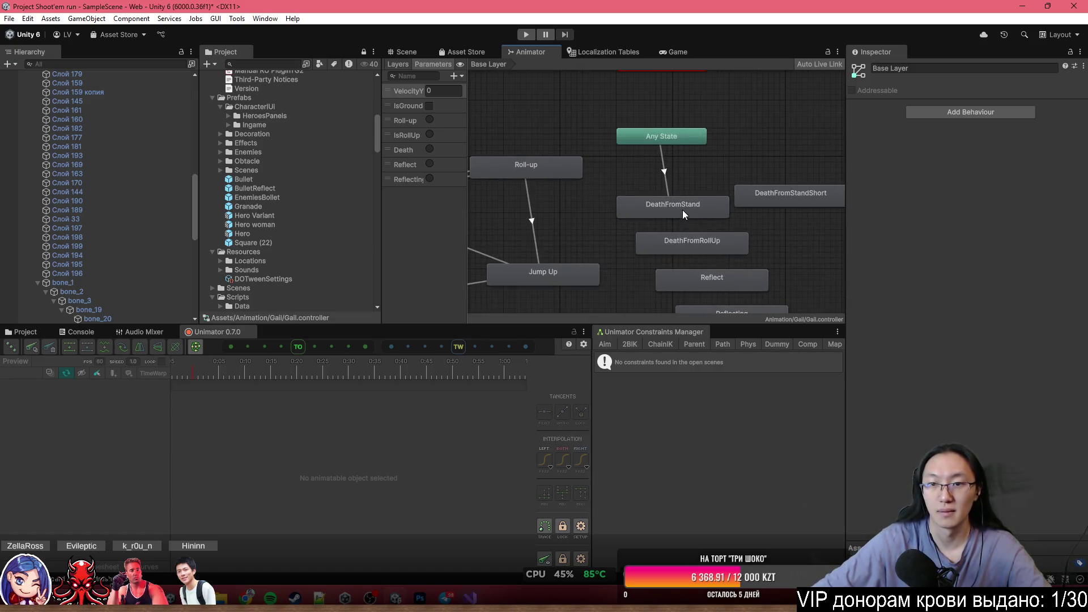
left_click(682, 209)
left_click(779, 201)
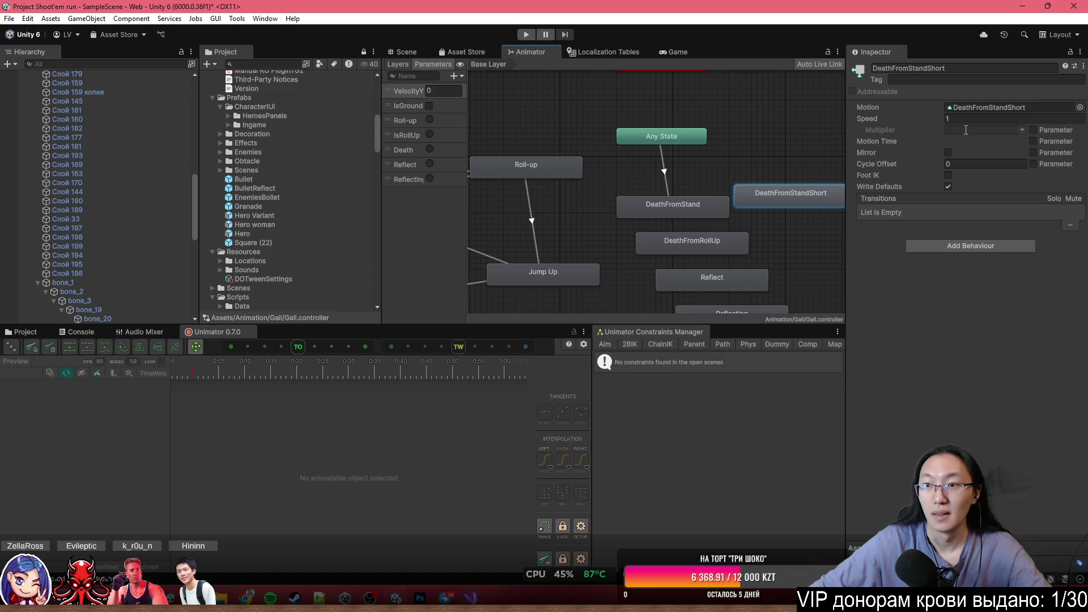
left_click(1079, 107)
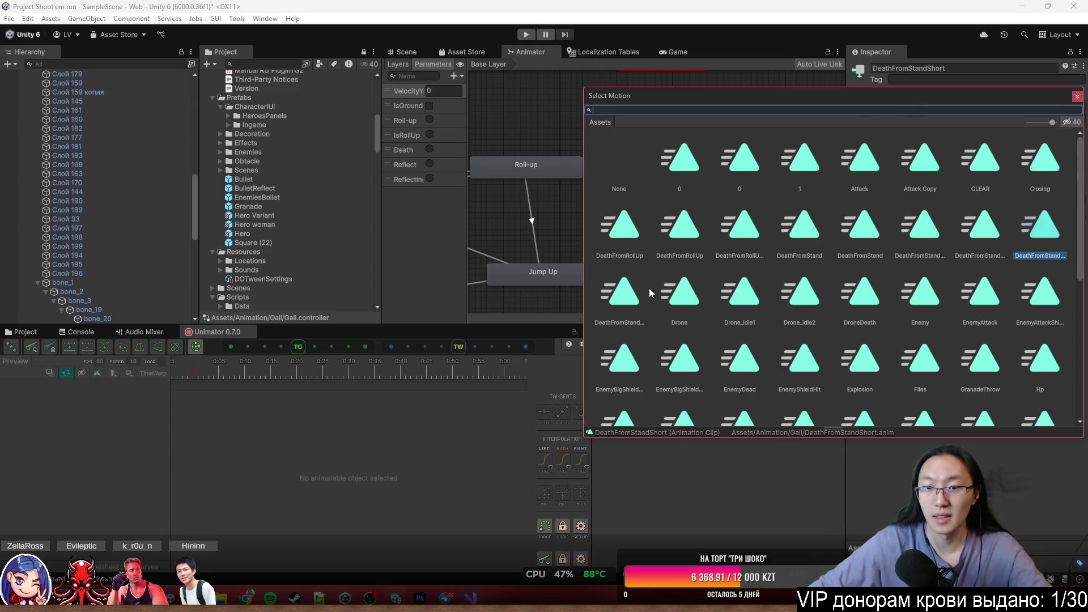
left_click_drag(725, 98, 294, 94)
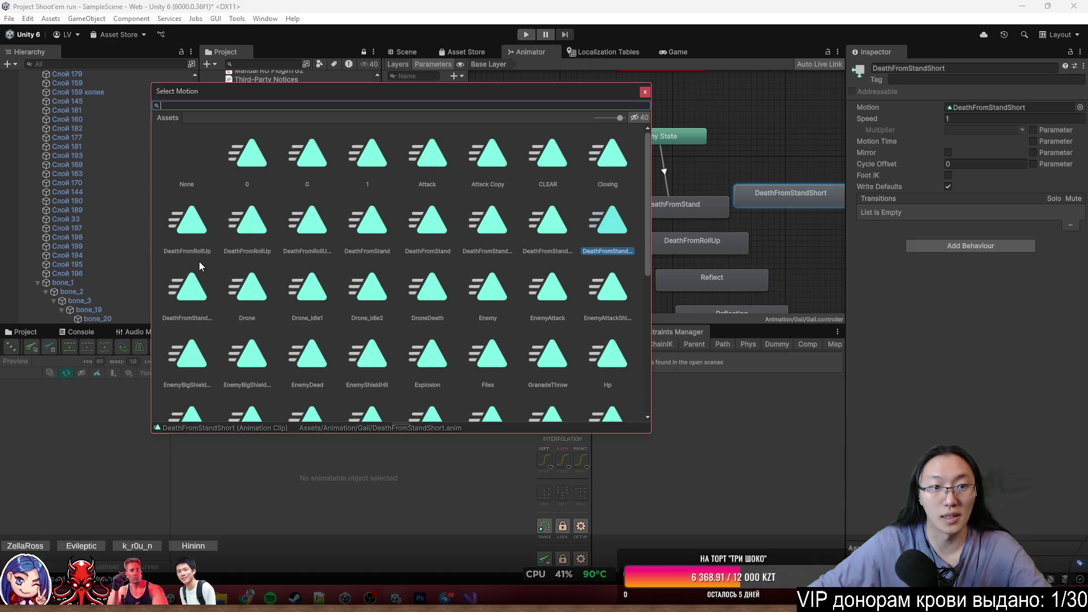
left_click(184, 298)
double_click(185, 298)
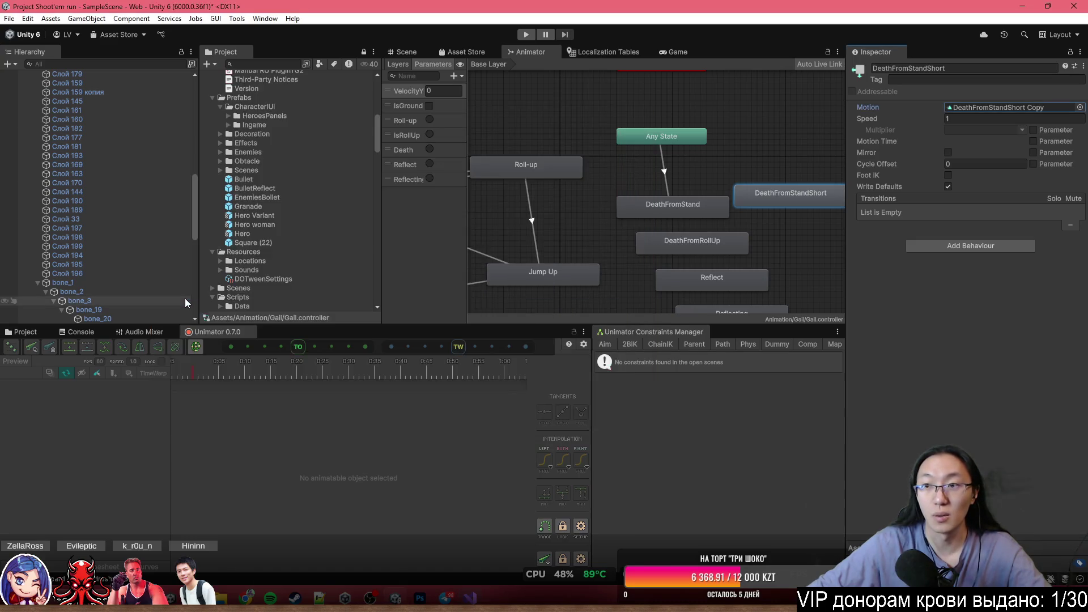
Assign DeathFromRollUp Copy as the DeathFromRollUp state's motion.
left_click(712, 201)
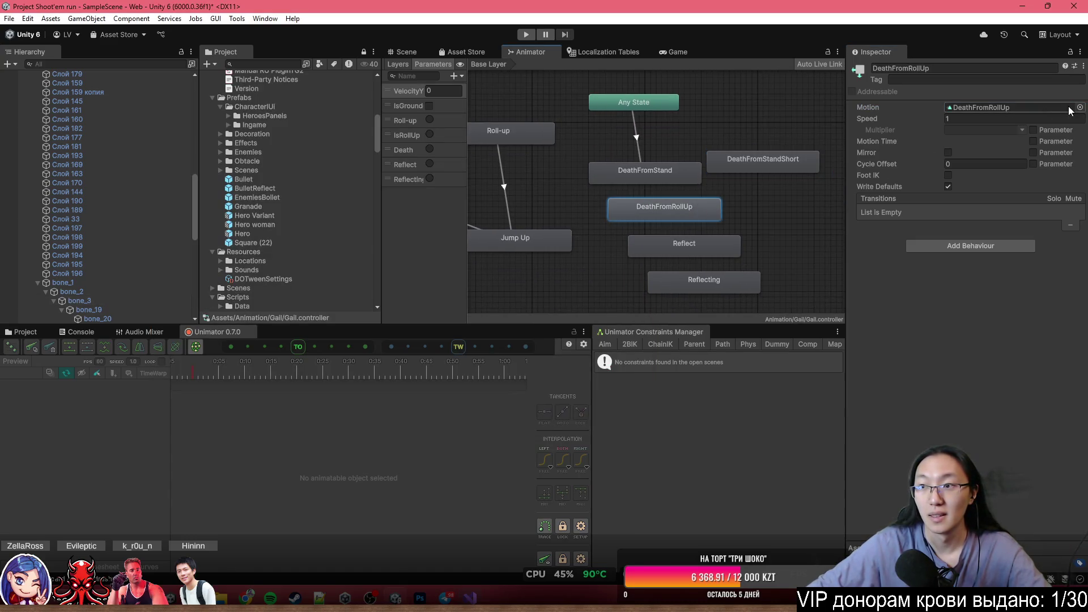
left_click(1079, 108)
left_click(739, 243)
left_click_drag(865, 98, 422, 117)
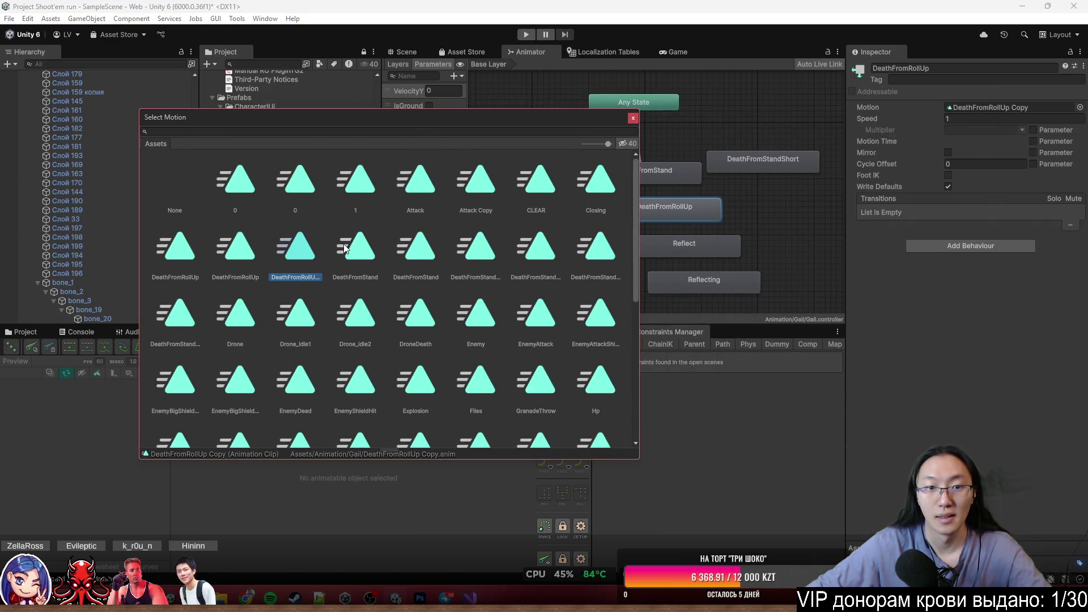
double_click(304, 255)
Check the Reflect and Reflecting states, leaving their original clips, and frame the whole graph.
left_click(678, 244)
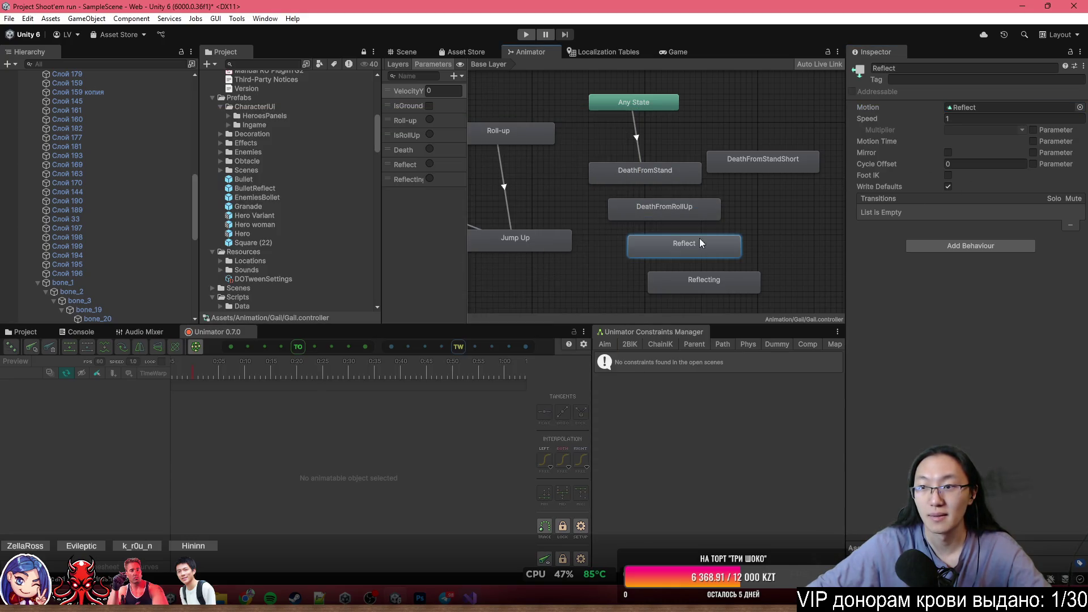
left_click(1079, 107)
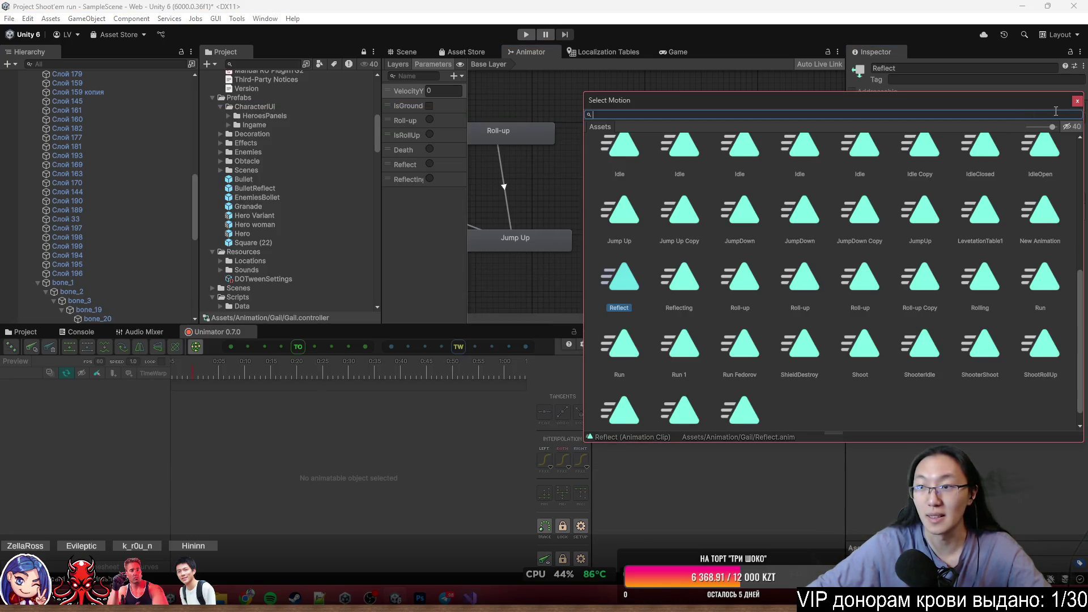
left_click(1077, 102)
left_click(725, 283)
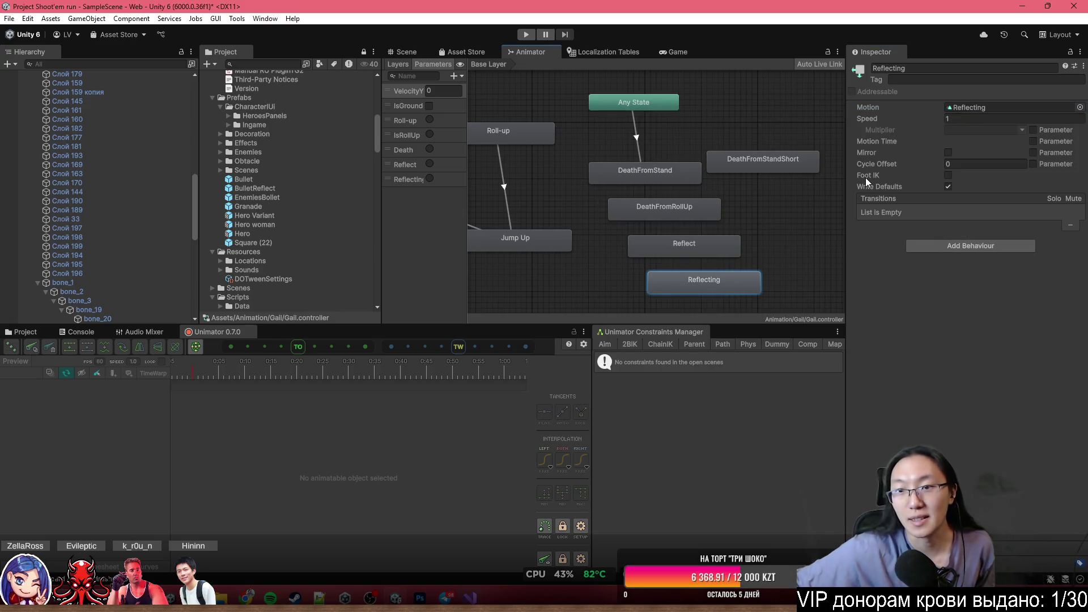
scroll(694, 164, "down", 2)
key("a")
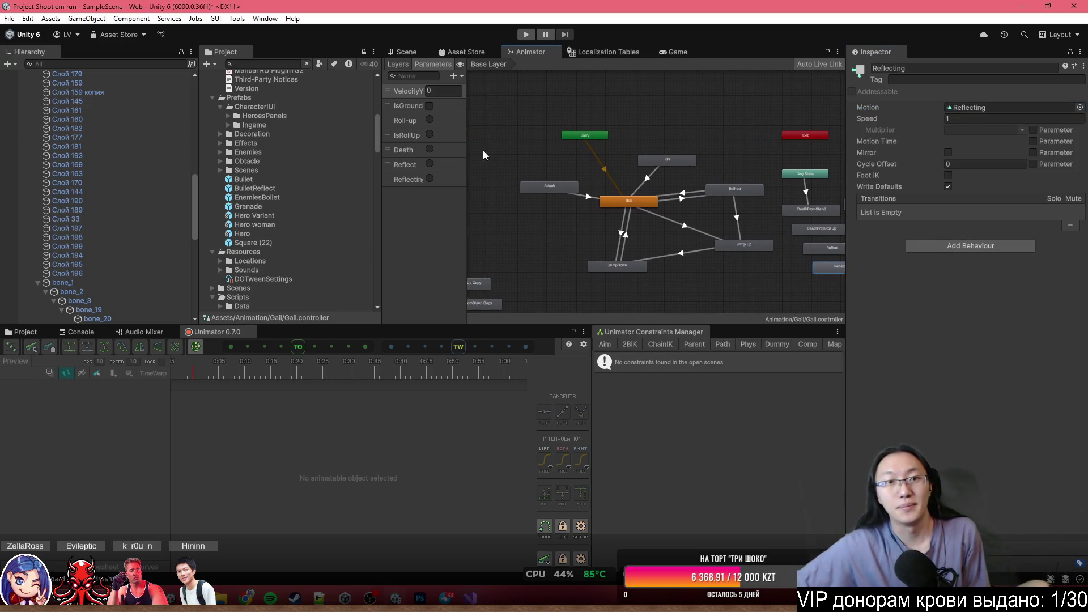
Open New Layer's state graph and inspect its Reflecting state.
left_click(402, 65)
left_click(399, 113)
scroll(688, 173, "up", 5)
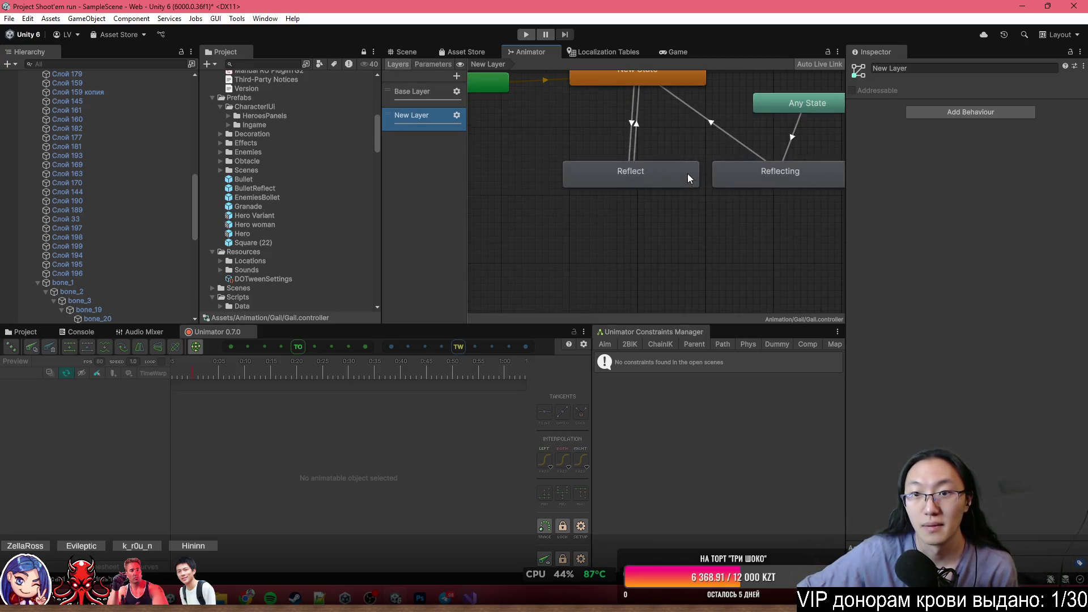
left_click(622, 185)
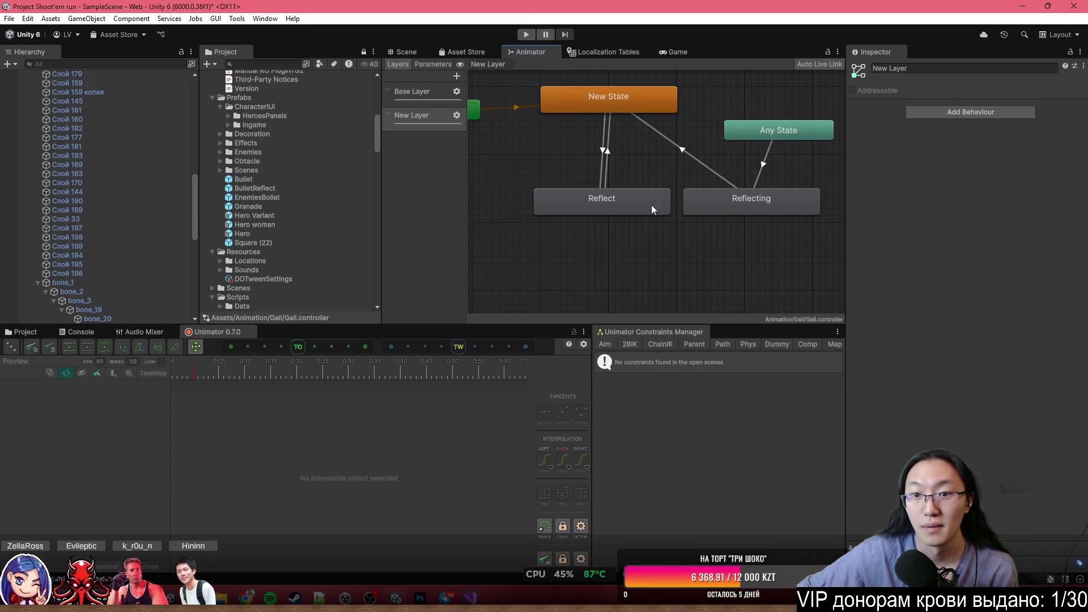
left_click(732, 202)
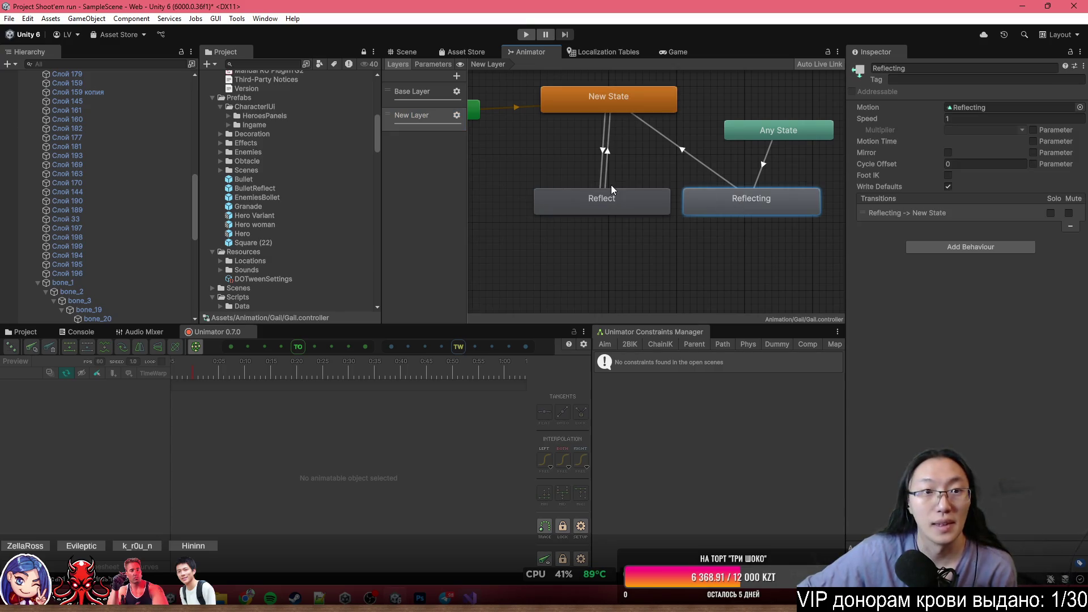
scroll(610, 185, "down", 5)
Return to the Scene view of the heroine and start Play mode.
left_click(407, 52)
key("ctrl+s")
left_click(526, 34)
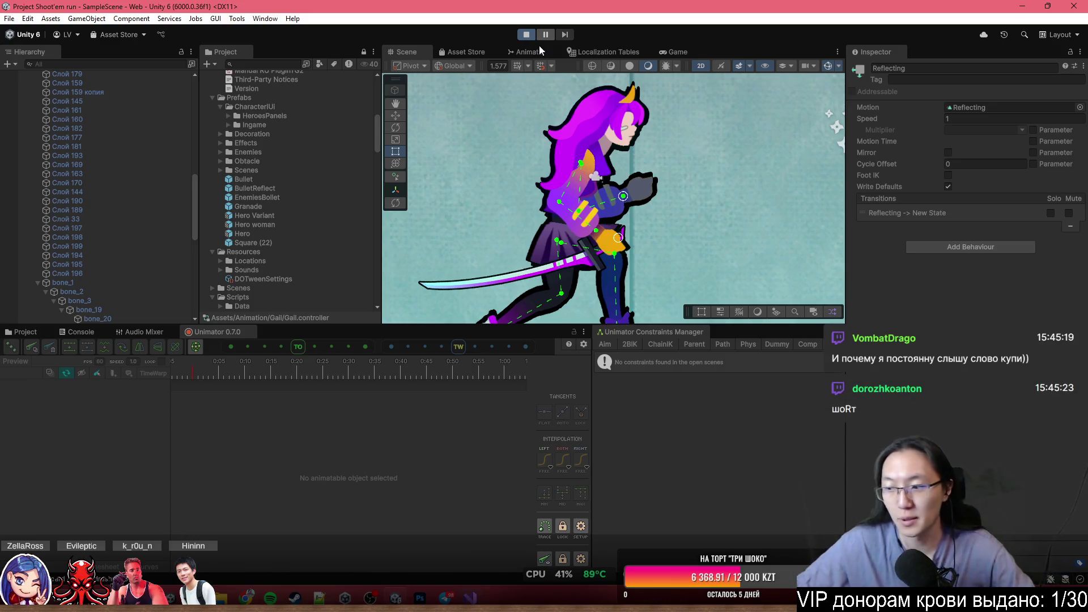
Maximize the Game view, stop Play mode and select Hero woman.
double_click(685, 50)
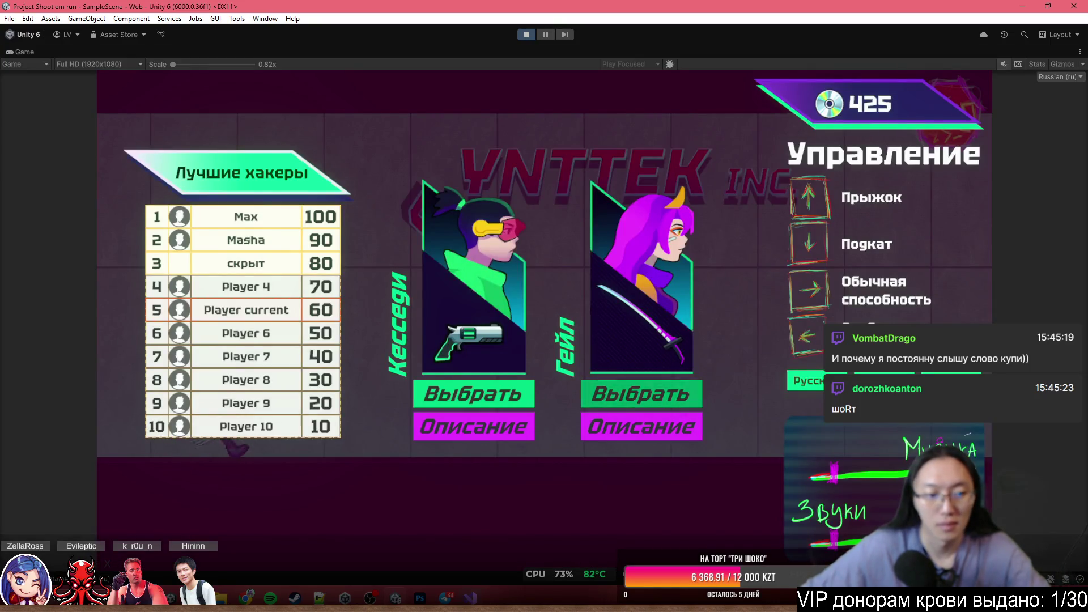
left_click(526, 34)
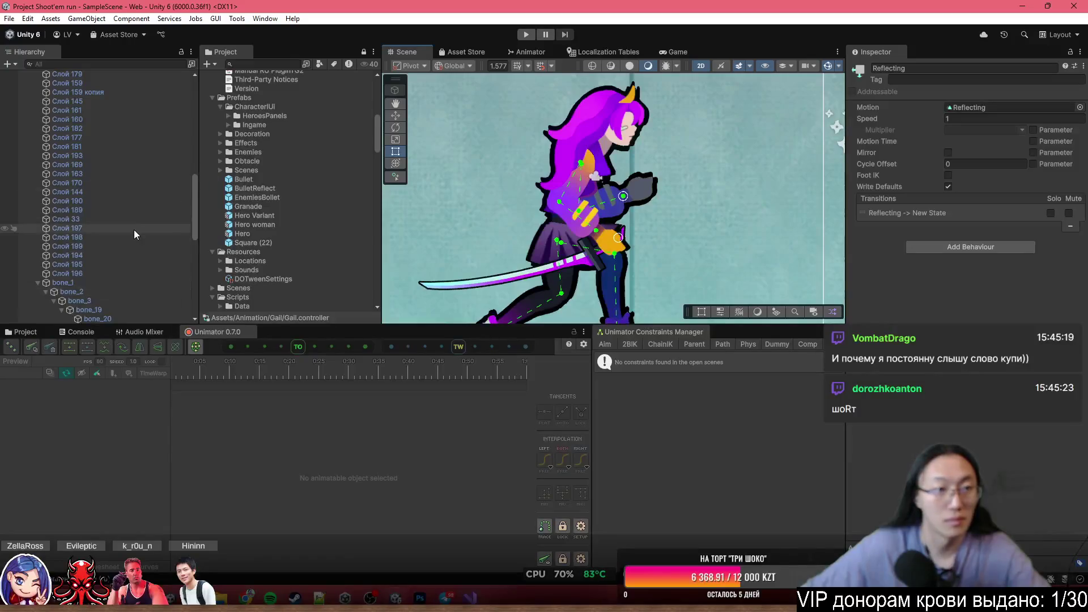
scroll(134, 229, "up", 5)
left_click(102, 183)
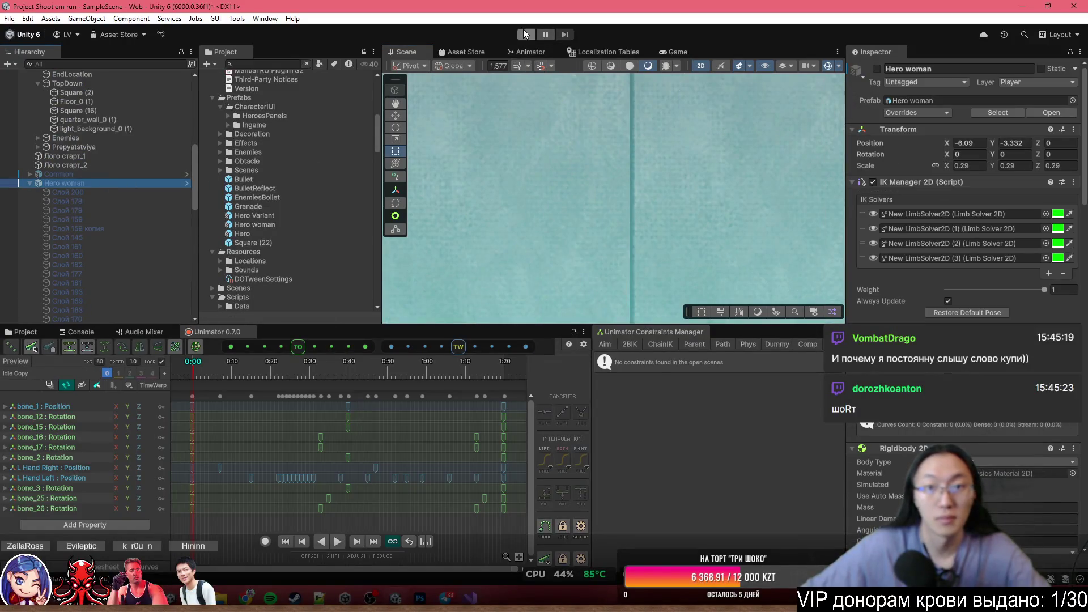
Restart Play mode in a maximized Game view and begin a run as Гейл.
left_click(526, 34)
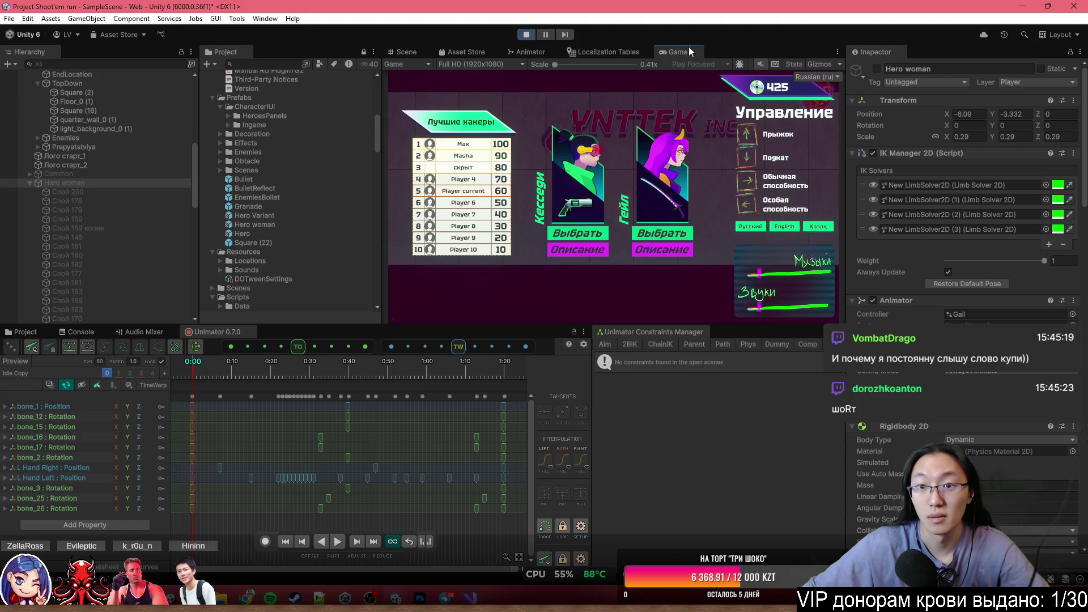
double_click(688, 46)
left_click(642, 394)
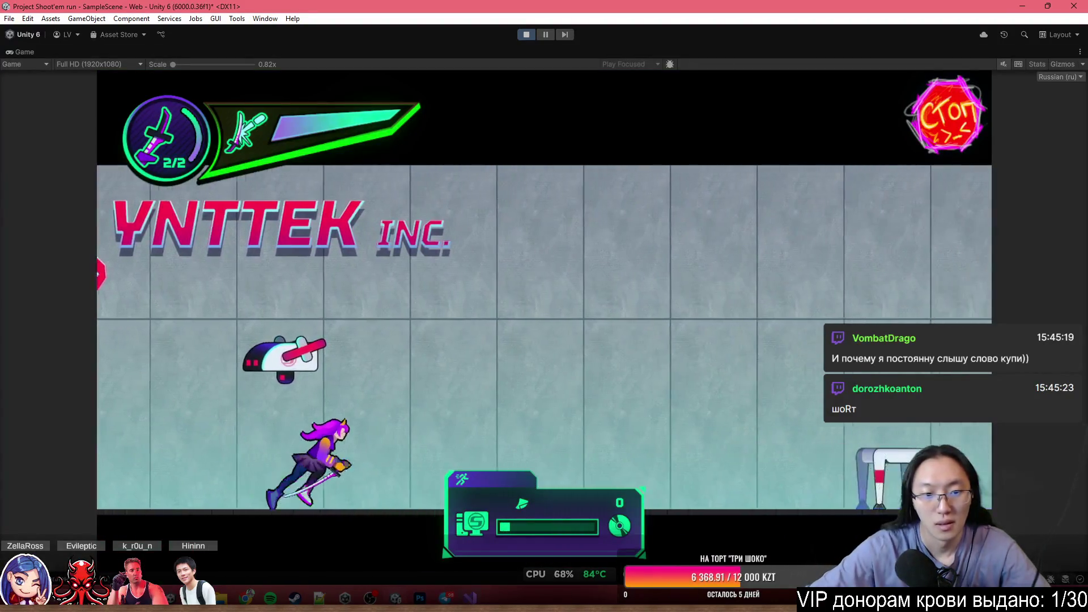
Play the run, jumping, slashing, sliding under obstacles and deflecting bullets.
key("Up")
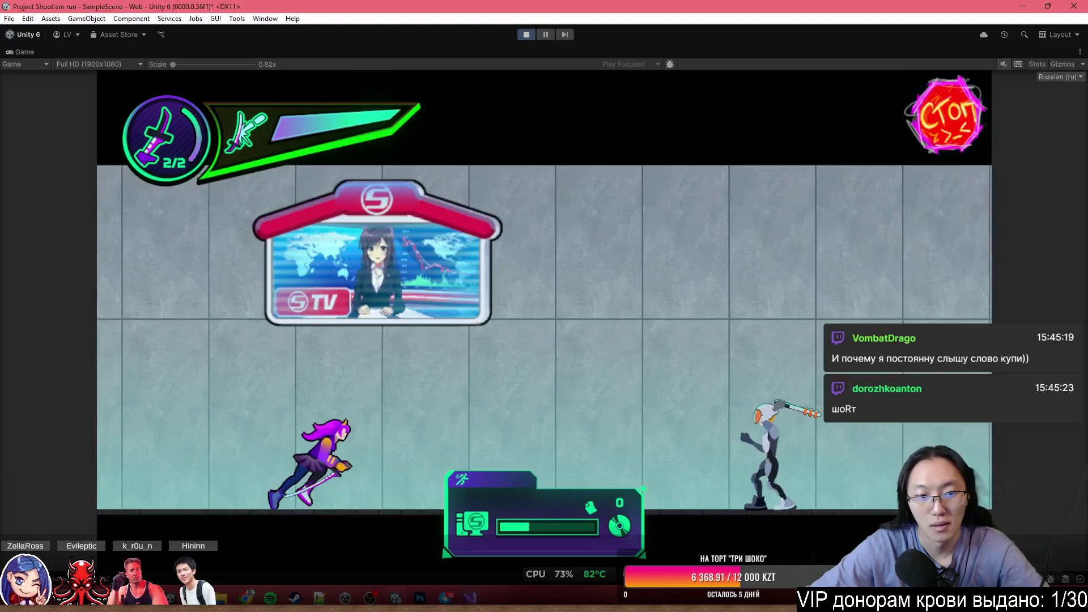
key("Right")
key("Down")
key("Right")
key("Down")
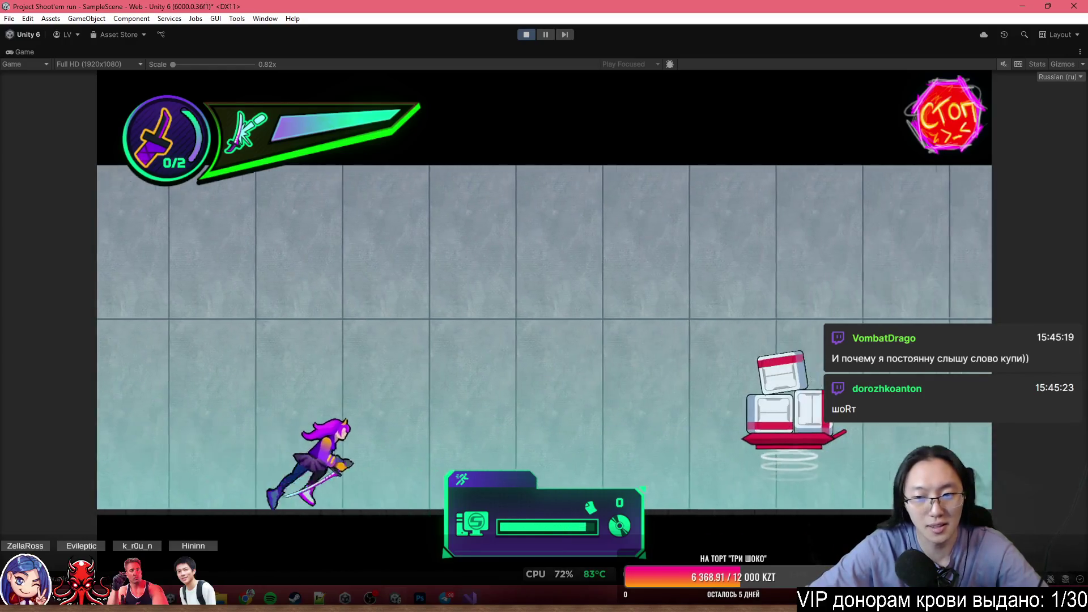
key("Down")
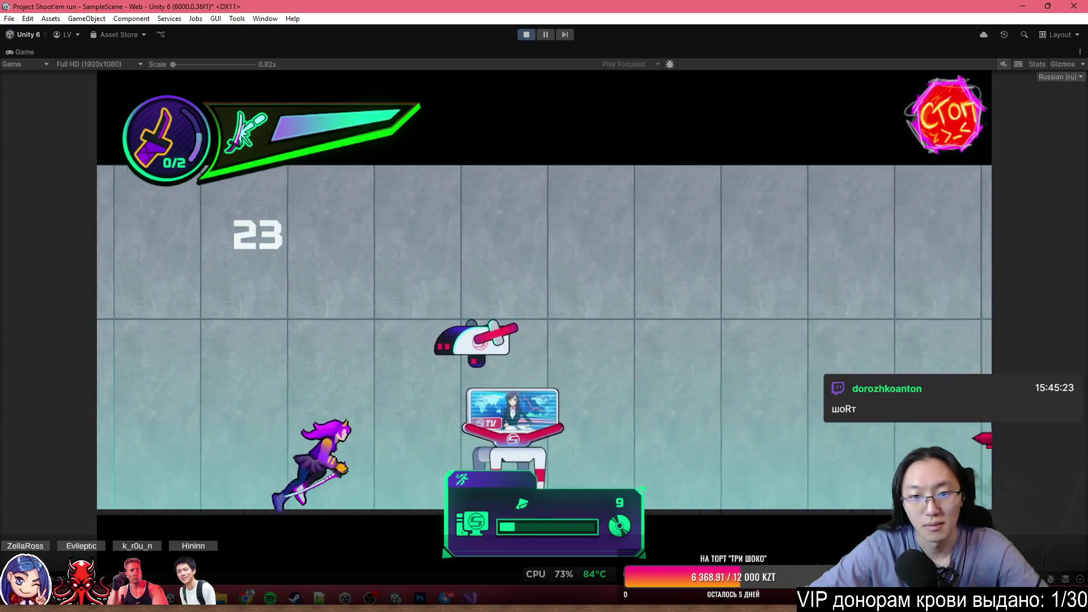
key("Down")
key("Down")
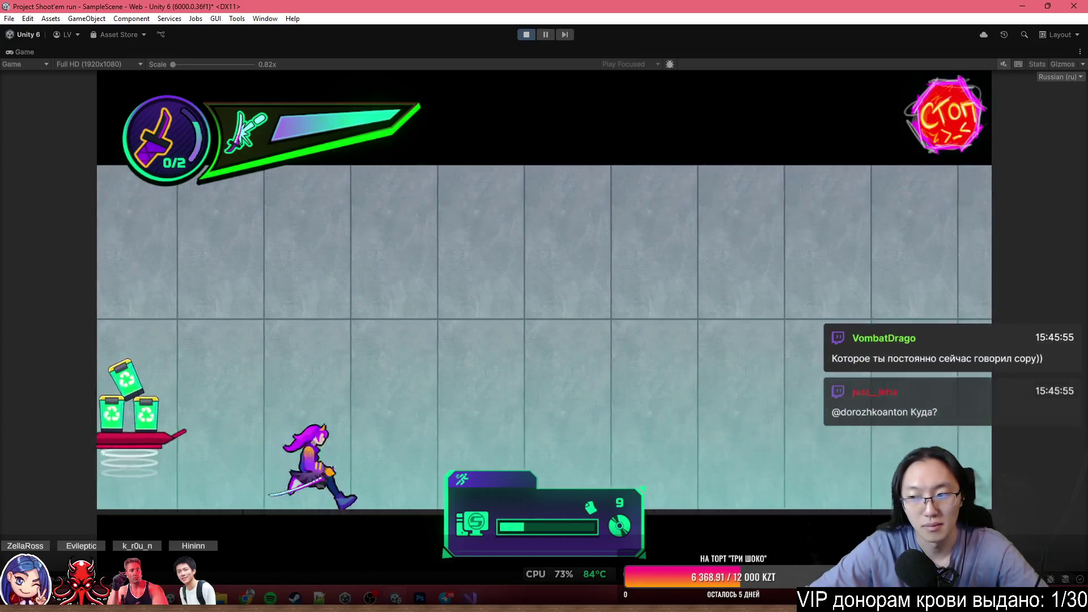
key("Right")
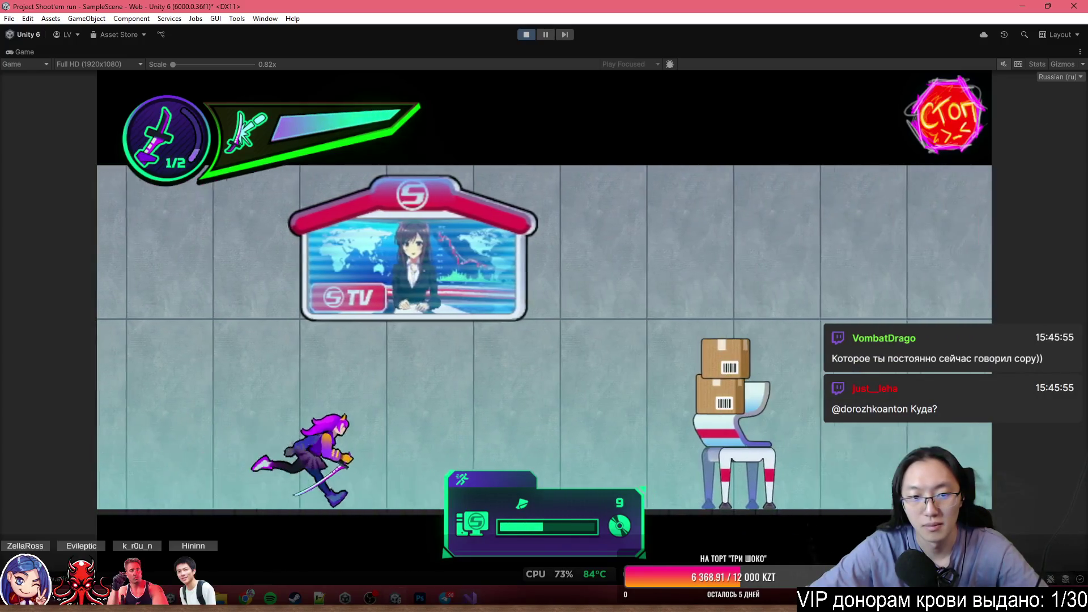
key("Down")
key("Right")
Finish the run, then go from game over to the main menu and start a new run as Гейл.
key("Up")
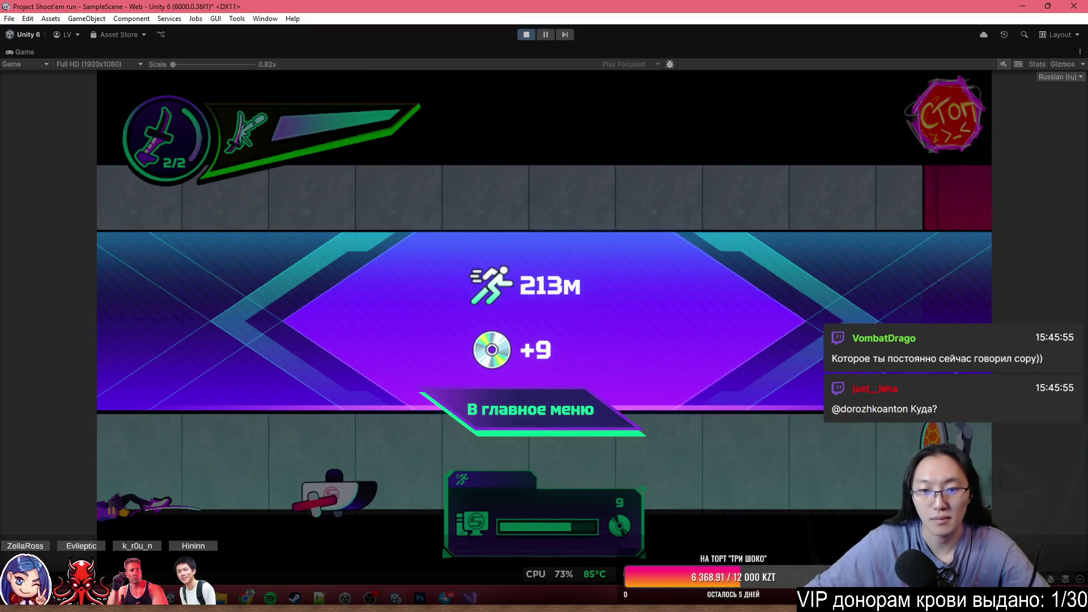
key("Return")
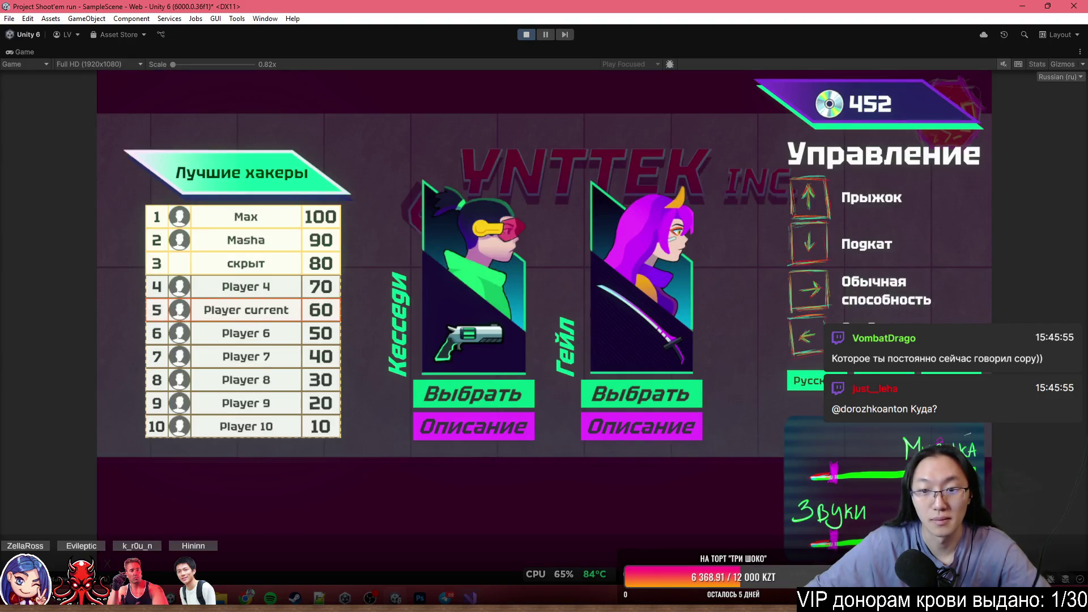
left_click(654, 398)
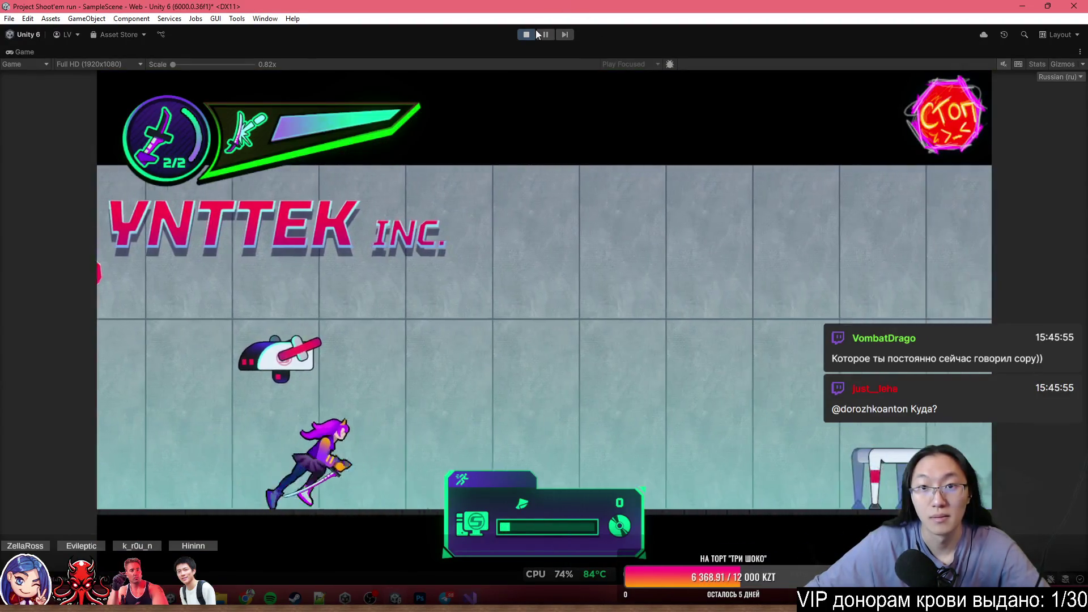
Pause the game, select hair piece Слой 160, then select Hero woman with the Move tool.
left_click(547, 37)
scroll(550, 124, "down", 8)
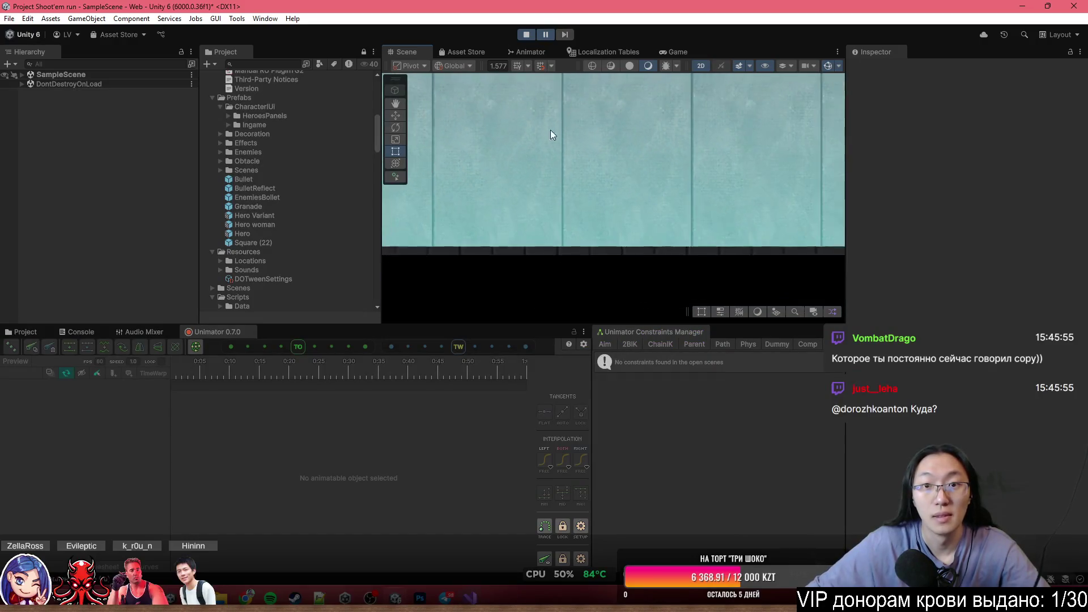
scroll(623, 209, "up", 10)
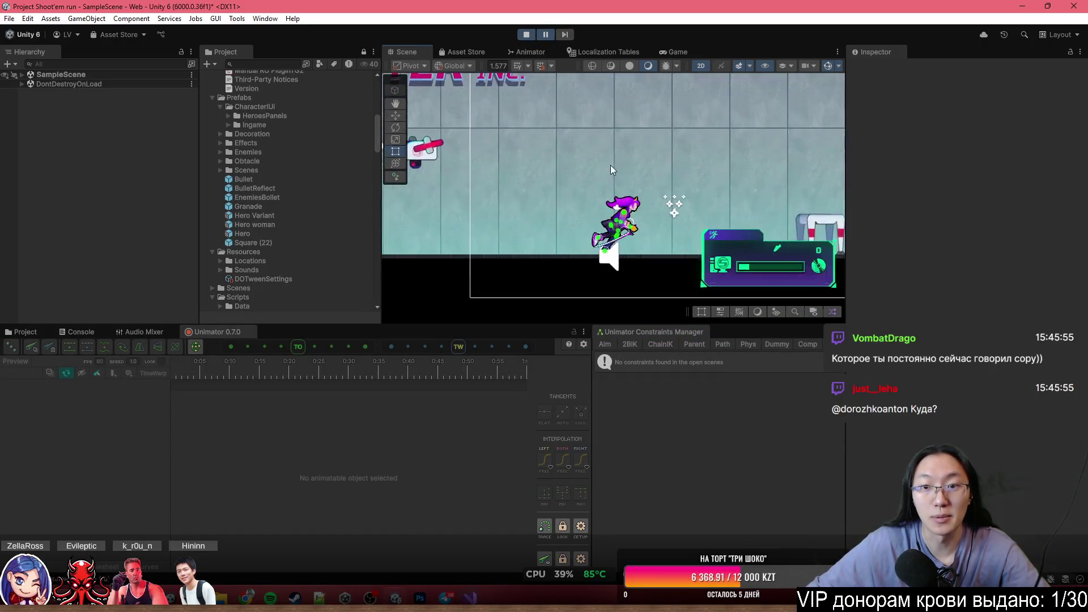
left_click(626, 212)
scroll(651, 214, "up", 5)
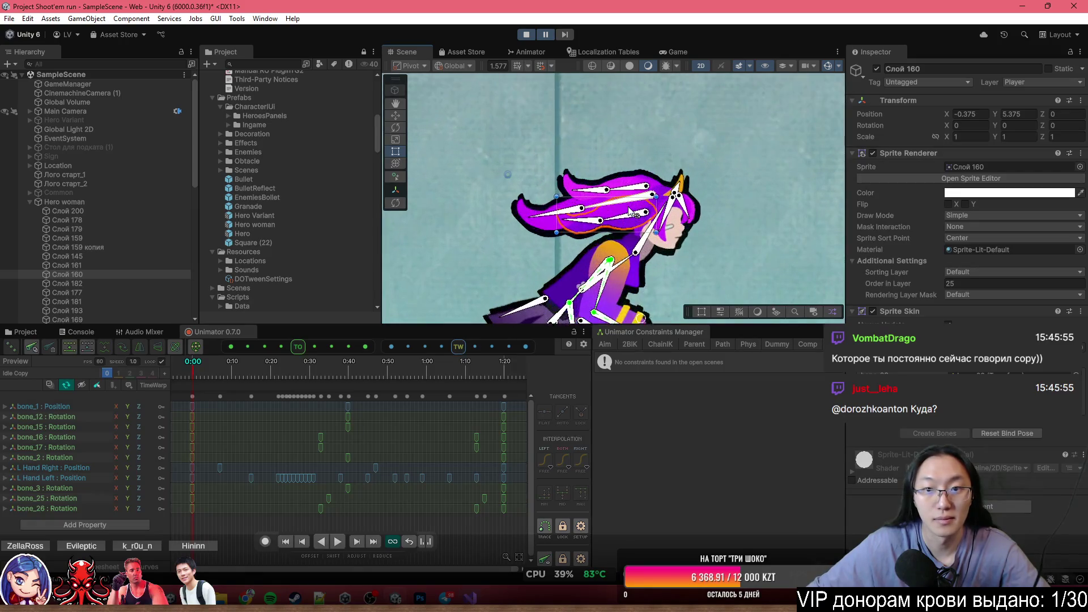
scroll(680, 226, "down", 3)
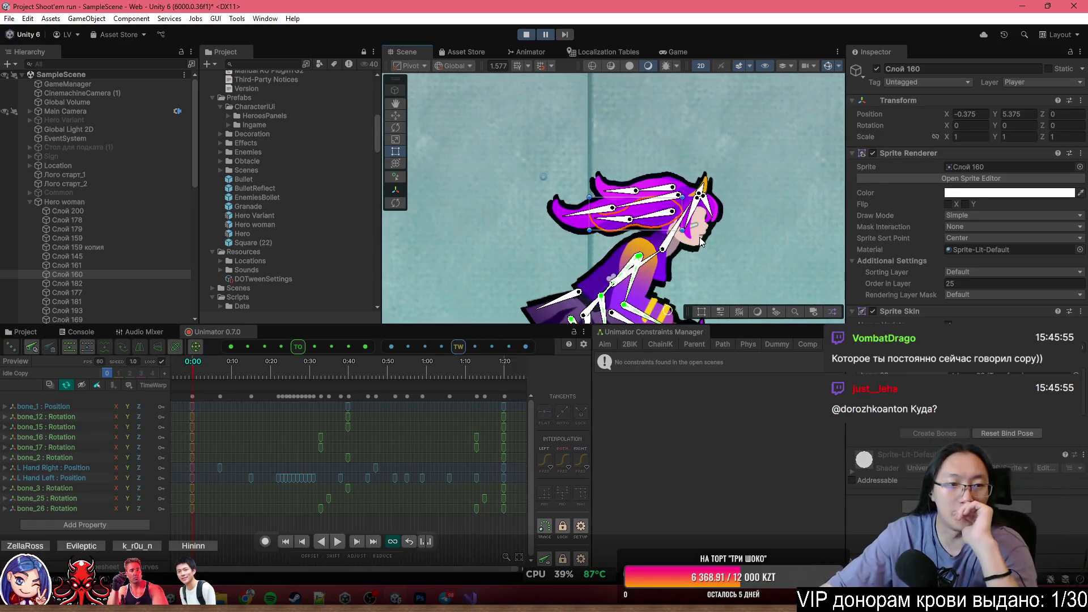
scroll(628, 251, "down", 2)
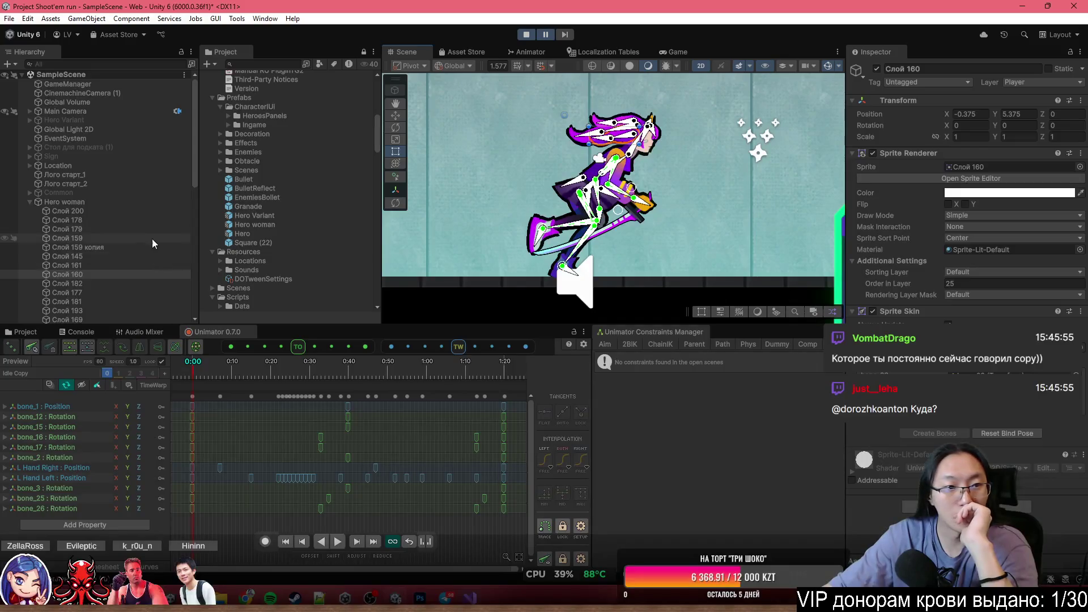
left_click(151, 202)
left_click(399, 118)
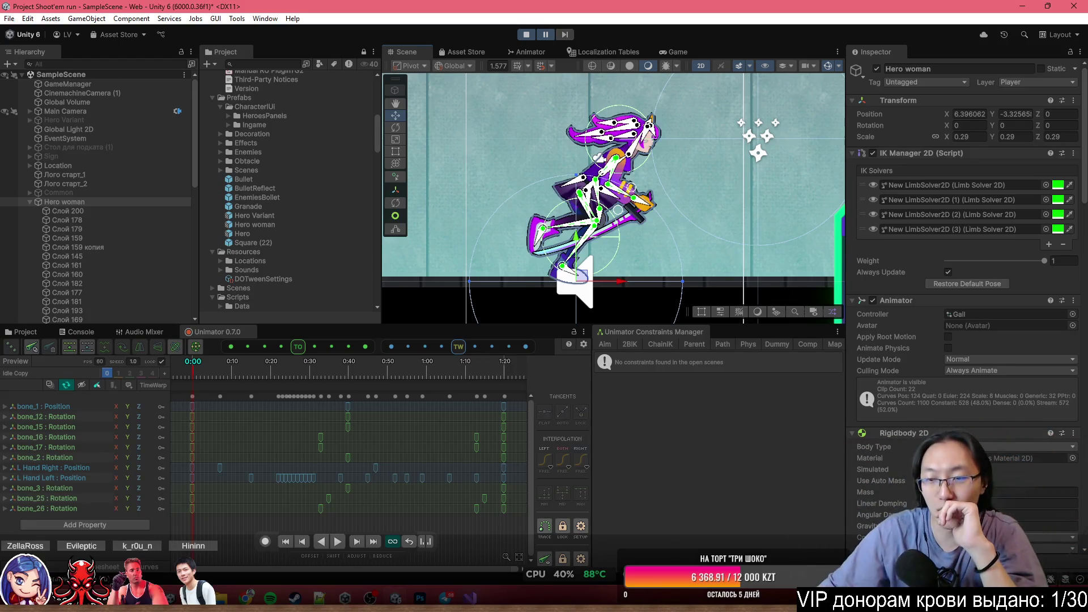
Nudge Hero woman slightly in the Scene view.
scroll(658, 173, "up", 3)
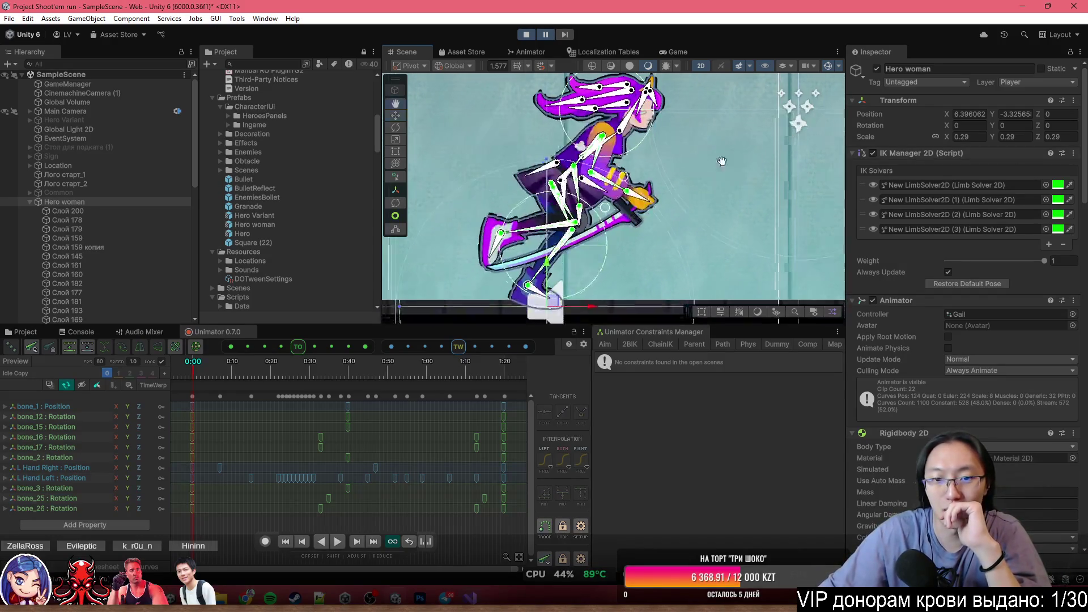
left_click_drag(541, 307, 553, 302)
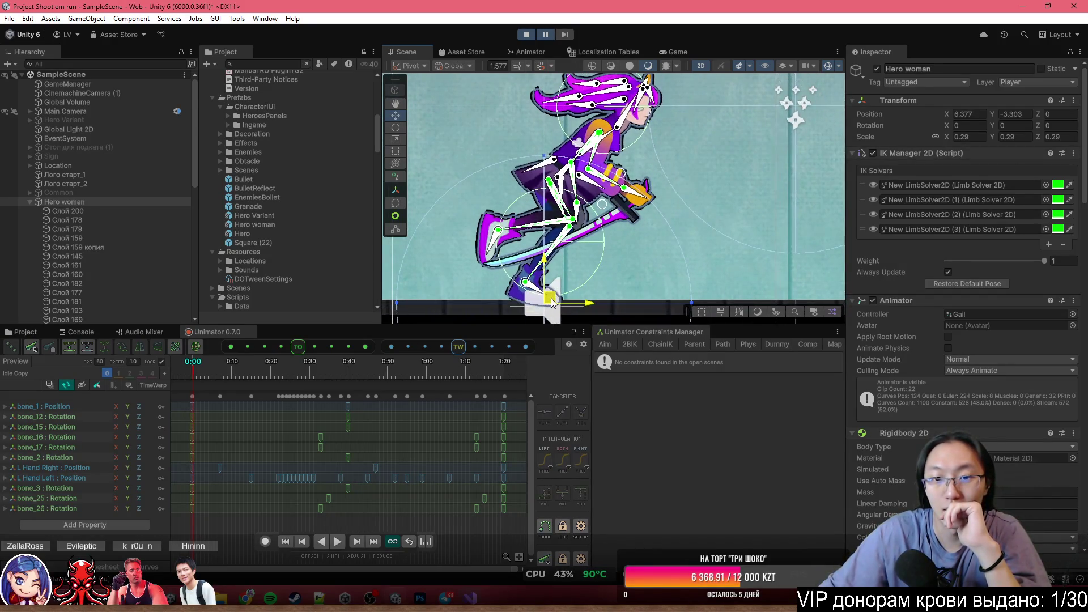
scroll(1062, 363, "down", 5)
scroll(1037, 366, "down", 12)
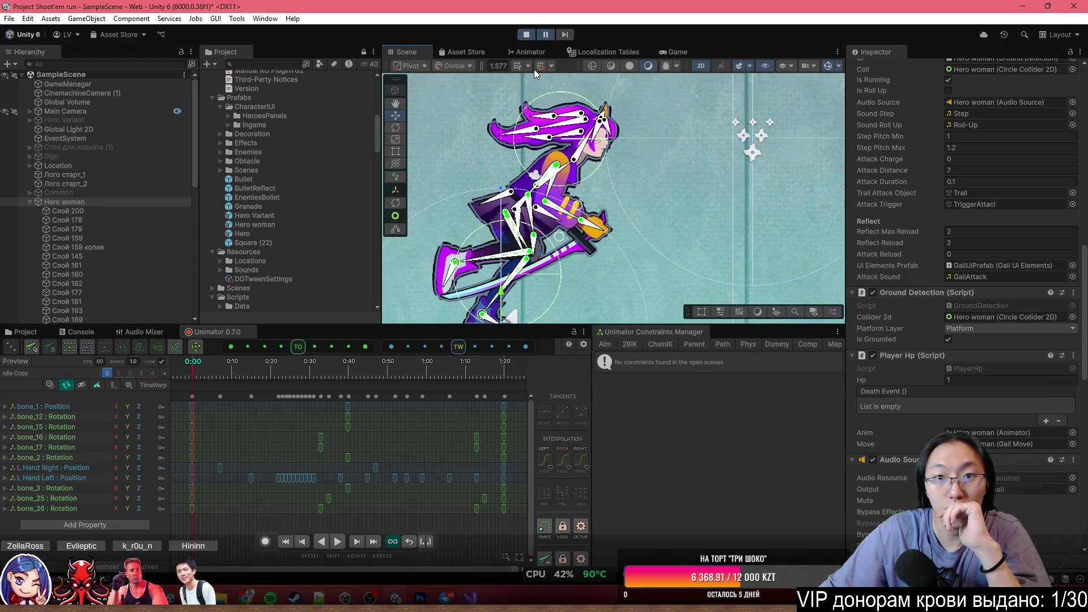
Inspect the Run state on the Animator's Base Layer.
left_click(533, 52)
scroll(620, 193, "up", 5)
left_click(461, 104)
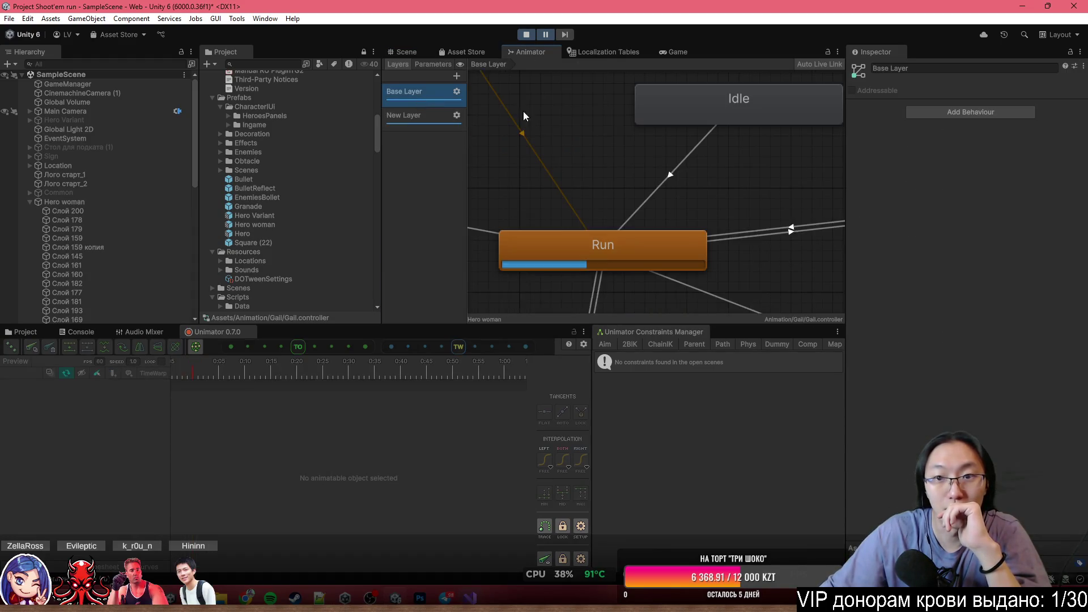
left_click(609, 232)
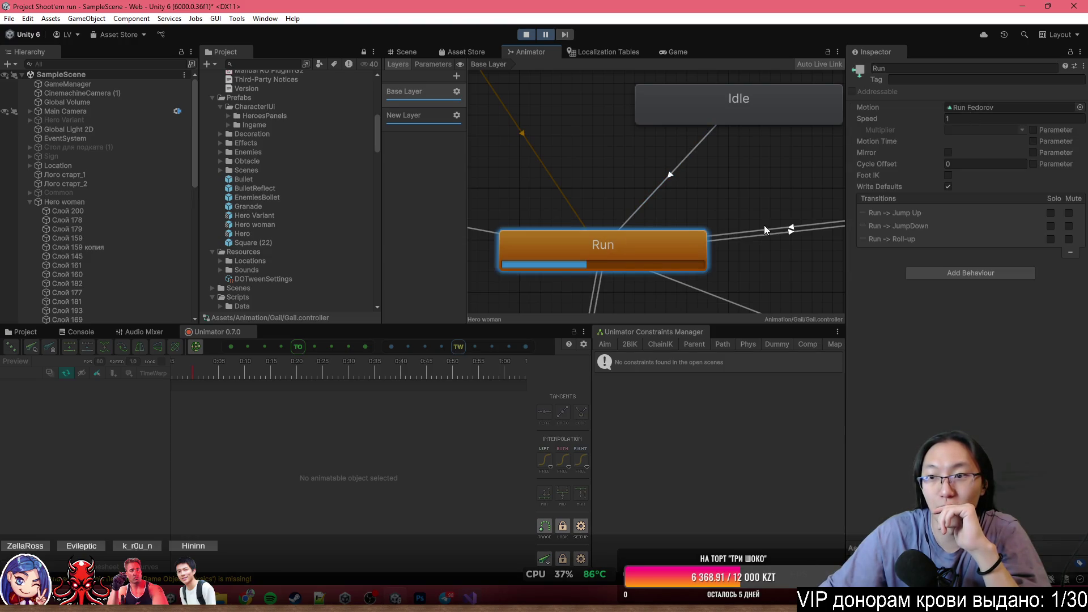
Test a full-size run with a jump and slide, stop Play mode, and pan across the level Scene.
double_click(668, 53)
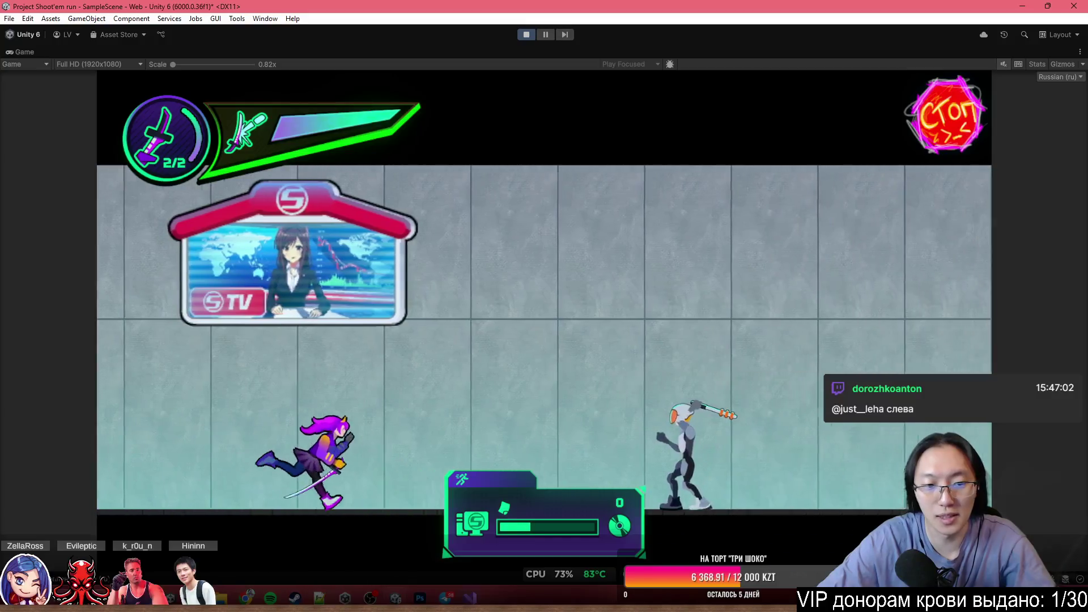
key("space")
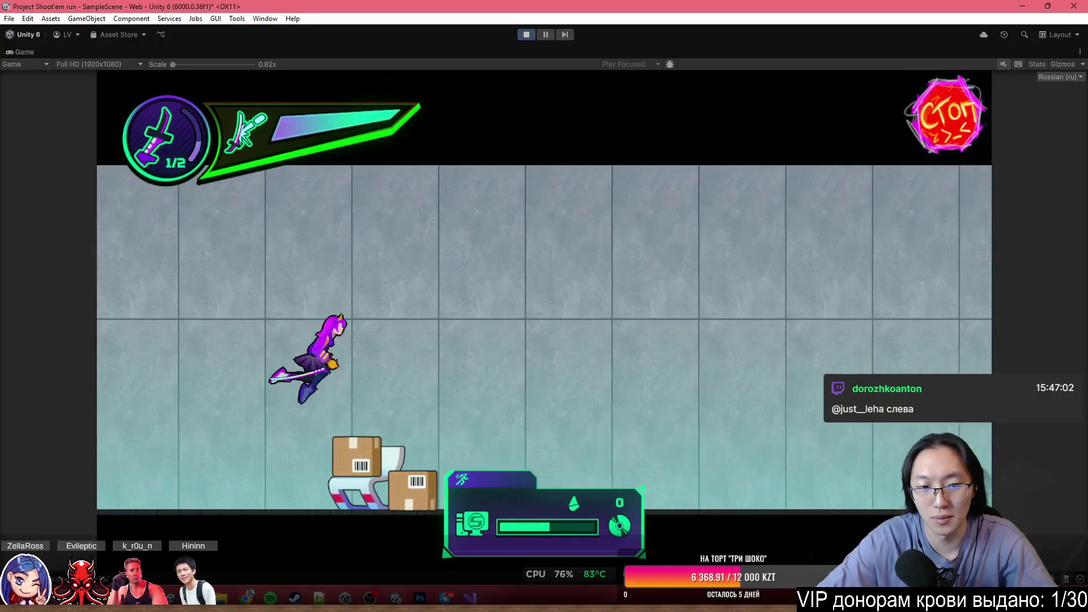
key("s")
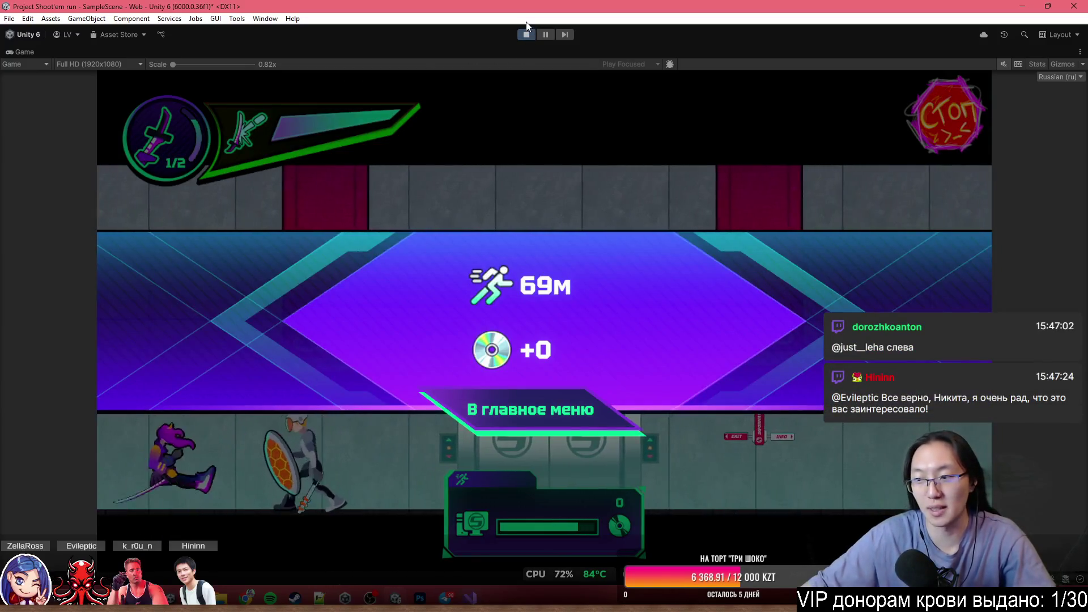
left_click(526, 34)
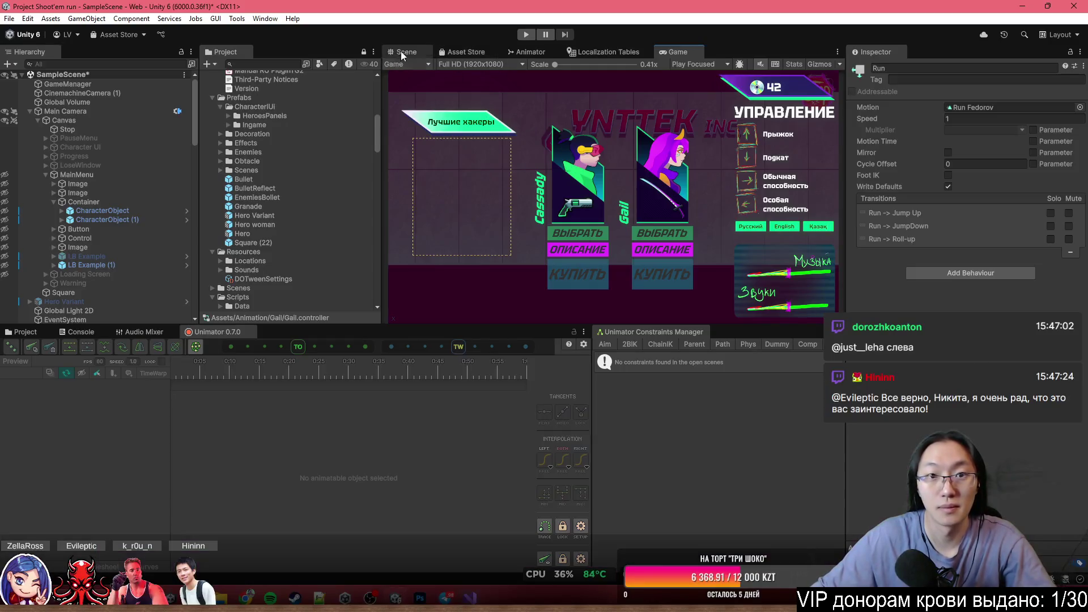
left_click(402, 53)
scroll(583, 227, "down", 8)
left_click_drag(546, 264, 703, 246)
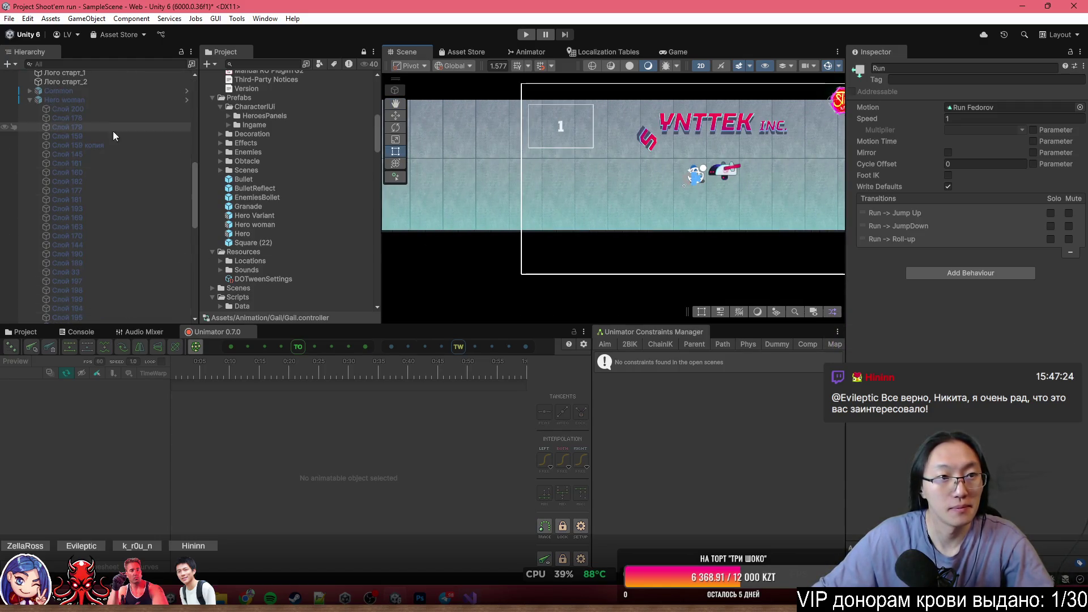
Reactivate and frame Hero woman, and look over hair bones bone_19 through bone_24.
left_click(120, 102)
key("alt+shift+a")
key("f")
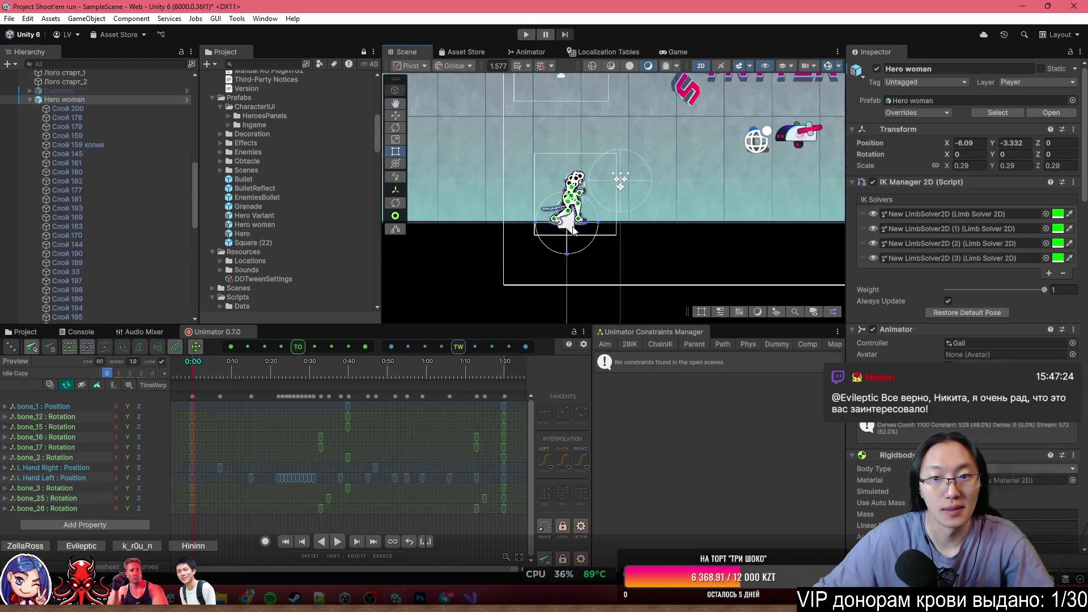
scroll(94, 221, "down", 5)
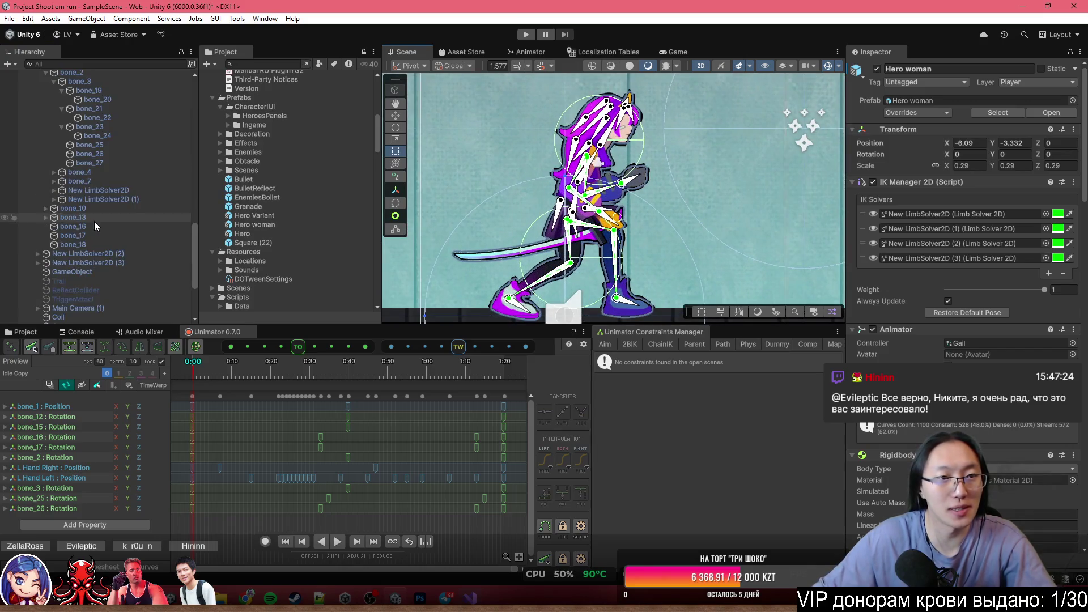
left_click(113, 194)
left_click(98, 237, "shift")
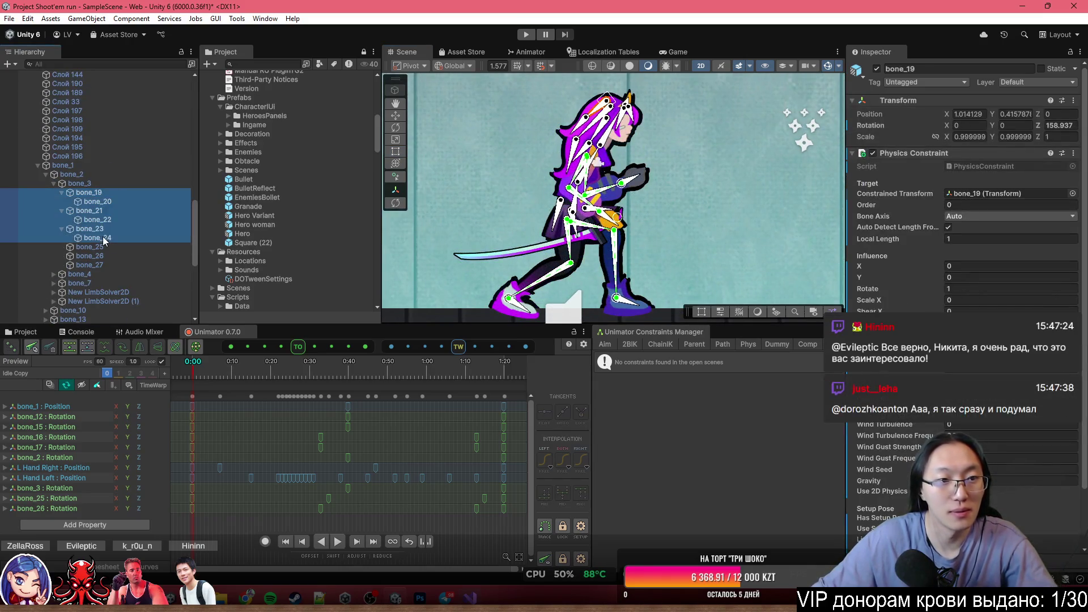
left_click(103, 148)
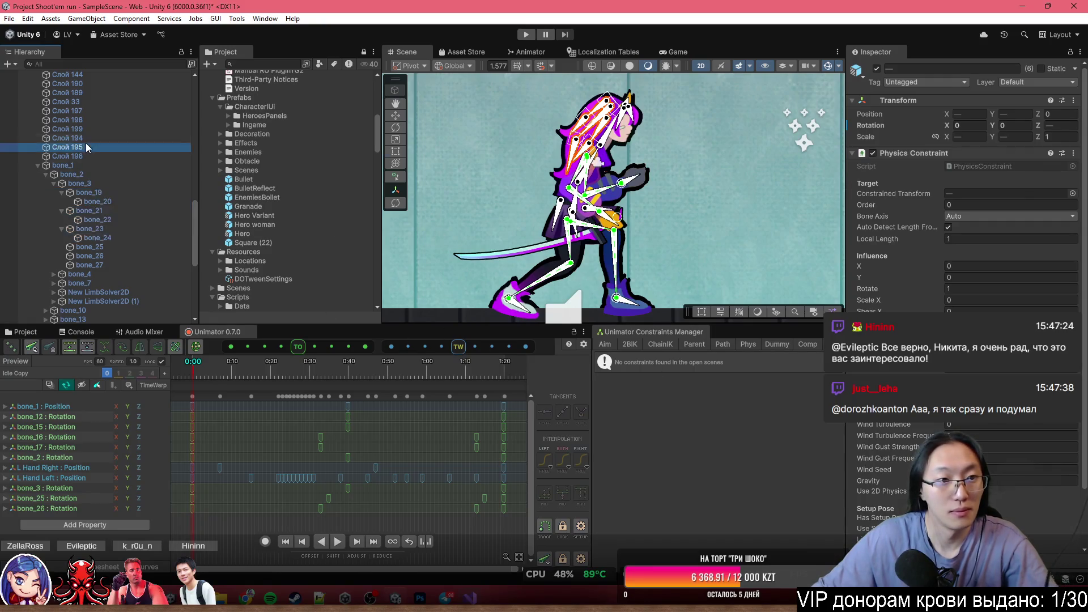
scroll(103, 151, "up", 6)
left_click(104, 100)
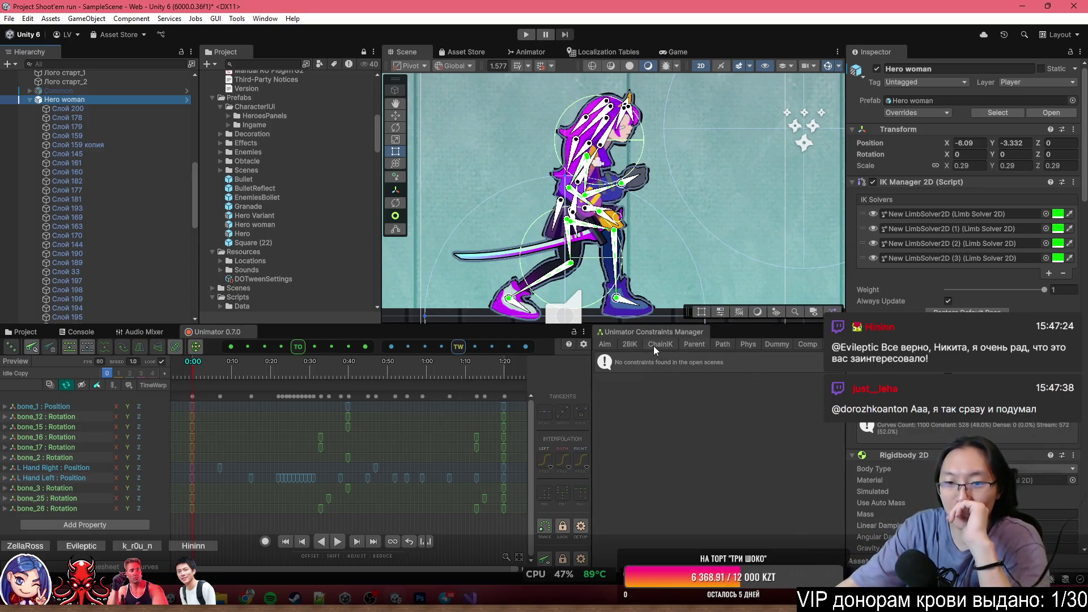
Locate the Physics object holding the old constraint rig under Hero woman.
left_click_drag(592, 376, 527, 377)
scroll(32, 249, "down", 10)
scroll(107, 281, "down", 6)
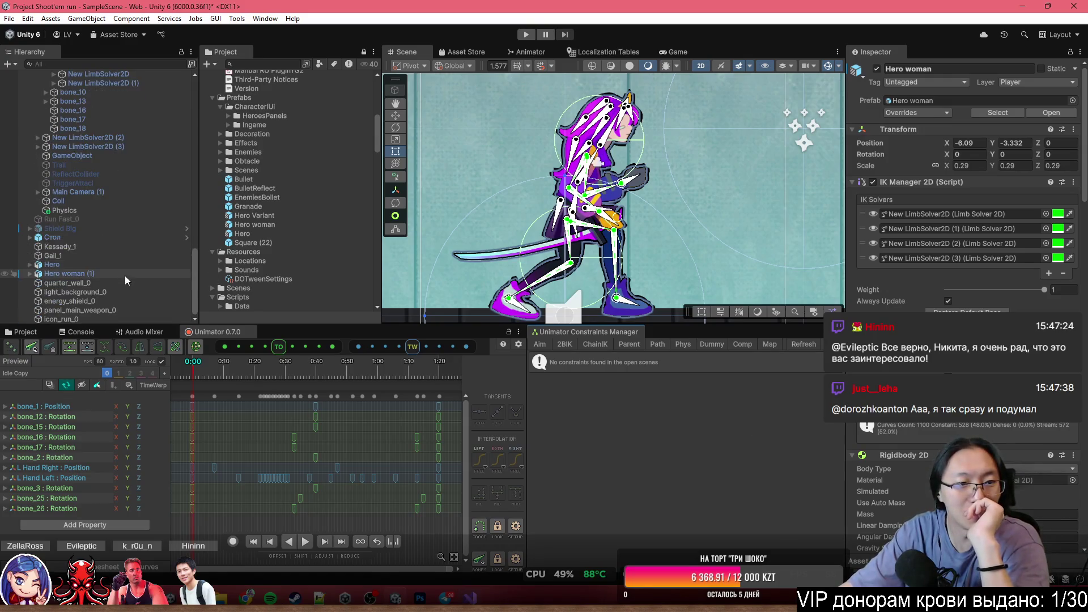
left_click(130, 213)
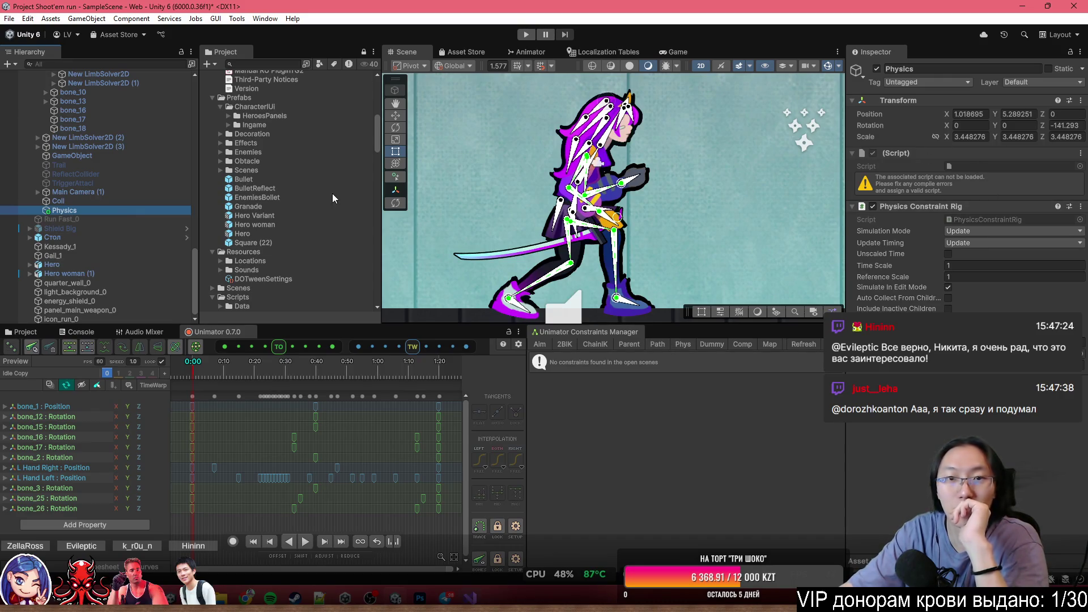
scroll(73, 205, "up", 10)
left_click(101, 255)
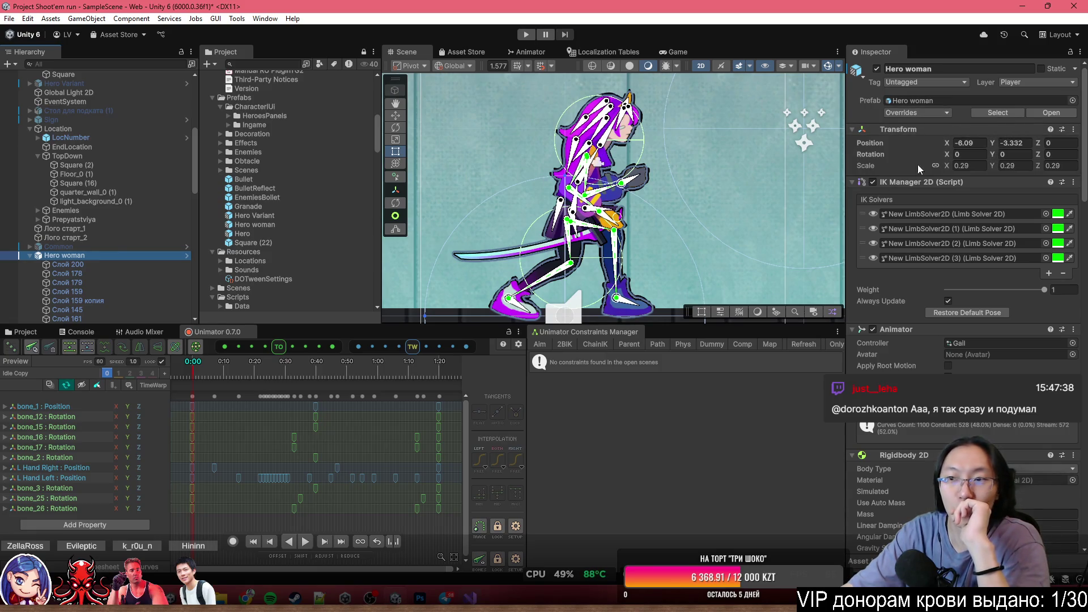
scroll(943, 318, "down", 15)
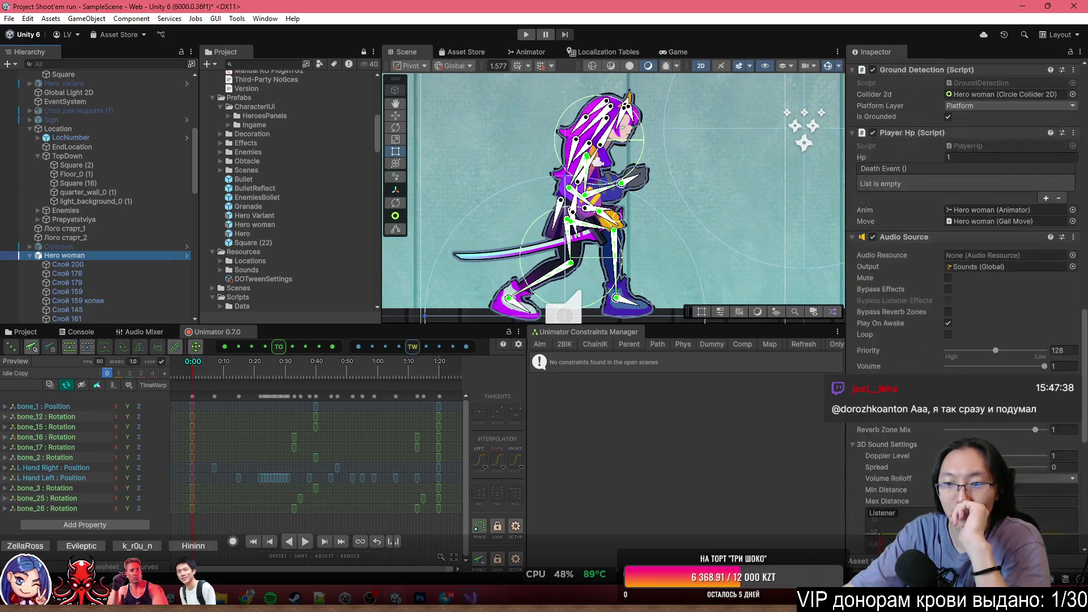
scroll(963, 227, "down", 10)
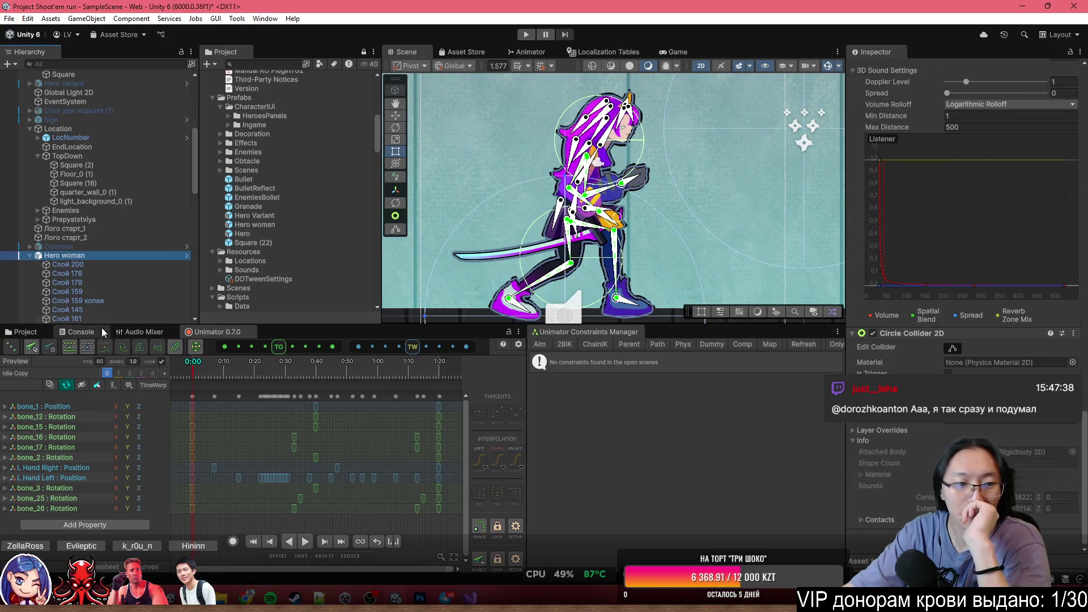
scroll(70, 271, "down", 8)
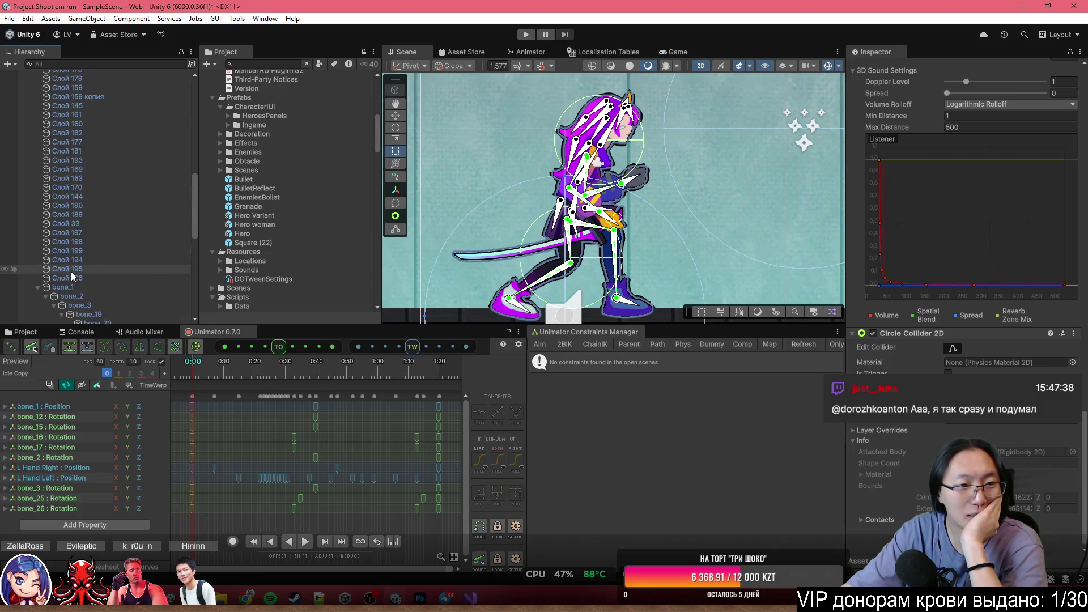
scroll(70, 271, "down", 9)
Delete the old Physics rig object from the Hierarchy.
left_click(98, 314)
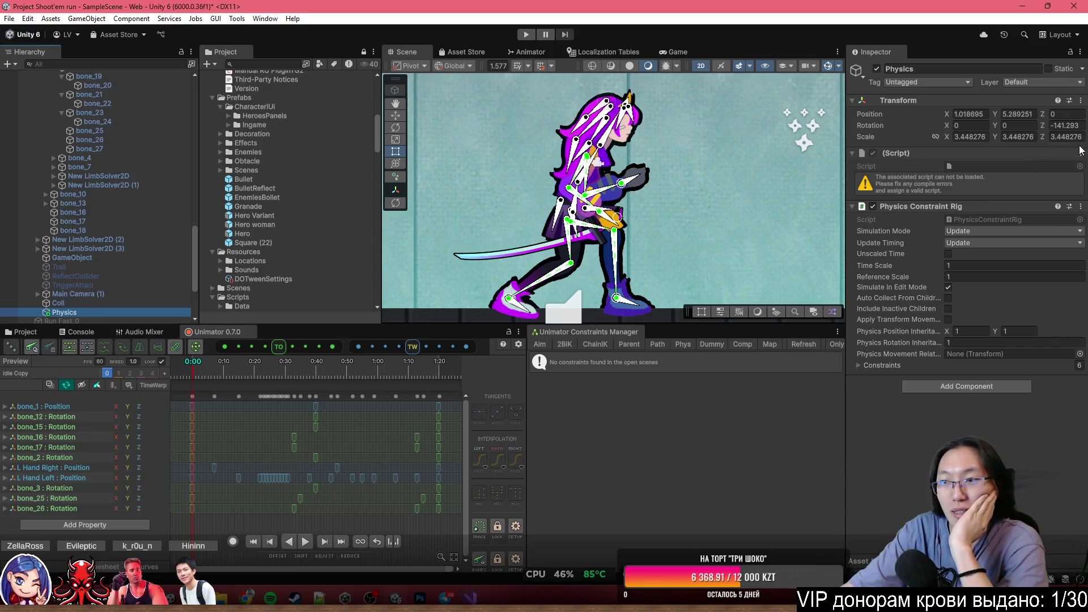
left_click(909, 87)
left_click(1004, 294)
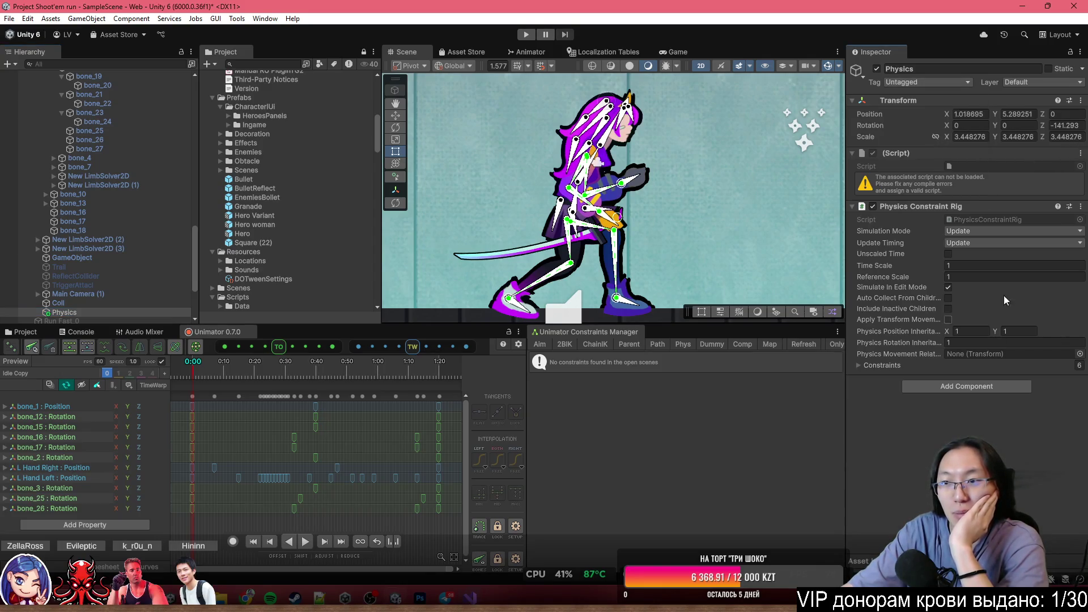
scroll(600, 196, "down", 4)
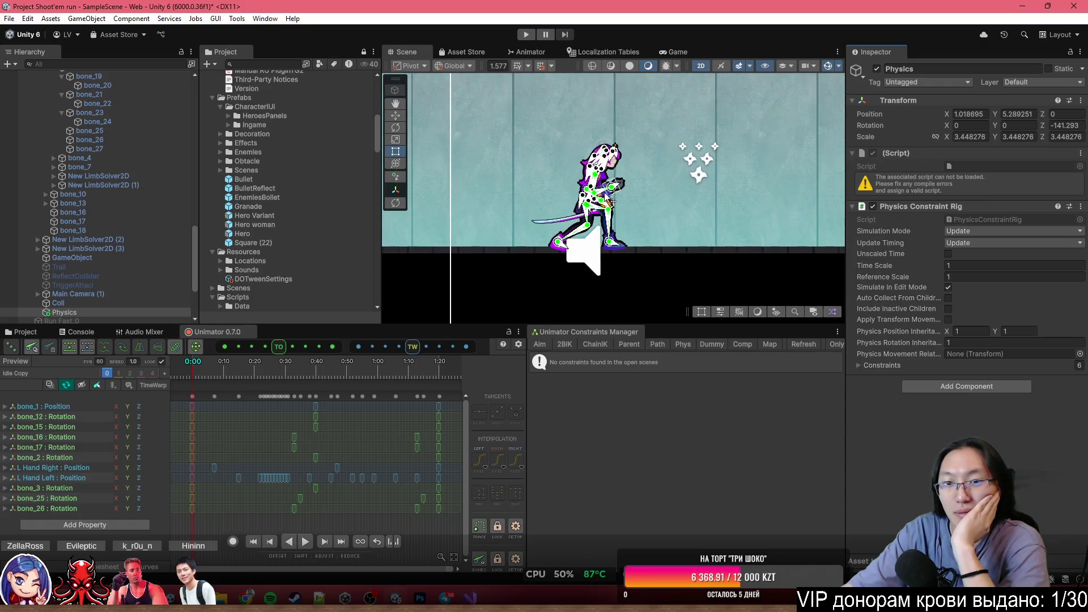
scroll(110, 256, "up", 10)
Select bone_19 to view its Physics Constraint: Strength 100, Damping 0.85, Limit 20.
left_click(100, 290)
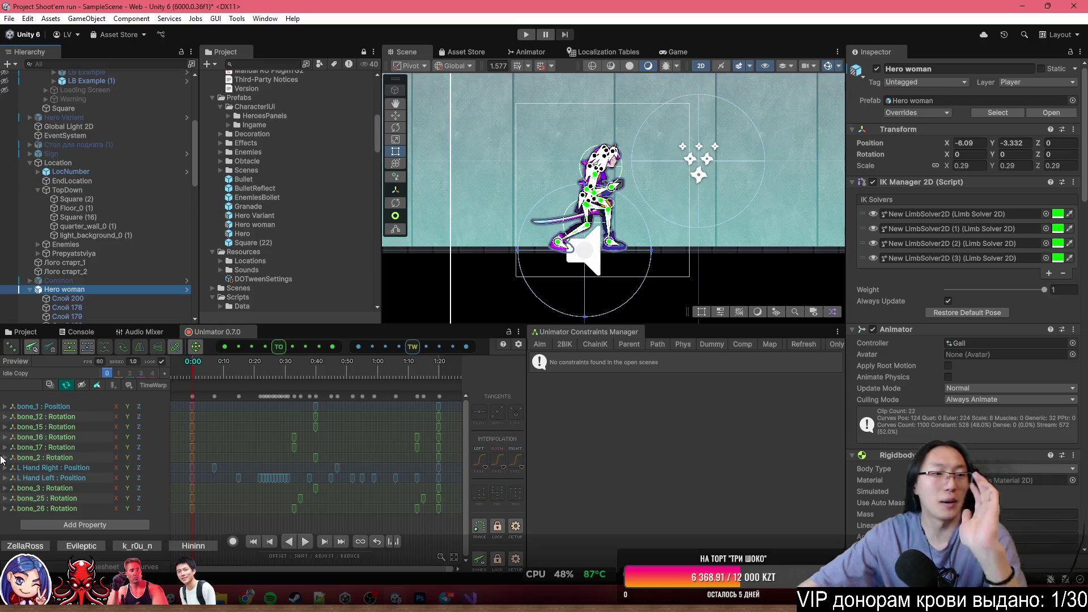
scroll(120, 267, "down", 10)
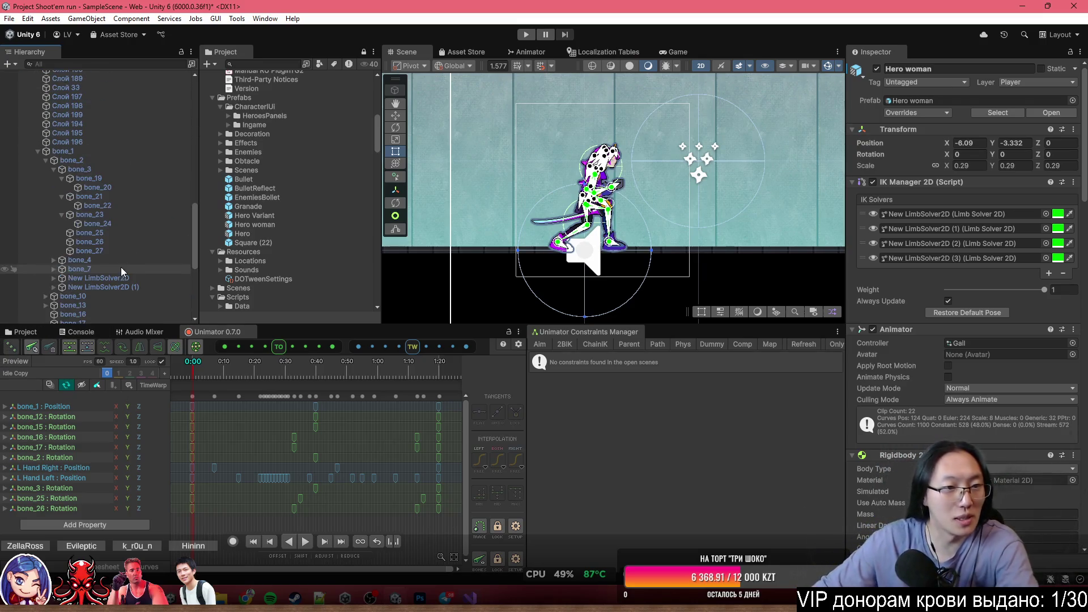
left_click(90, 312)
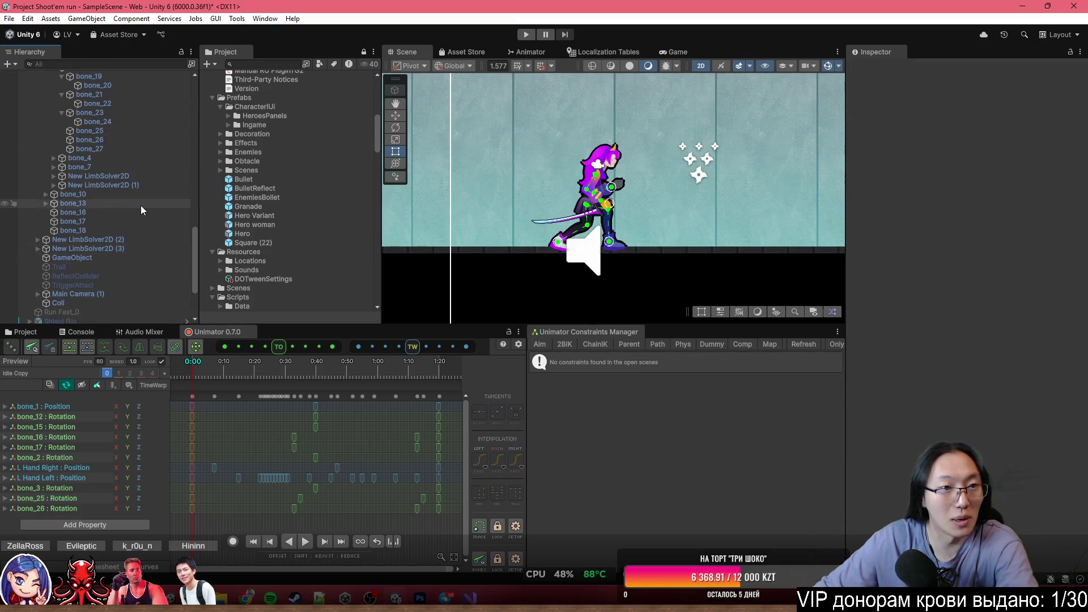
scroll(139, 193, "up", 5)
left_click(135, 178)
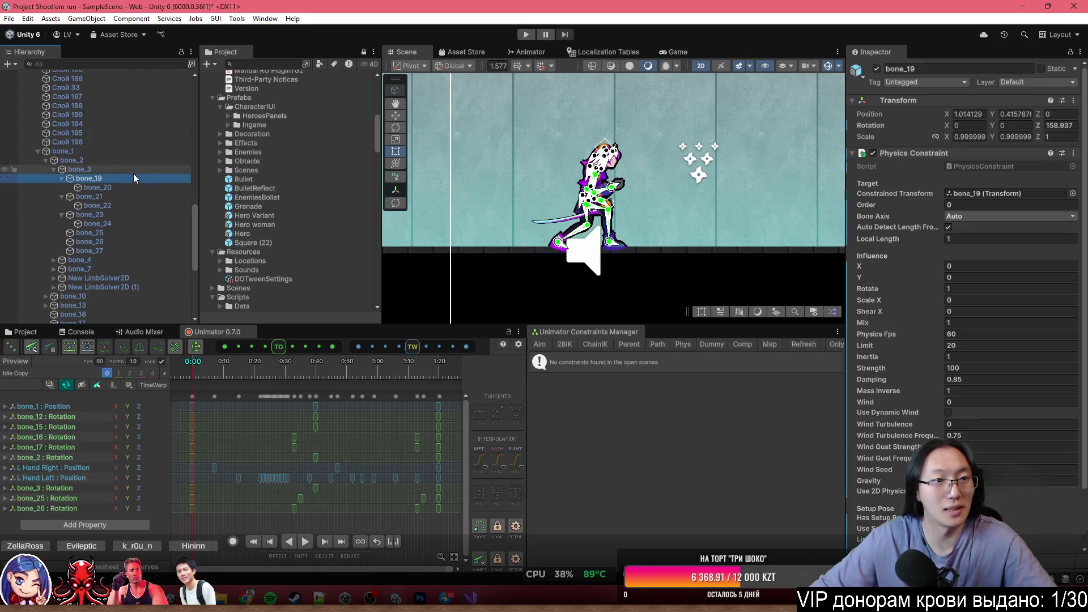
Remove the Physics Constraint component from hair bones bone_19 through bone_24.
left_click(135, 223, "shift")
right_click(953, 153)
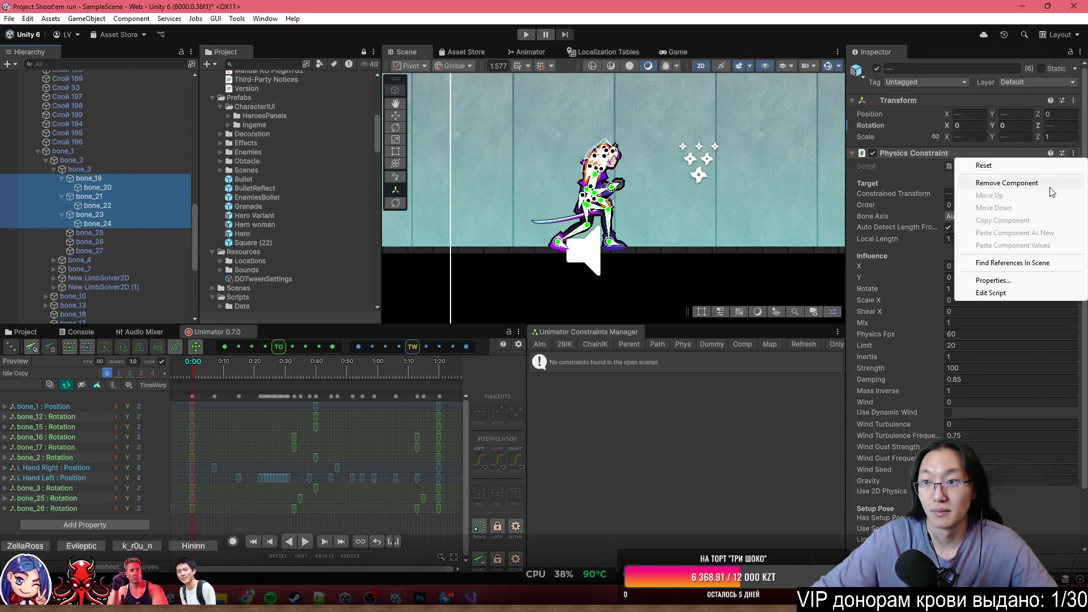
left_click(964, 182)
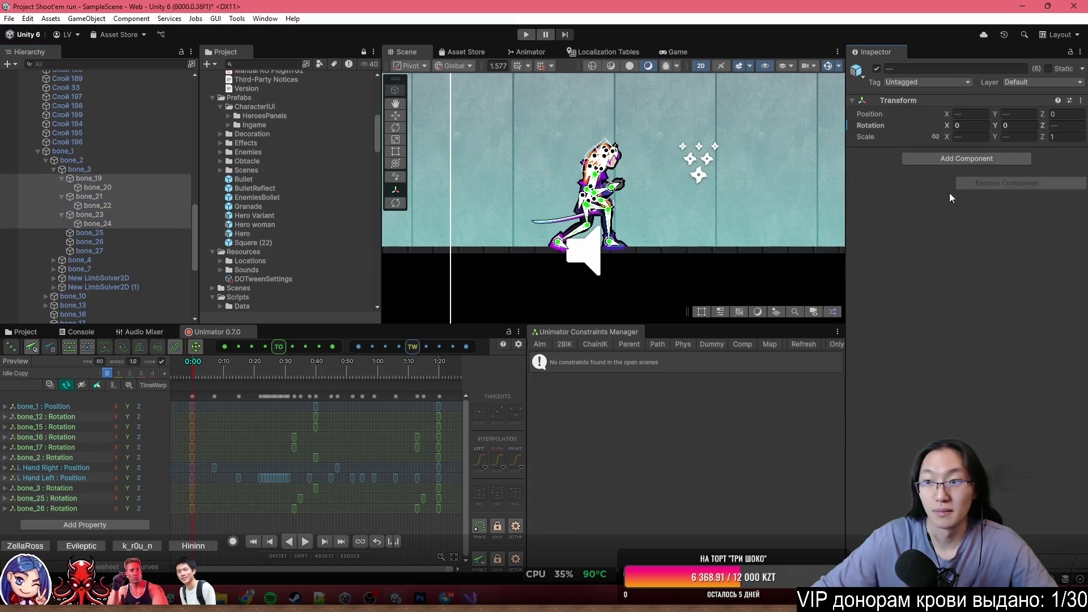
Apply all overrides to the Hero woman prefab.
left_click(134, 205)
scroll(133, 178, "up", 6)
left_click(111, 86)
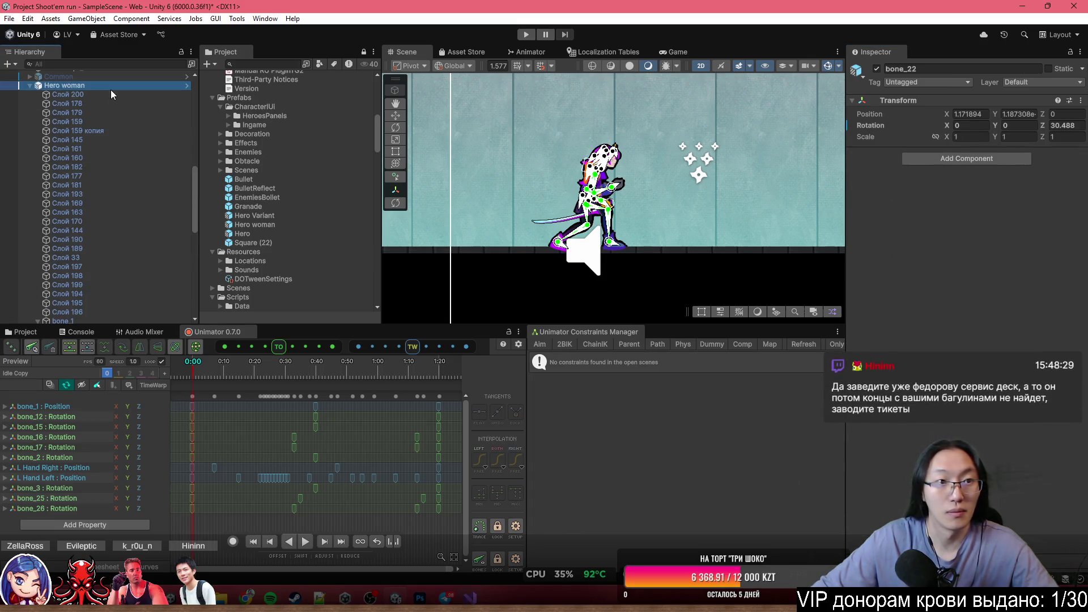
left_click(917, 113)
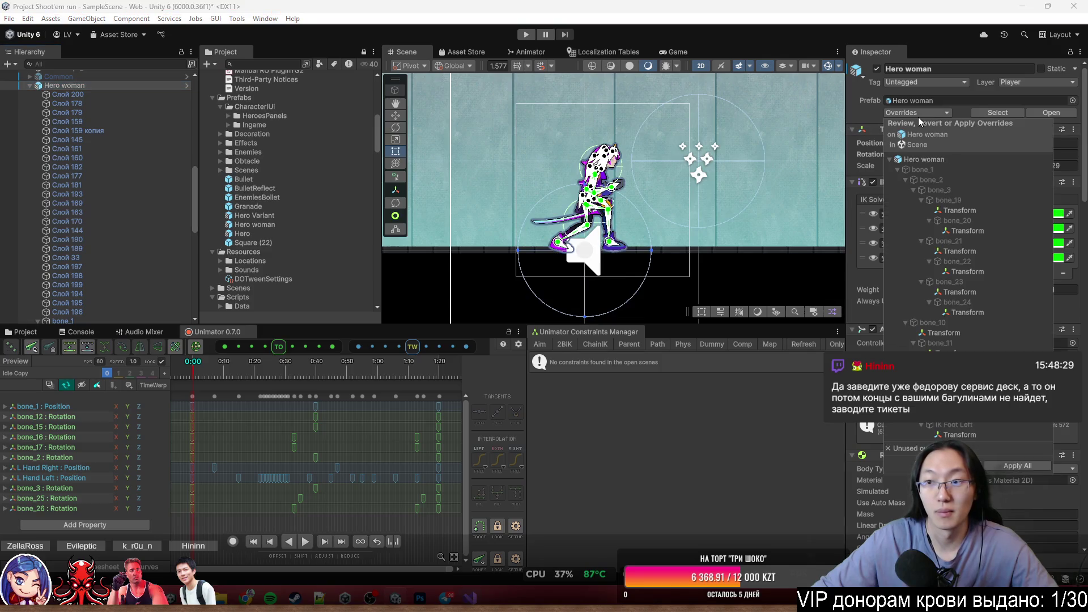
left_click(1004, 463)
Reselect hair bones bone_19 through bone_24 in the Hierarchy.
scroll(923, 237, "down", 10)
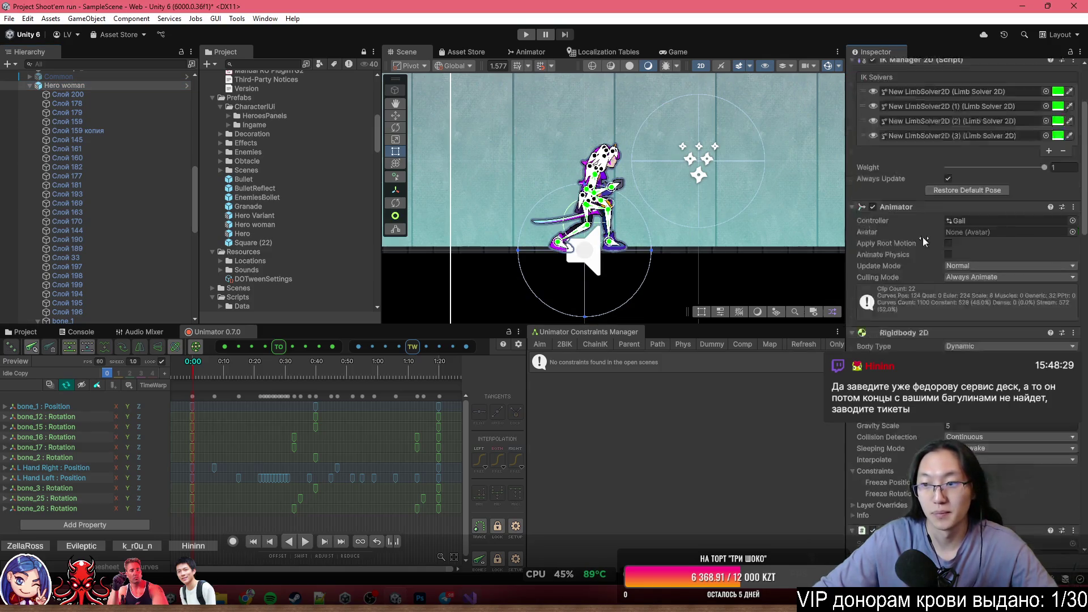
scroll(931, 278, "down", 10)
scroll(83, 244, "down", 10)
scroll(83, 244, "up", 15)
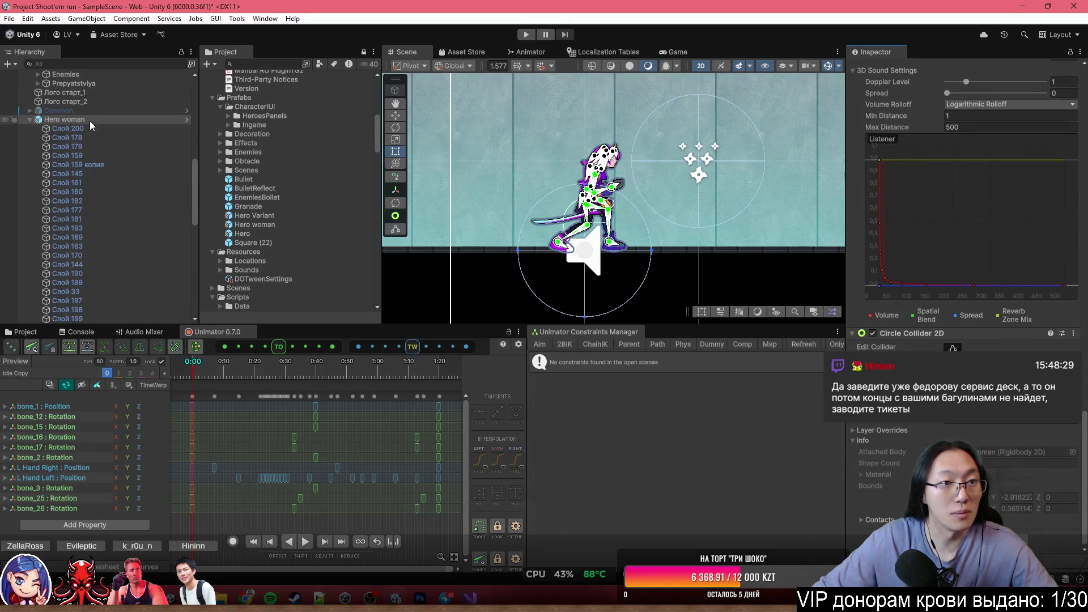
scroll(971, 234, "up", 10)
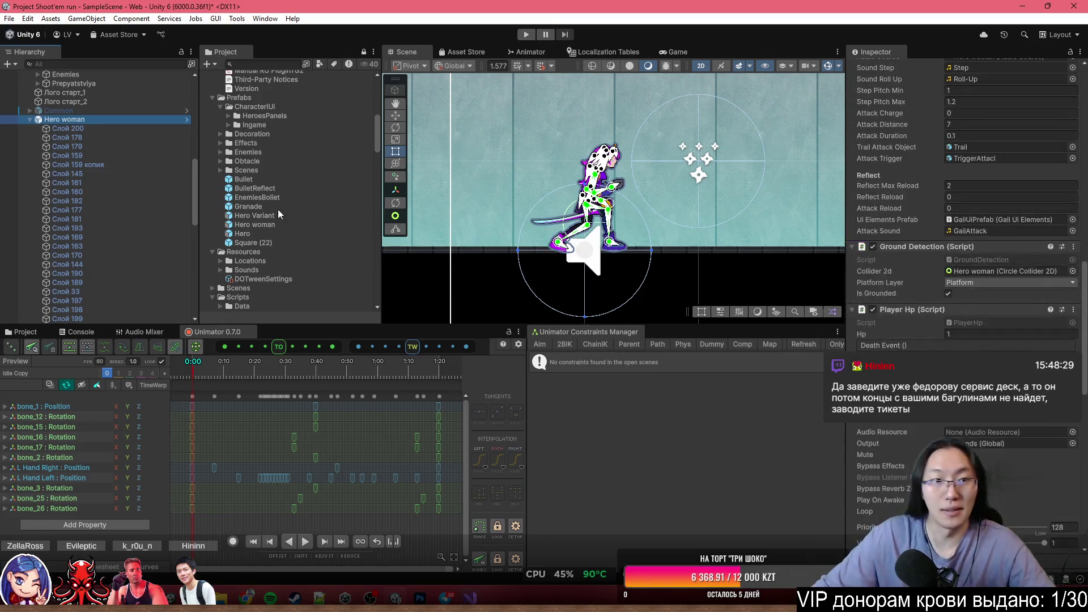
scroll(127, 141, "down", 10)
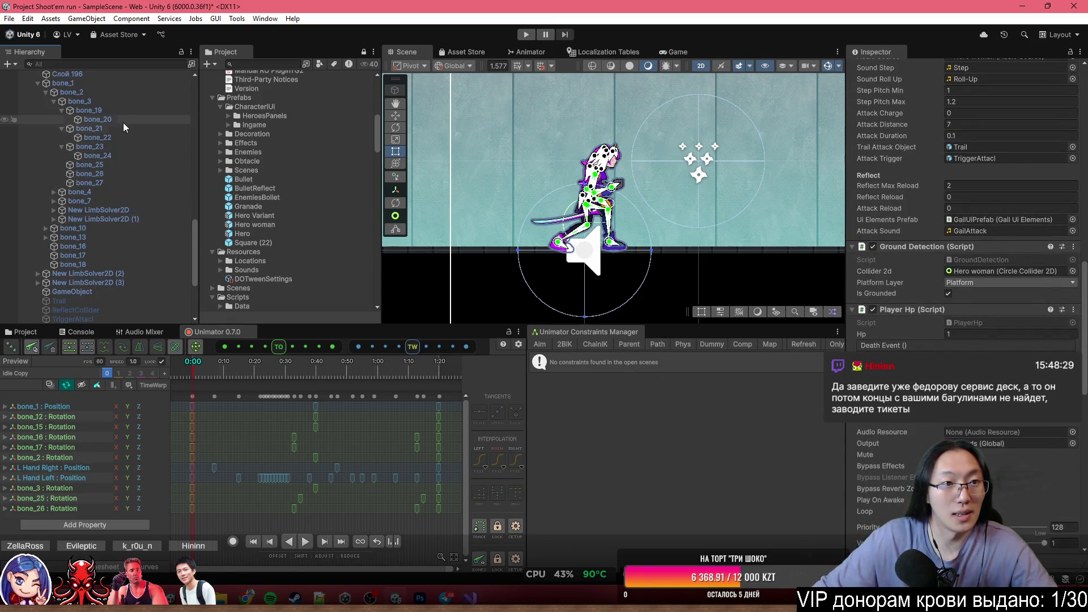
left_click(113, 110)
left_click(125, 156, "shift")
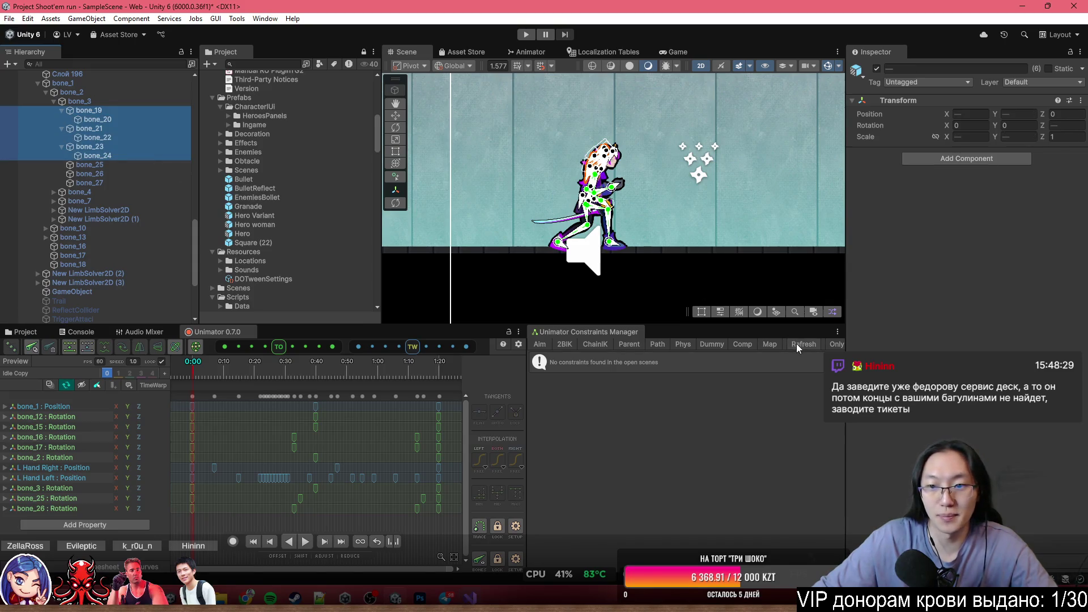
Create a new rig named 'Physics' for the six hair bones and make it active.
left_click(684, 344)
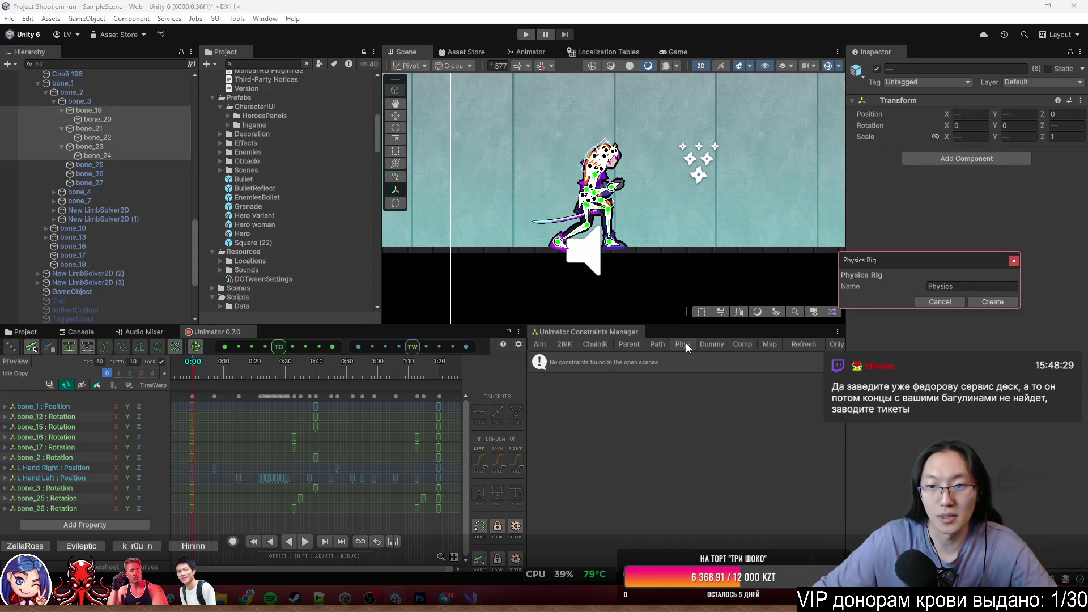
left_click(974, 302)
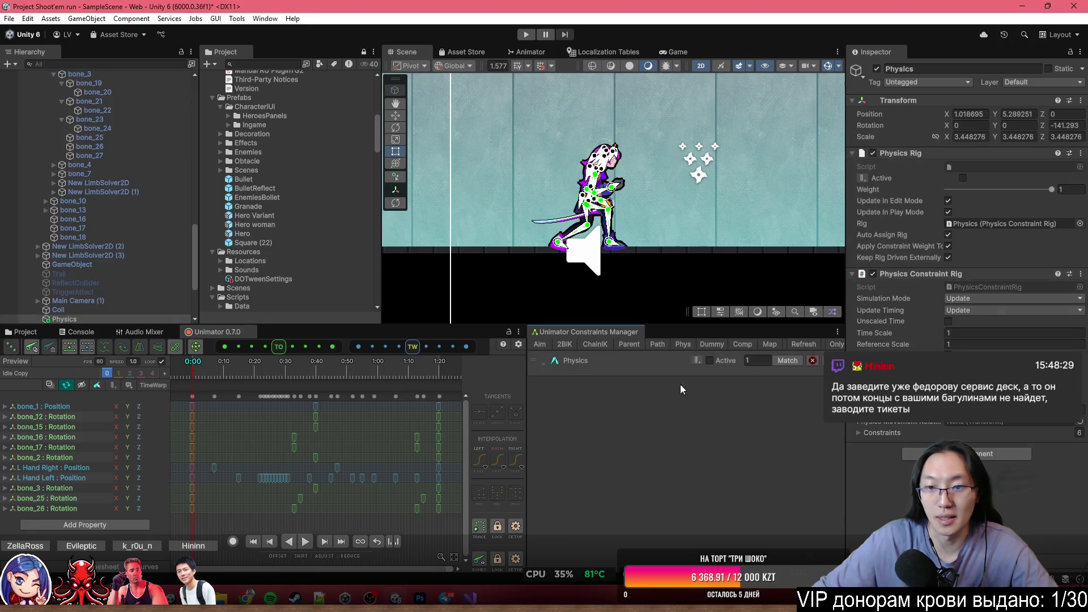
left_click(727, 360)
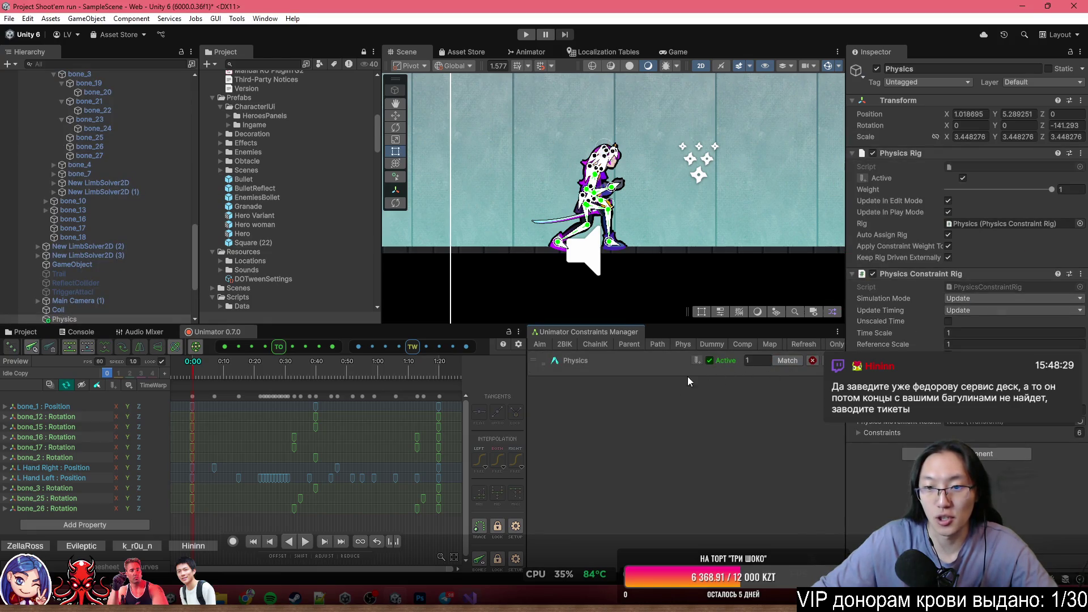
Nudge the Hero woman slightly in the scene with the Move tool.
scroll(475, 223, "up", 2)
scroll(88, 226, "up", 10)
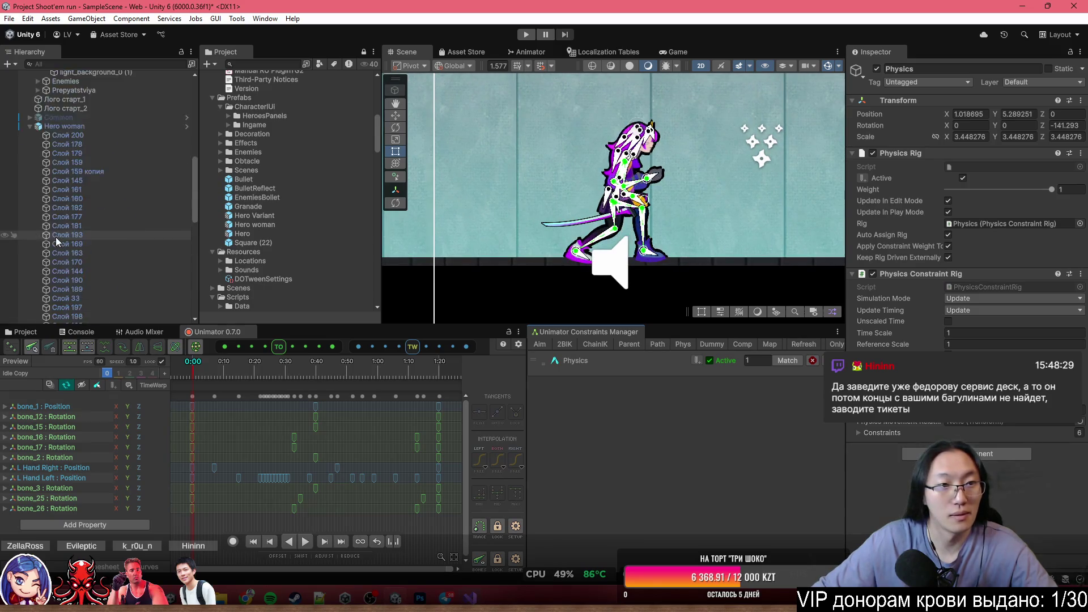
left_click(67, 194)
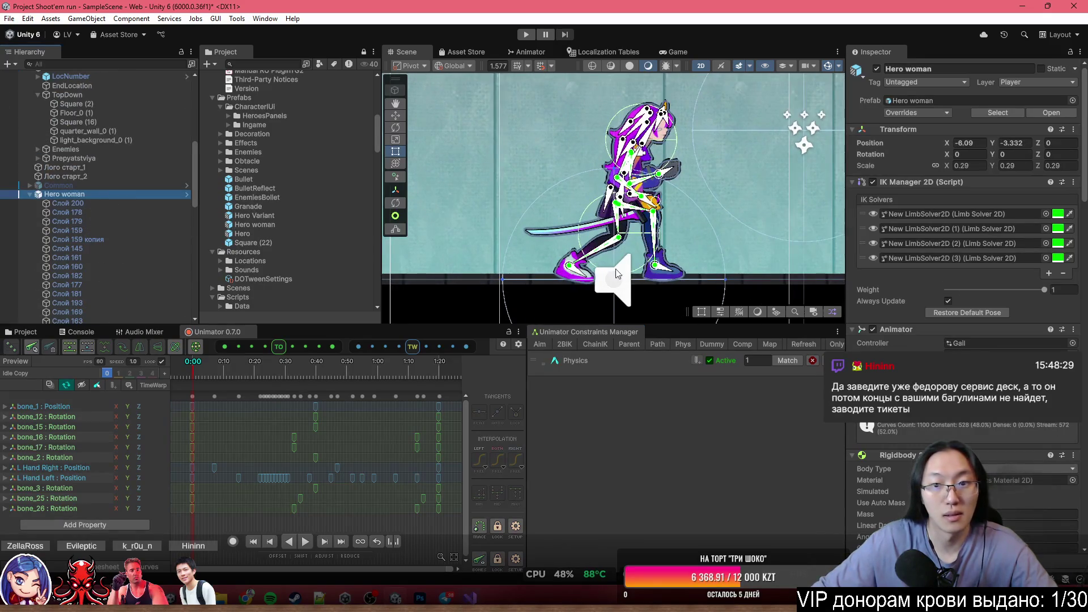
left_click(395, 115)
mouse_move(623, 272)
left_mouse_down()
mouse_move(549, 253)
mouse_move(625, 271)
left_mouse_up()
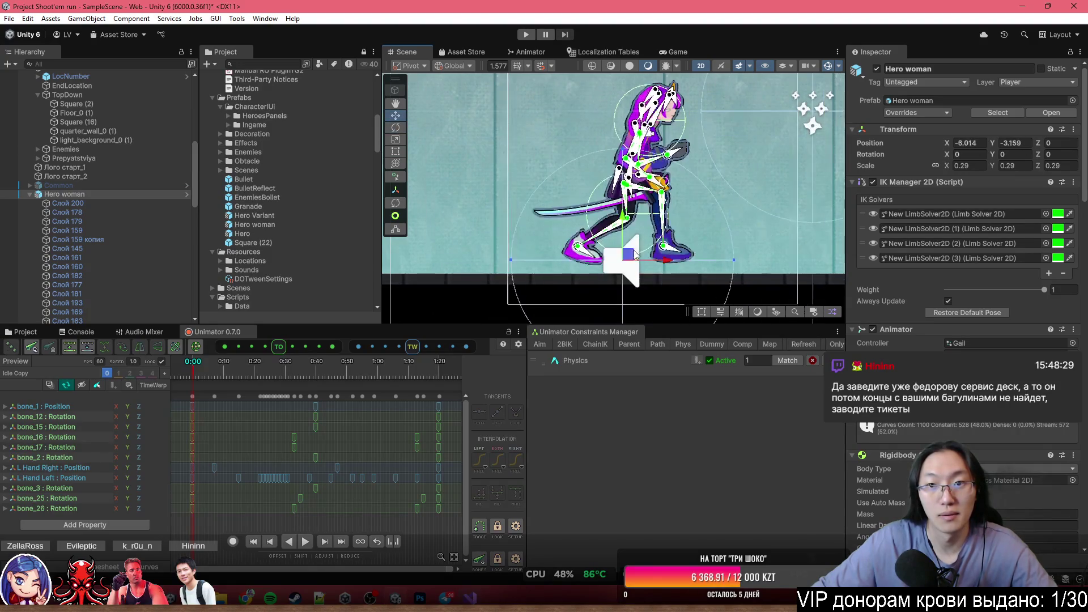
Expand the Physics rig settings to check Physics FPS 60 and Damping 0.85.
scroll(1003, 354, "down", 15)
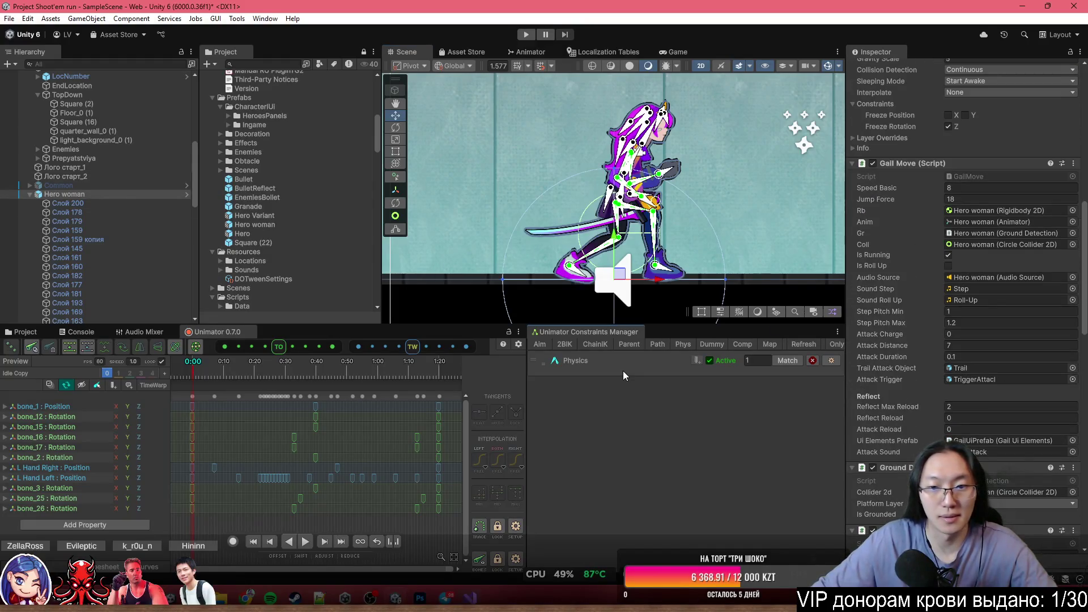
left_click(589, 361)
scroll(757, 468, "down", 10)
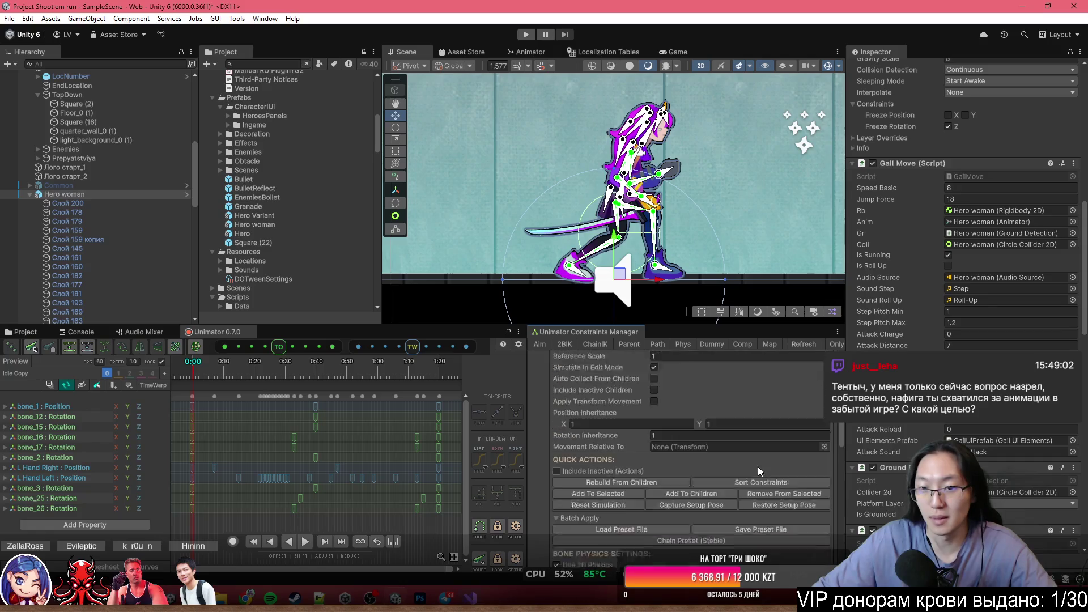
scroll(757, 469, "down", 5)
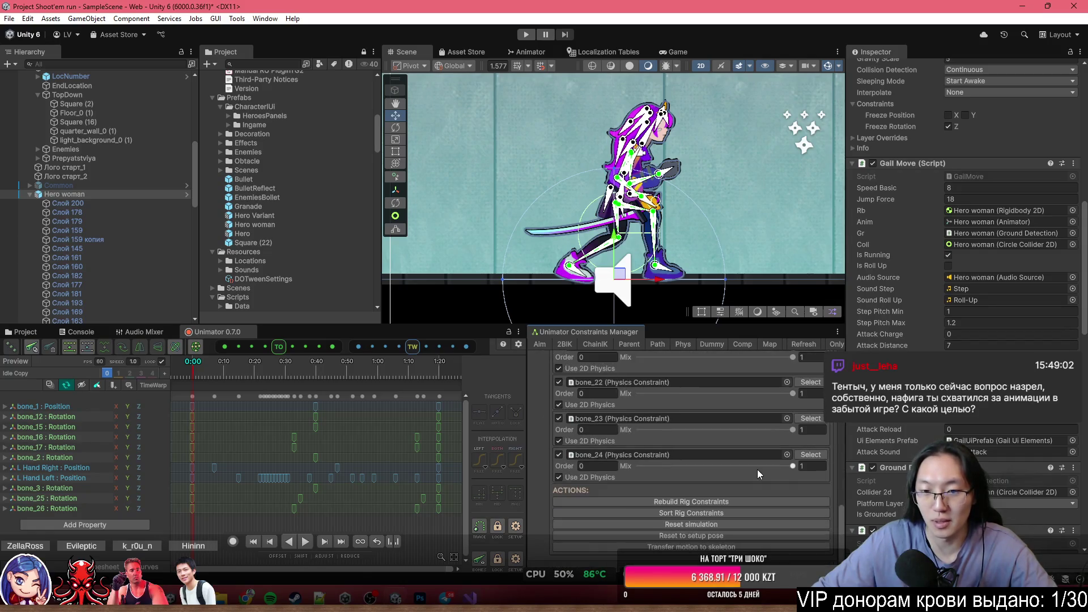
scroll(756, 471, "up", 10)
scroll(621, 430, "up", 3)
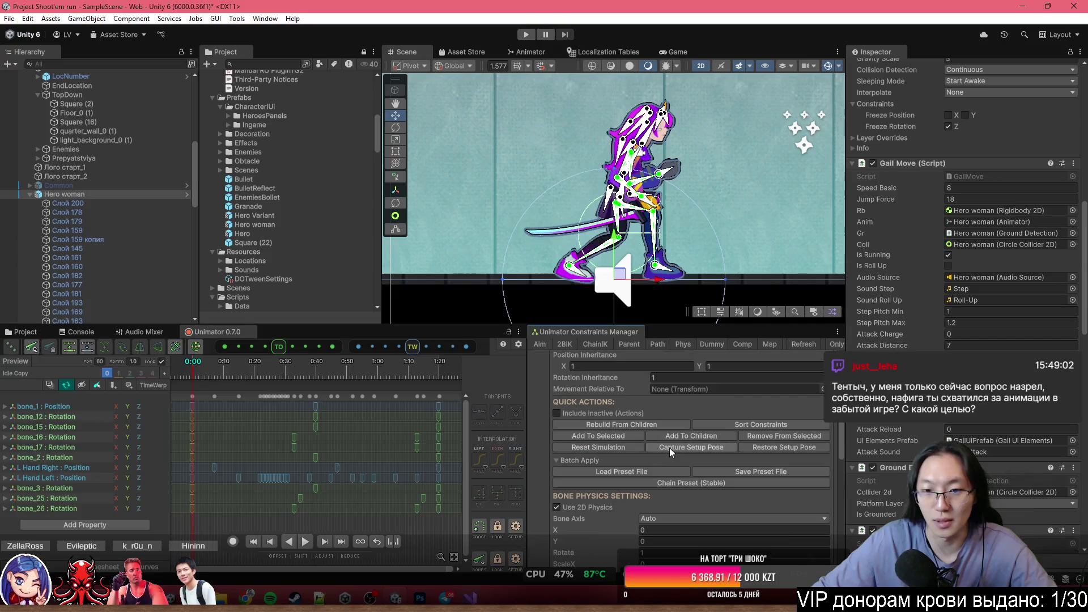
scroll(104, 232, "down", 10)
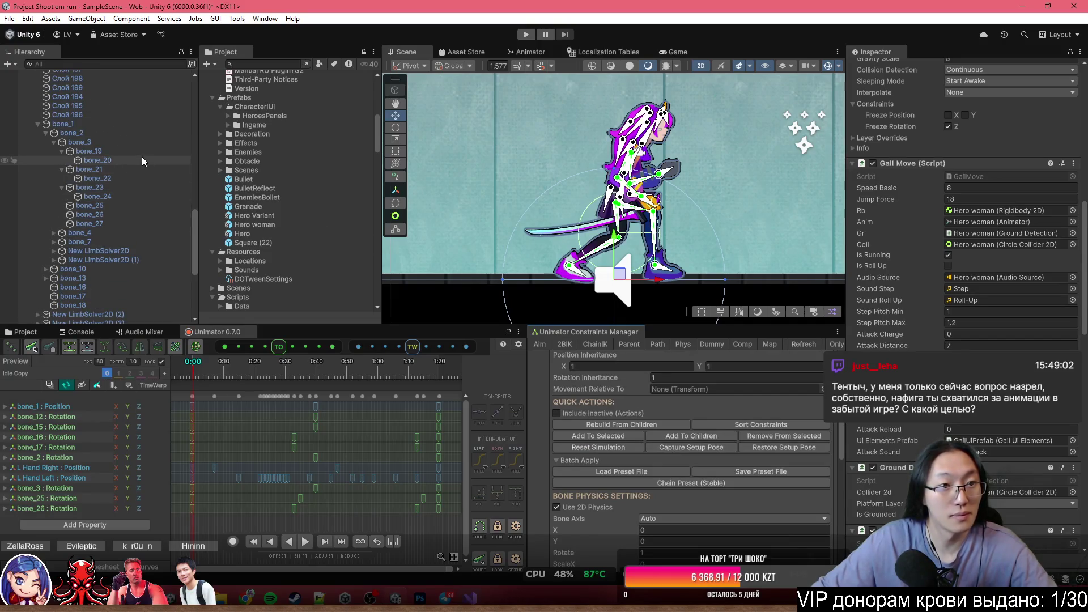
Reselect hair bones bone_19 through bone_24.
left_click(113, 152)
left_click(128, 196, "shift")
scroll(690, 432, "down", 5)
scroll(691, 432, "up", 3)
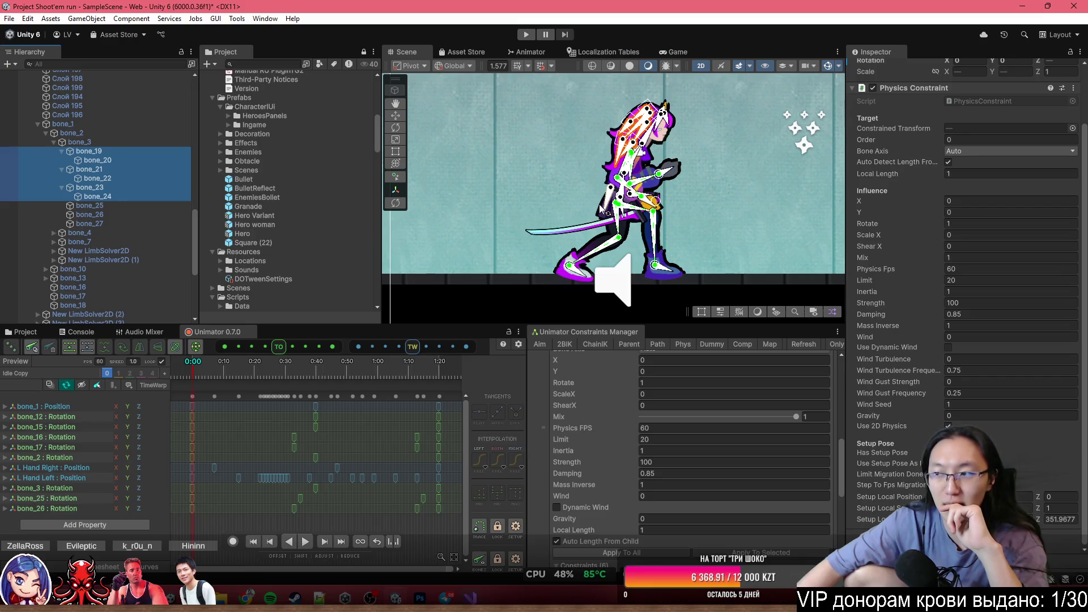
scroll(605, 240, "up", 2)
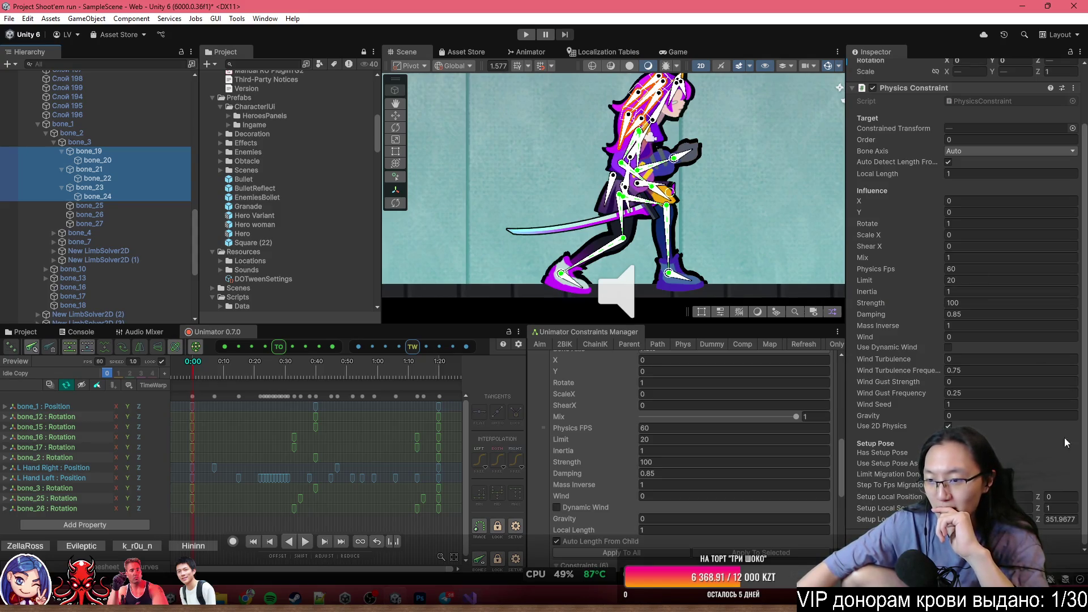
scroll(633, 198, "up", 3)
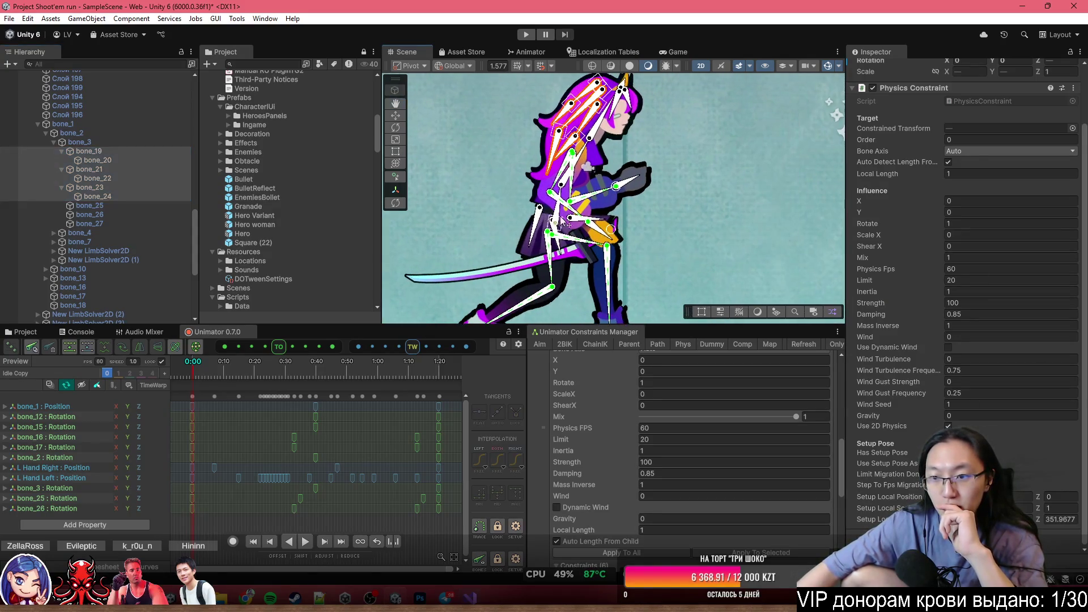
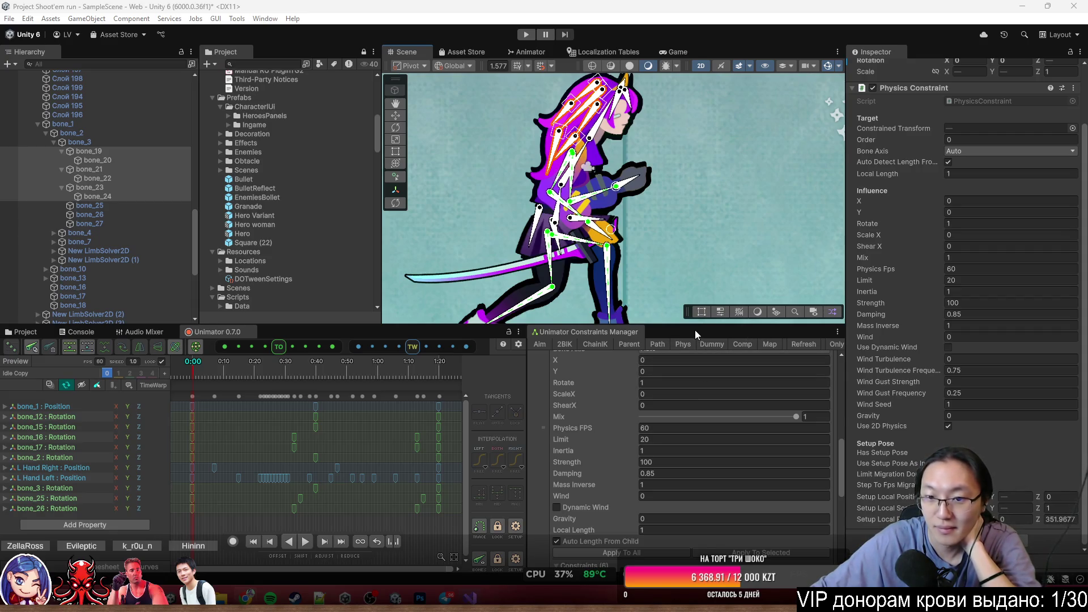
Select the Physics rig object in the Hierarchy.
scroll(894, 338, "up", 3)
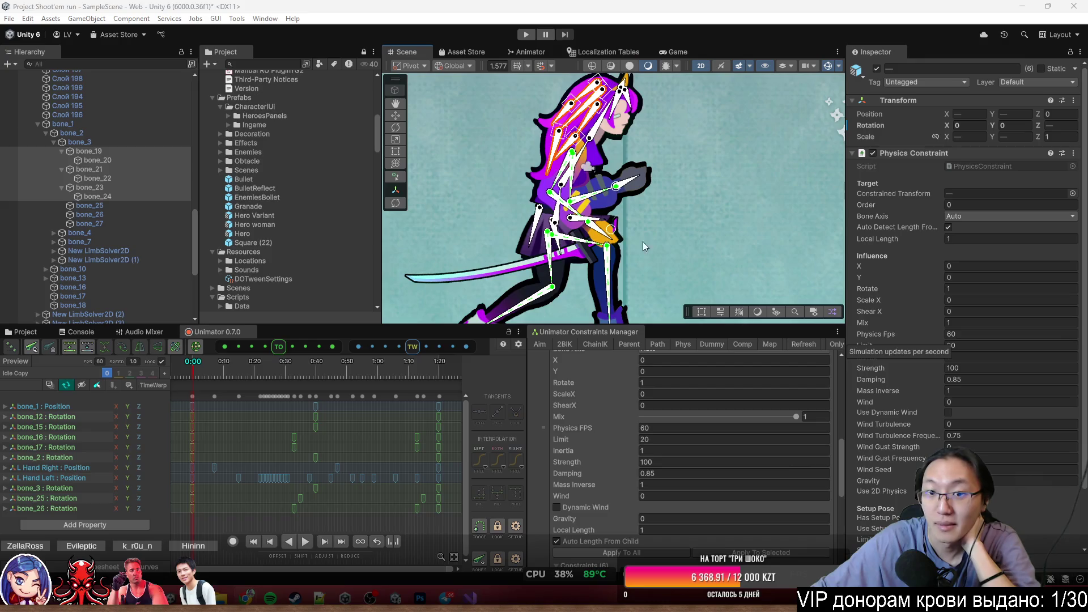
left_click(519, 160)
scroll(152, 141, "down", 3)
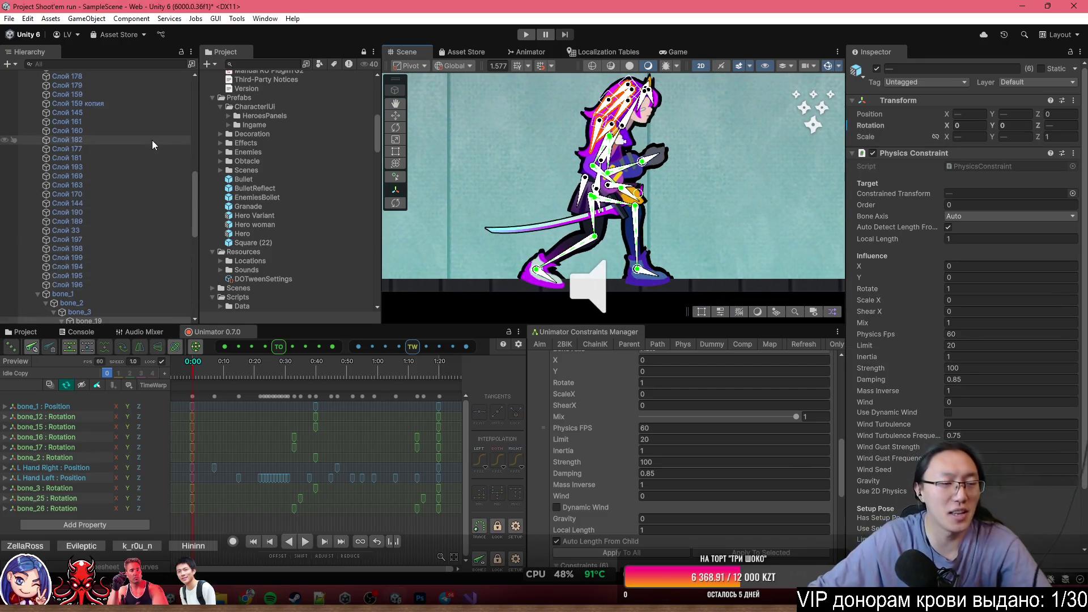
scroll(141, 240, "down", 2)
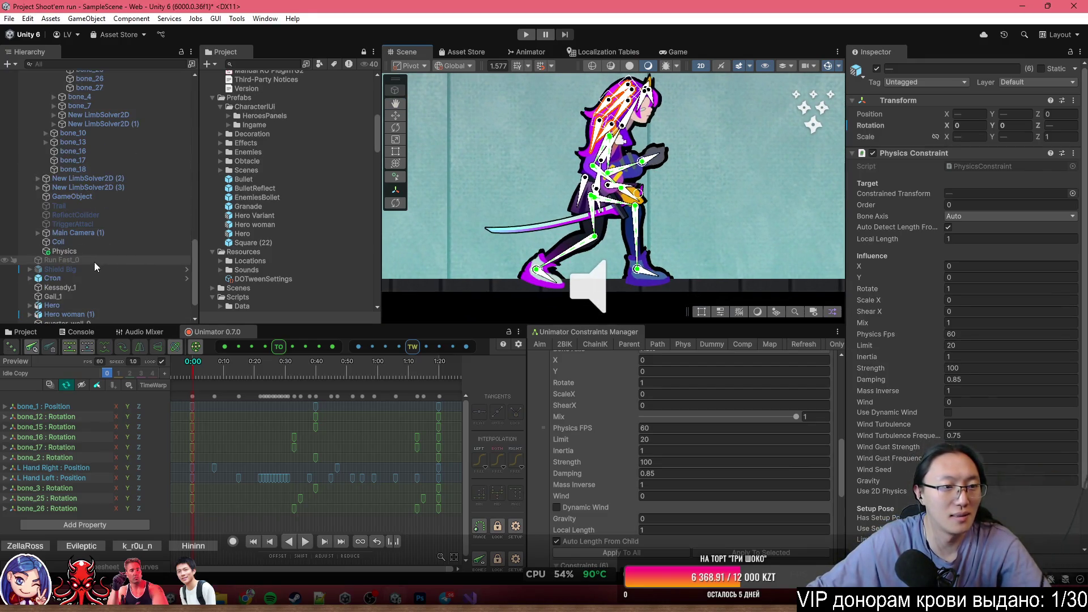
left_click(113, 251)
Select the Hero woman object and enter Play mode with Ctrl+P.
scroll(295, 118, "up", 4)
scroll(85, 261, "up", 10)
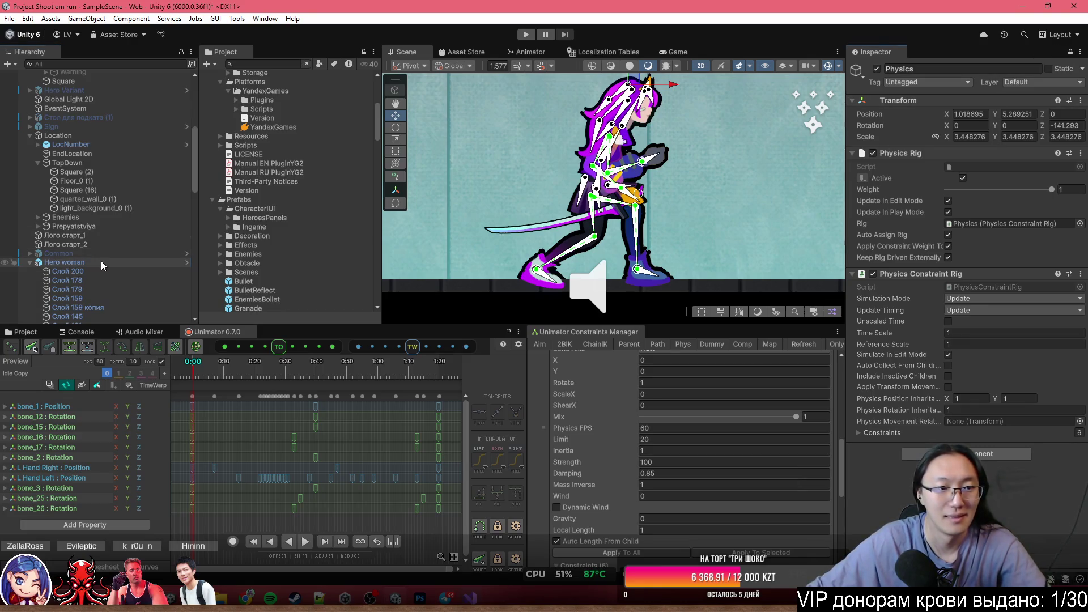
left_click(101, 260)
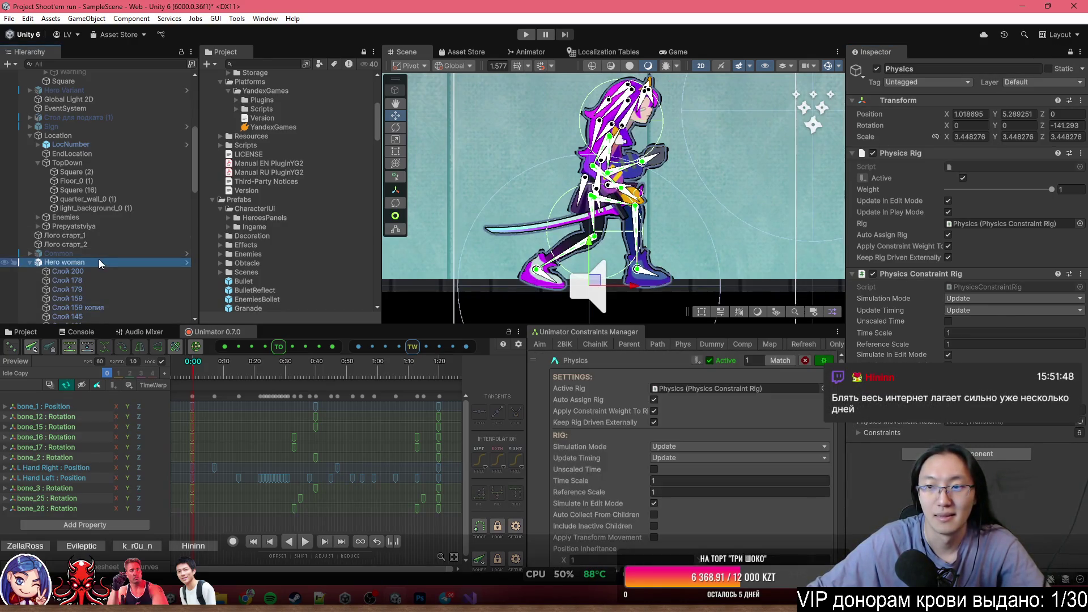
key("ctrl+p")
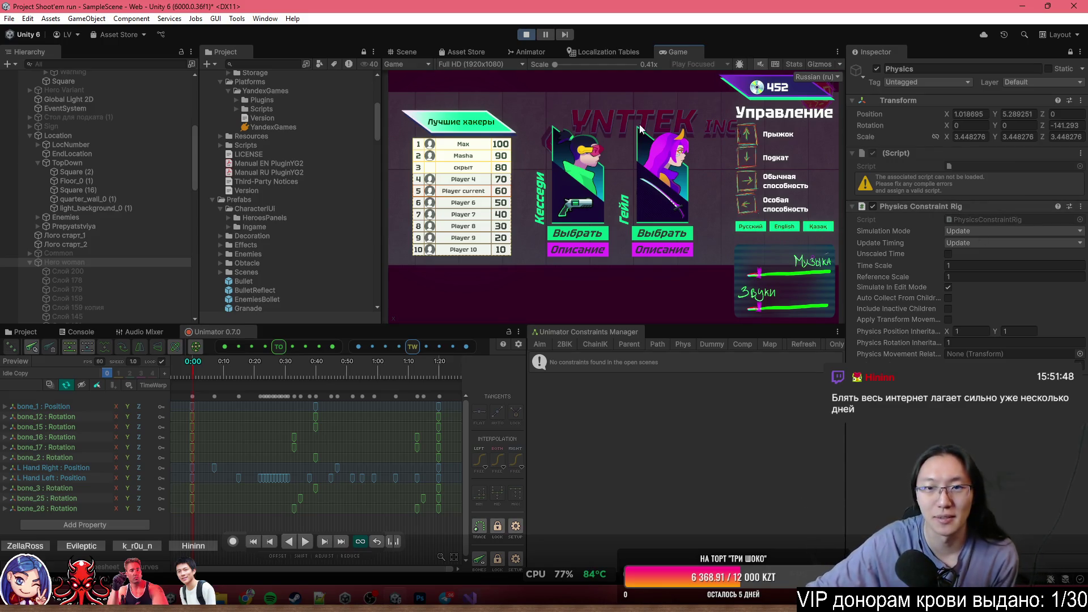
Stop the game test using the toolbar Play button.
left_click(530, 35)
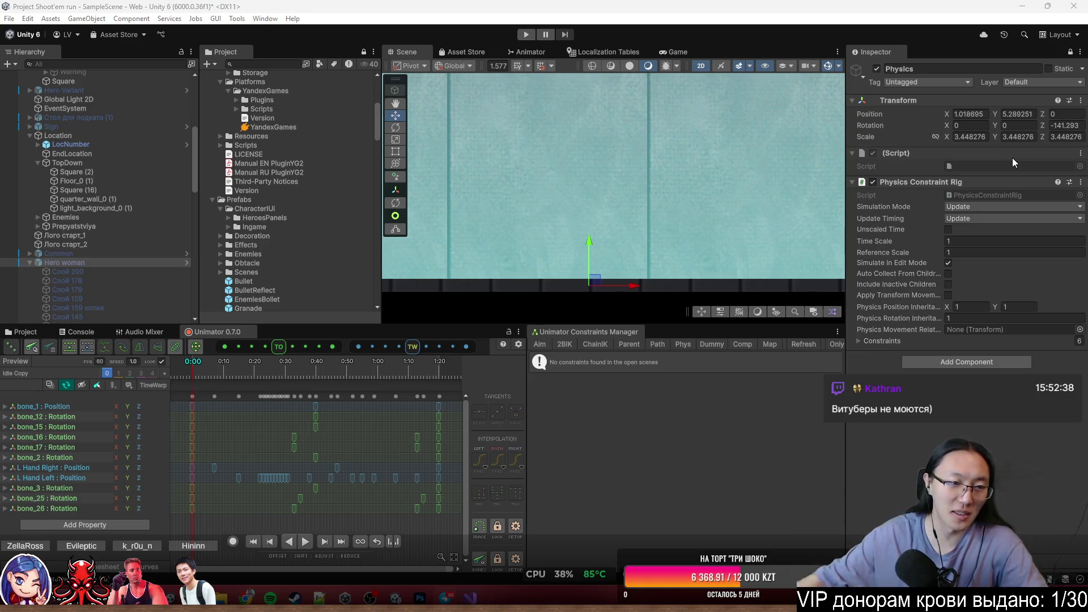
Re-activate the Hero woman object with Alt+Shift+A.
left_click(123, 262)
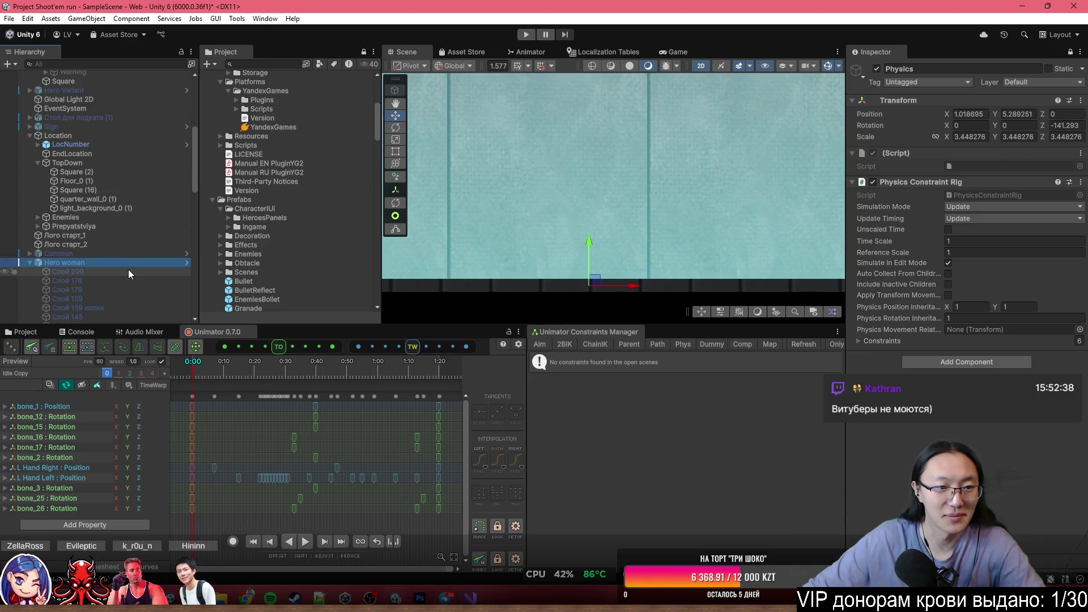
key("alt+shift+a")
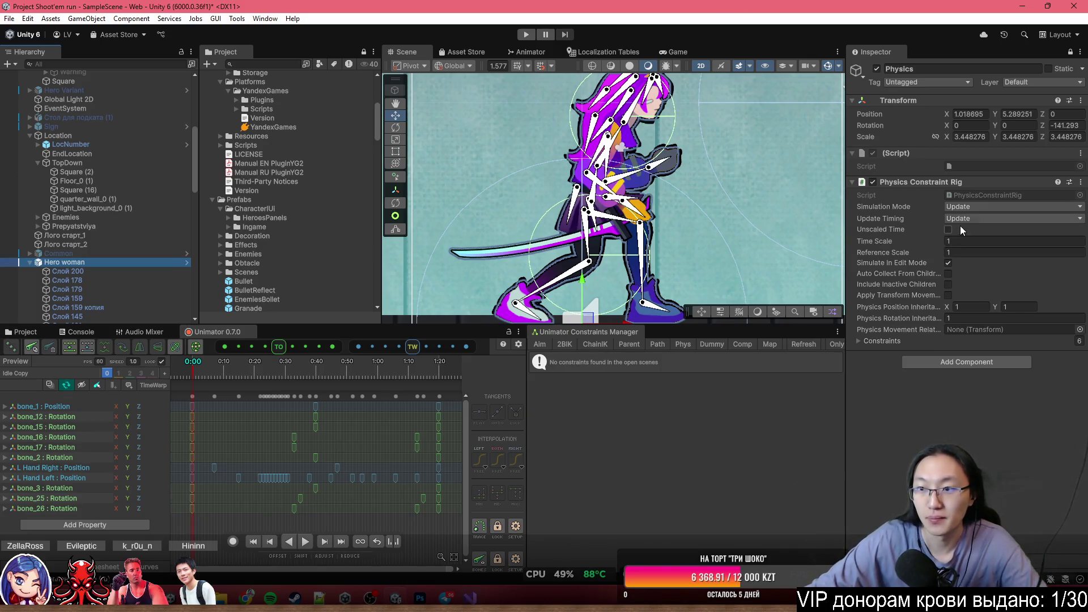
Set the Physics Constraint Rig's Update Timing to Fixed Update, reviewing bone_19–bone_24's Simulation Mode.
left_click(984, 219)
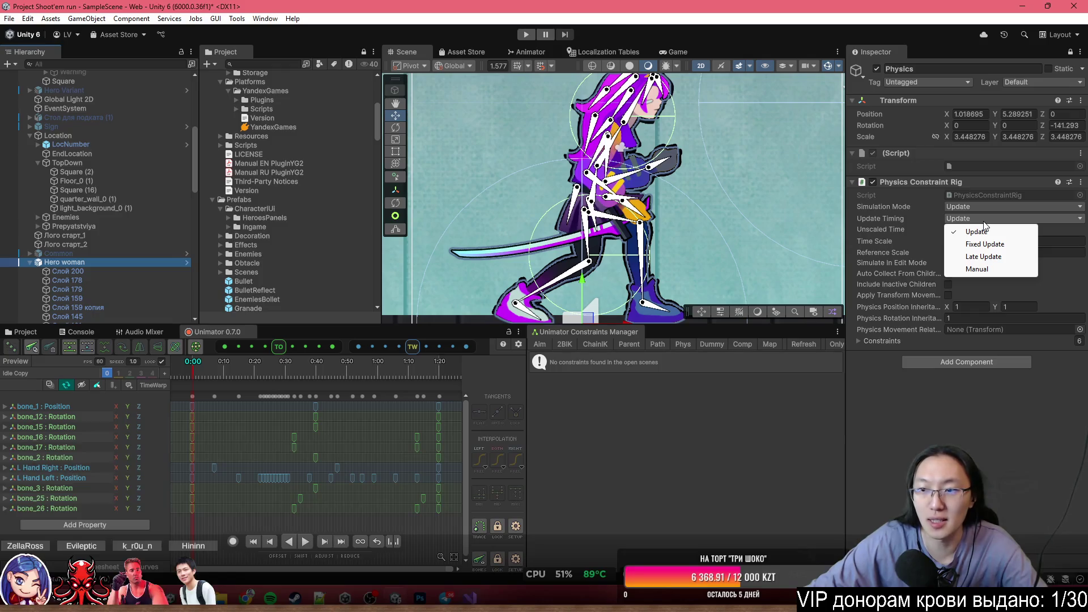
left_click(989, 244)
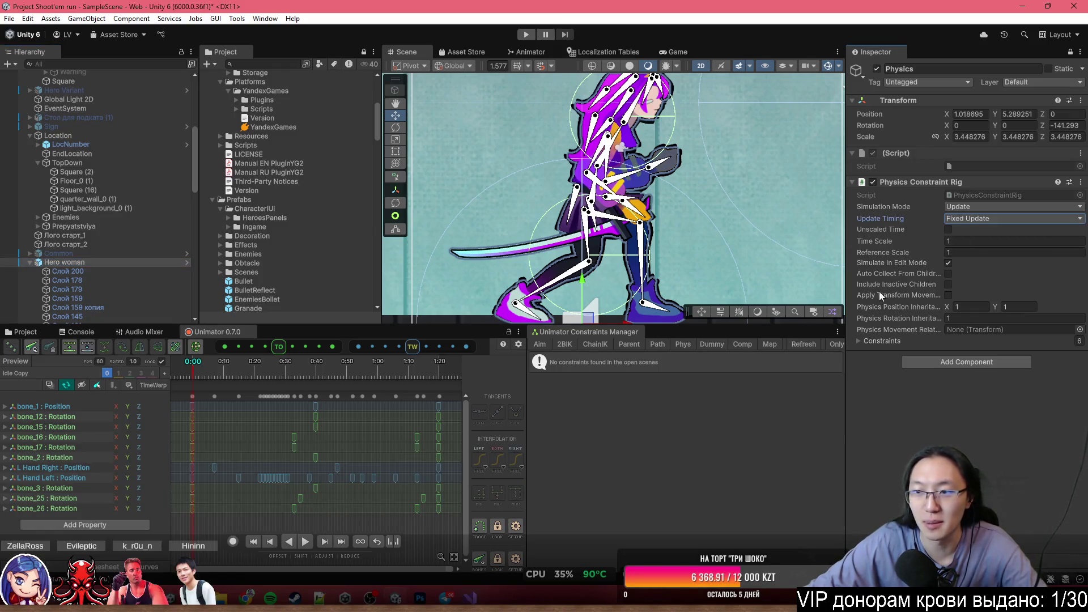
scroll(111, 280, "down", 5)
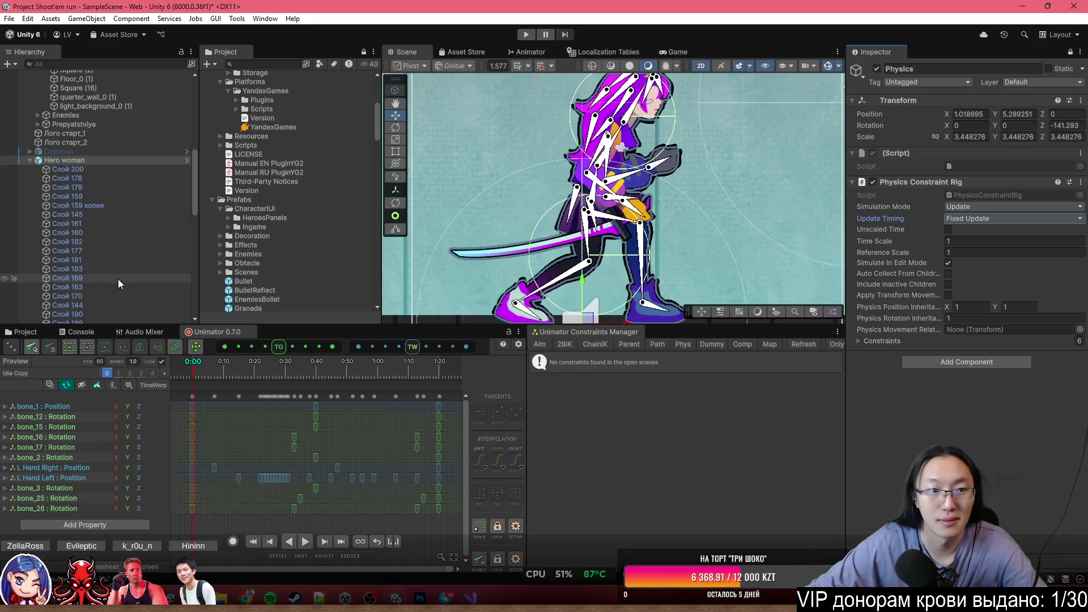
scroll(118, 279, "down", 8)
left_click(124, 253)
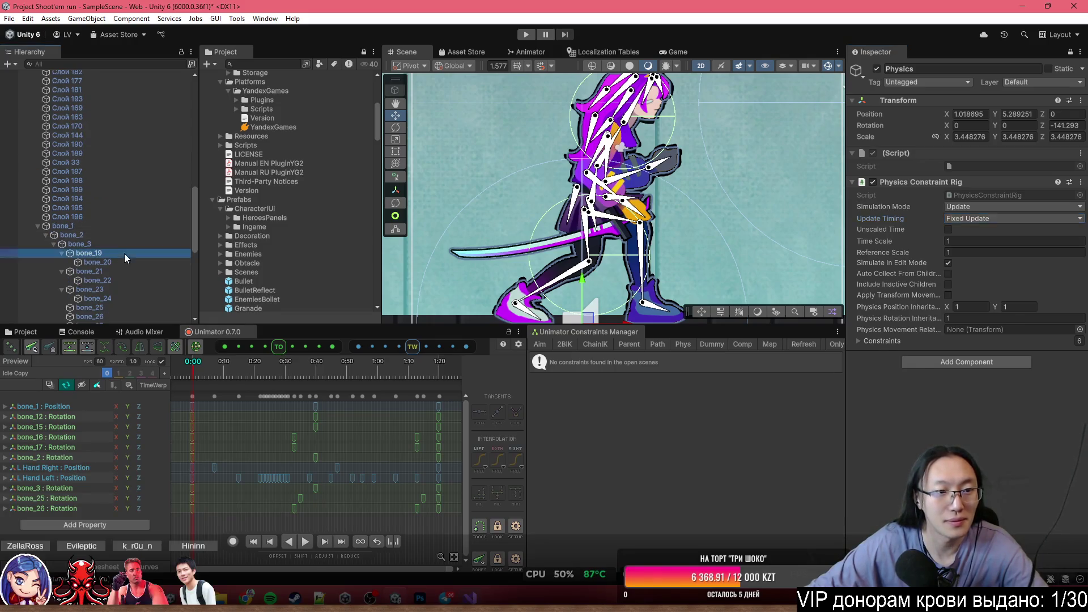
left_click(128, 299, "shift")
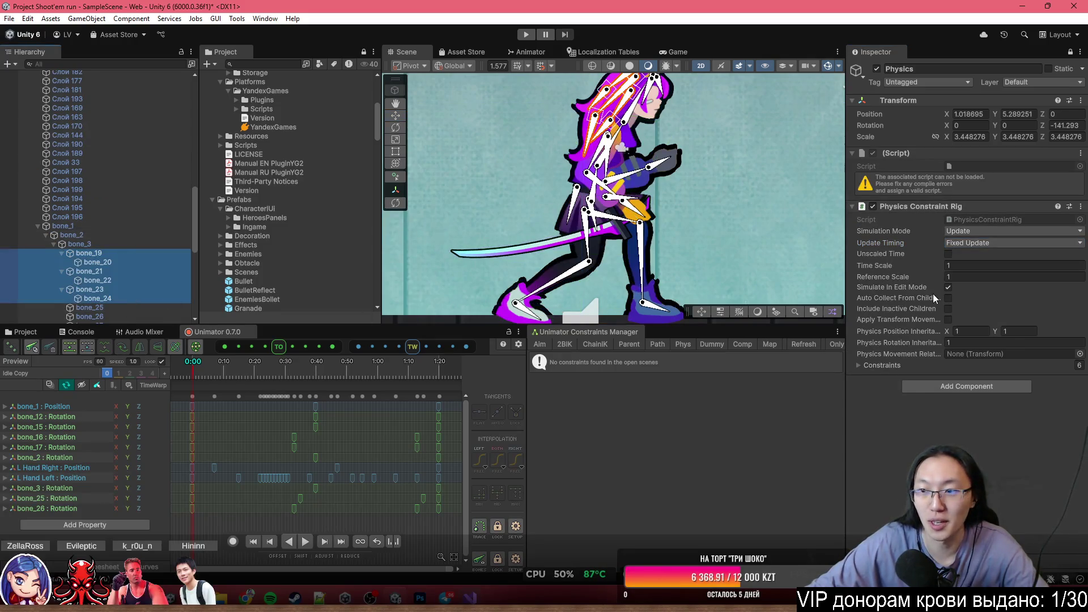
left_click(973, 231)
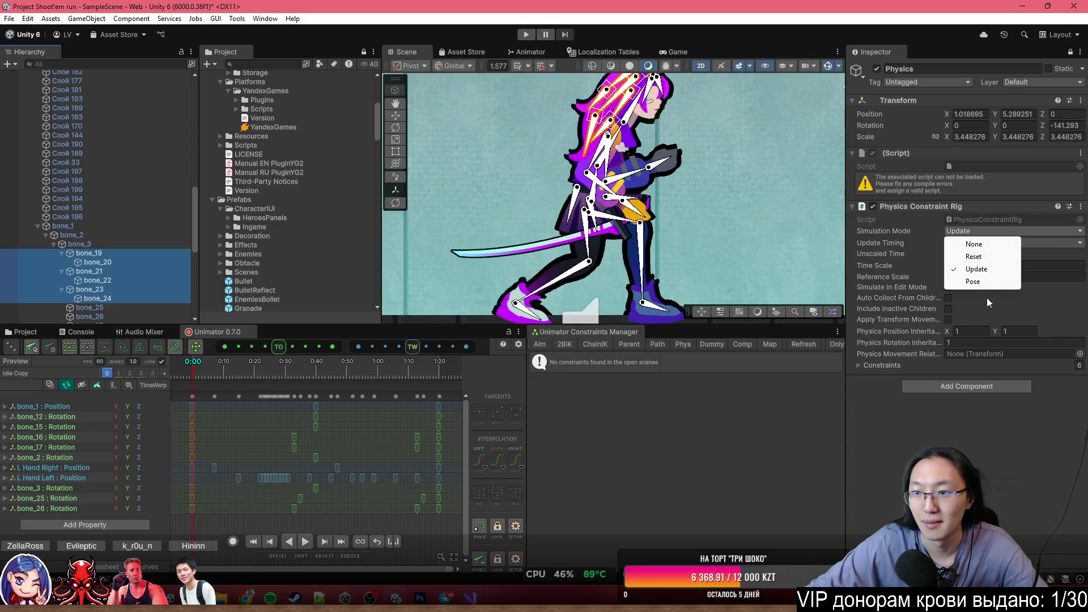
left_click(1048, 242)
left_click(980, 256)
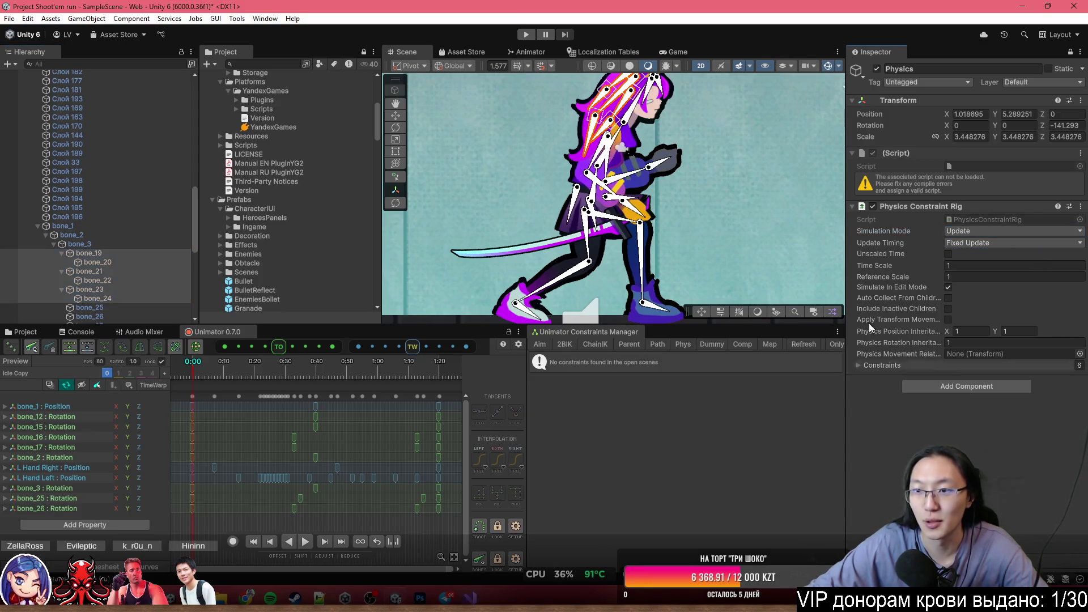
scroll(81, 176, "up", 5)
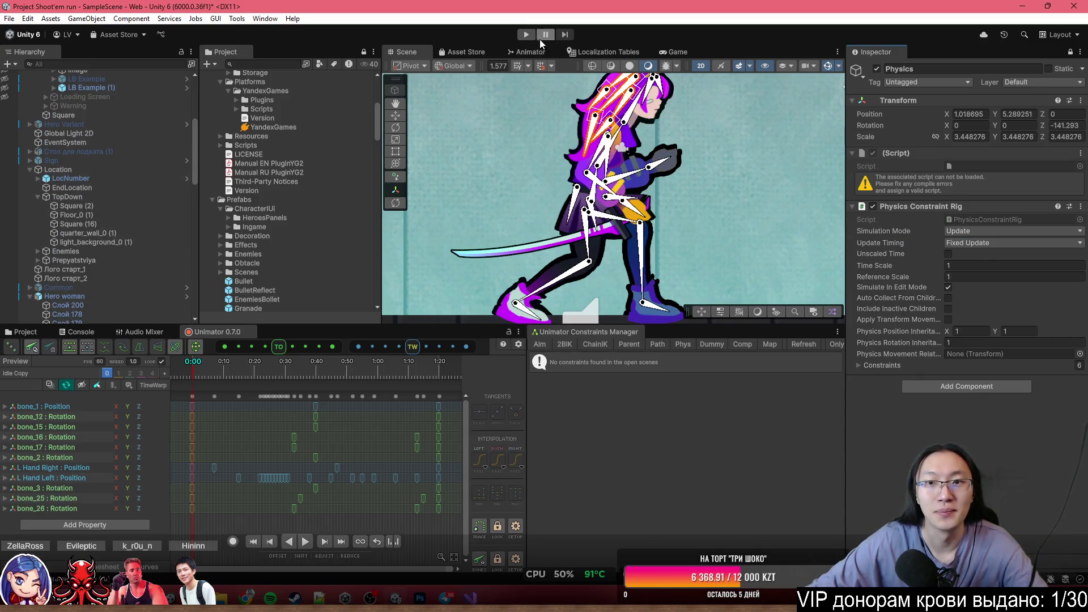
Preview the maximized Game view, return to the Scene view, and enter Play mode.
left_click(675, 54)
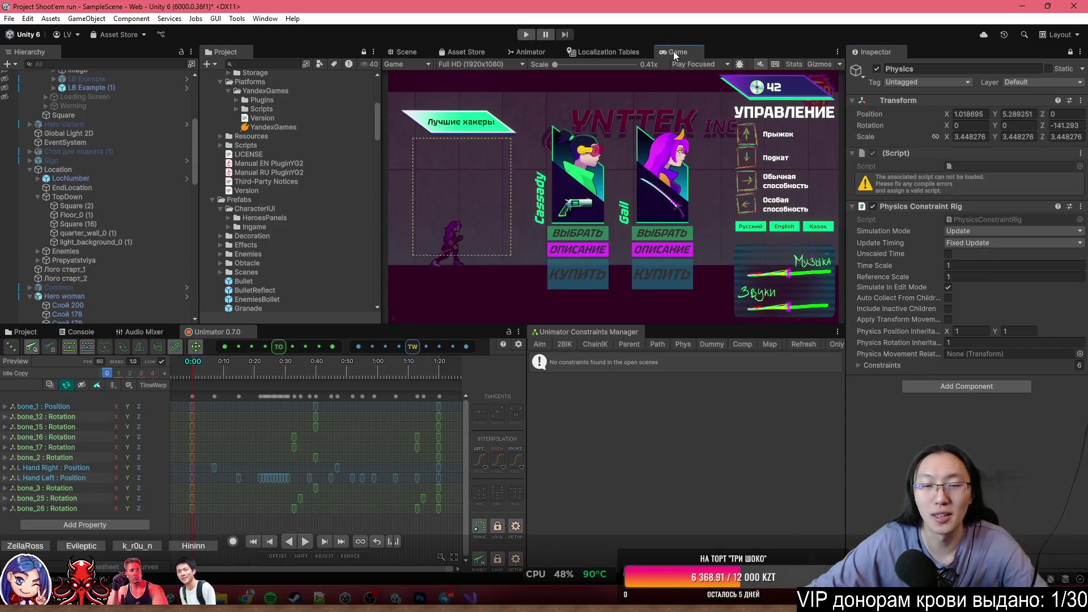
double_click(675, 53)
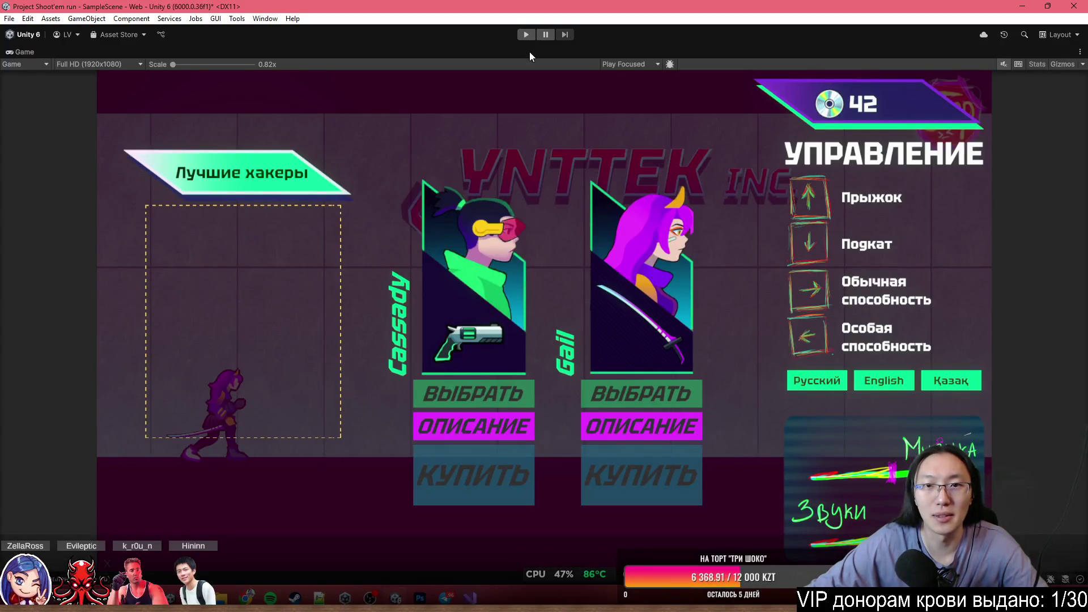
double_click(529, 52)
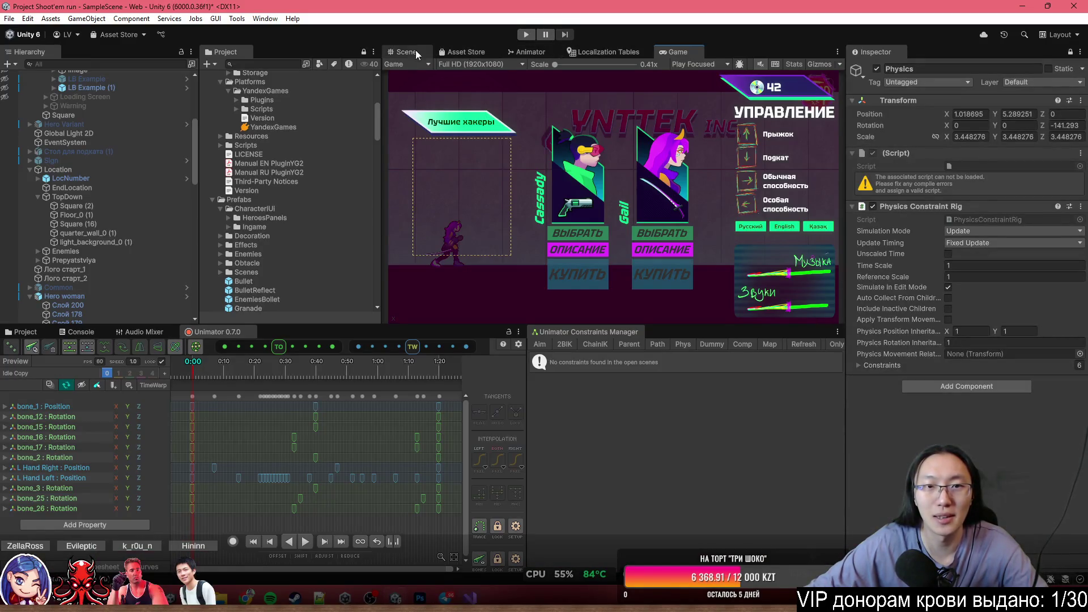
left_click(416, 54)
key("ctrl+p")
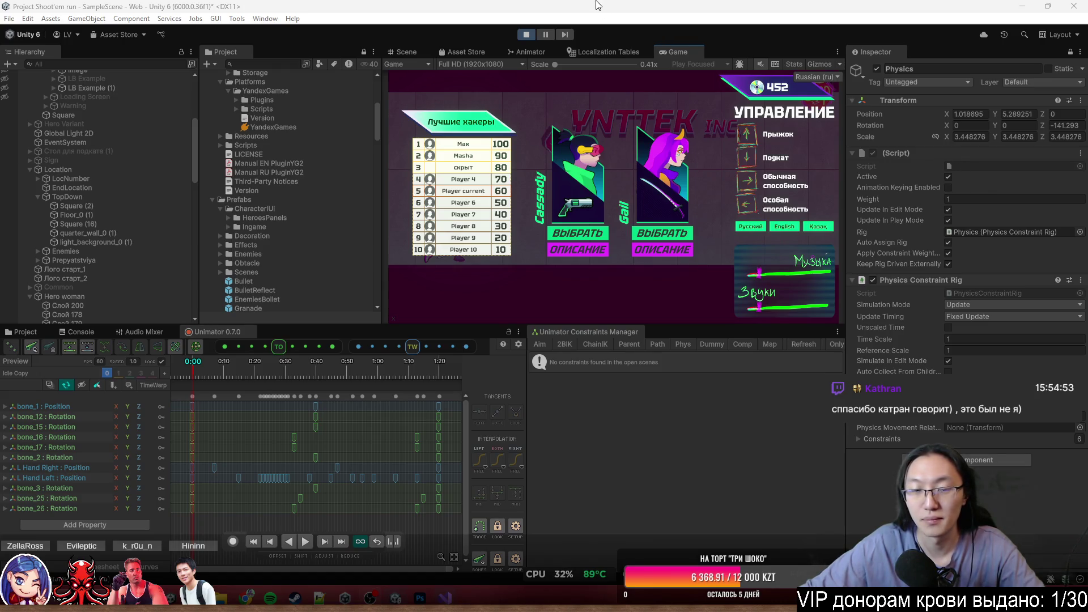
Stop play mode and frame the Hero woman character in the Scene view.
double_click(698, 50)
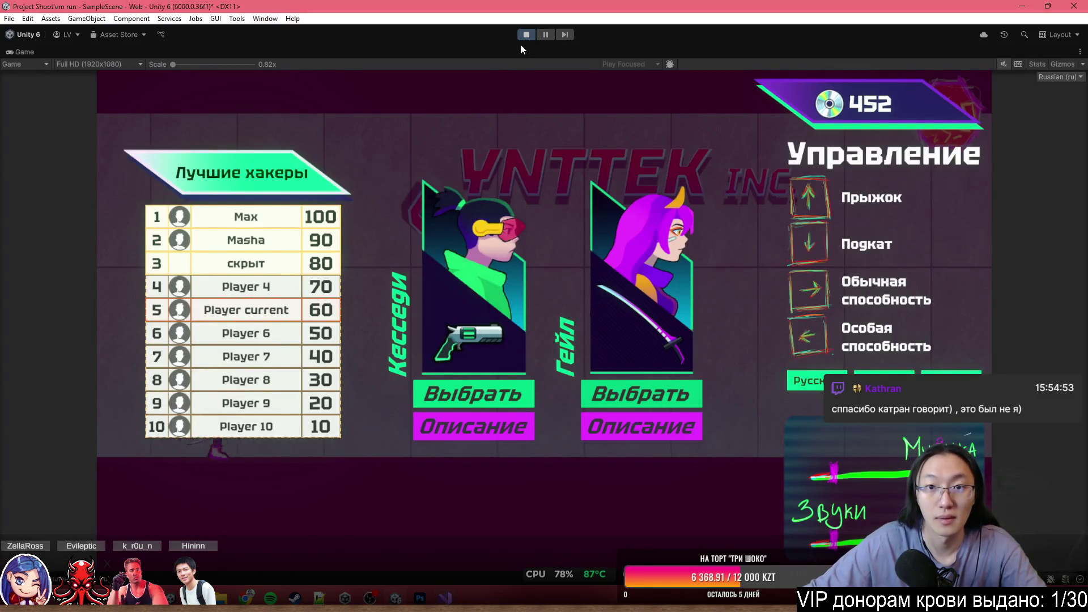
double_click(505, 57)
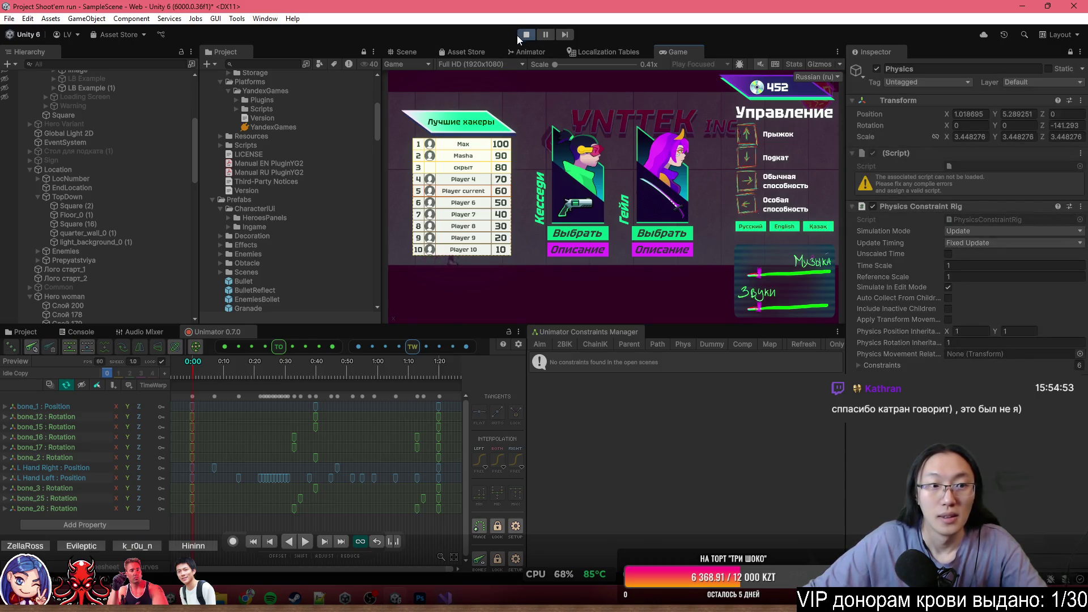
left_click(525, 35)
double_click(102, 296)
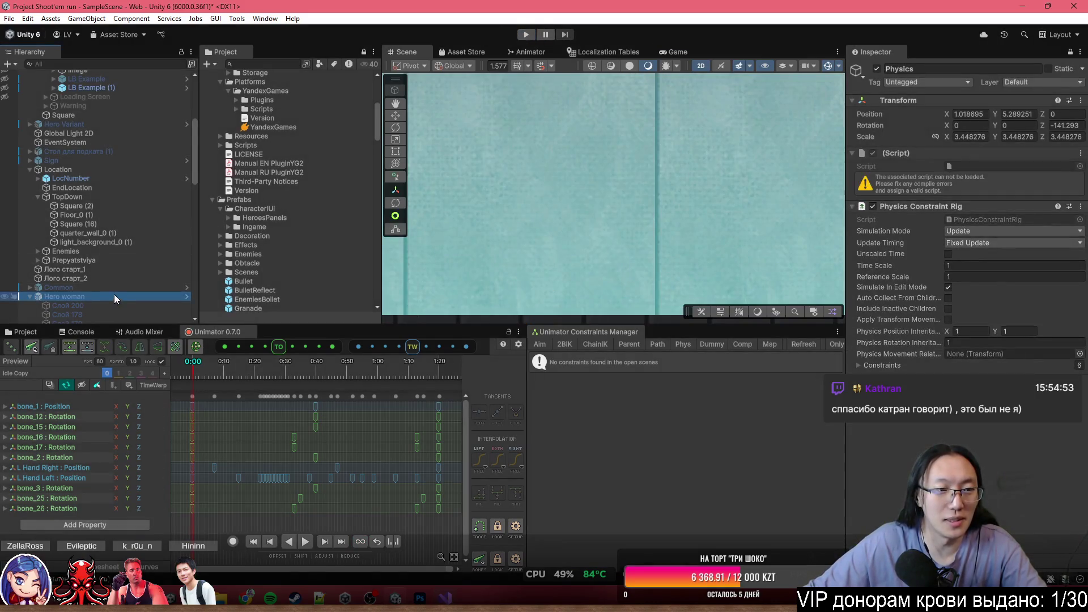
Play-test as Гейл, sliding, dash-attacking and jumping, then stop the game.
left_click(531, 38)
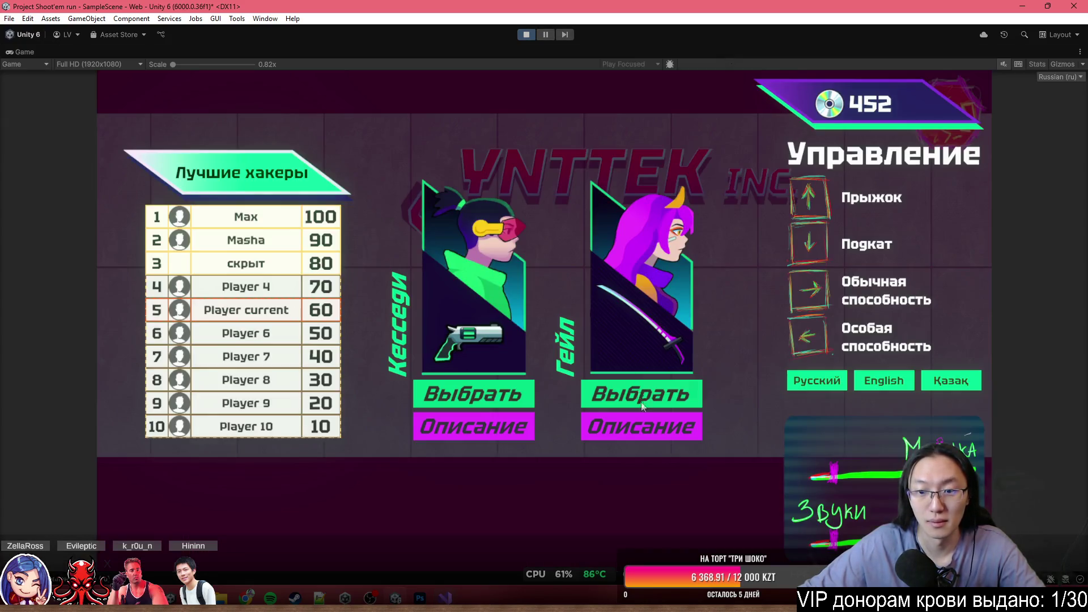
left_click(641, 402)
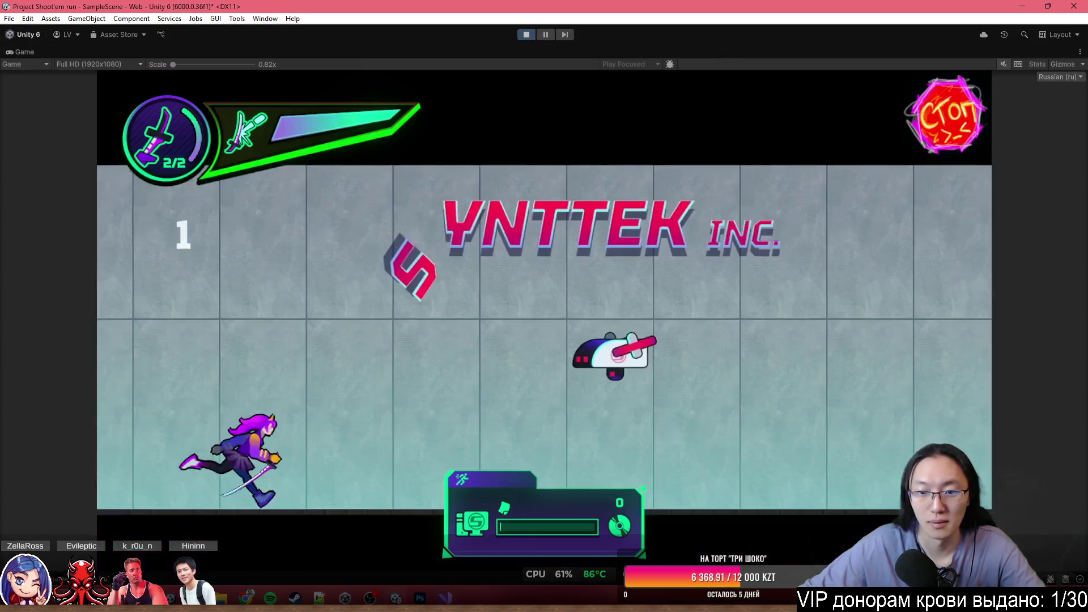
key("s")
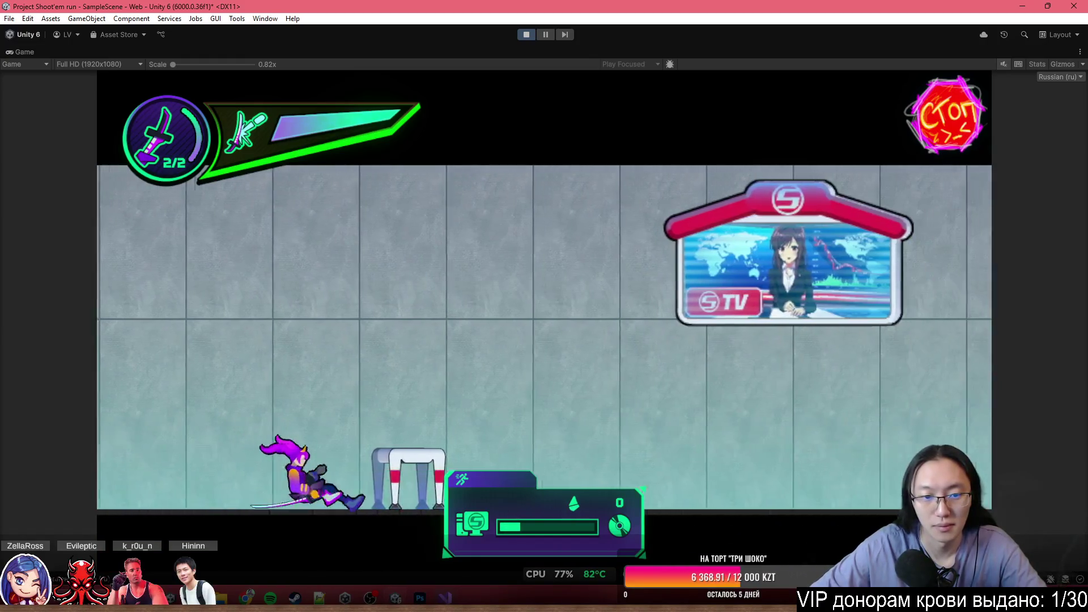
key("shift")
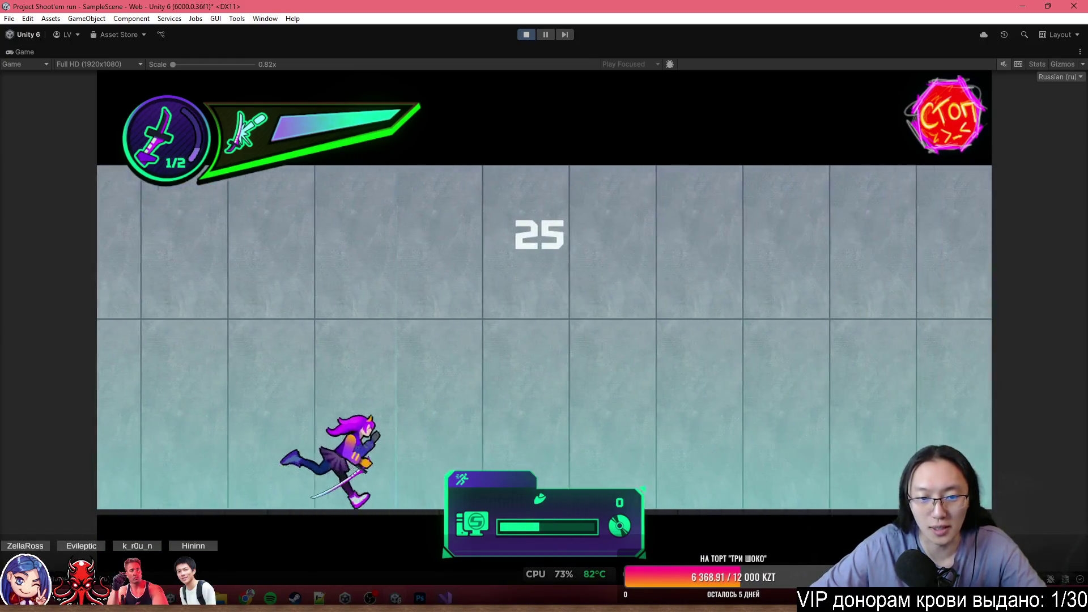
key("s")
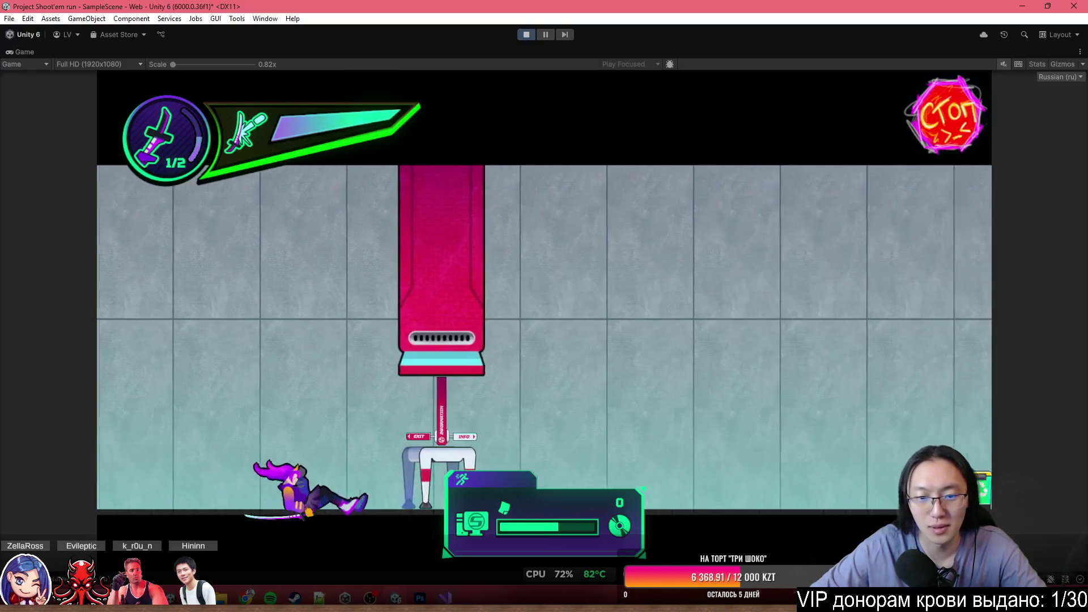
key("w")
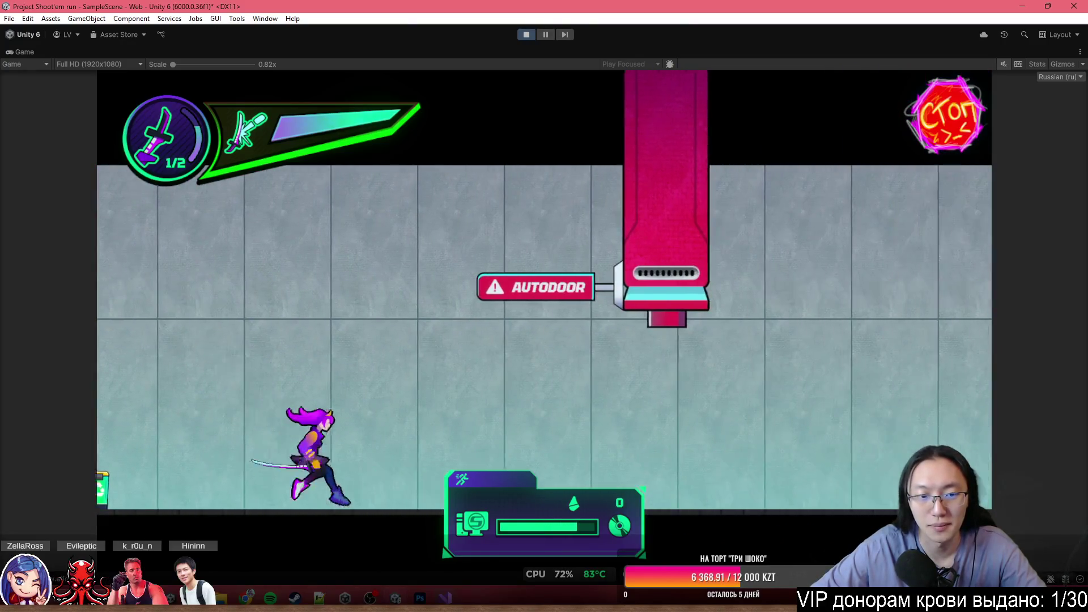
key("w")
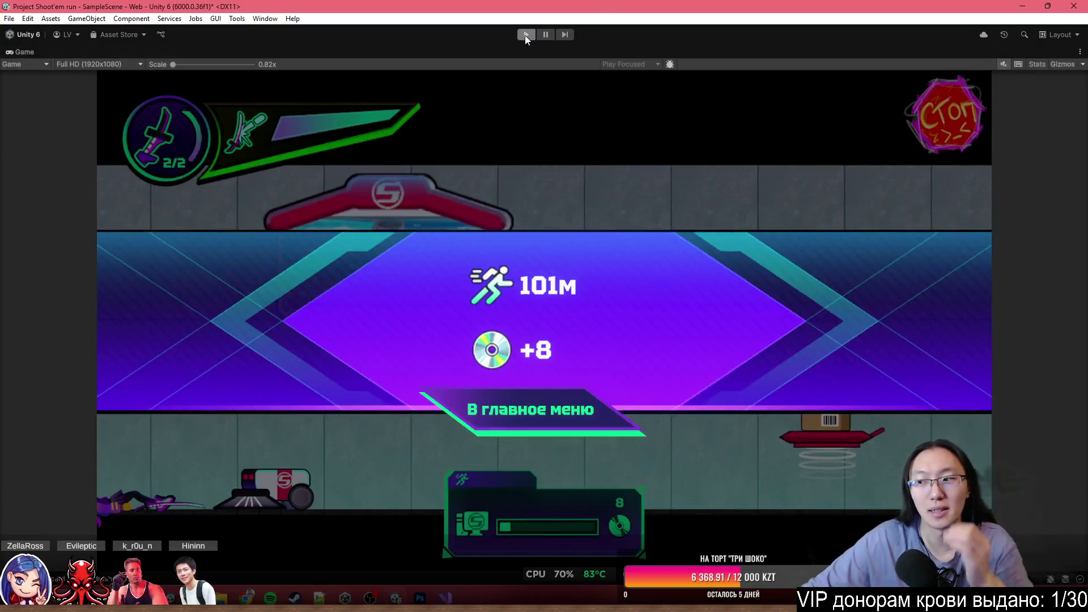
left_click(526, 34)
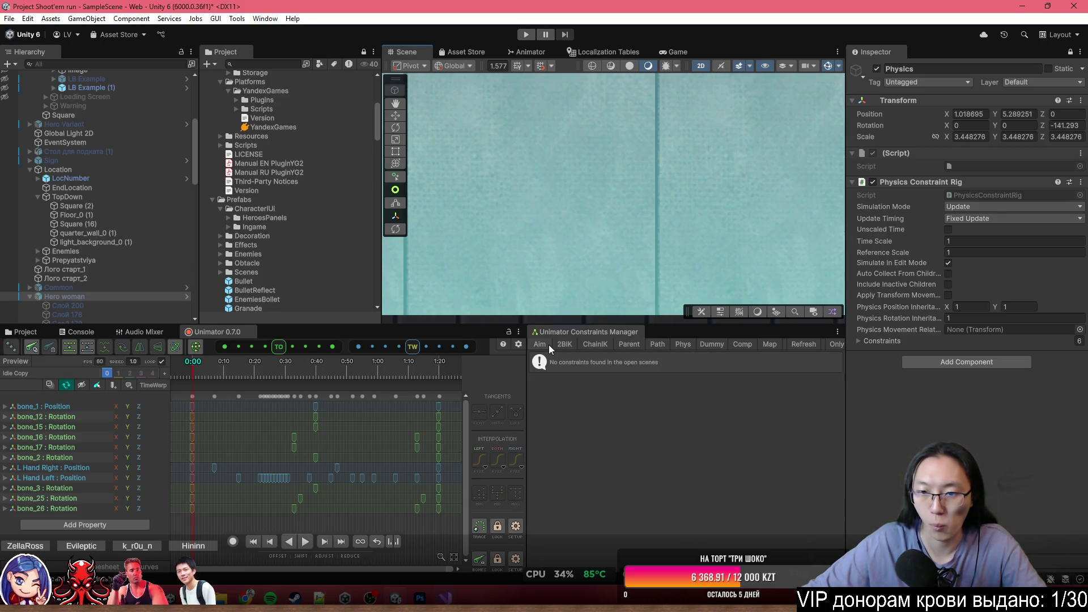
Frame Hero woman and confirm hair bones bone_19–bone_24 keep Simulation Mode on Update.
double_click(103, 291)
scroll(105, 286, "down", 6)
scroll(749, 210, "down", 5)
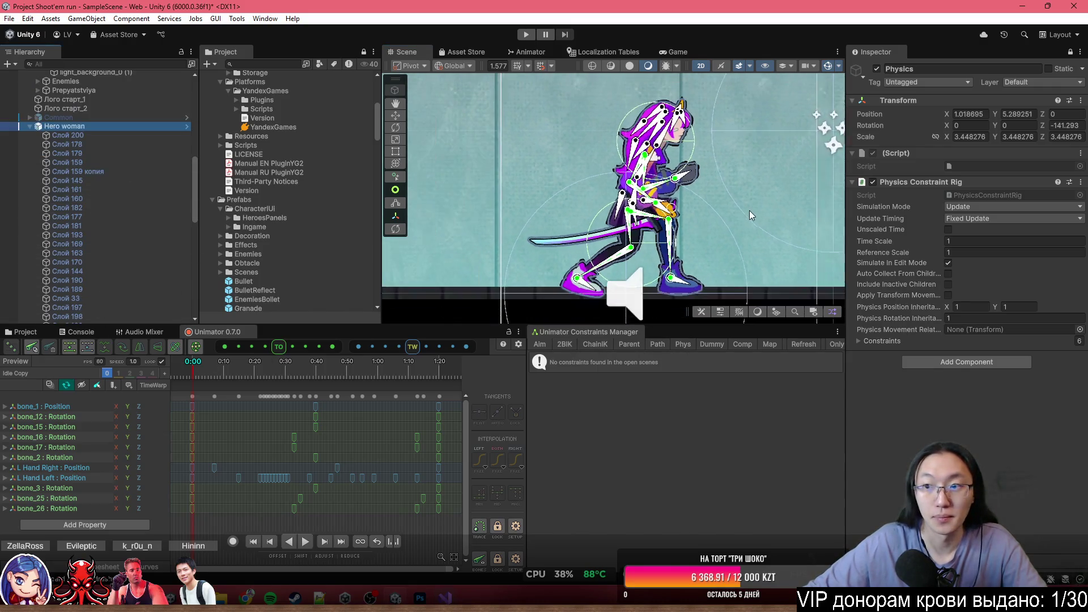
scroll(147, 226, "down", 5)
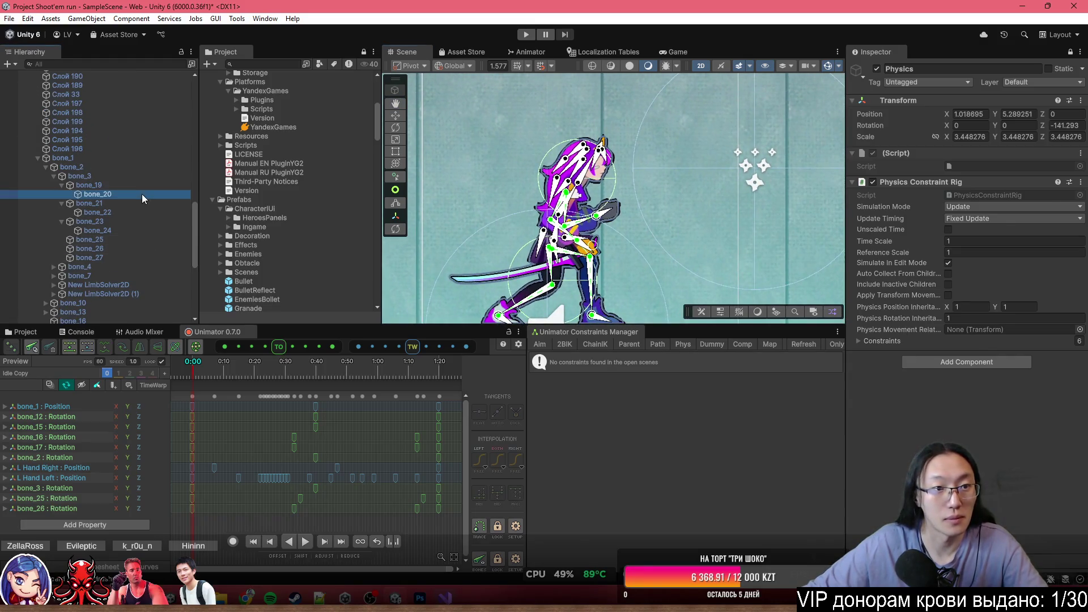
left_click(141, 187)
left_click(113, 230, "shift")
scroll(647, 185, "up", 5)
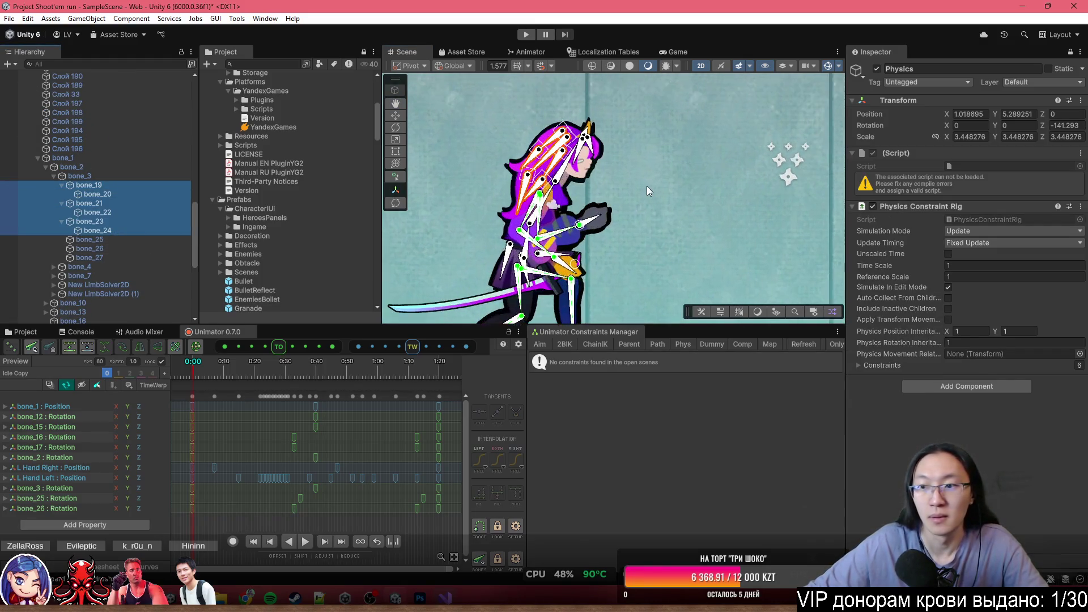
left_click(973, 231)
left_click(976, 268)
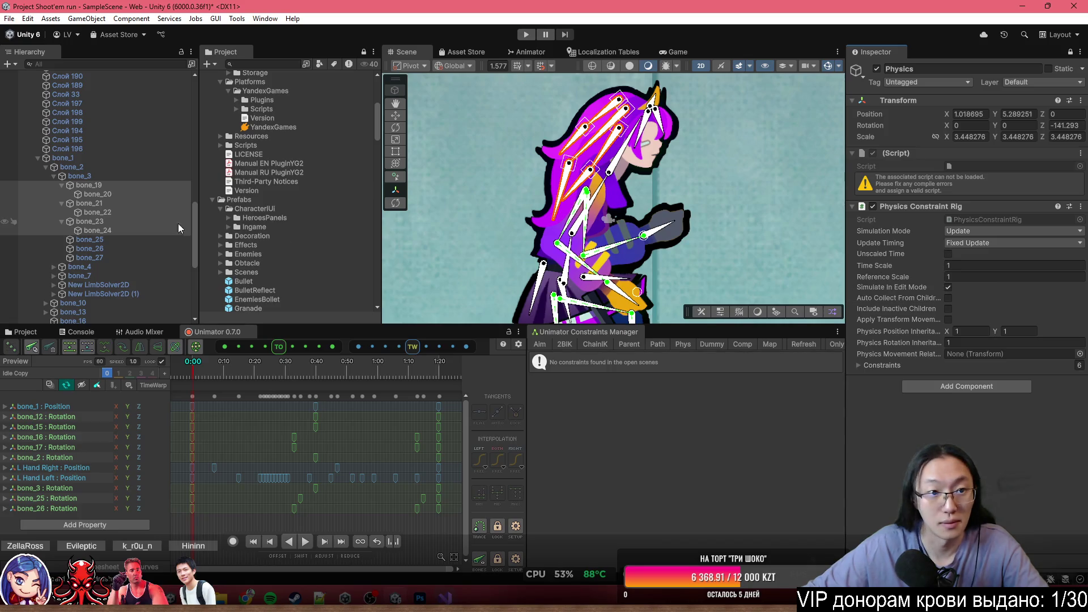
Inspect bone_3, the hair bones and body bones, undoing an accidental rig rotation.
left_click(118, 177)
left_click(114, 186)
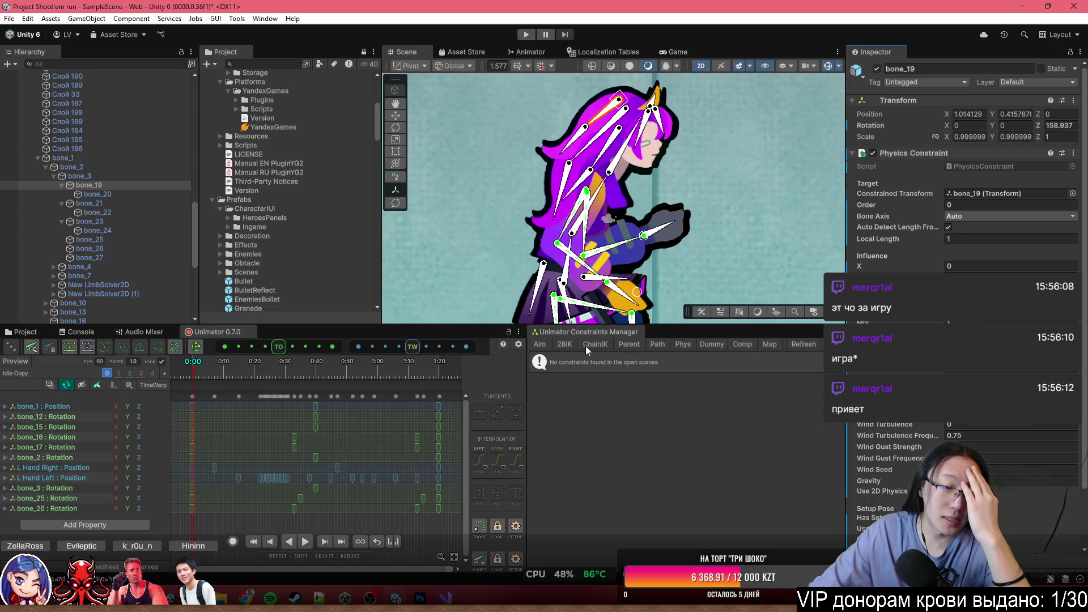
left_click(154, 232, "shift")
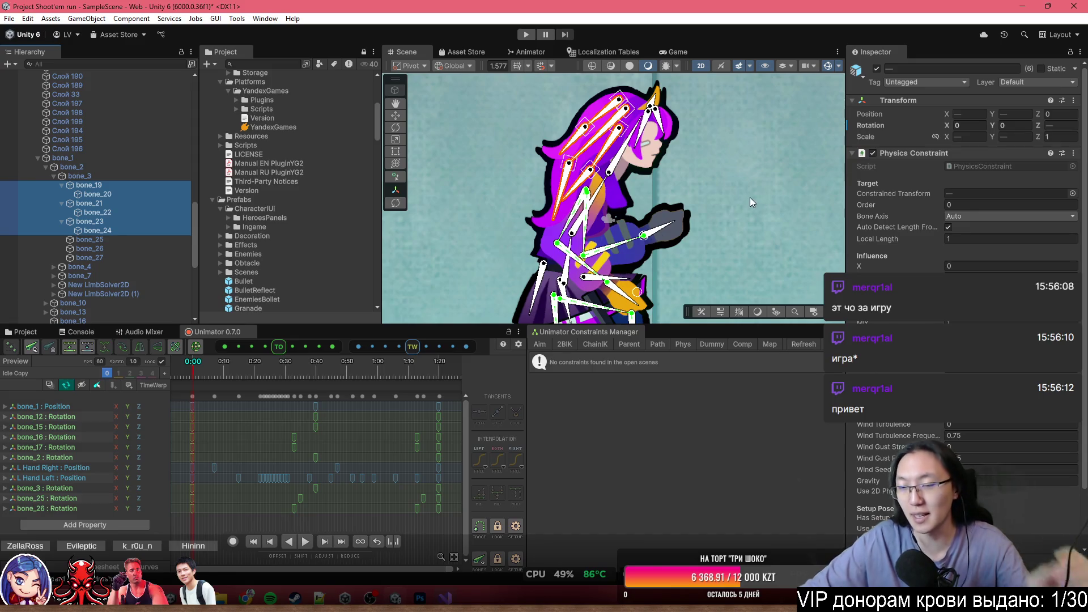
left_click_drag(567, 171, 631, 177)
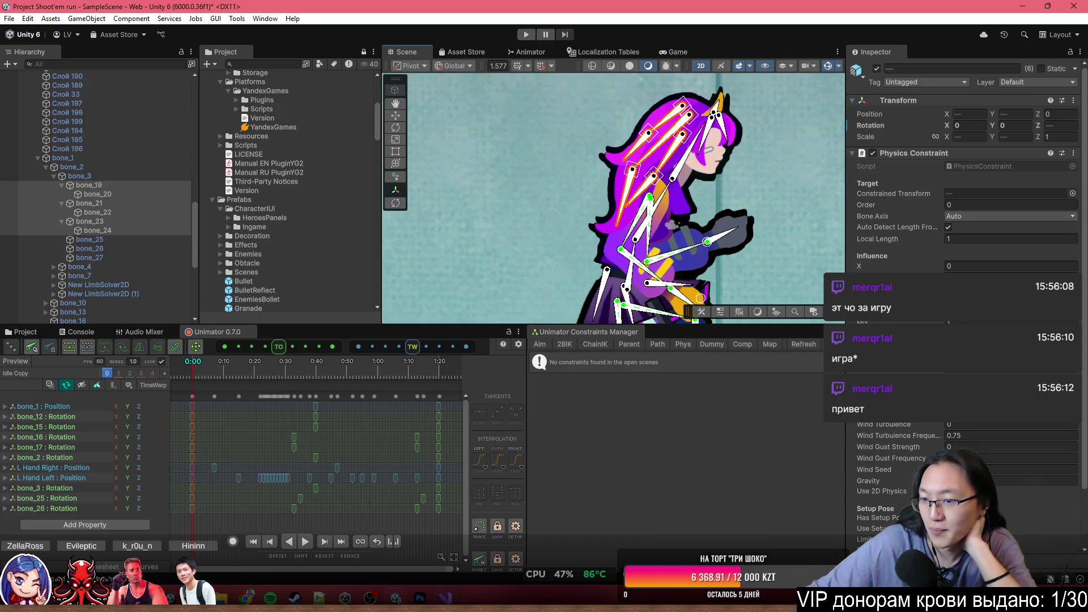
scroll(604, 215, "down", 3)
scroll(623, 260, "up", 3)
left_click(153, 164)
mouse_move(599, 183)
left_mouse_down()
mouse_move(601, 267)
mouse_move(522, 280)
mouse_move(619, 271)
mouse_move(535, 272)
mouse_move(572, 267)
mouse_move(558, 267)
mouse_move(606, 233)
mouse_move(590, 187)
mouse_move(556, 164)
mouse_move(658, 168)
left_mouse_up()
scroll(605, 232, "up", 5)
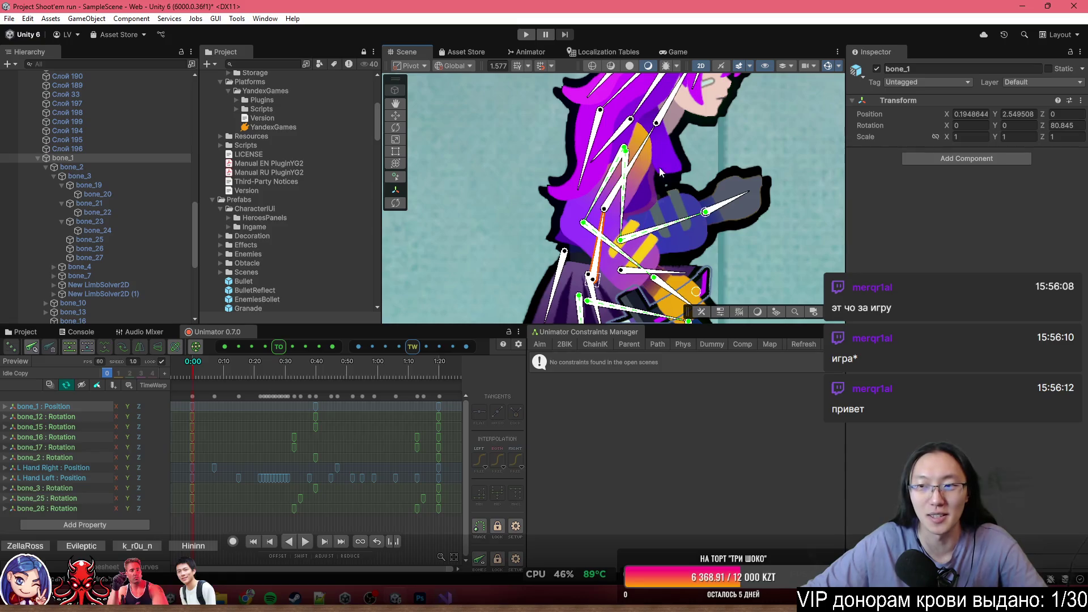
key("ctrl+z")
scroll(510, 180, "down", 2)
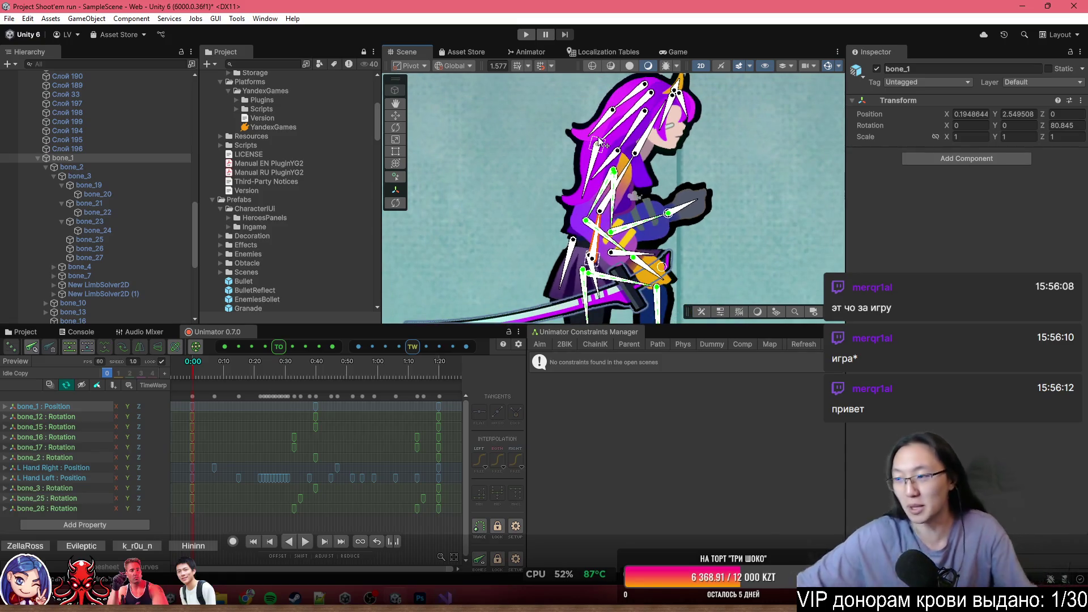
Set Physics Constraint Strength to 200 on hair bones bone_19–bone_24.
left_click(89, 186)
left_click(97, 231, "shift")
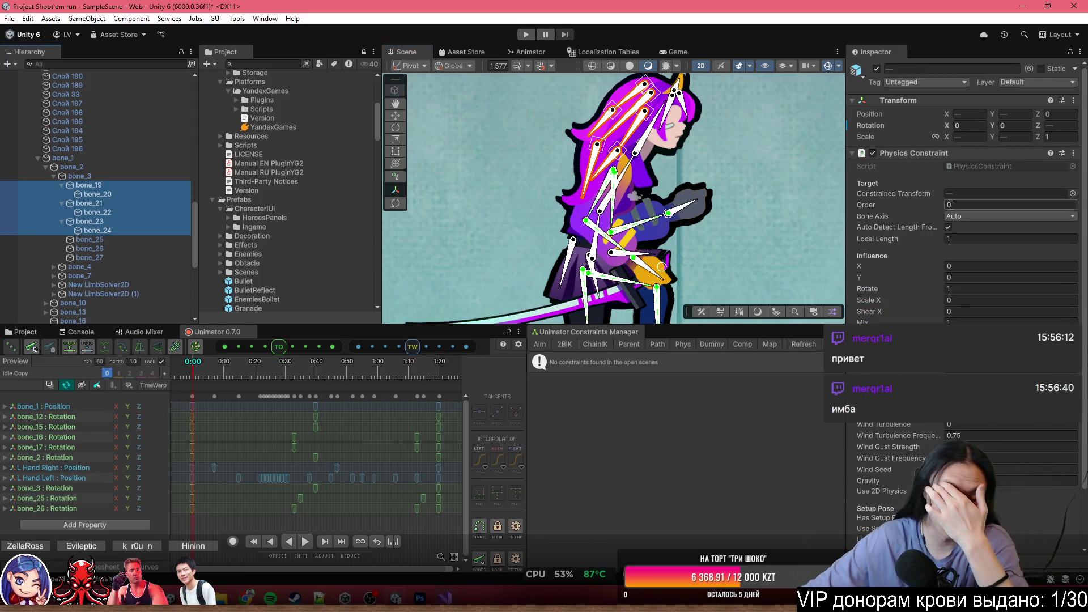
scroll(1000, 438, "down", 3)
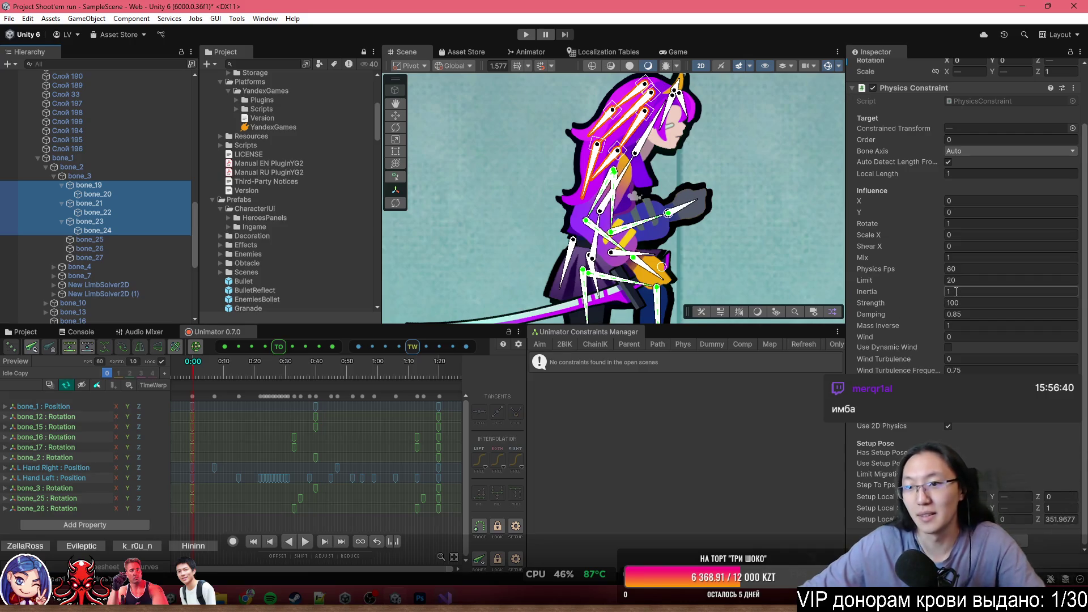
left_click(995, 308)
type("200")
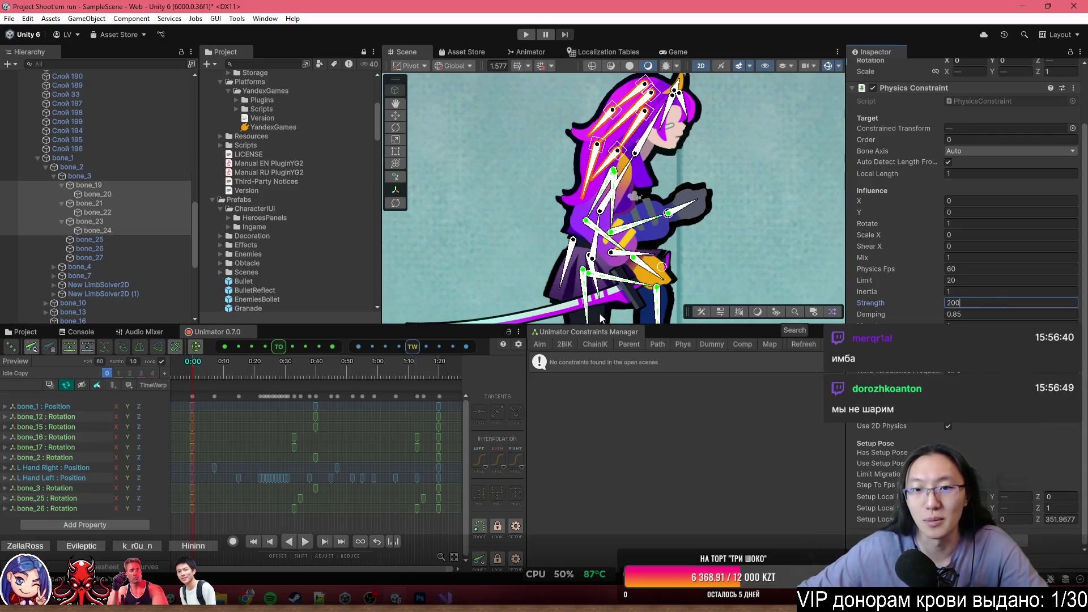
Test the hair swing by rotating bone_1, undo it, and enter Play mode.
left_click(613, 252)
left_click_drag(614, 253, 599, 243)
key("ctrl+z")
key("ctrl+z")
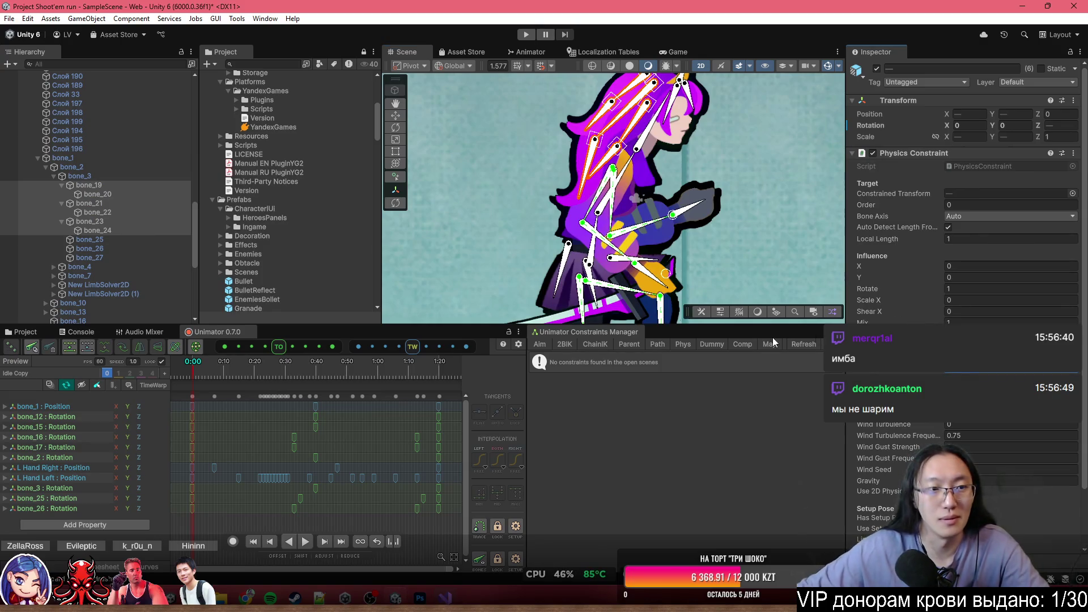
left_click(526, 35)
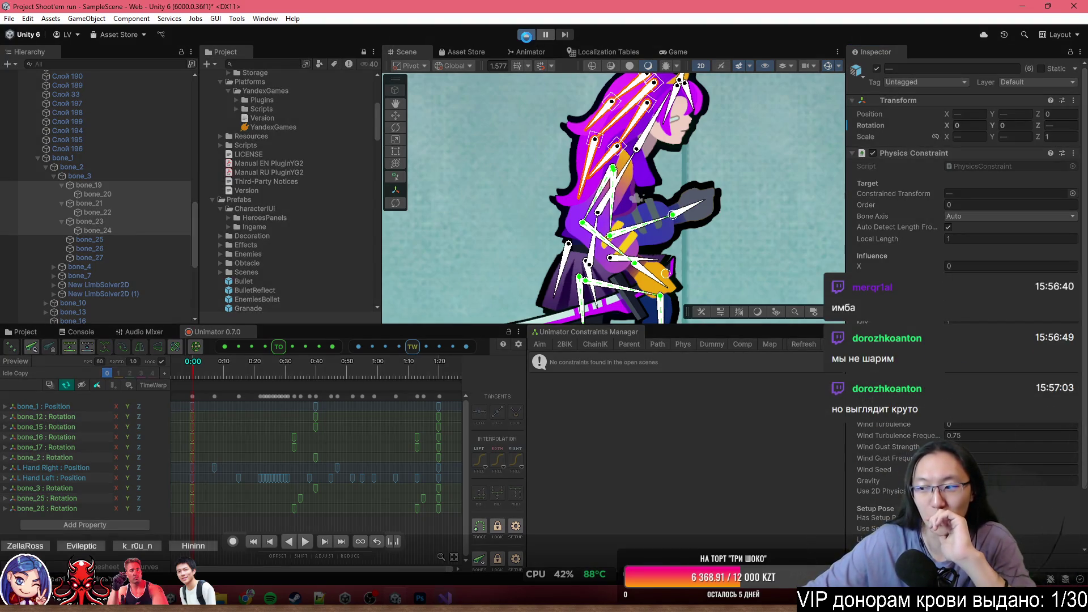
Maximize the Game view and choose Гейл on the character-select screen to start the run.
left_click(678, 53)
key("shift+space")
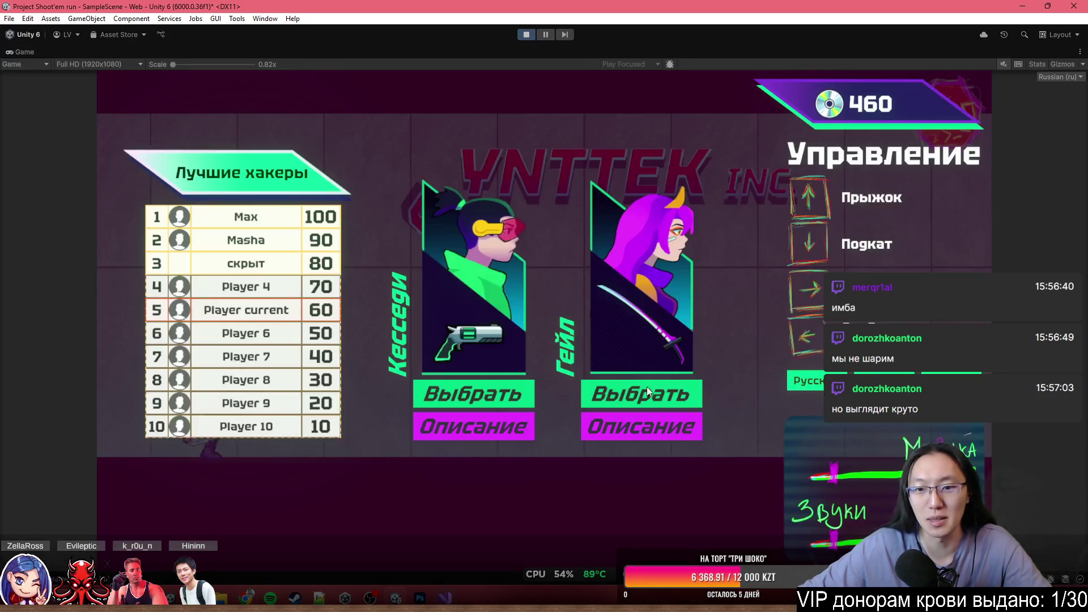
double_click(611, 53)
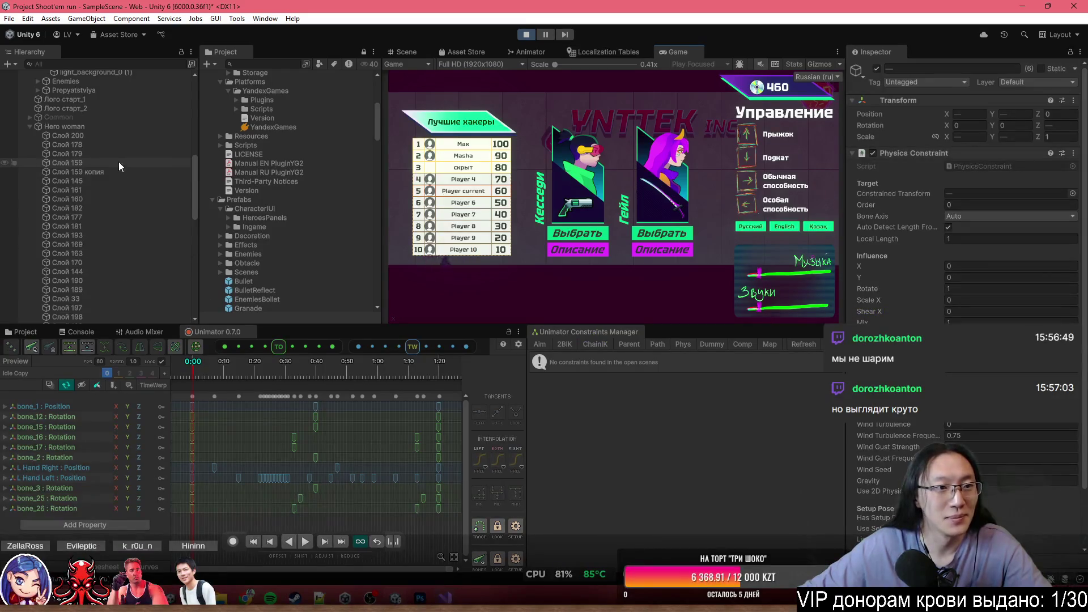
left_click(125, 128)
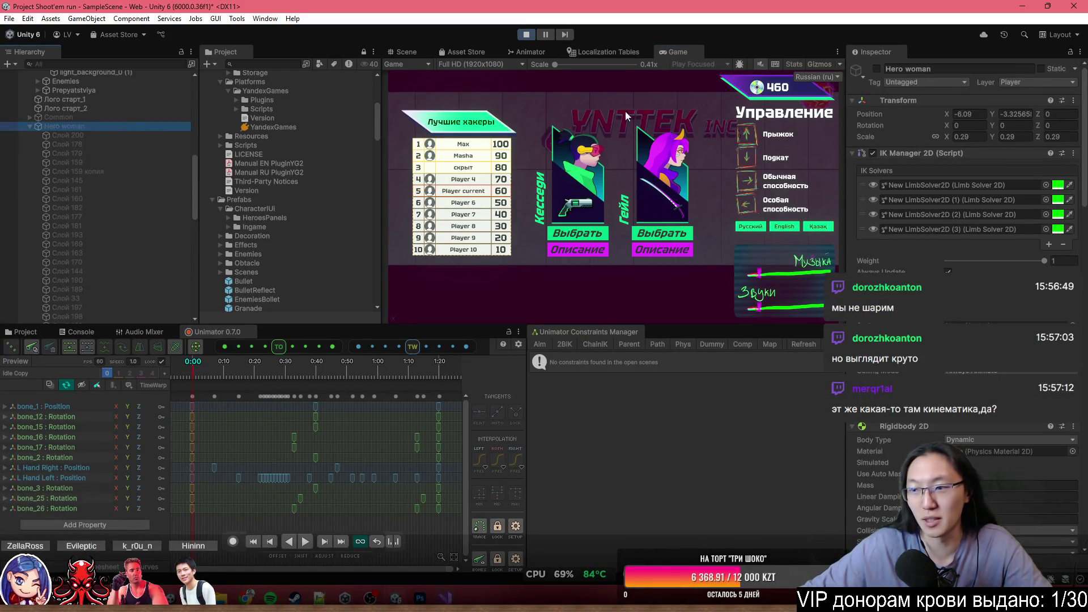
double_click(666, 52)
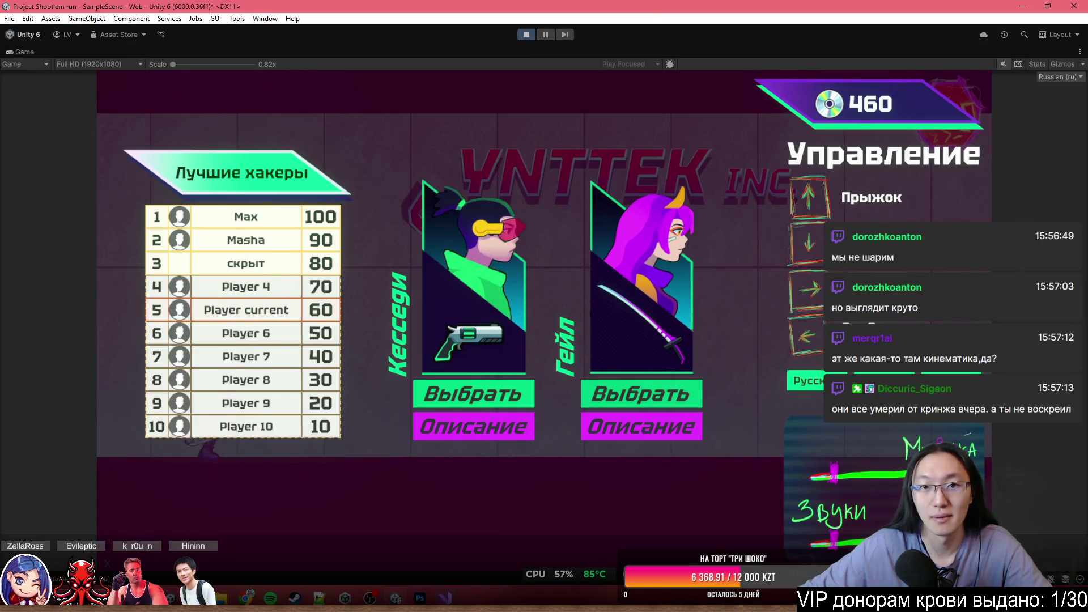
double_click(679, 52)
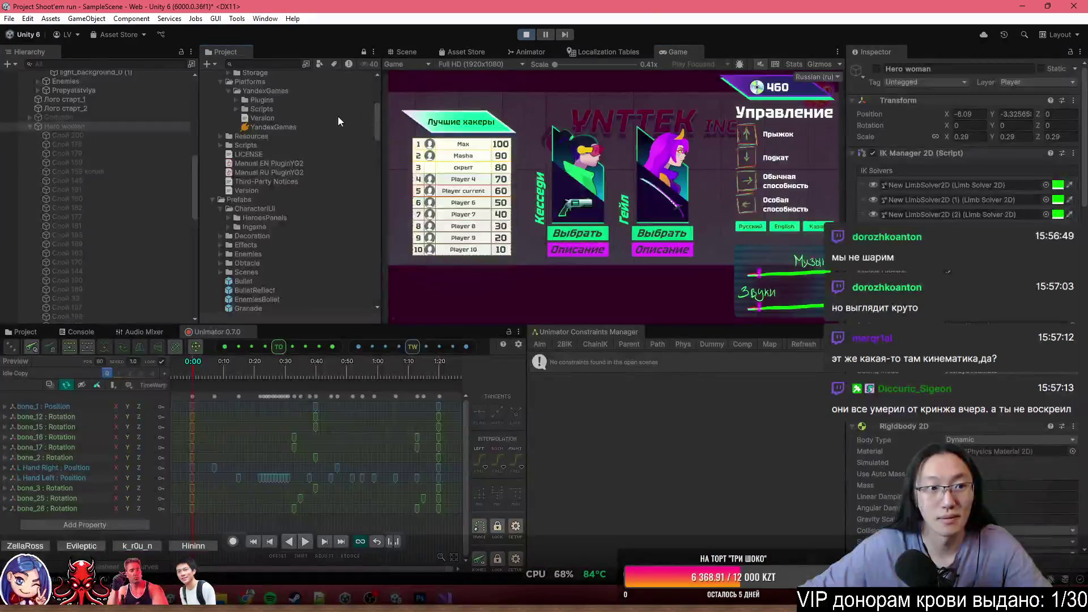
double_click(694, 49)
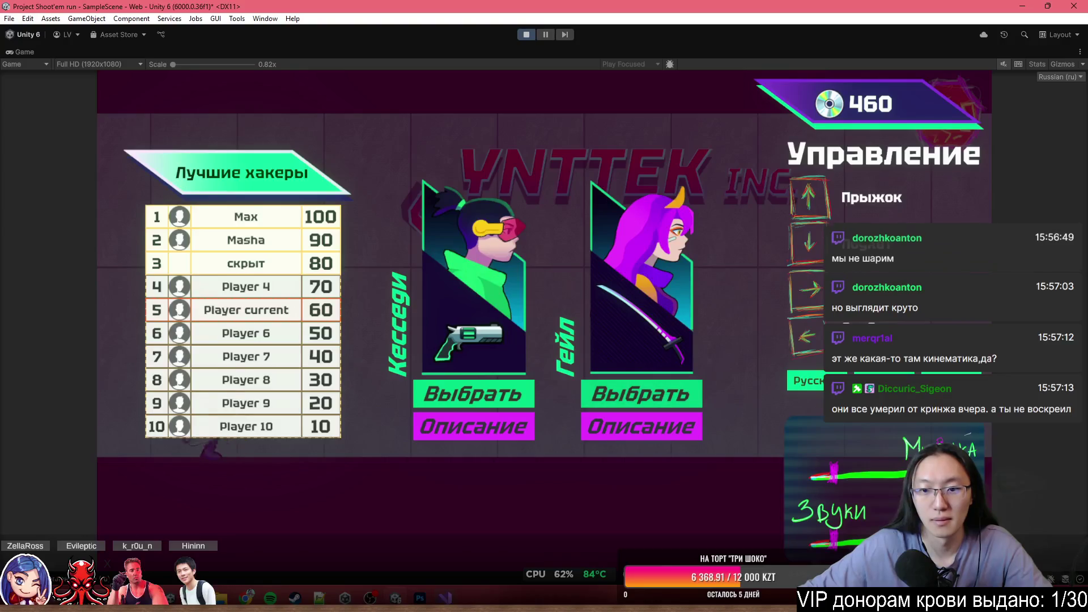
left_click(530, 35)
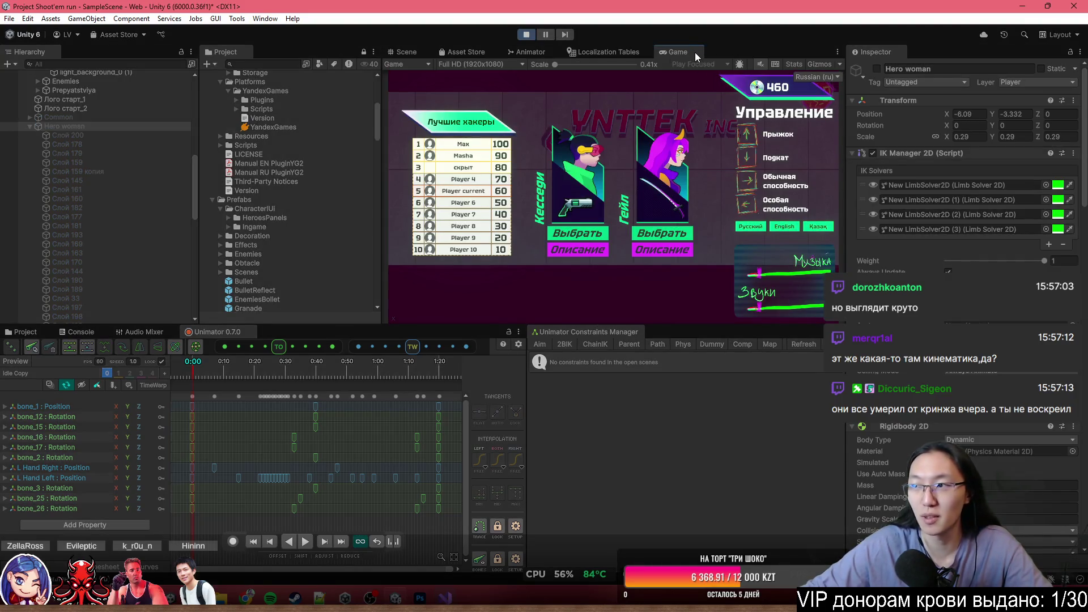
double_click(677, 52)
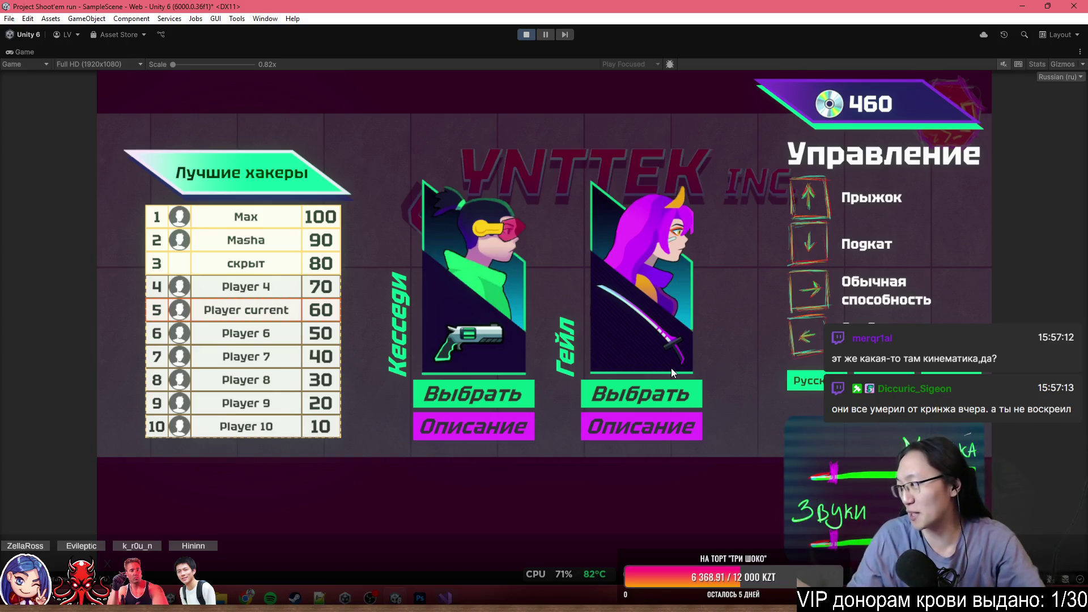
left_click(654, 408)
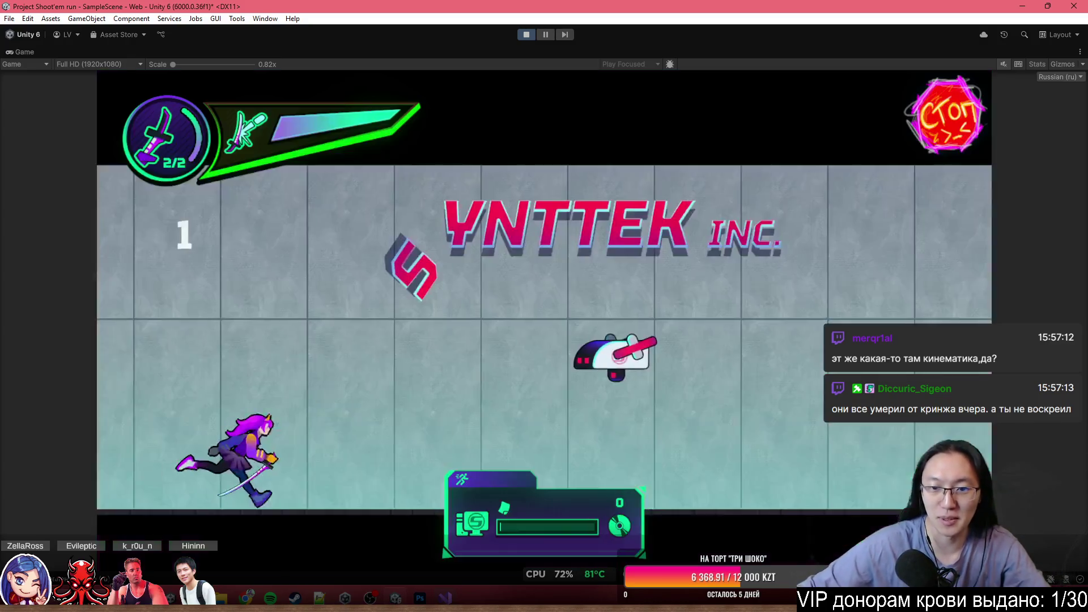
Jump crates, slide under drones and pillars, and attack enemies with the arrow keys.
key("Up")
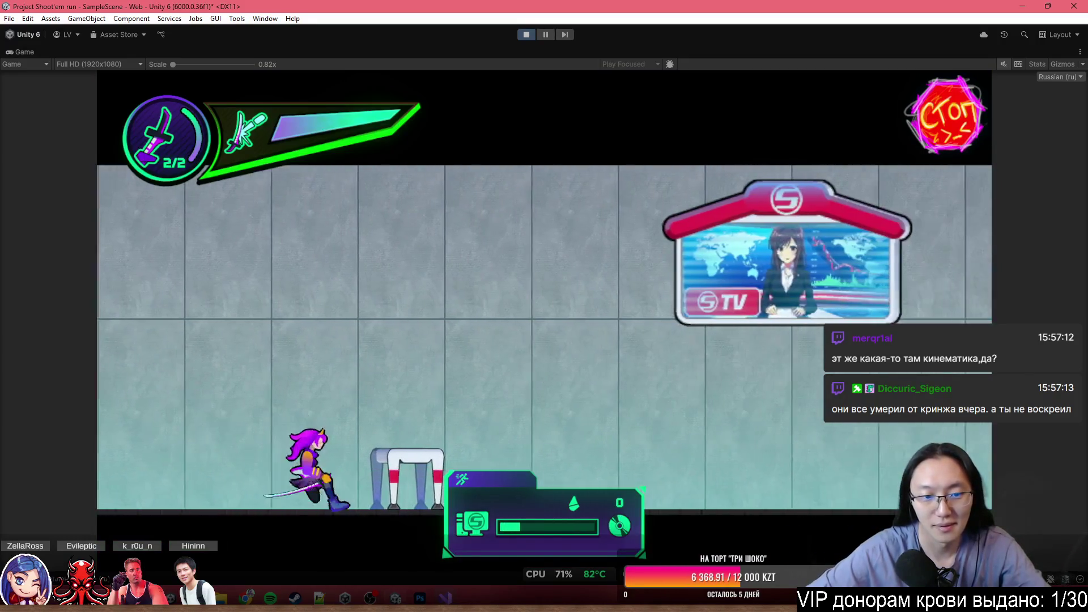
key("Down")
key("Right")
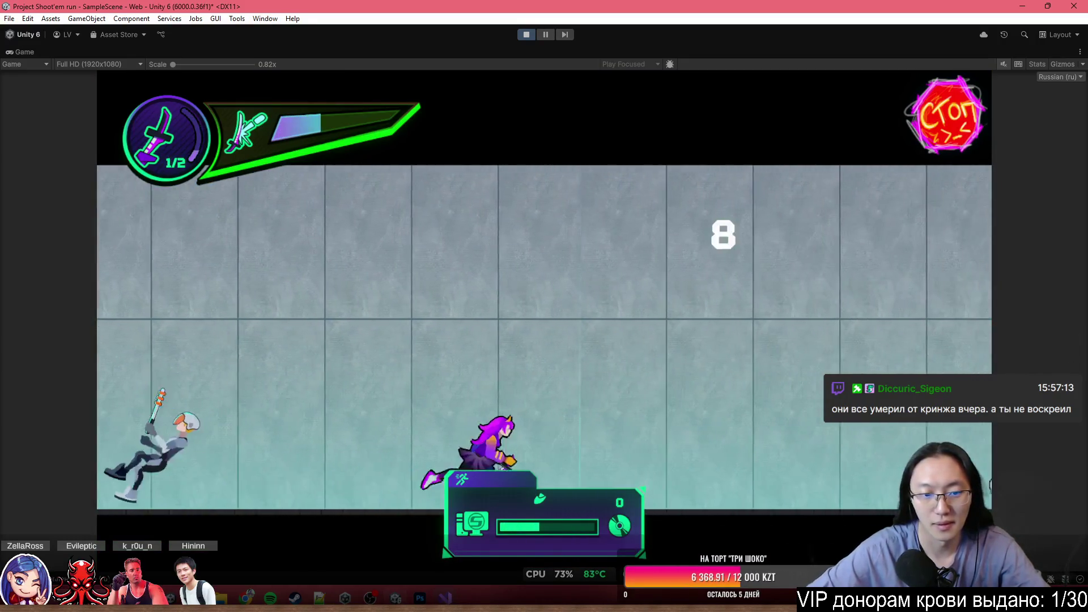
key("Up")
key("Down")
key("Right")
key("Down")
key("Up")
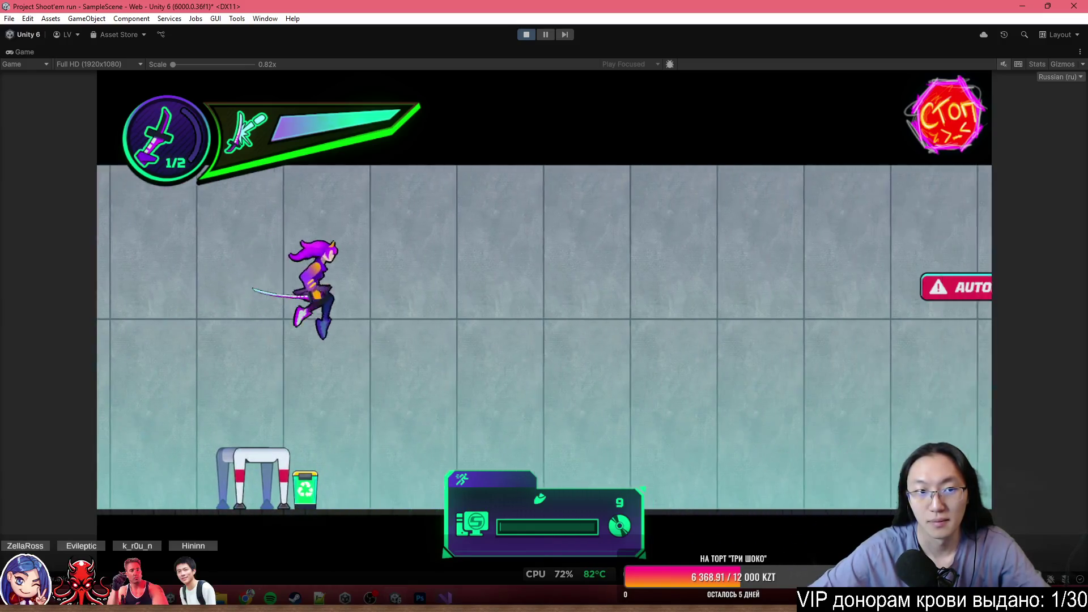
Slide under Autodoors and jump crates until game over at 297 m, then return to the menu.
key("Down")
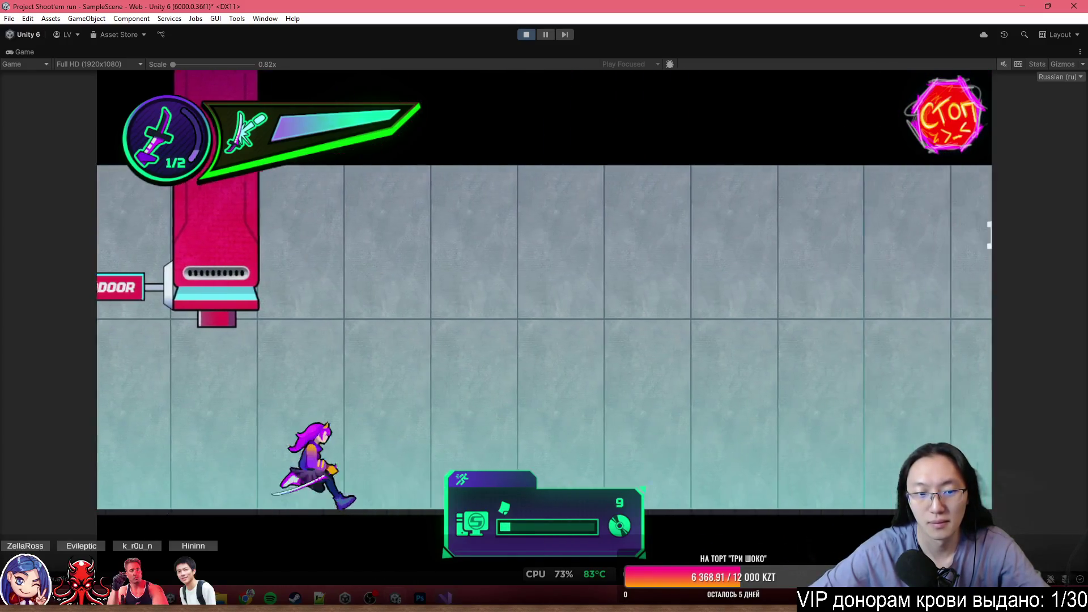
key("Down")
key("Up")
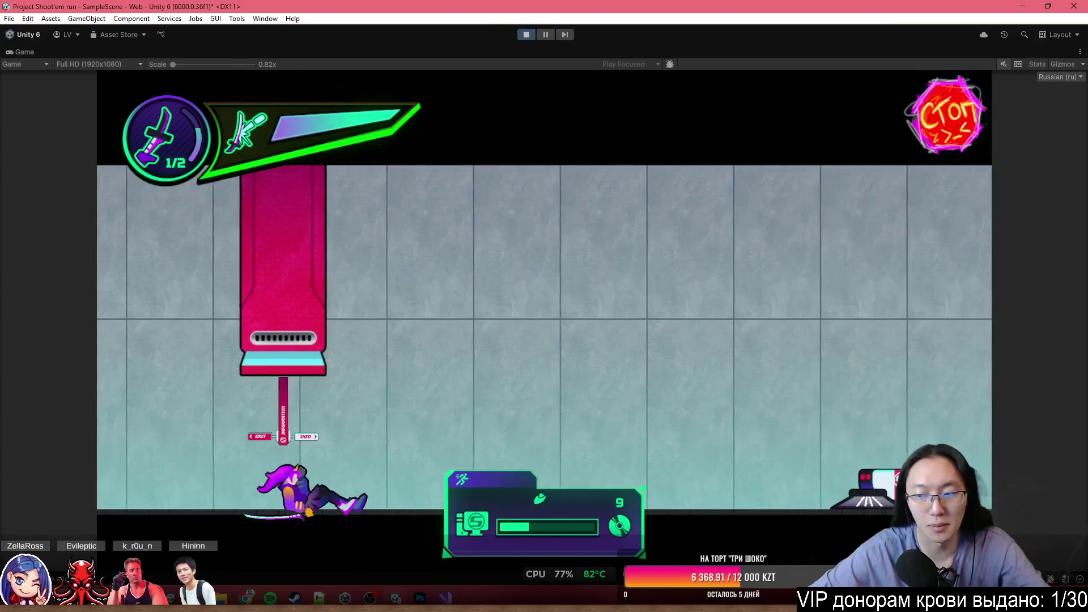
key("Up")
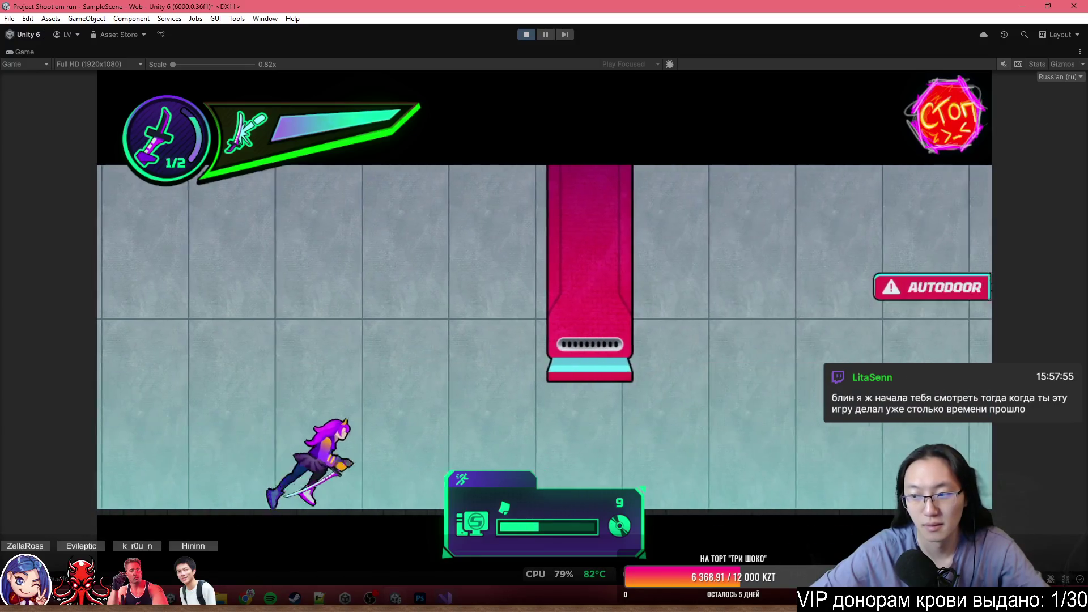
key("Down")
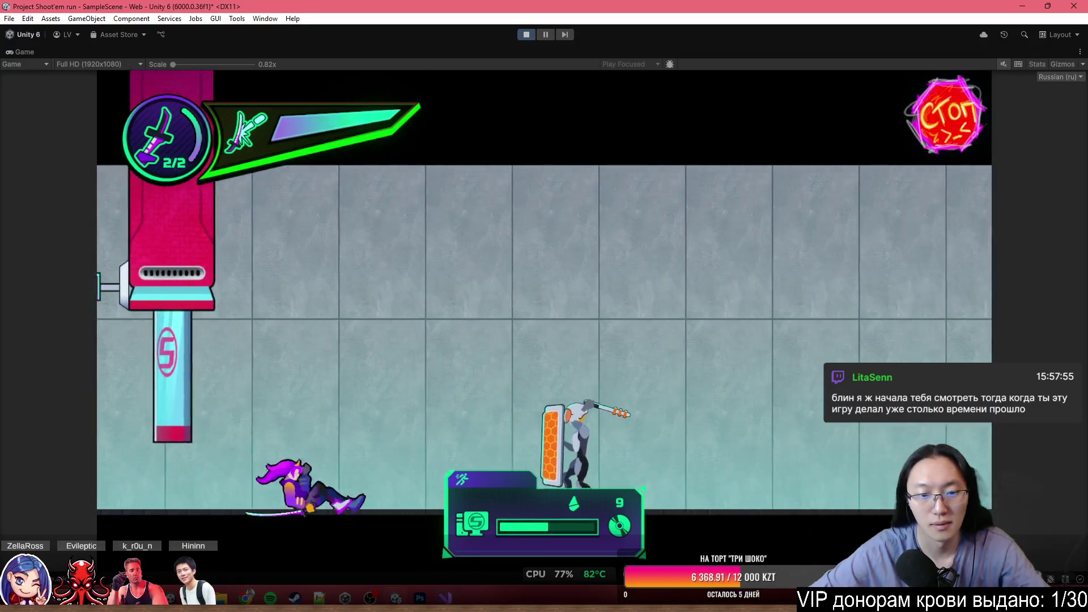
key("Up")
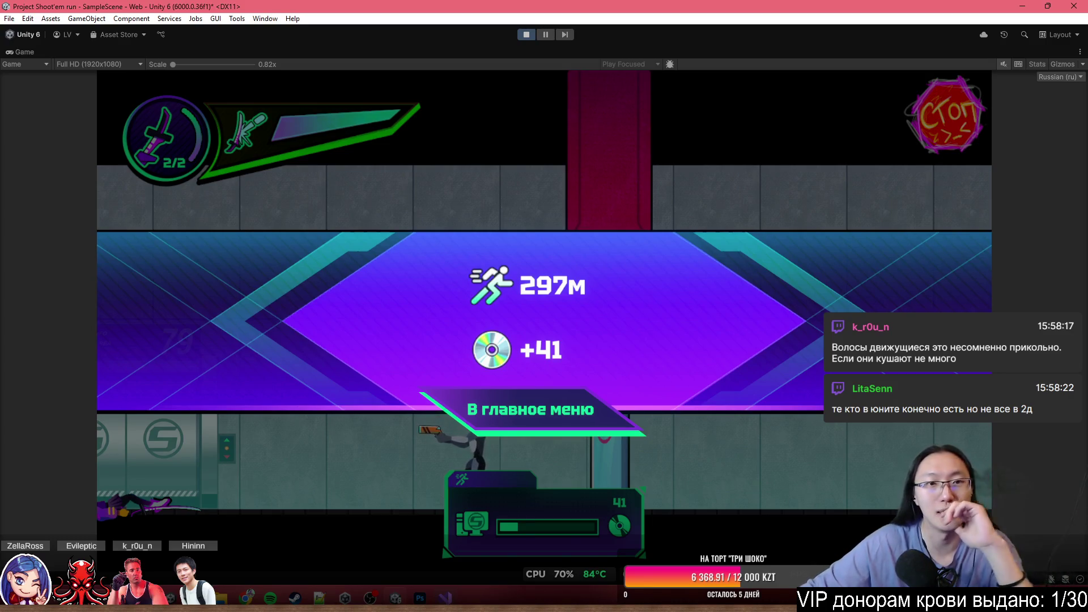
left_click(562, 418)
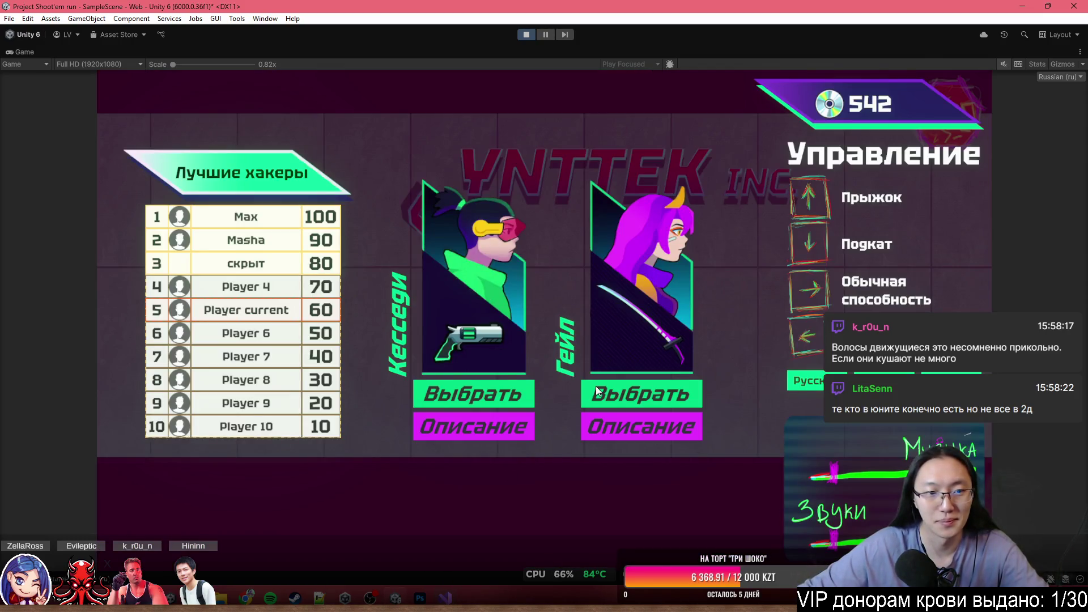
Restore the full editor layout and stop play mode to return to the Hero woman's scene.
key("shift+space")
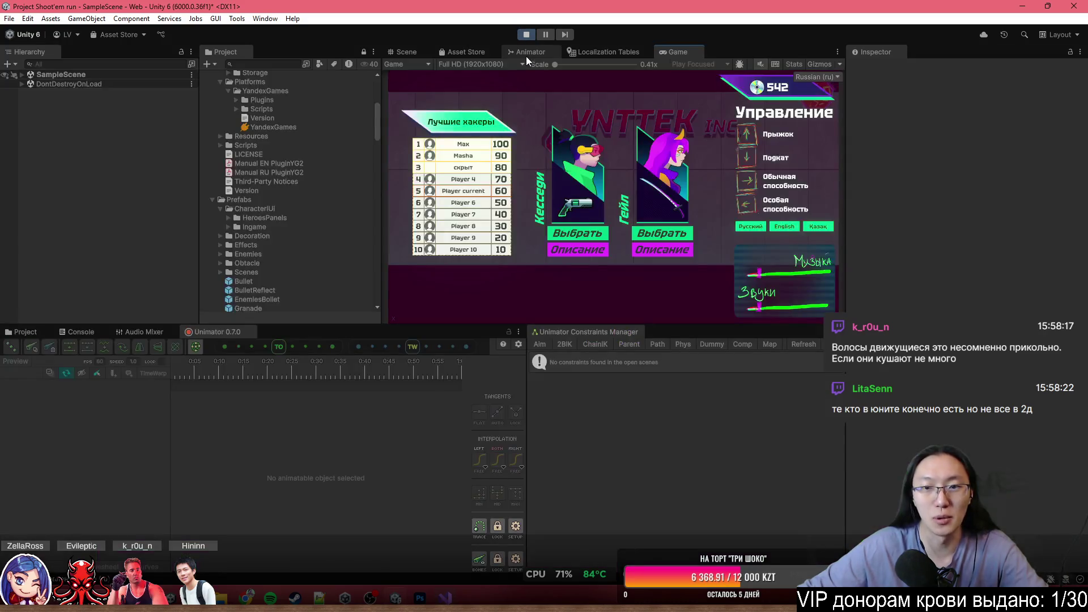
mouse_move(419, 598)
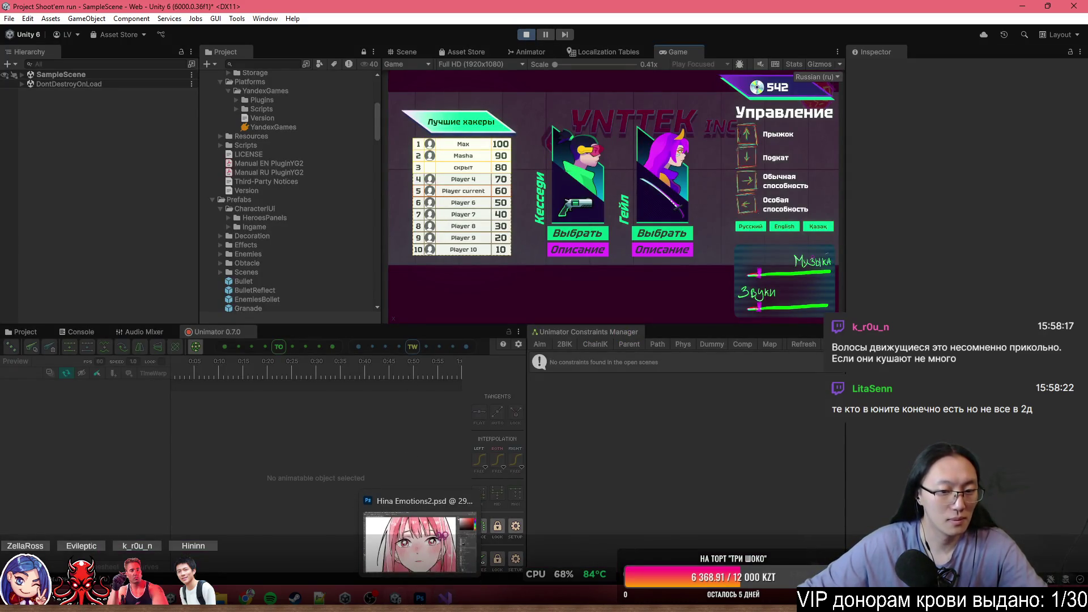
left_click(525, 35)
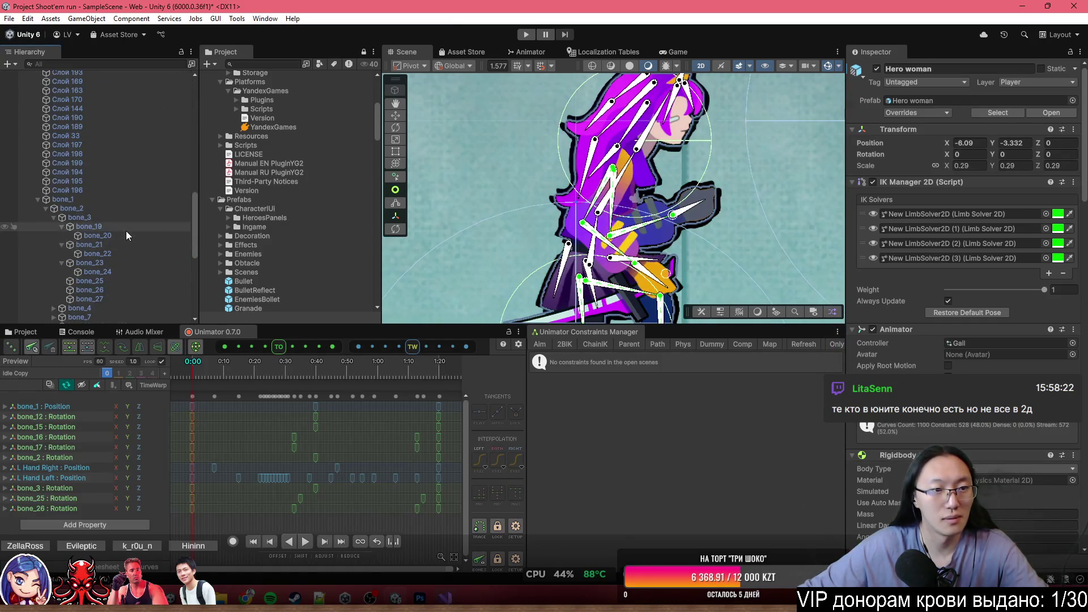
Select hair bones bone_19 through bone_24 and confirm their Bone Axis stays on Auto.
left_click(125, 230)
left_click(121, 267, "shift")
scroll(1002, 281, "down", 3)
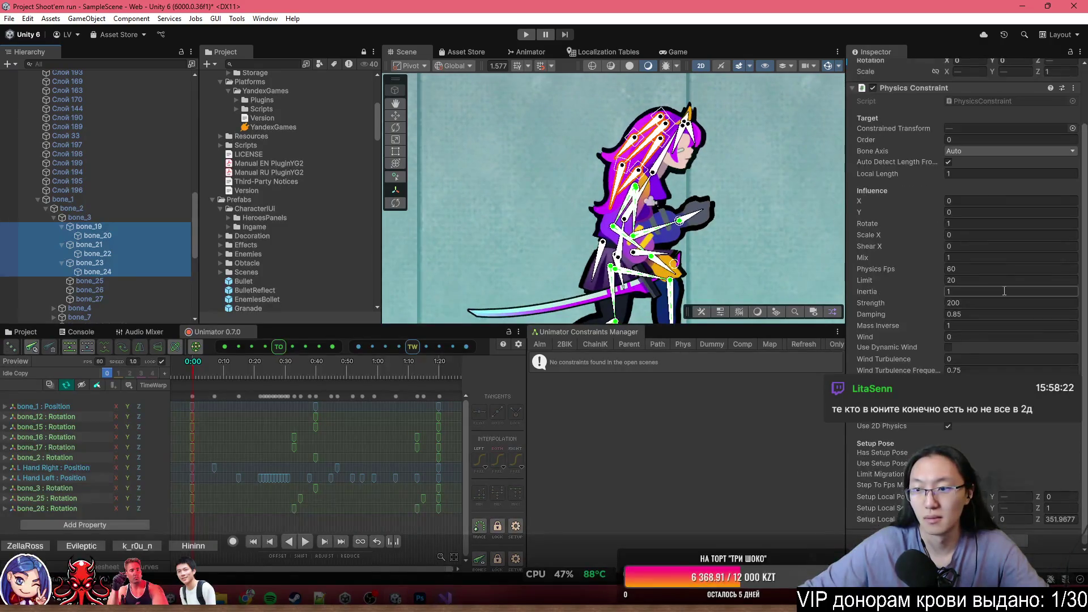
scroll(1054, 255, "up", 1)
left_click(1009, 181)
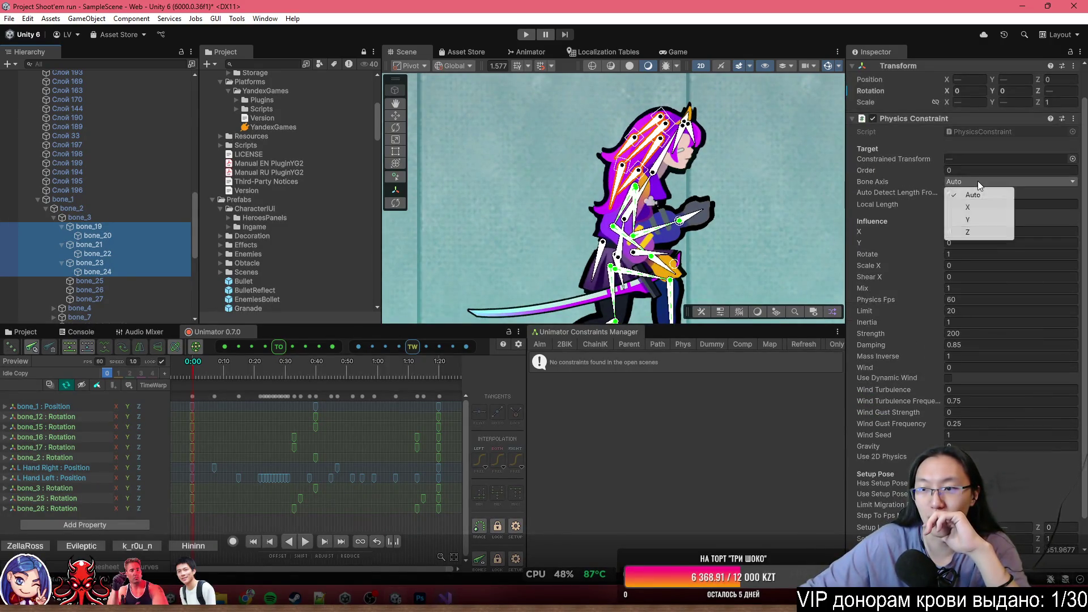
left_click(1064, 269)
Review the hair bones' remaining Physics Constraint settings, then select the Physics rig object.
scroll(1064, 269, "down", 1)
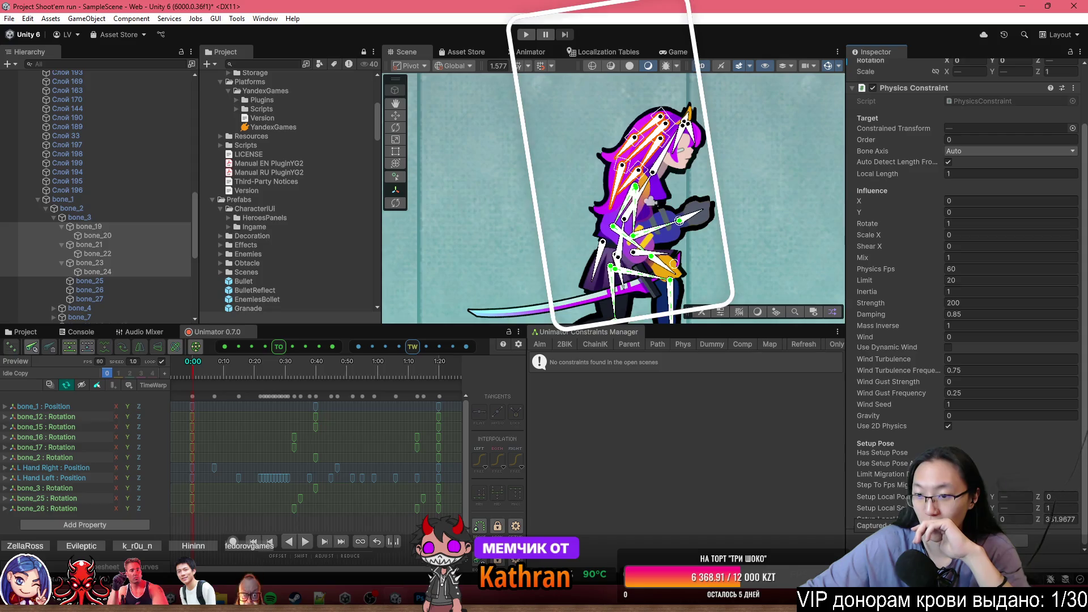
scroll(944, 391, "up", 2)
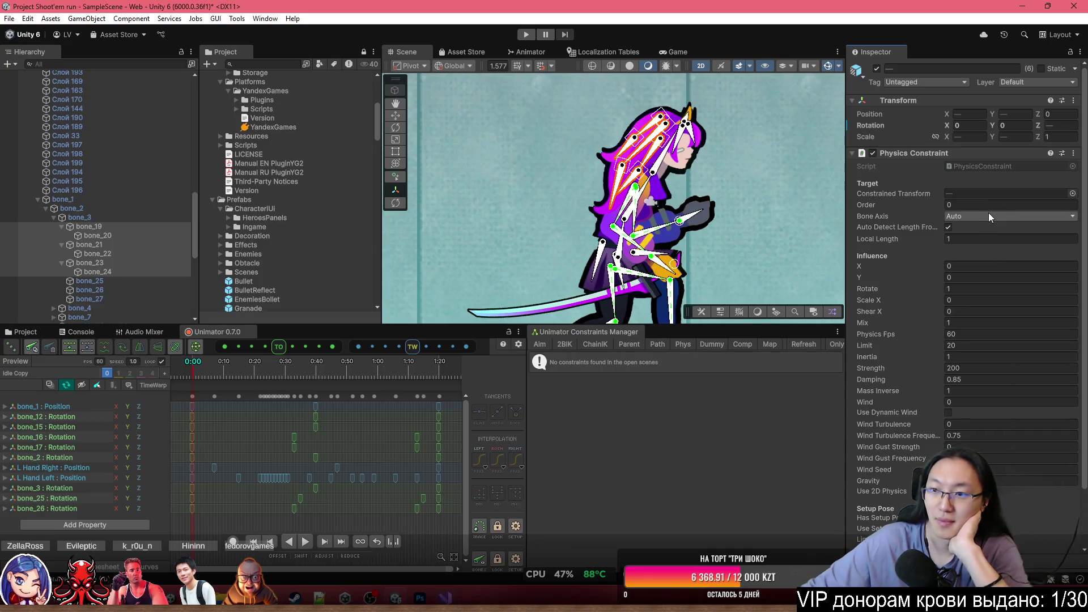
scroll(982, 262, "down", 3)
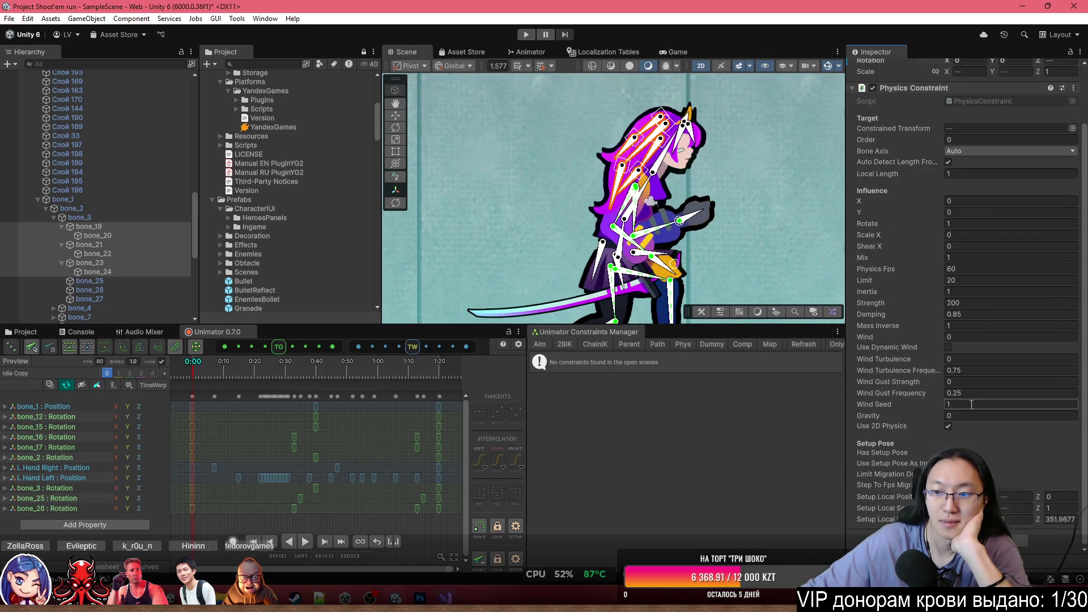
left_click(91, 228)
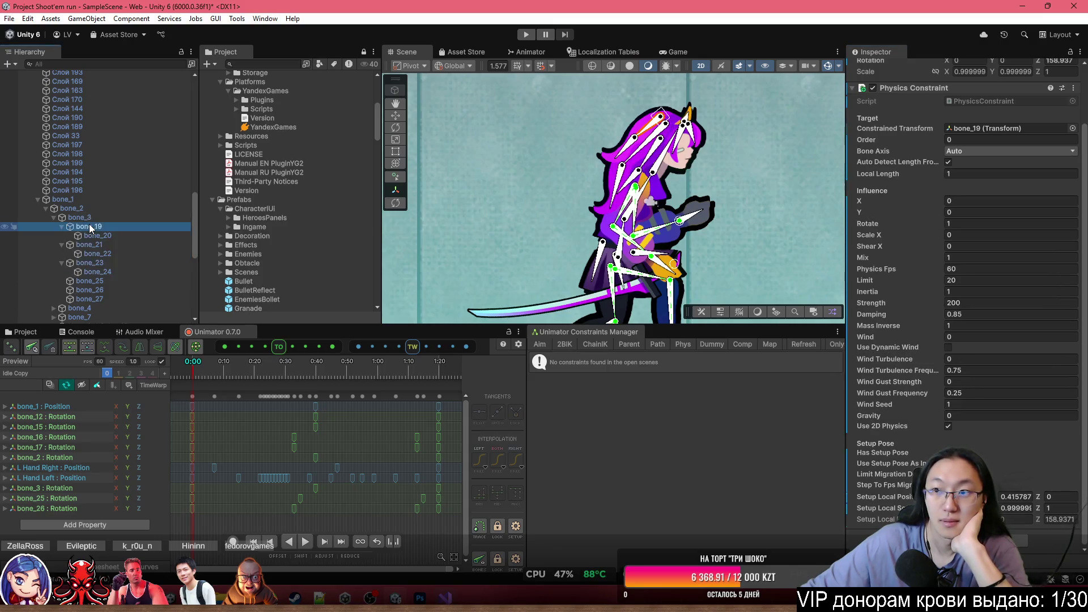
scroll(123, 314, "down", 10)
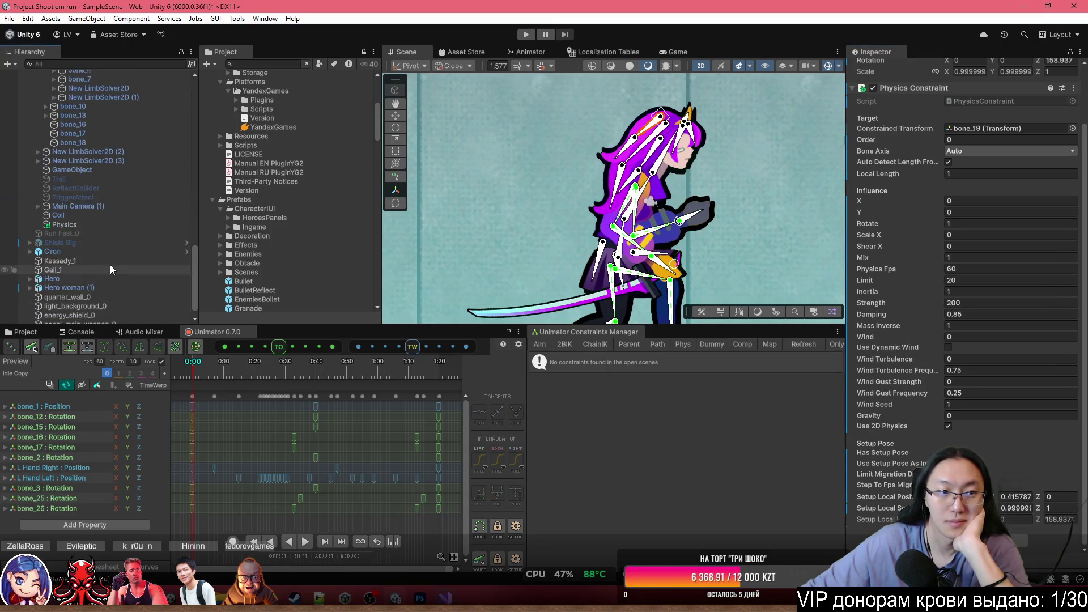
left_click(112, 225)
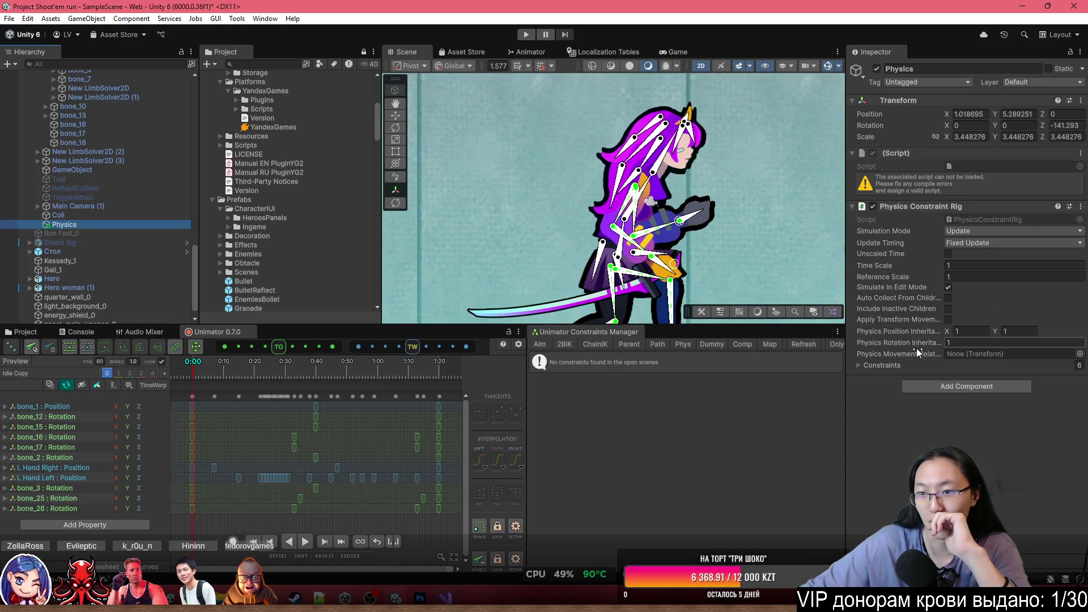
Expand the rig's Constraints list showing bone_19 to bone_24, then reselect Hero woman.
left_click(881, 366)
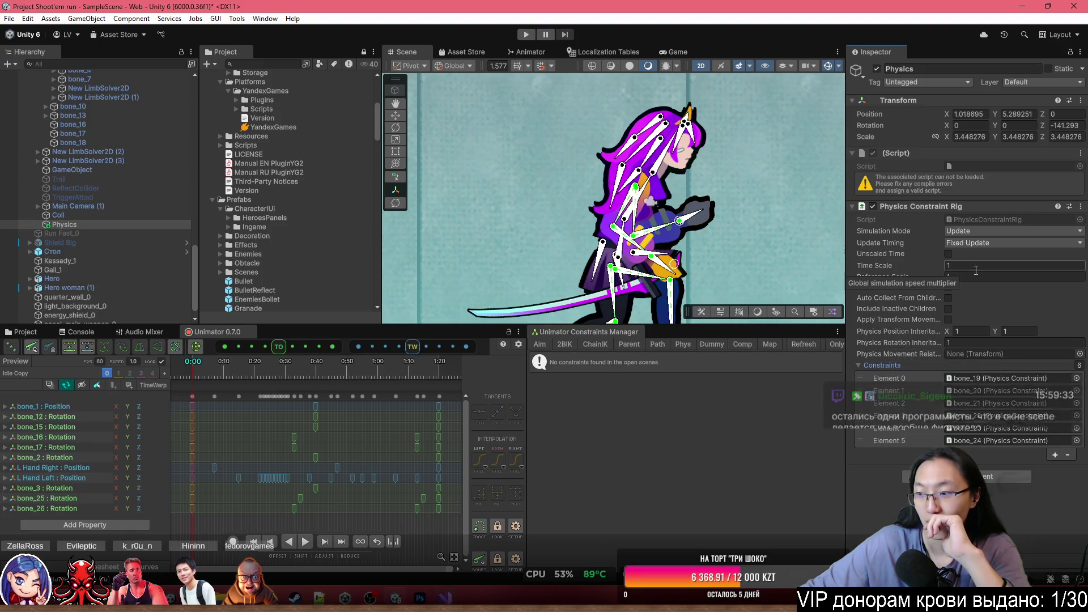
scroll(250, 259, "up", 3)
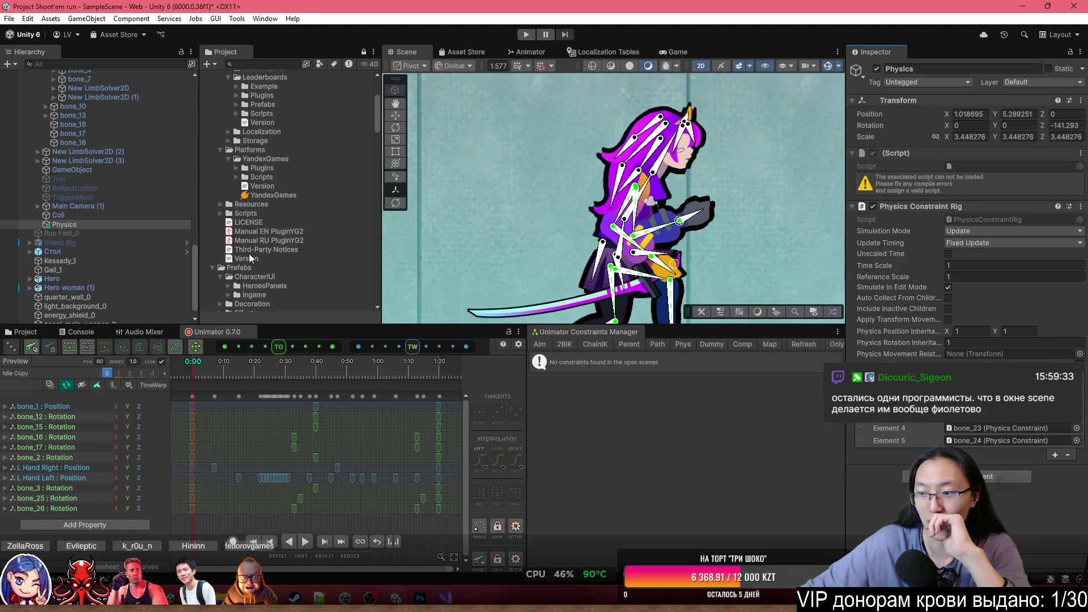
scroll(250, 255, "up", 6)
scroll(116, 207, "up", 10)
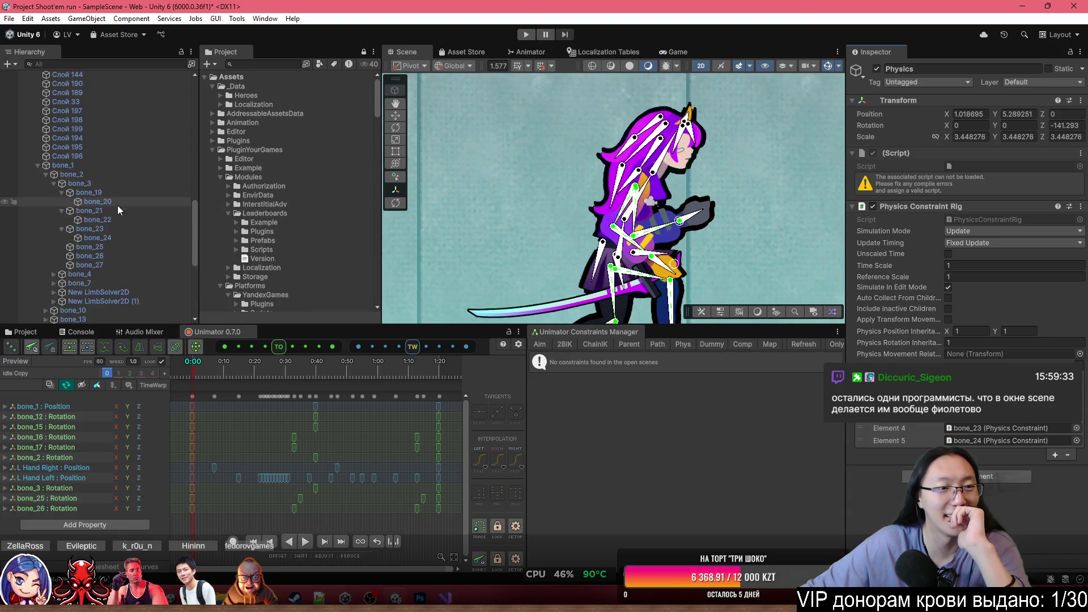
left_click(138, 236)
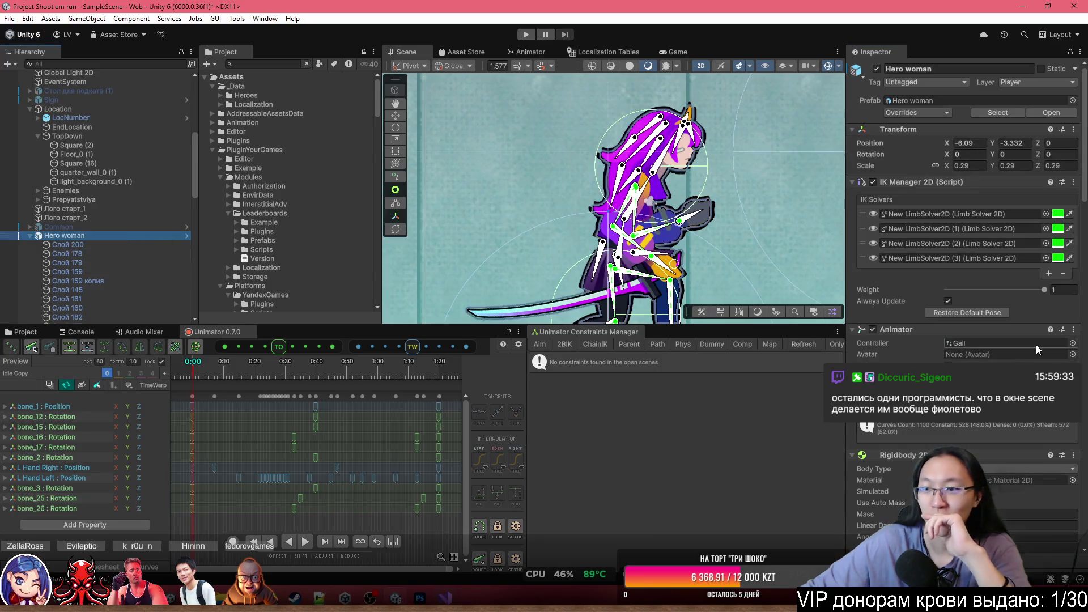
Scroll through the Hero woman's GailMove and Player Hp component settings.
scroll(1038, 349, "down", 10)
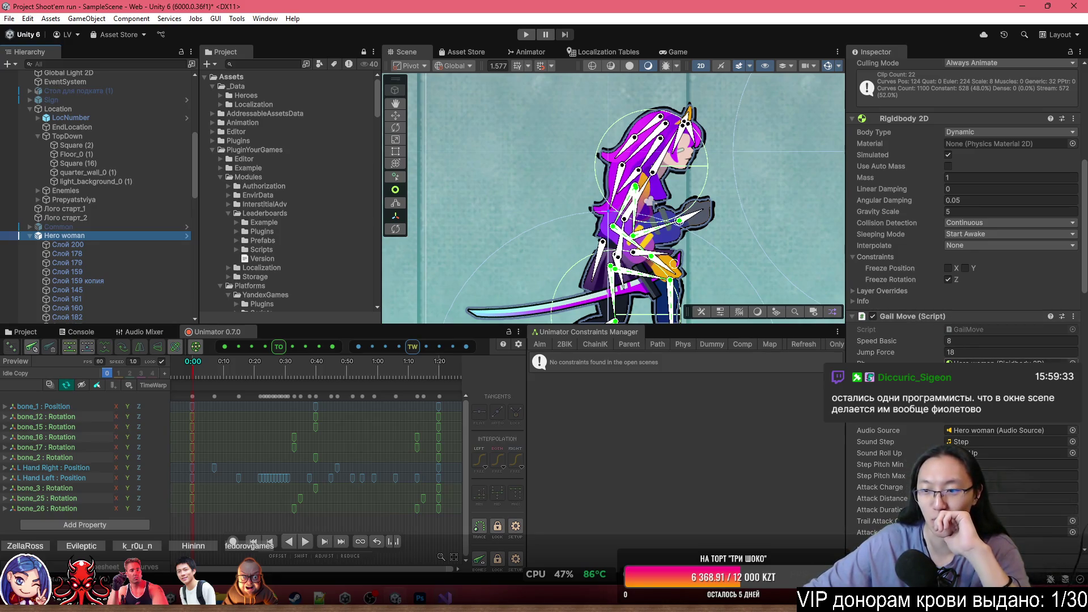
scroll(891, 283, "down", 3)
scroll(999, 354, "down", 2)
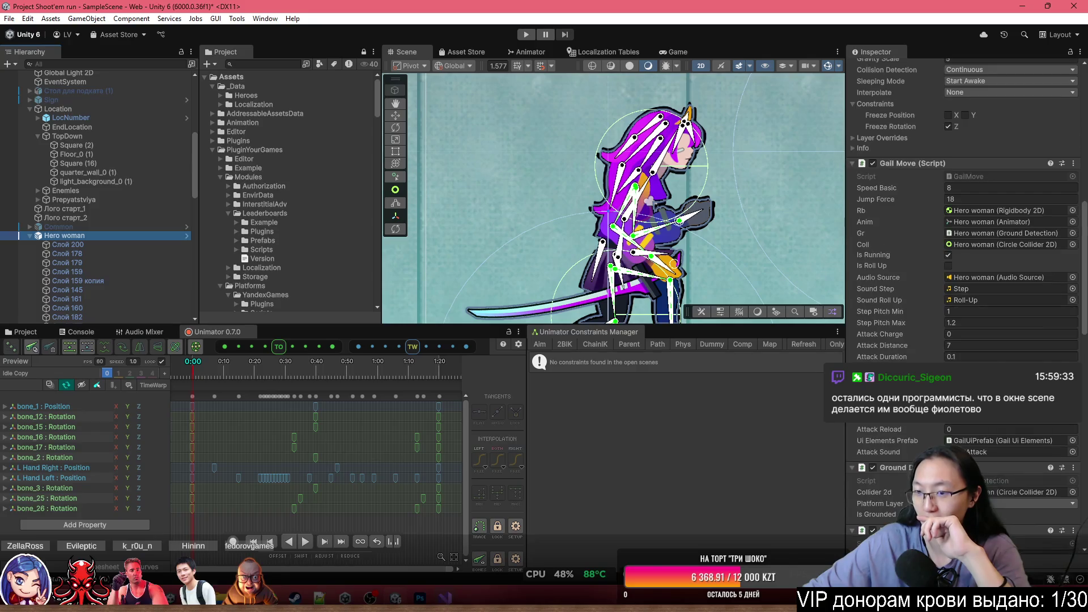
scroll(999, 355, "down", 2)
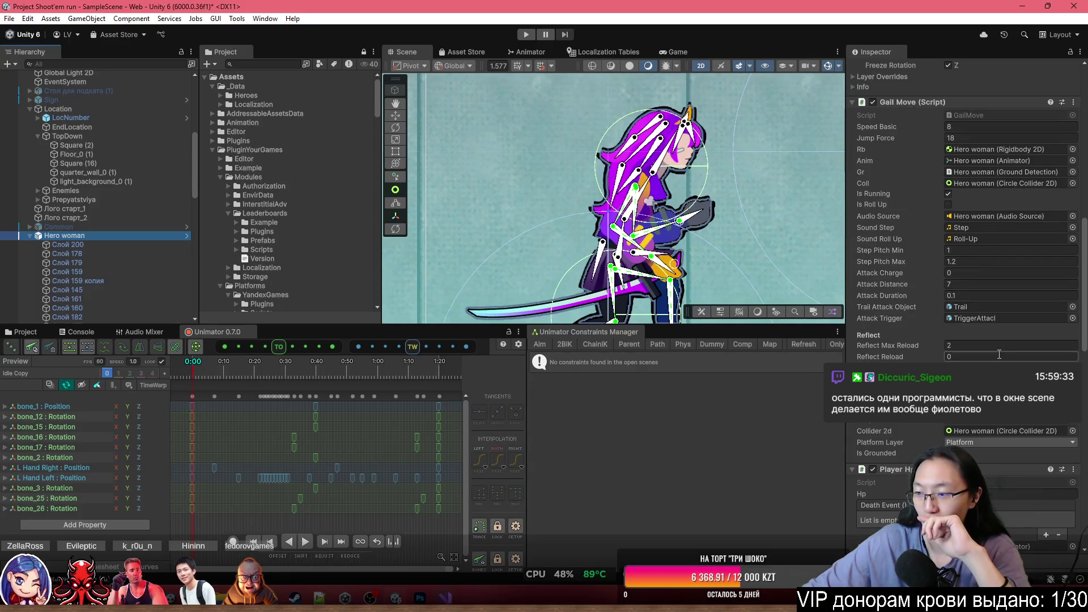
scroll(999, 354, "down", 3)
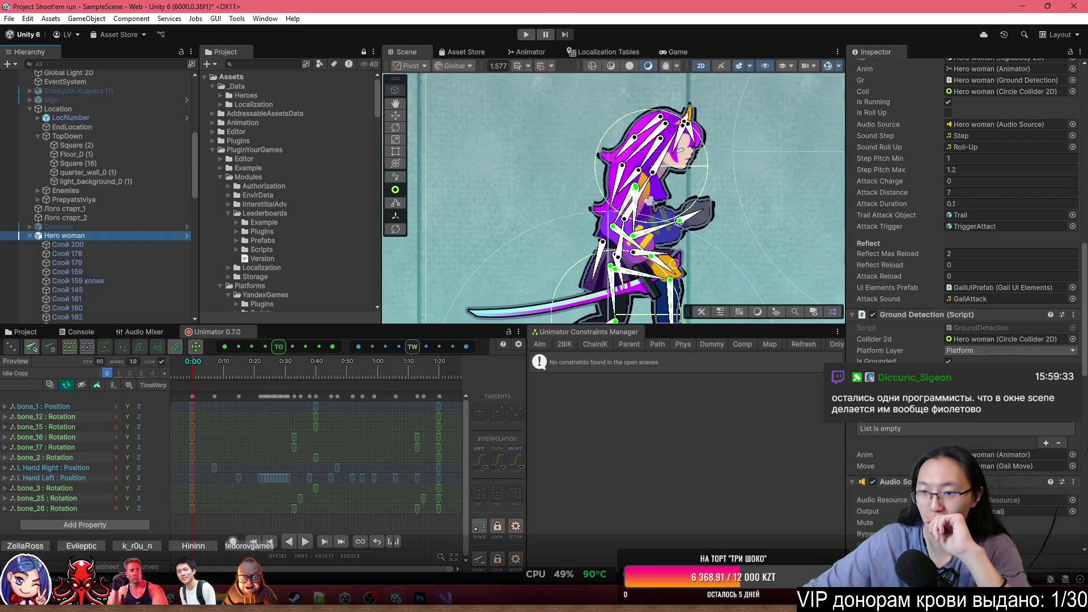
scroll(999, 354, "down", 1)
scroll(999, 354, "down", 5)
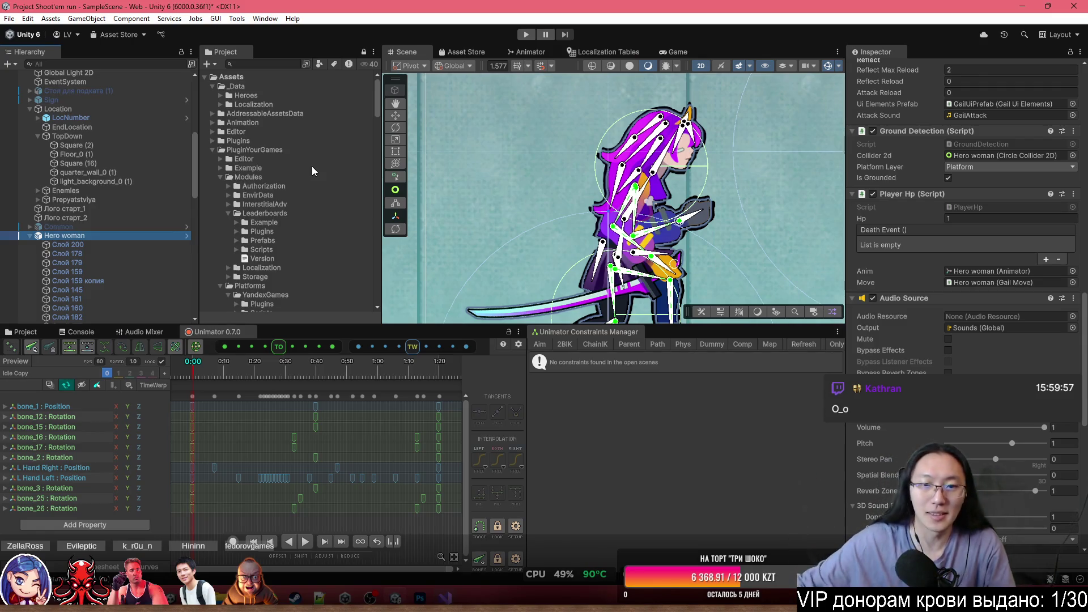
scroll(659, 276, "up", 5)
Bend the torso by rotating bone_2, undo it, then bring up the Windows Start menu.
mouse_move(658, 277)
left_mouse_down()
mouse_move(605, 203)
mouse_move(700, 187)
mouse_move(600, 215)
mouse_move(707, 192)
left_mouse_up()
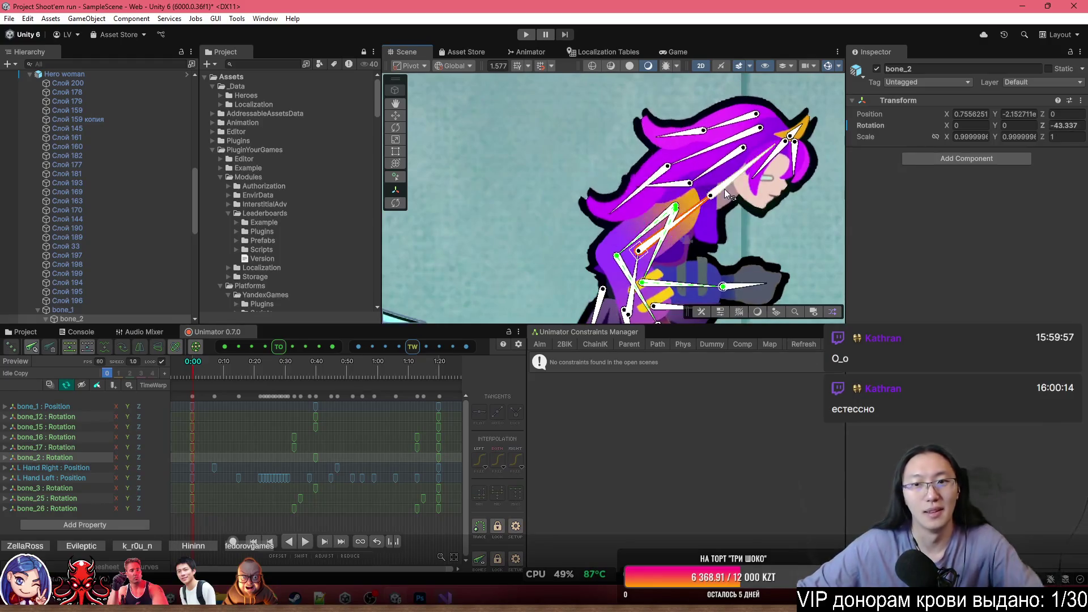
key("ctrl+z")
scroll(152, 219, "up", 3)
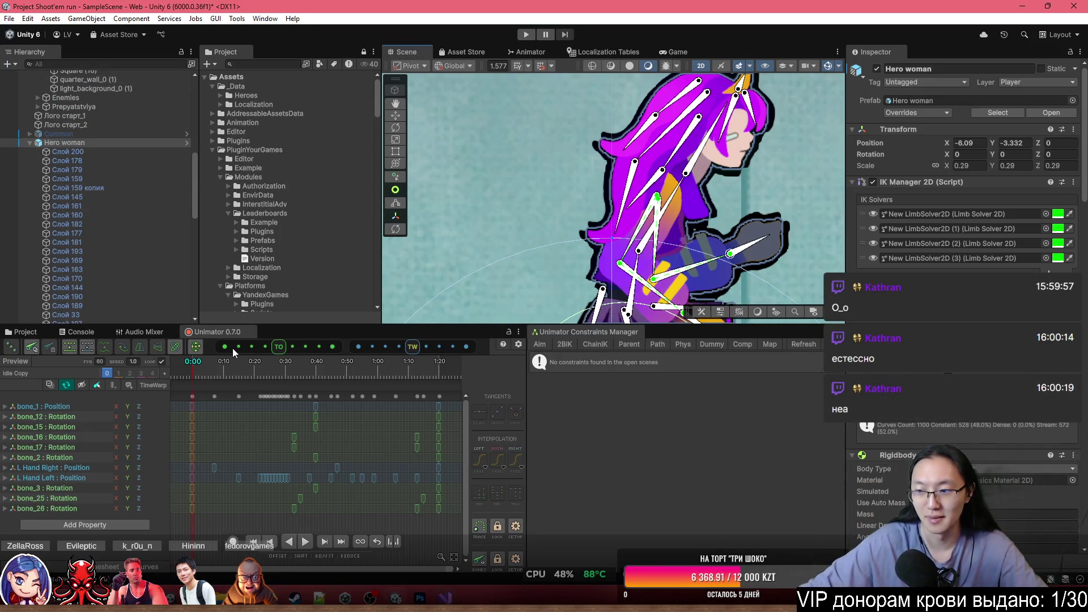
key("super")
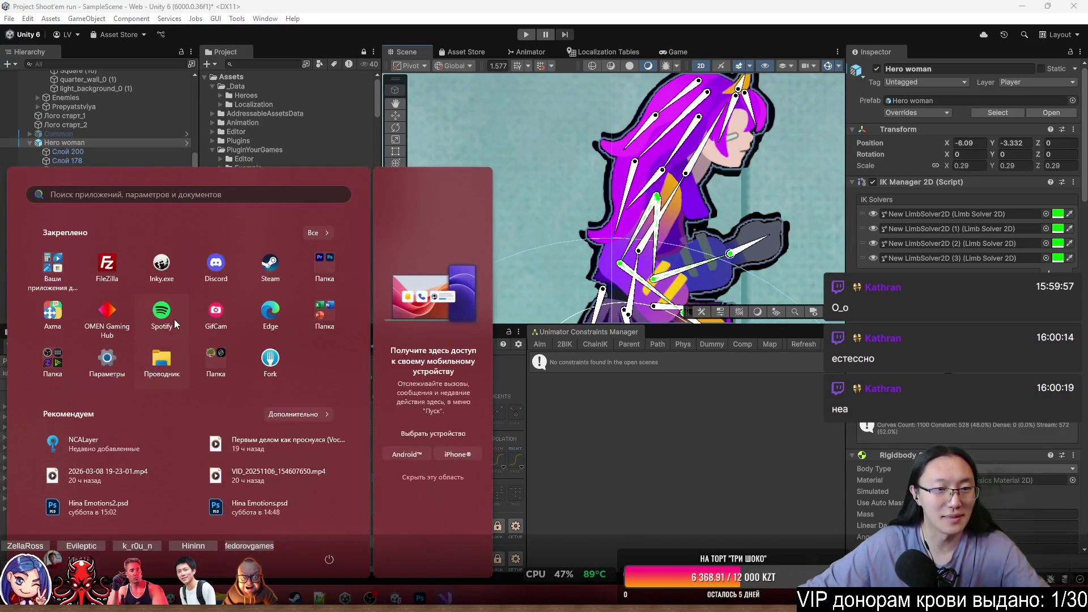
Launch Discord, search for the friend by name, and open their direct-message chat.
left_click(234, 266)
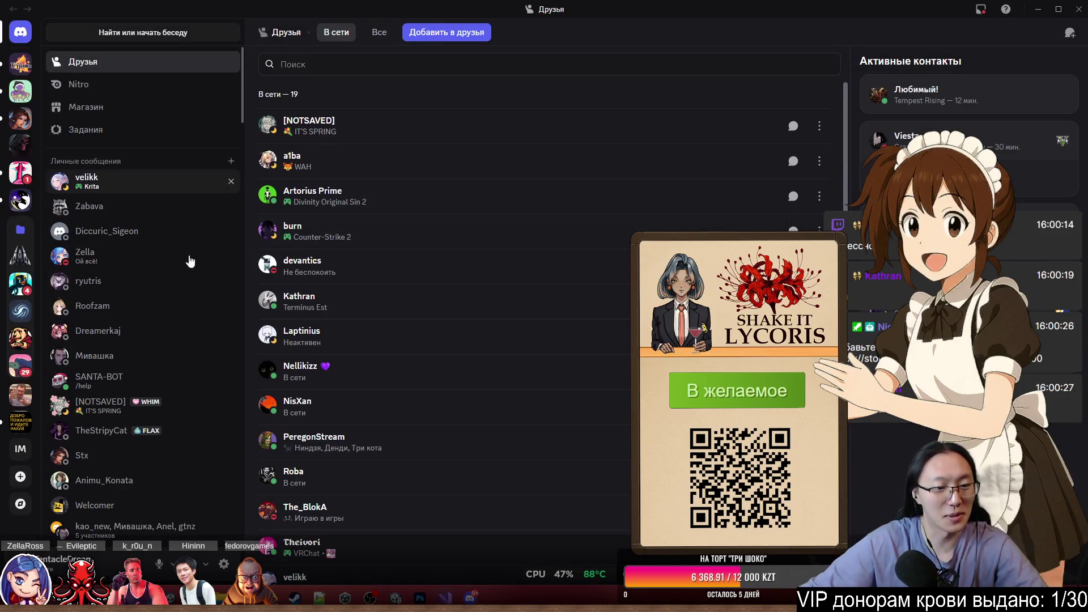
scroll(145, 404, "down", 5)
scroll(153, 255, "up", 10)
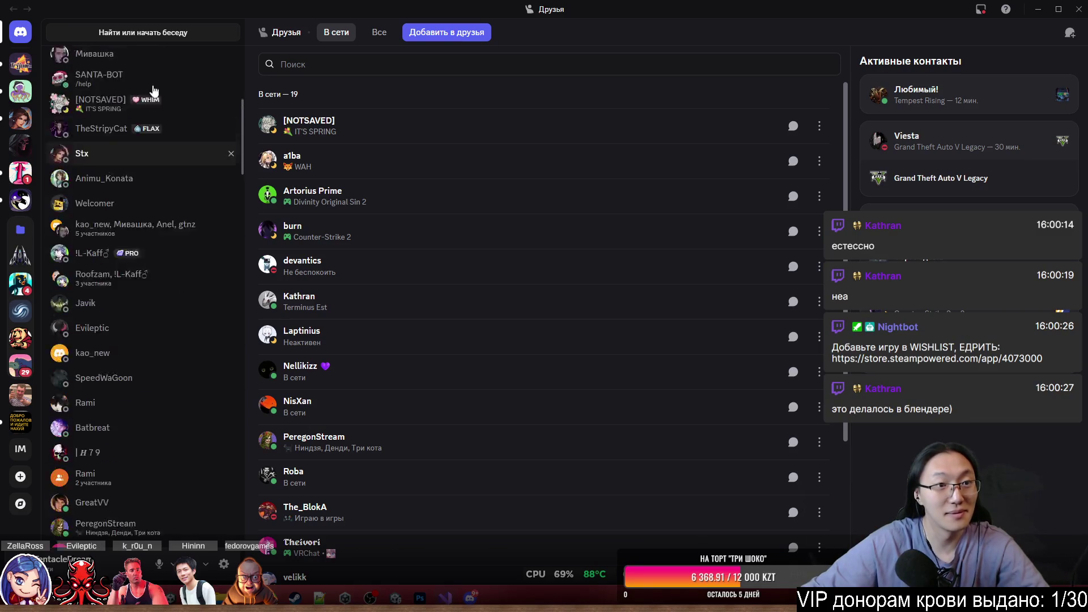
left_click(208, 36)
type("Kat")
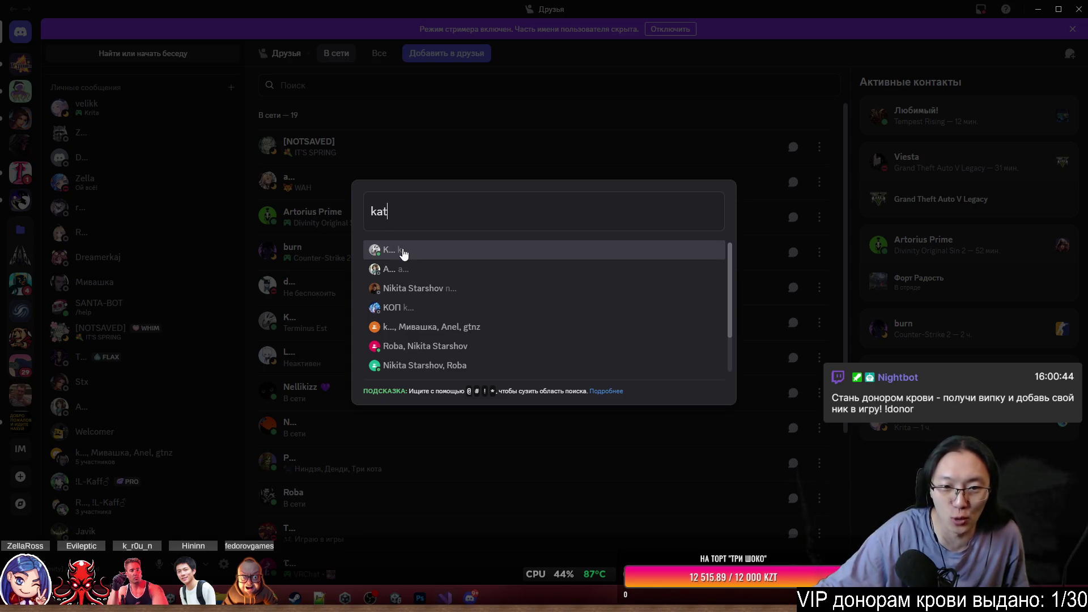
left_click(403, 251)
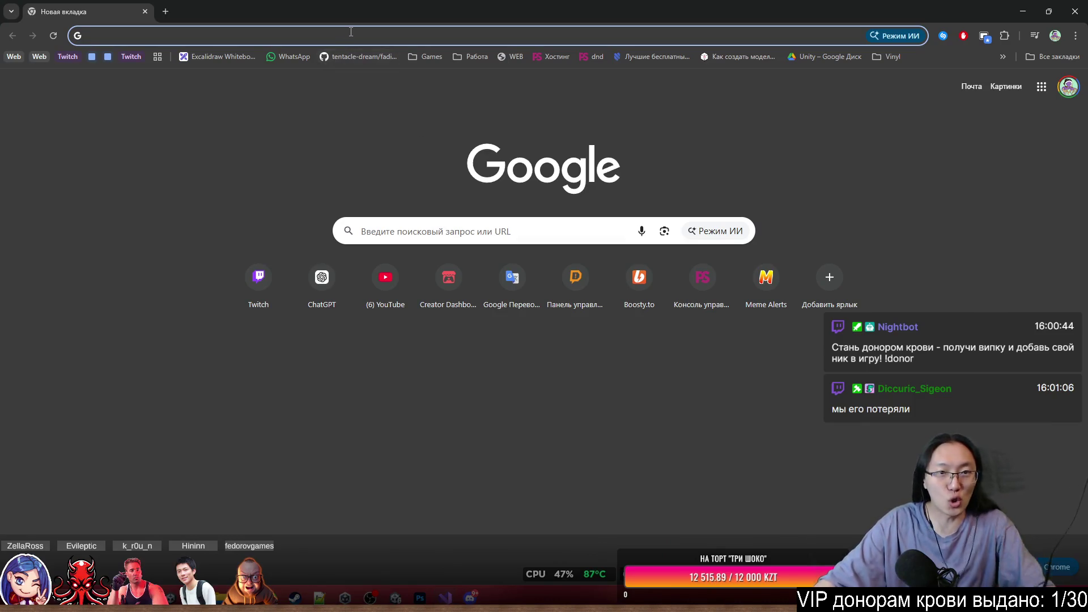
Go to the DonationAlerts site and sign in through Twitch.
left_click(345, 44)
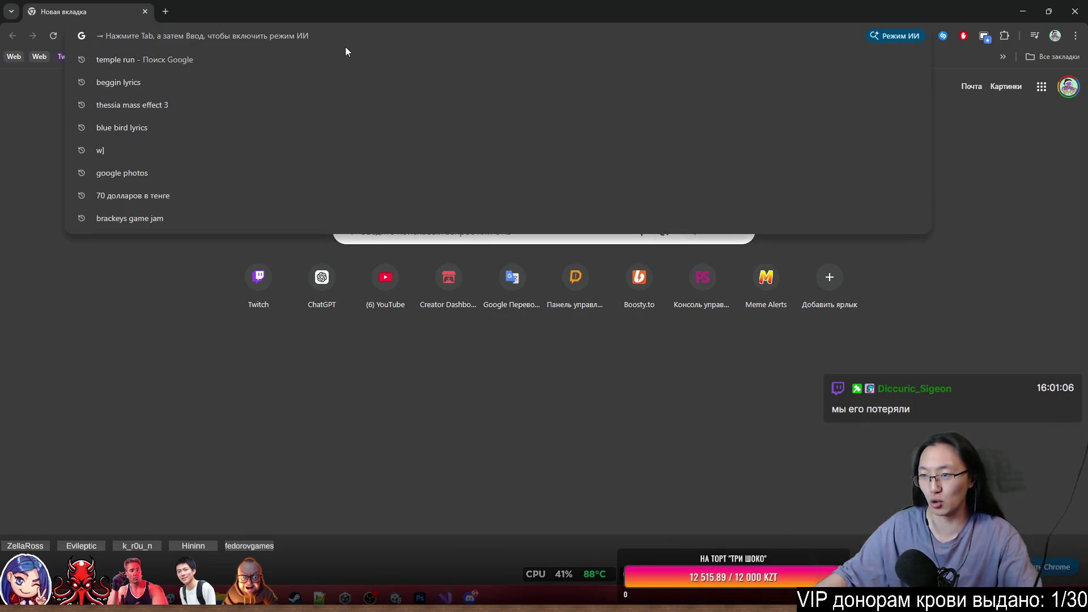
type("t")
key("Escape")
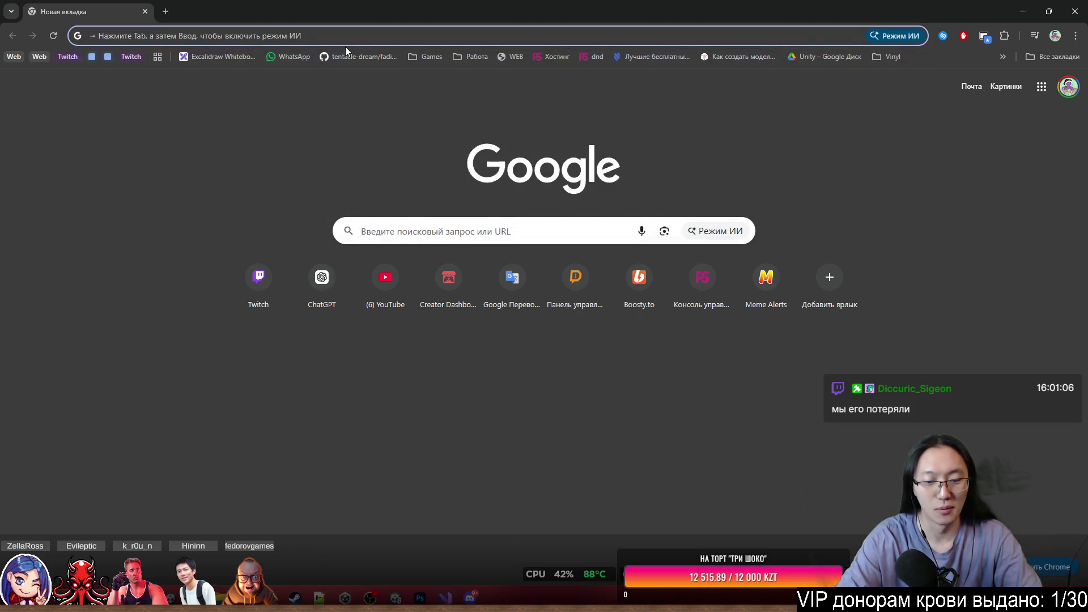
type("donationalerts.com")
key("Return")
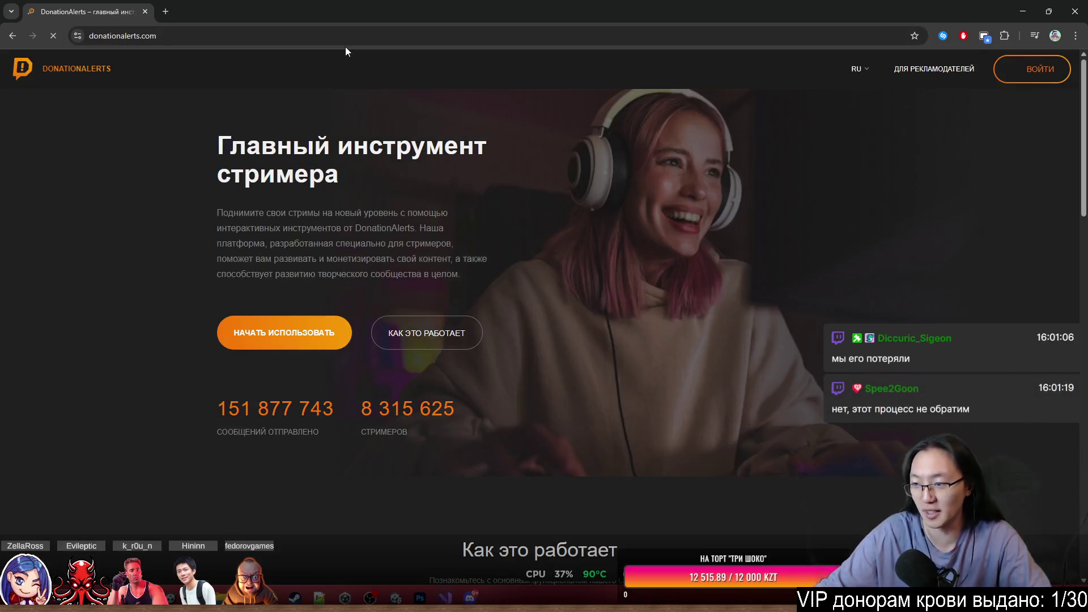
left_click(1017, 73)
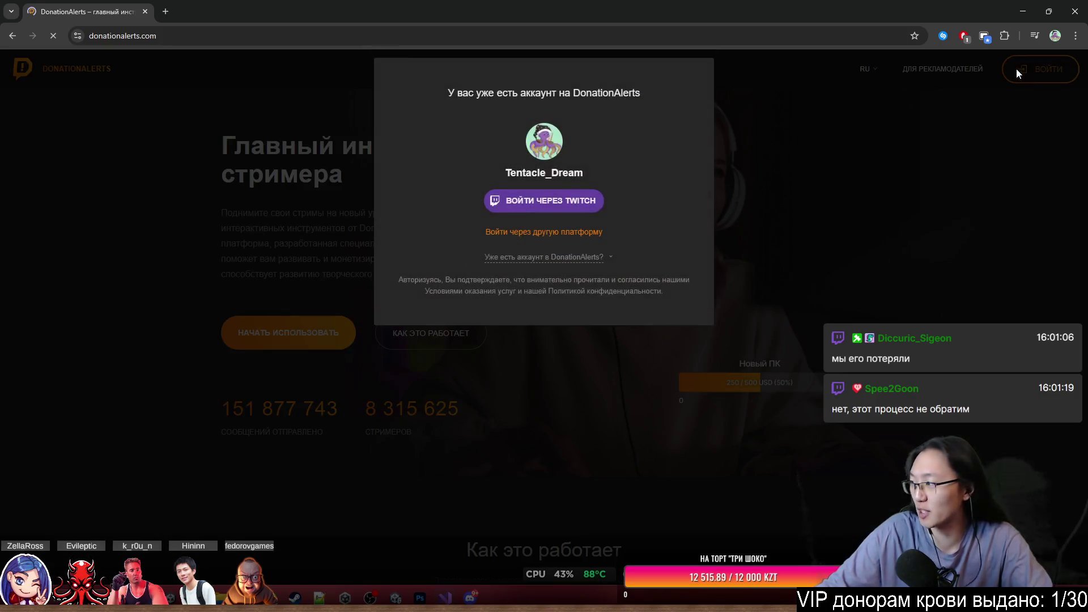
left_click(580, 205)
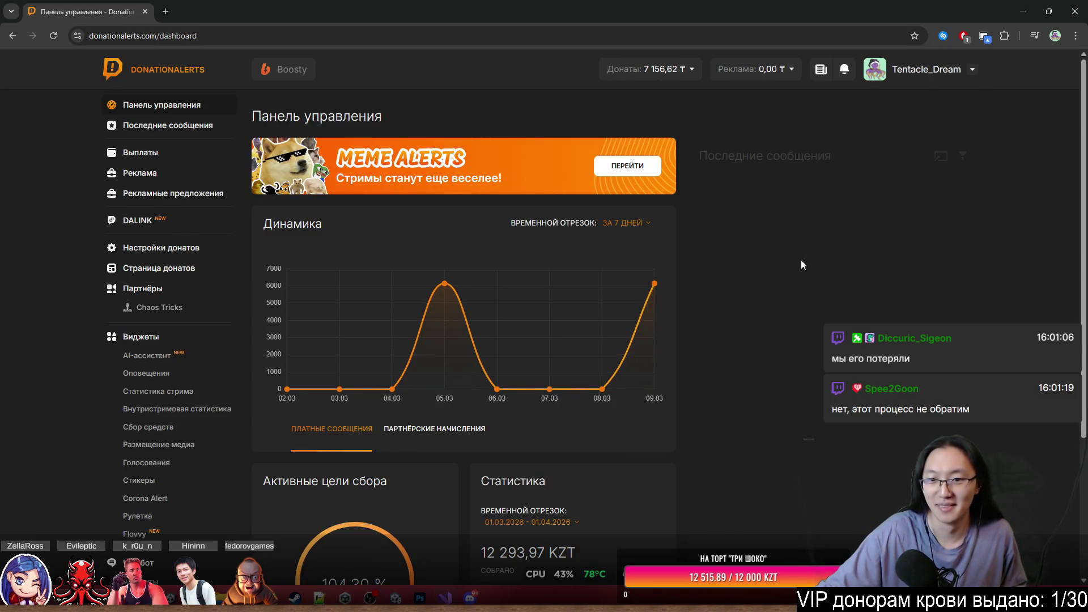
Highlight the latest donation message text to read it, then restore the browser to a window.
mouse_move(730, 218)
left_mouse_down()
mouse_move(908, 218)
mouse_move(763, 230)
mouse_move(838, 233)
left_mouse_up()
mouse_move(860, 231)
left_mouse_down()
mouse_move(761, 245)
mouse_move(848, 257)
mouse_move(882, 241)
left_mouse_up()
left_click(883, 241)
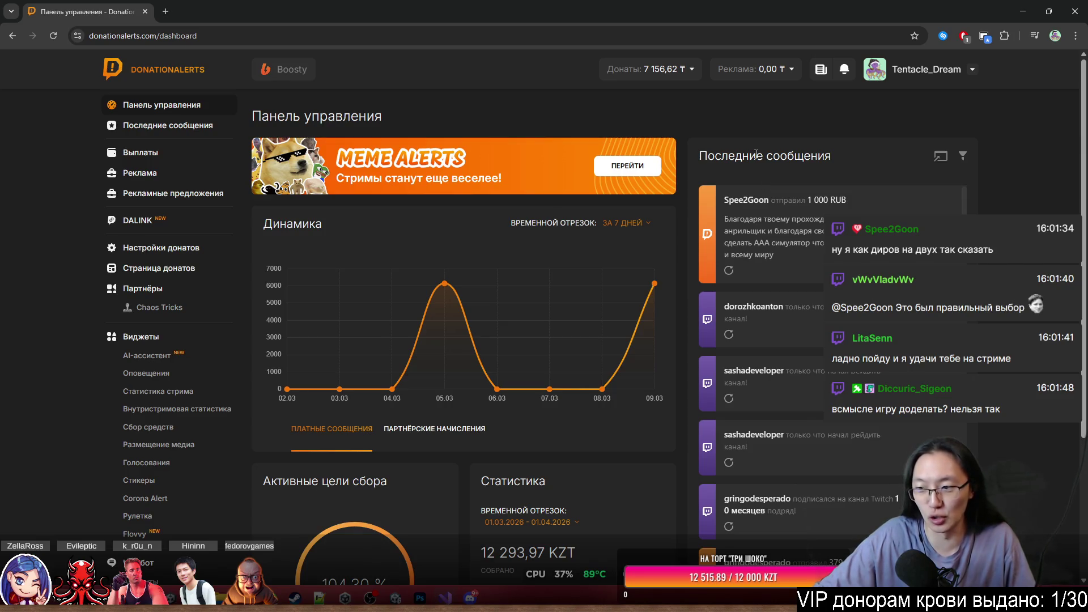
left_click_drag(740, 219, 793, 256)
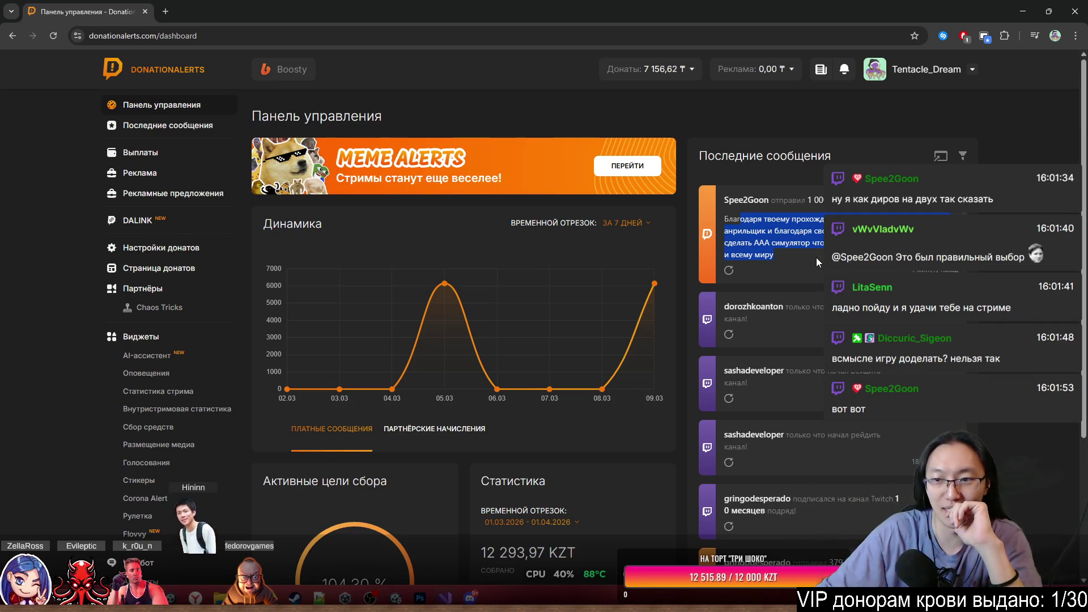
mouse_move(773, 256)
left_mouse_down()
mouse_move(764, 210)
mouse_move(715, 217)
mouse_move(728, 209)
left_mouse_up()
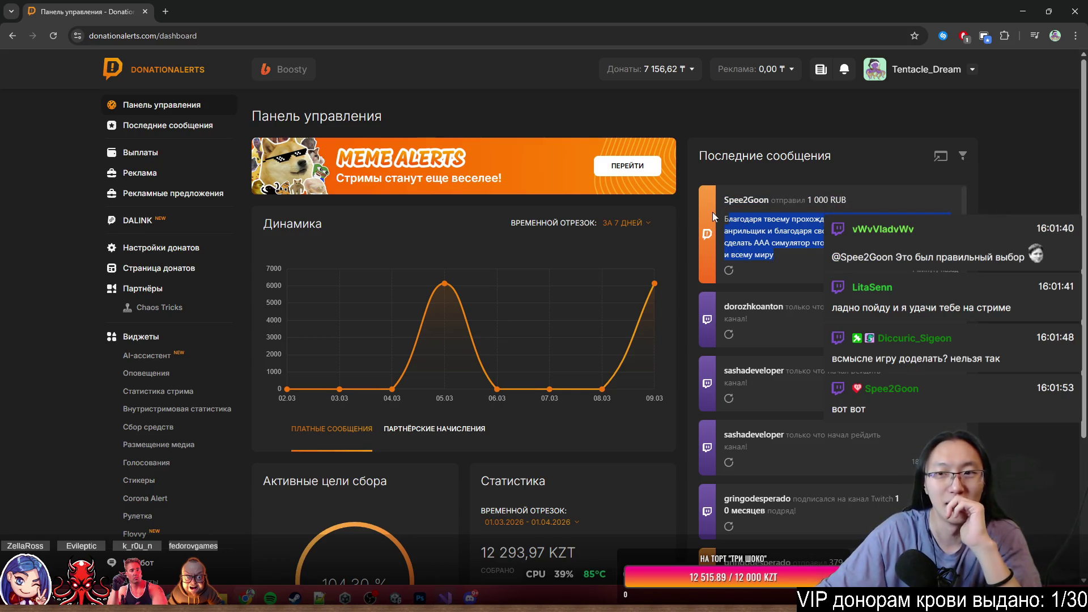
mouse_move(718, 155)
left_mouse_down()
mouse_move(782, 251)
mouse_move(705, 196)
mouse_move(805, 253)
mouse_move(822, 237)
left_mouse_up()
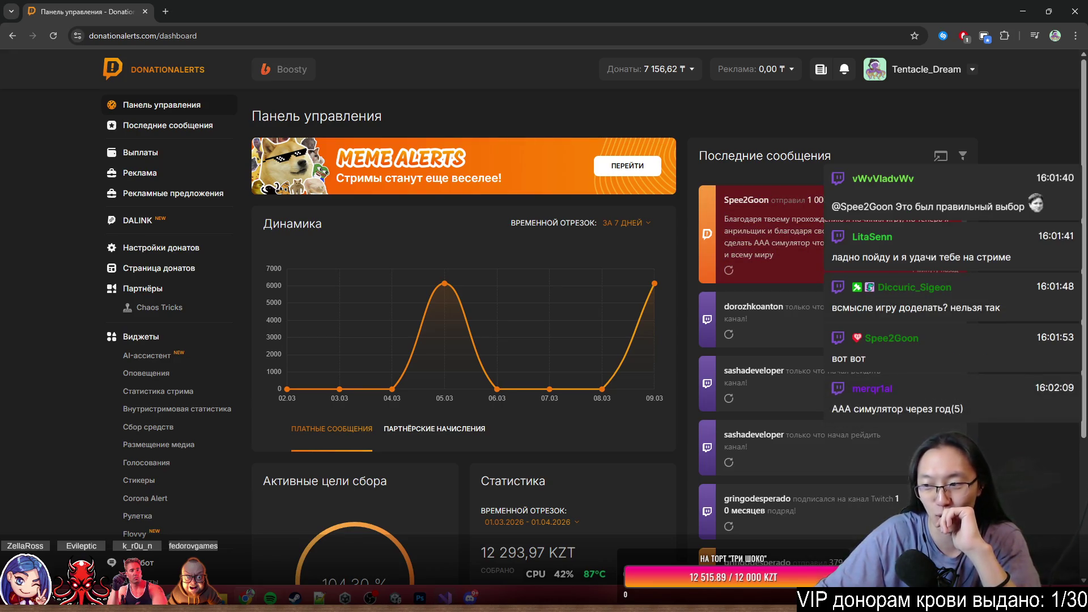
double_click(536, 16)
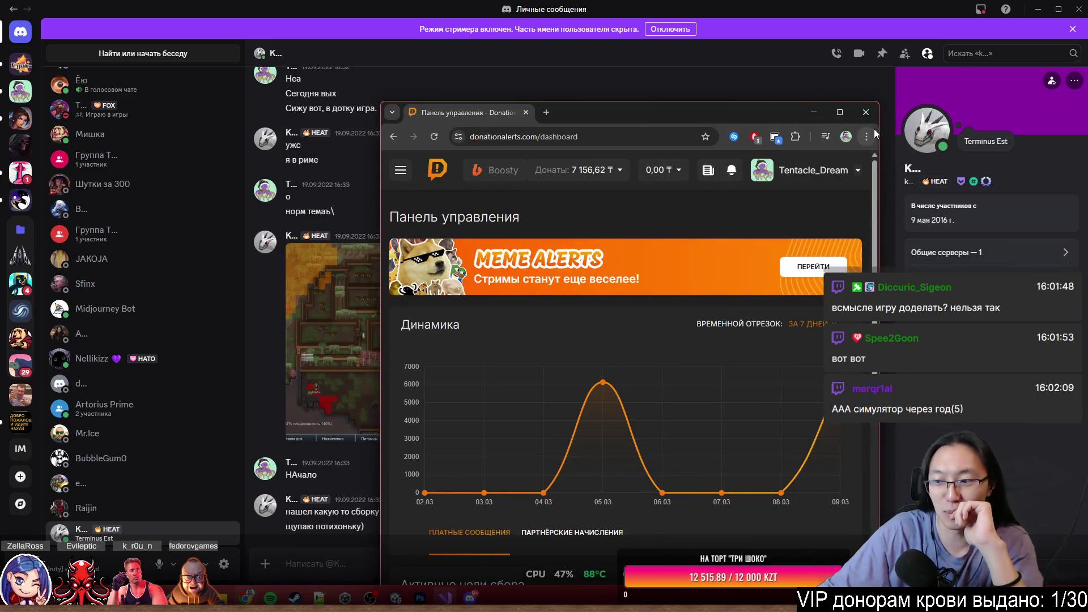
Close the DonationAlerts browser, start a voice call in the DM, and minimize Discord.
left_click_drag(733, 106, 696, 93)
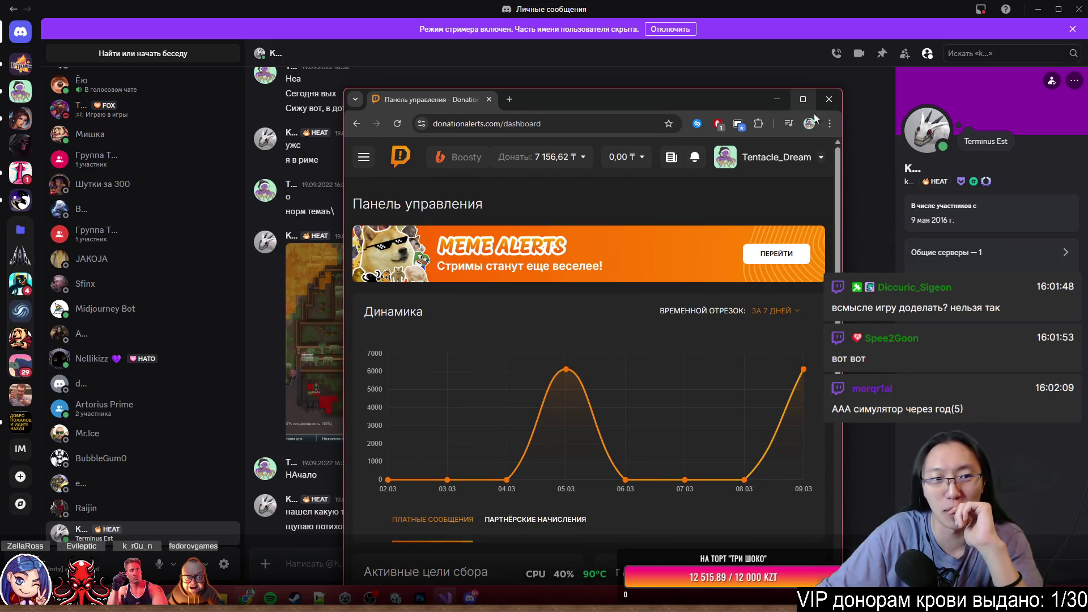
left_click(829, 98)
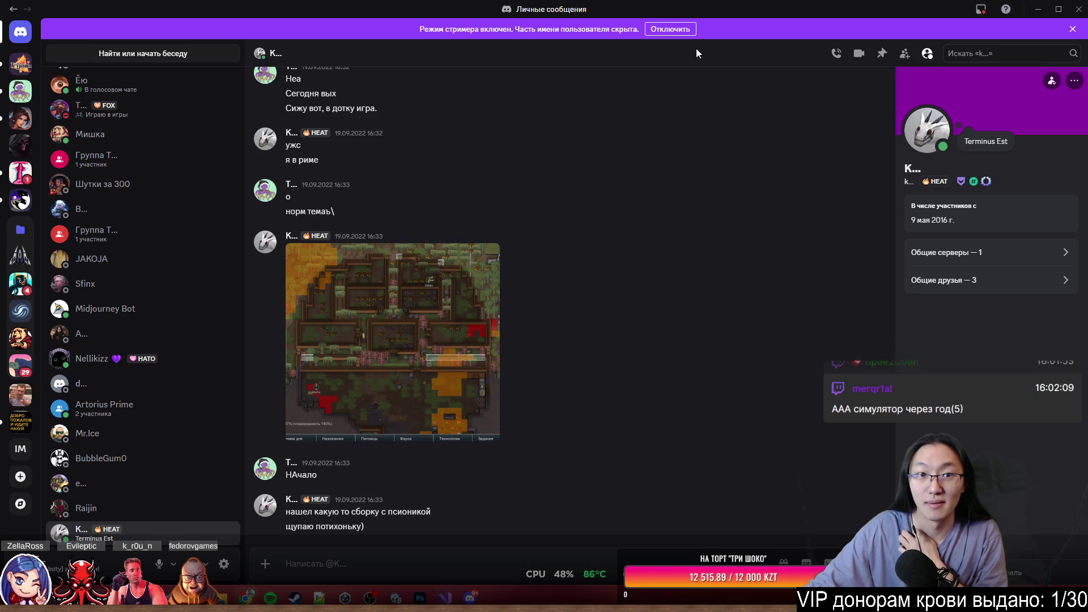
left_click(836, 53)
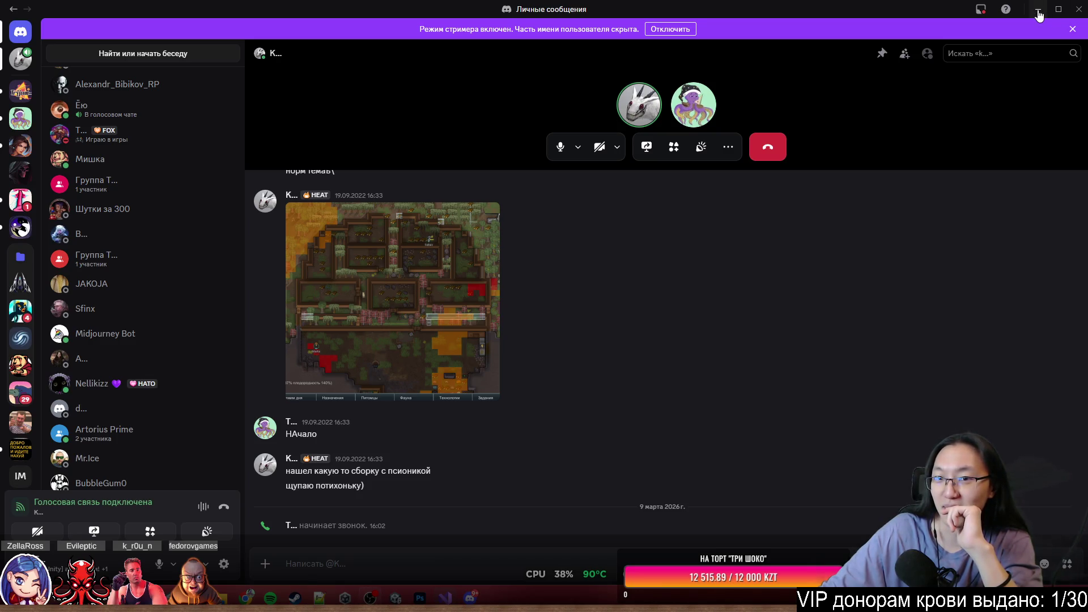
left_click(1038, 16)
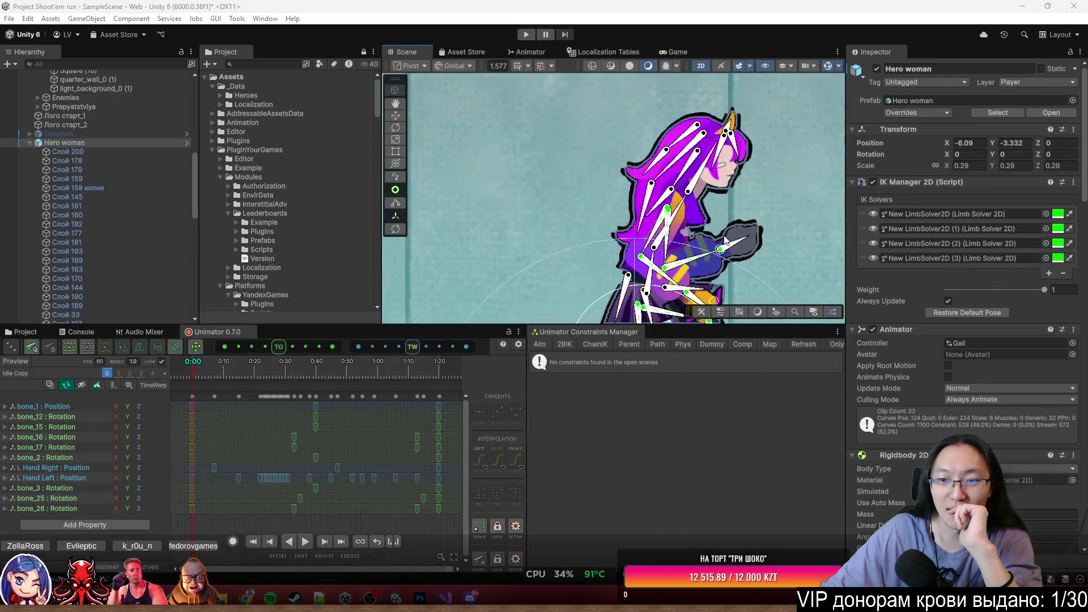
key("f")
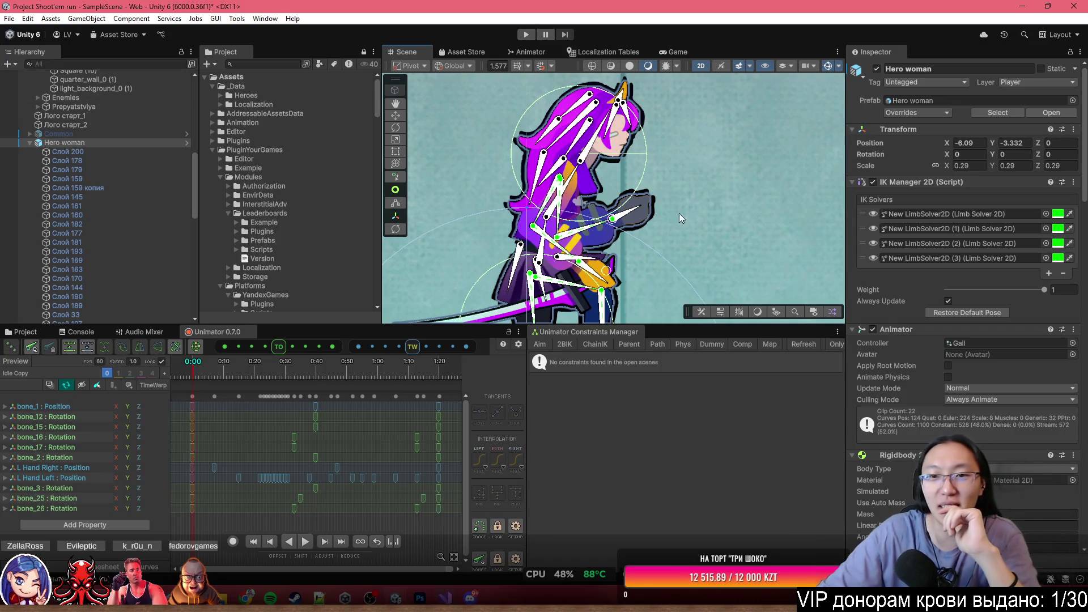
scroll(723, 254, "down", 3)
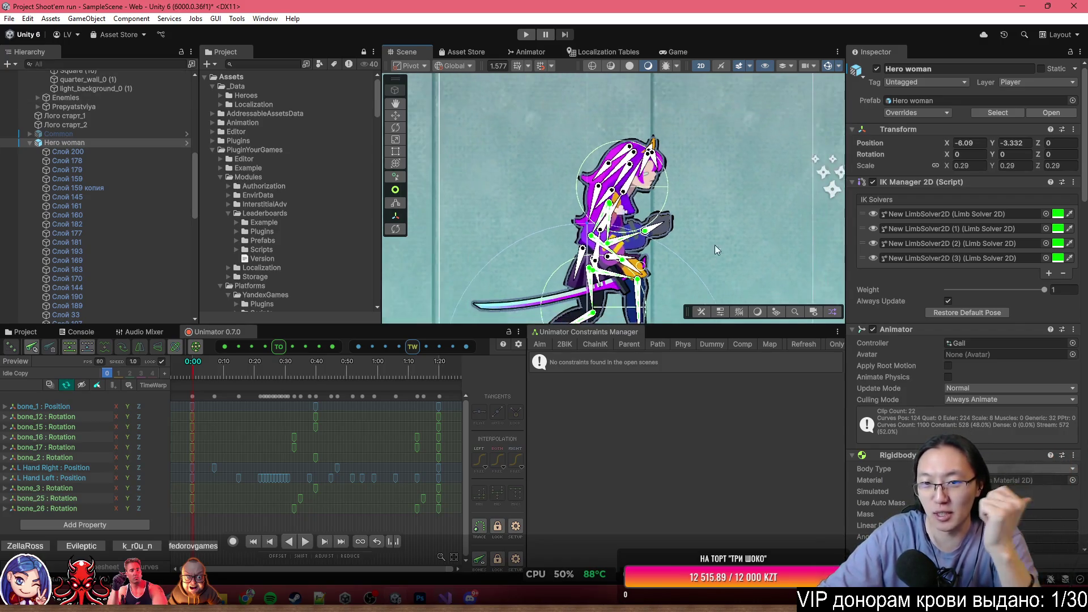
scroll(652, 185, "up", 3)
scroll(646, 183, "up", 2)
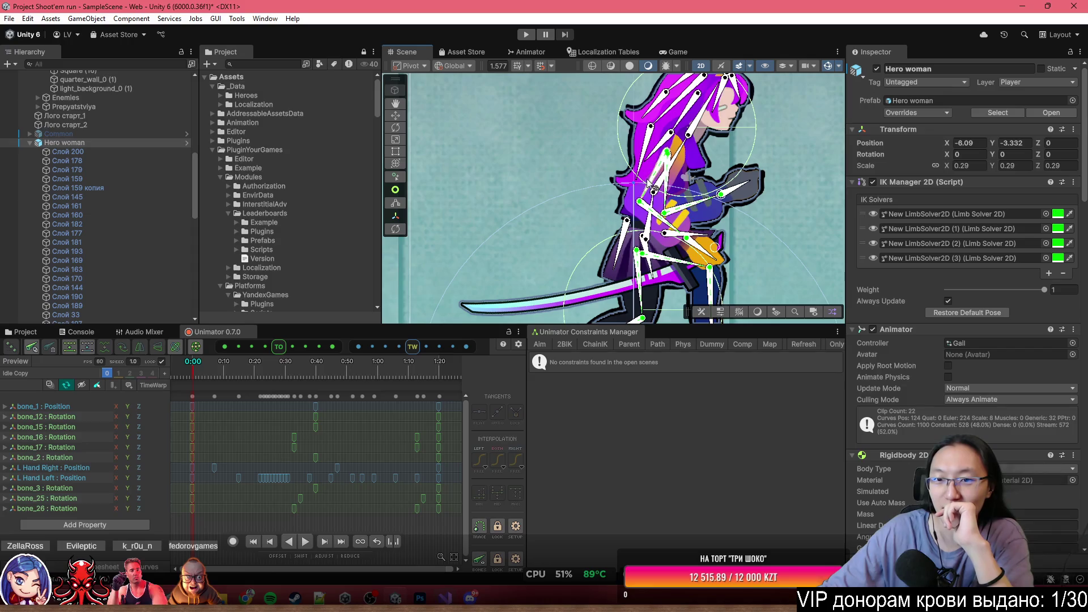
scroll(666, 232, "up", 4)
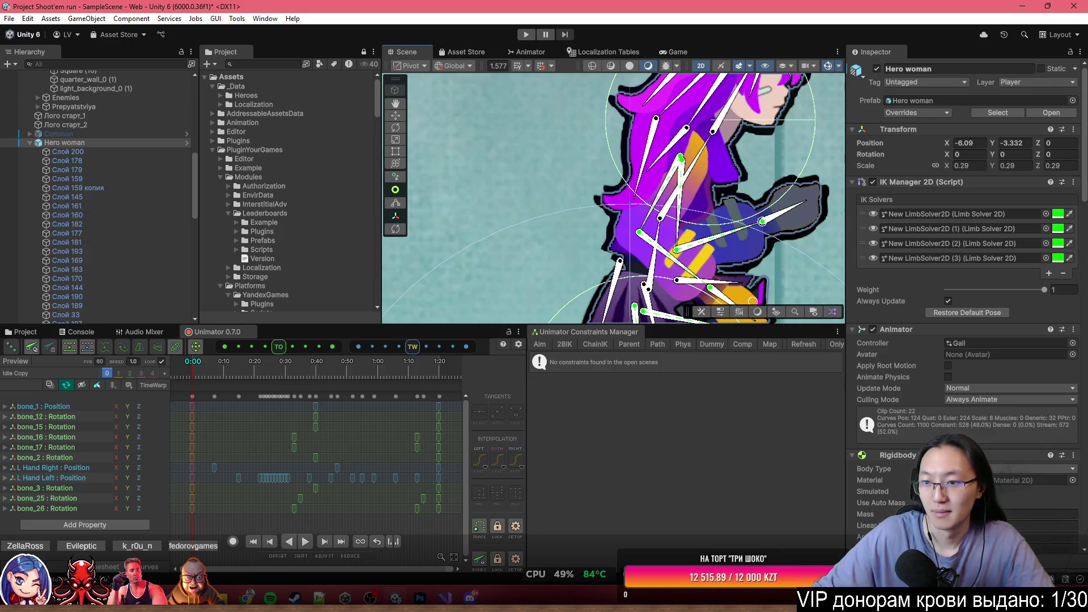
scroll(947, 399, "down", 4)
scroll(948, 399, "down", 15)
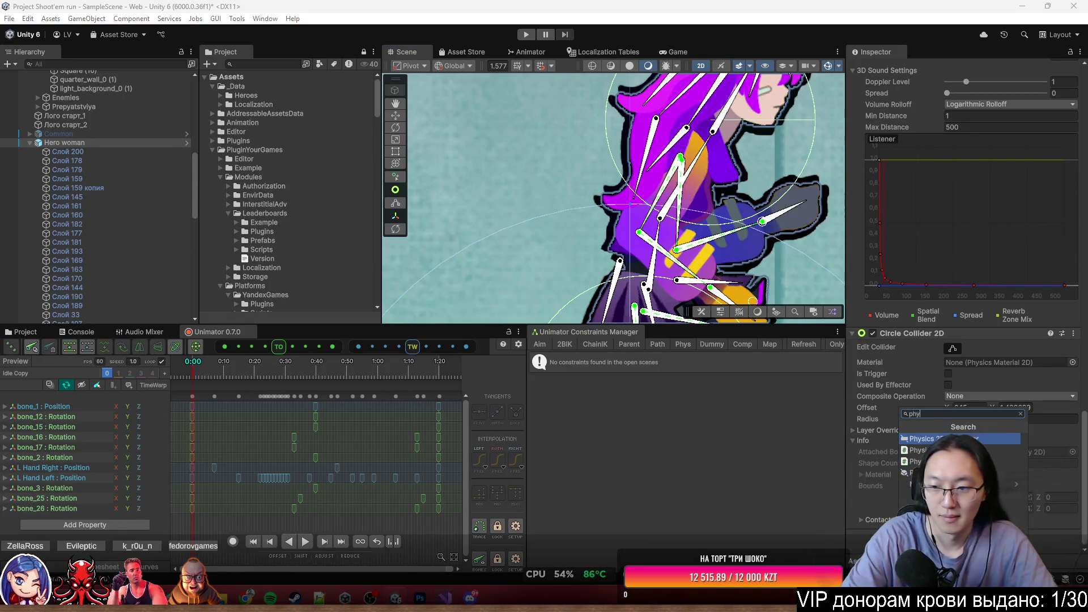
key("ctrl+shift+a")
type("phys")
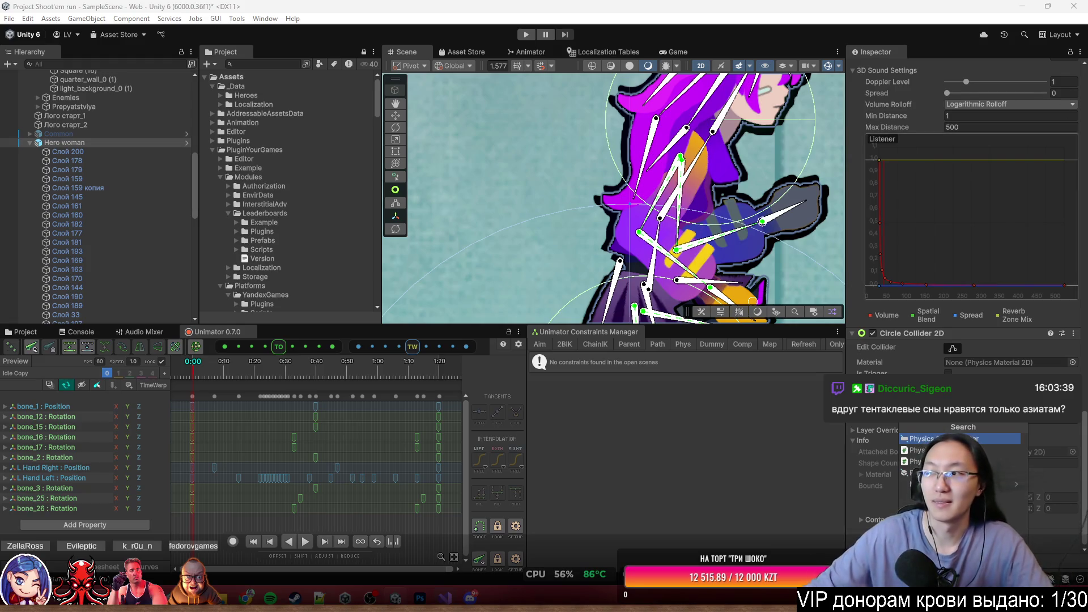
key("Escape")
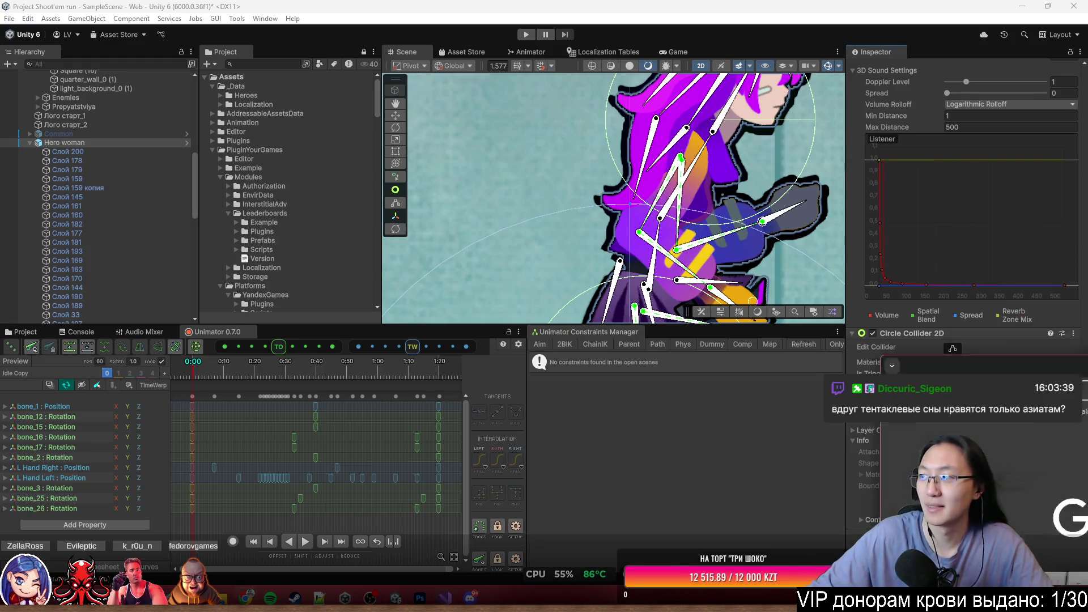
key("alt+Tab")
Search Google for 'physbons unity', then correct the query to 'dynamic bones unity'.
type("phys")
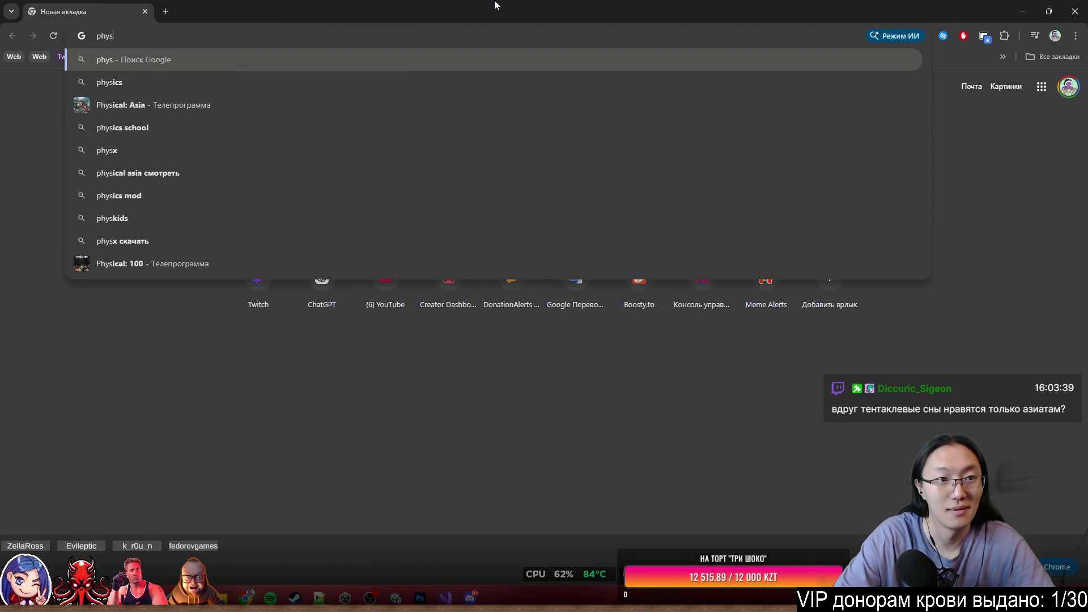
type("bons y")
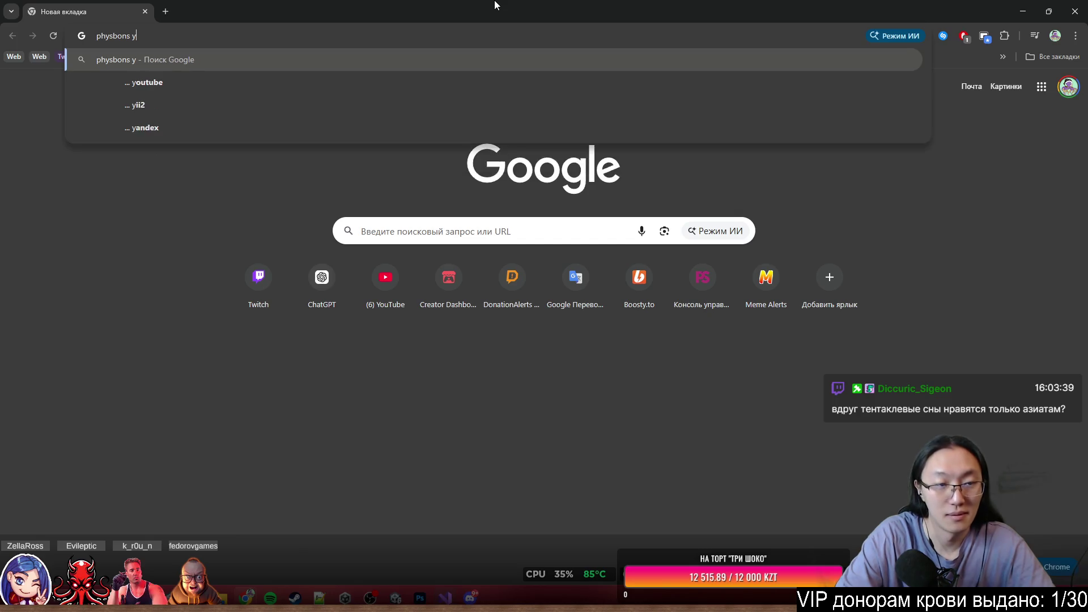
key("BackSpace")
type("unity")
key("Return")
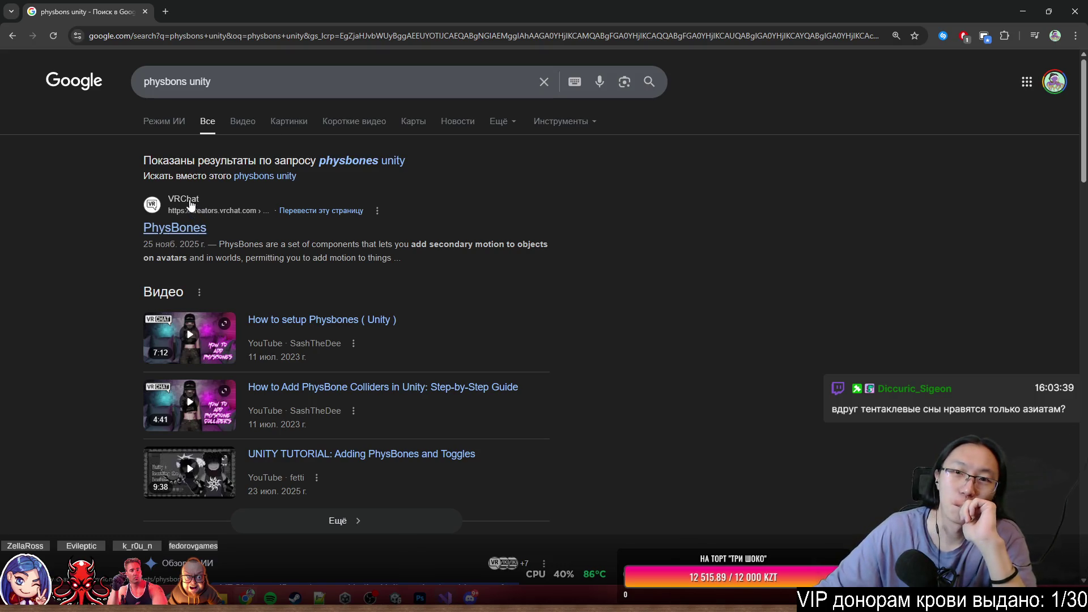
middle_click(546, 264)
scroll(546, 263, "up", 2)
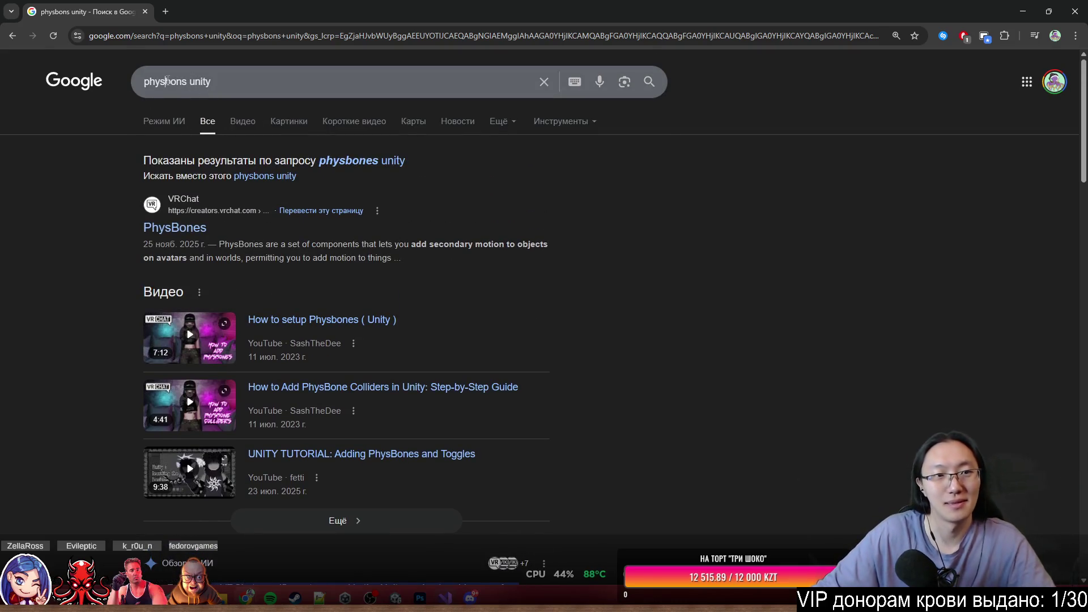
double_click(167, 80)
key("BackSpace")
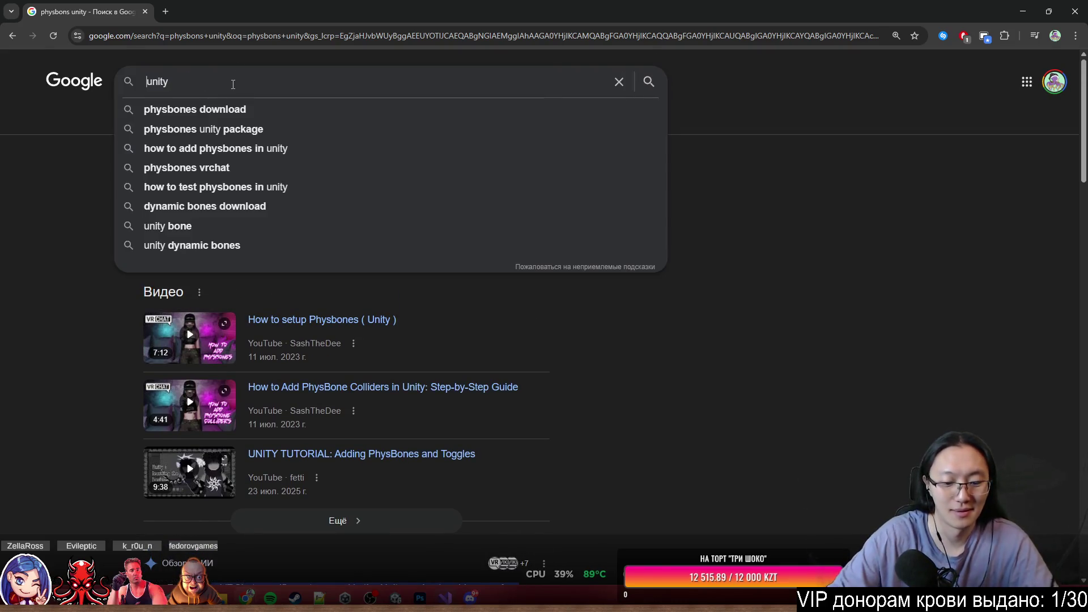
type("dyn ")
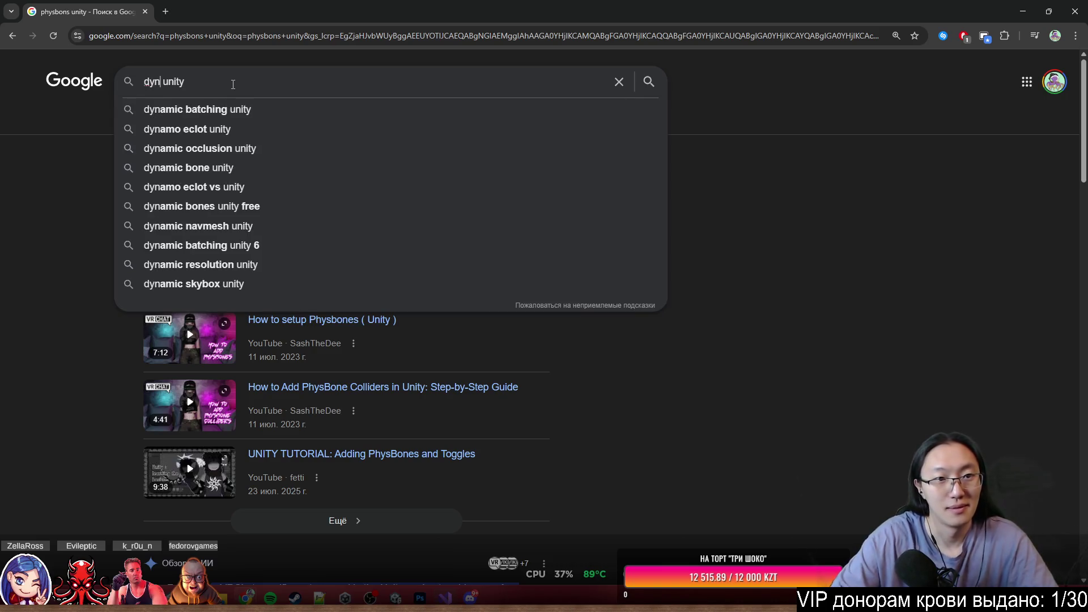
type("amic b")
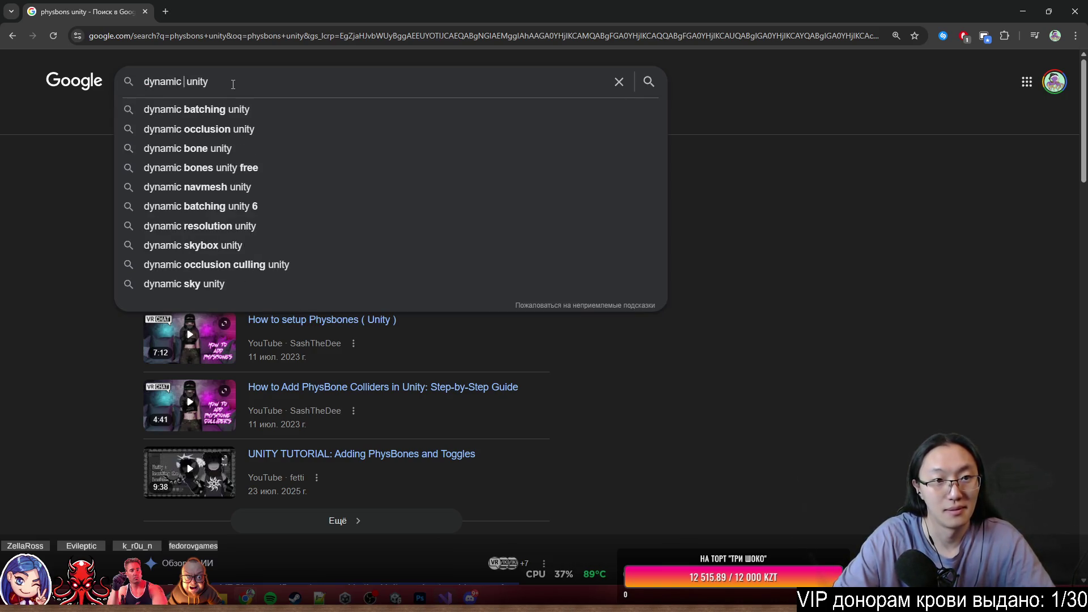
type("ones")
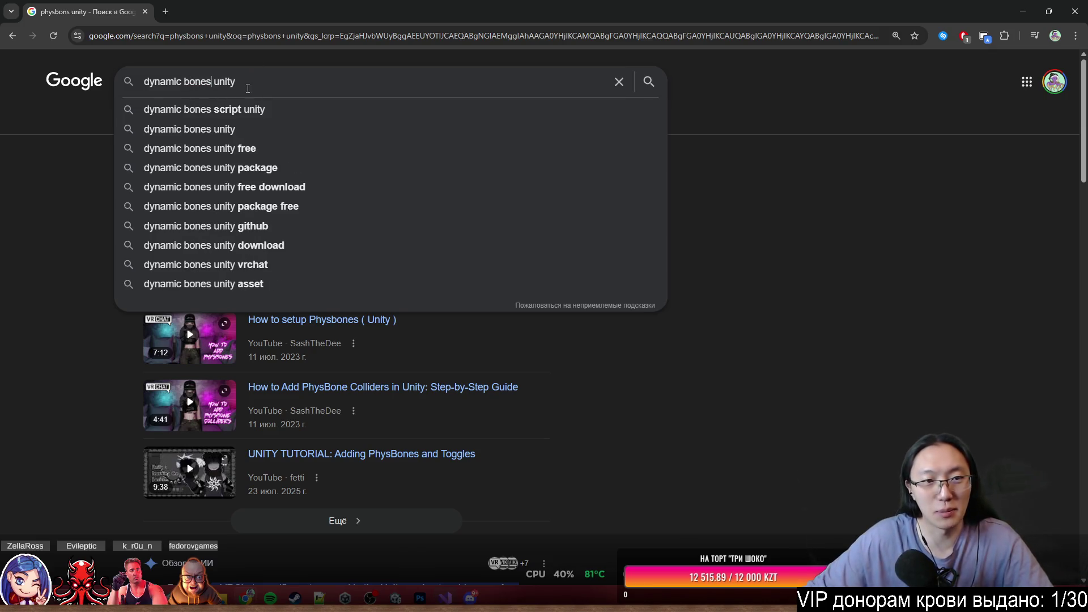
left_click(236, 126)
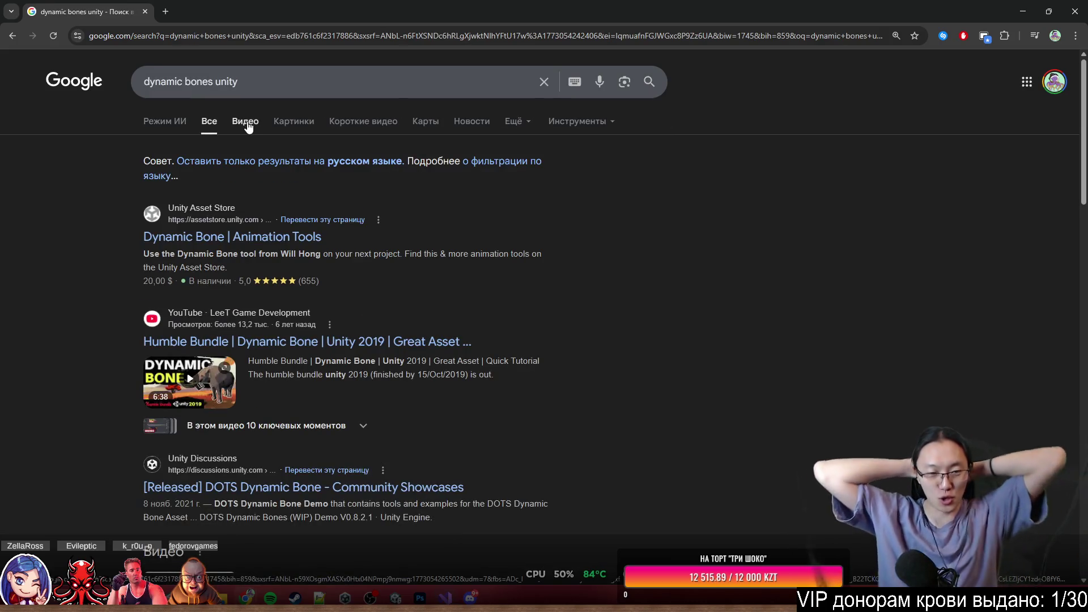
View the $20 Dynamic Bone Asset Store page and its demo video, then hide the browser.
middle_click(231, 239)
left_click(228, 5)
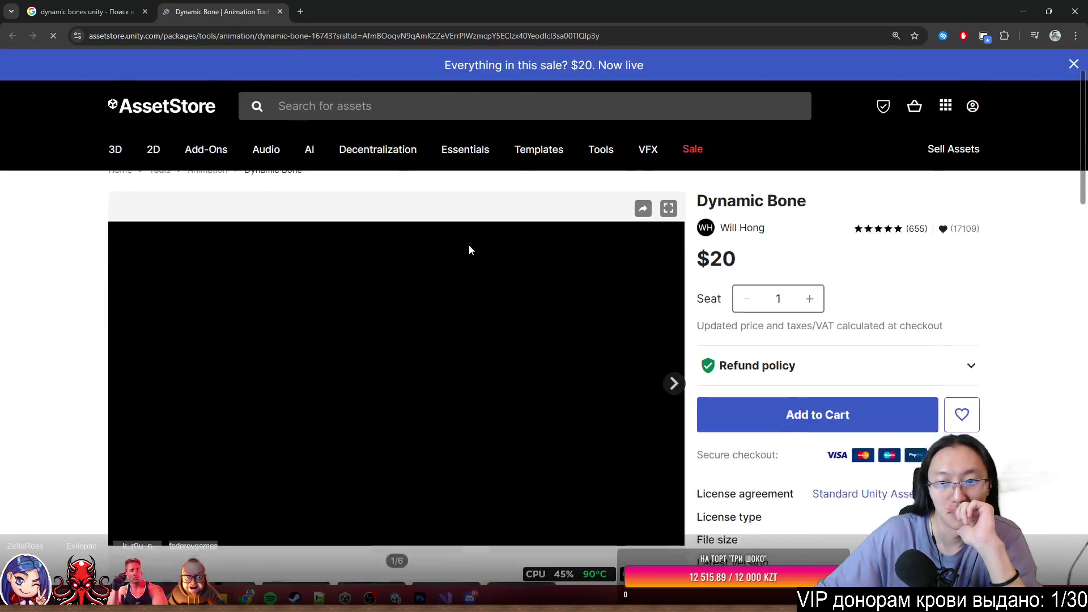
scroll(495, 255, "down", 1)
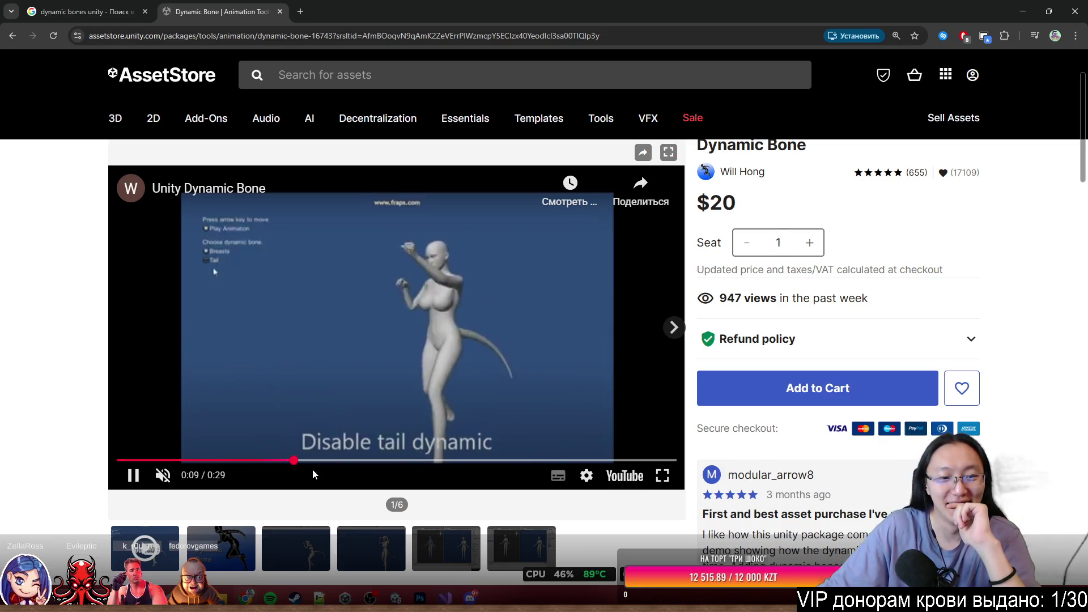
left_click_drag(305, 460, 431, 463)
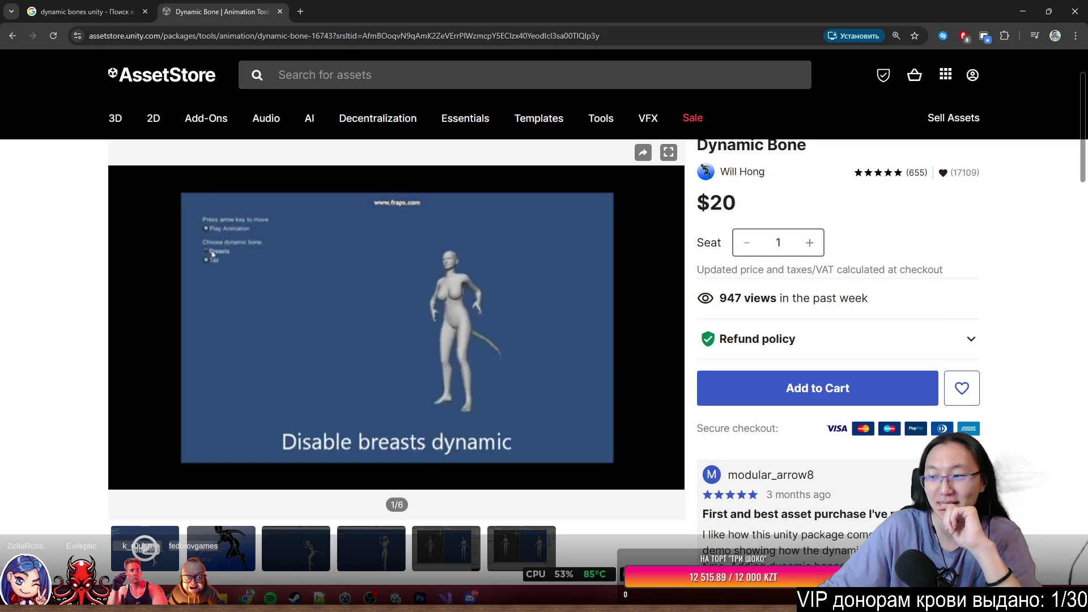
double_click(843, 4)
key("super+Down")
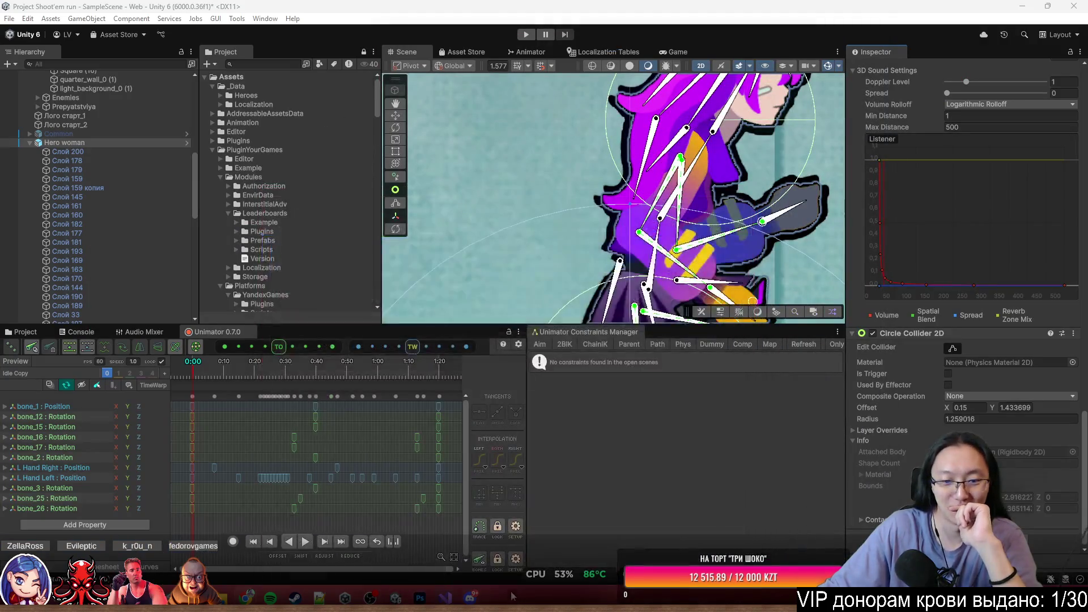
Hang up the Discord voice call, rate it with the happy face, and close Discord.
left_click(473, 598)
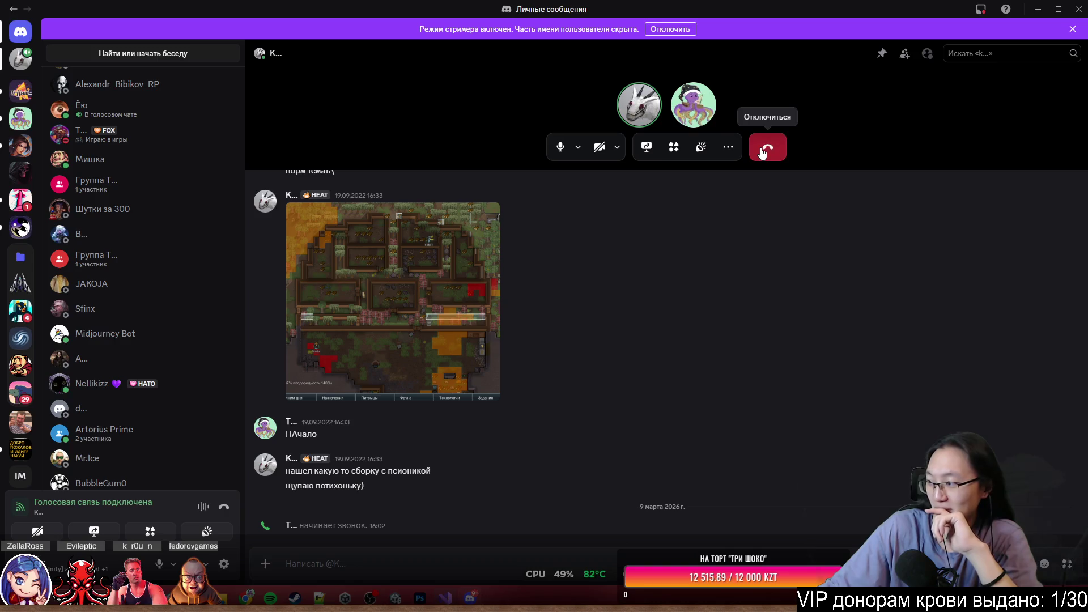
left_click(763, 153)
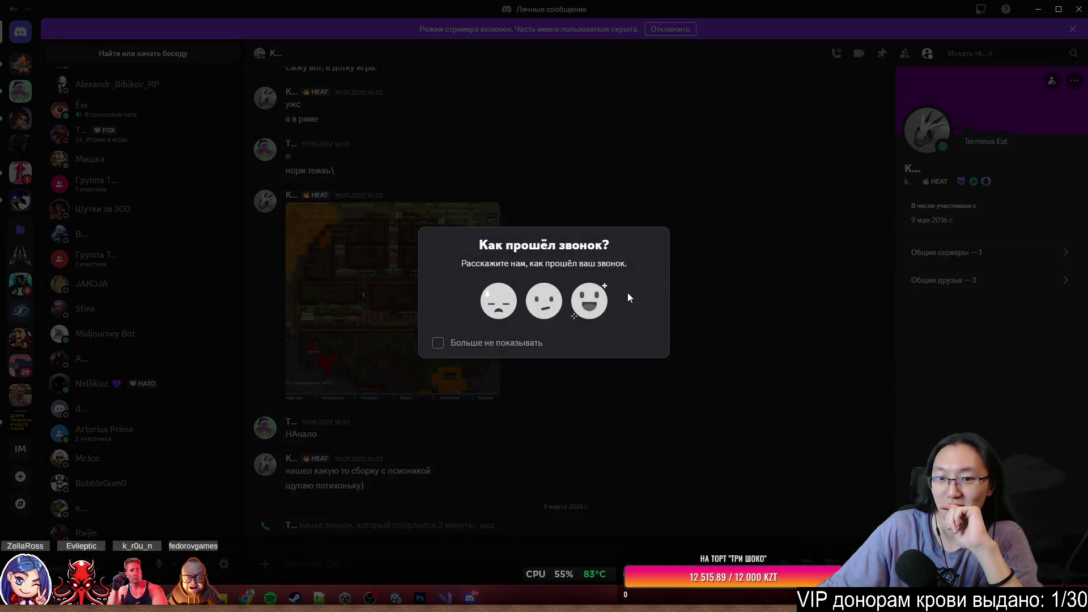
left_click(590, 304)
left_click(1079, 9)
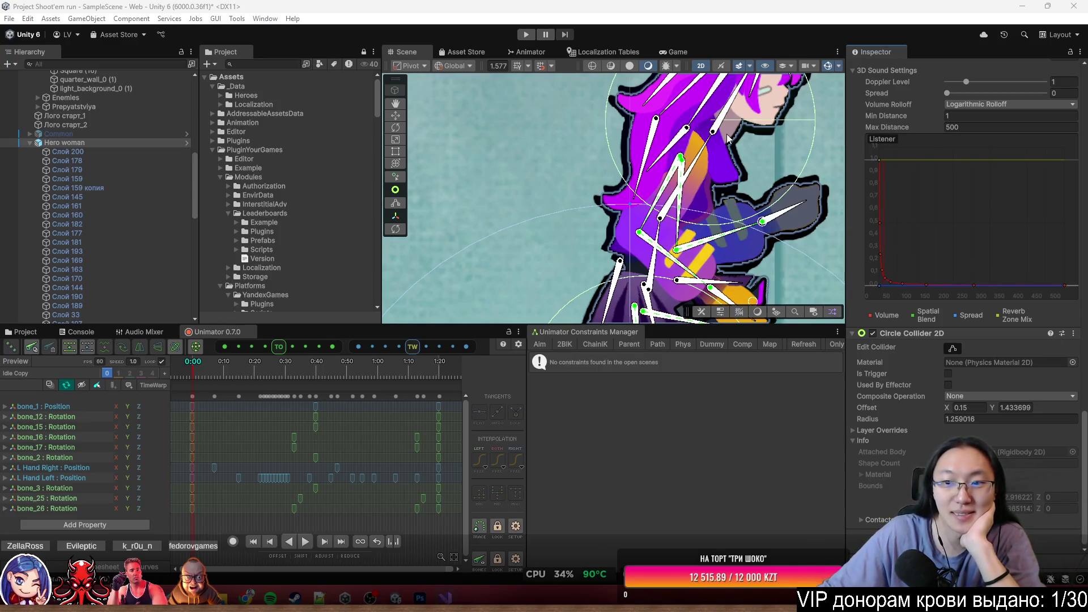
Select bone_8 and bend the upper body forward to watch the hair swing.
scroll(605, 169, "down", 2)
left_click_drag(605, 169, 494, 163)
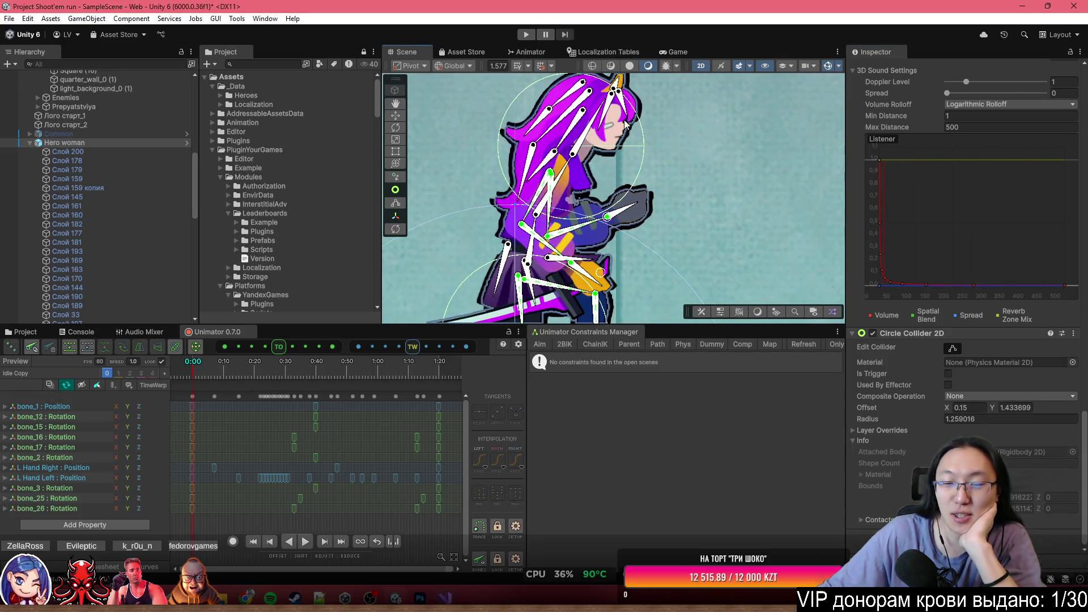
scroll(626, 124, "up", 2)
left_click_drag(595, 136, 652, 140)
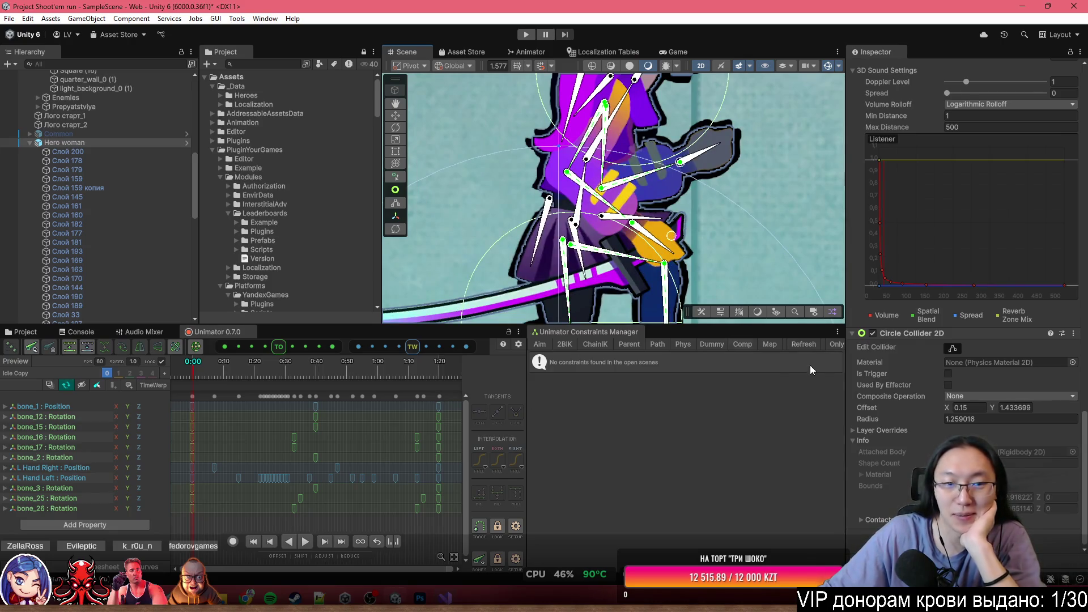
scroll(696, 180, "down", 3)
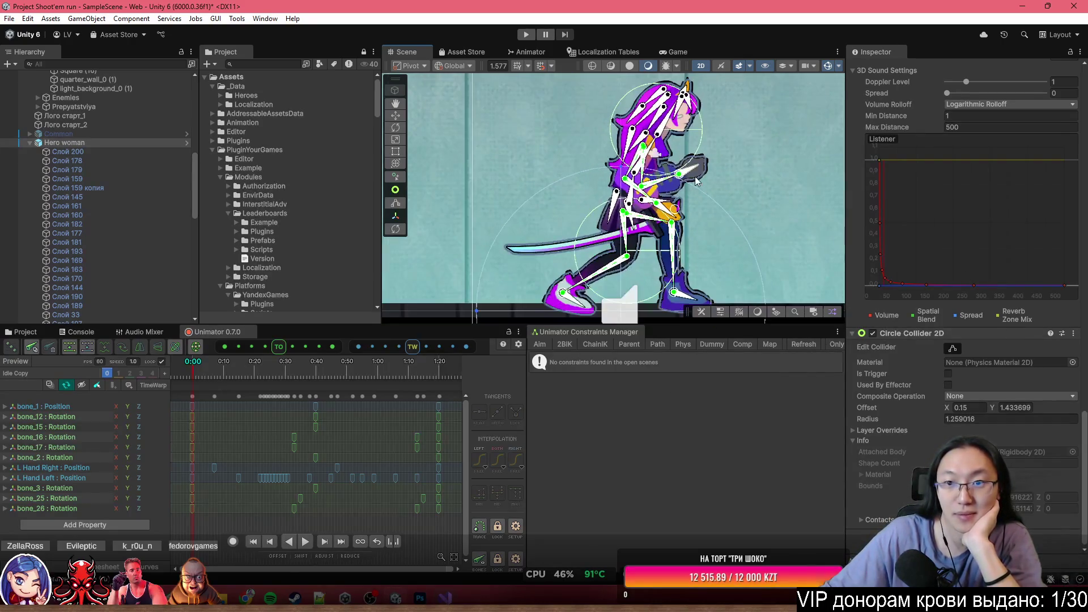
scroll(651, 198, "up", 2)
scroll(606, 214, "down", 3)
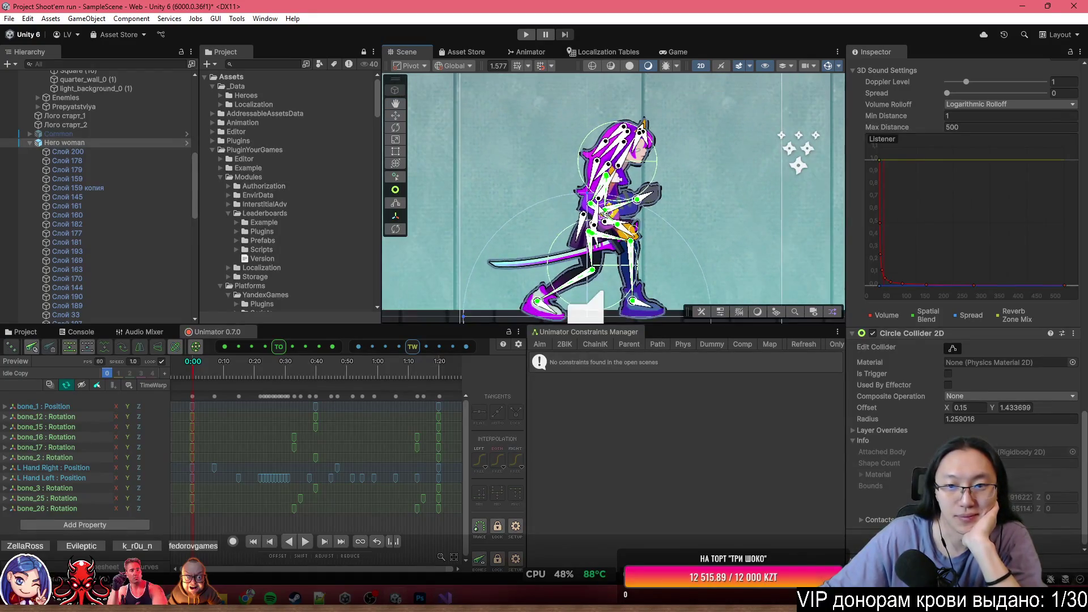
left_click(606, 214)
scroll(605, 210, "up", 3)
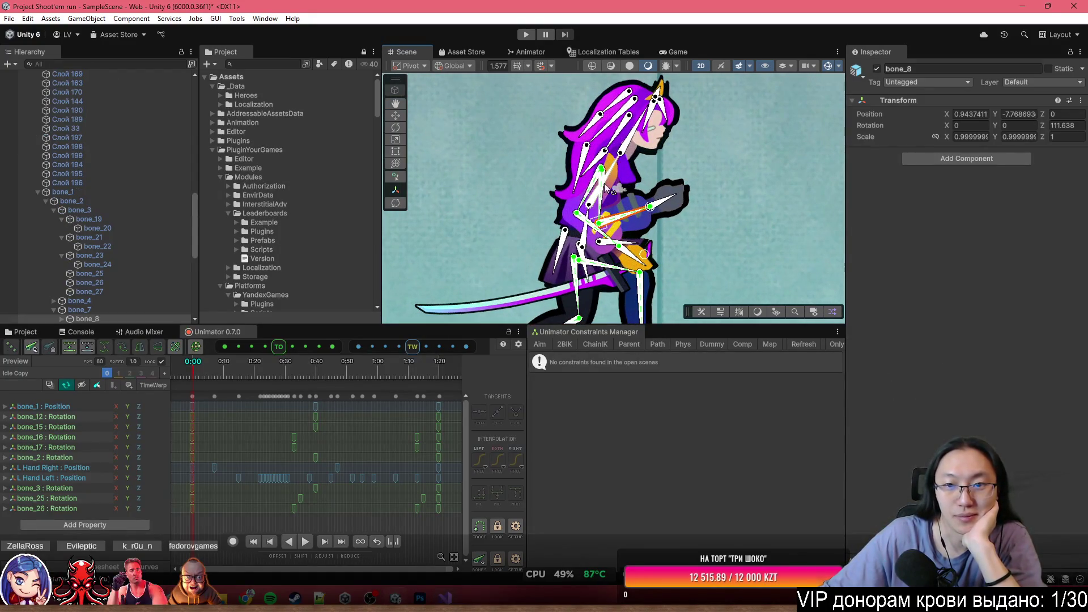
mouse_move(610, 189)
left_mouse_down()
mouse_move(669, 212)
mouse_move(552, 122)
mouse_move(629, 184)
mouse_move(624, 175)
left_mouse_up()
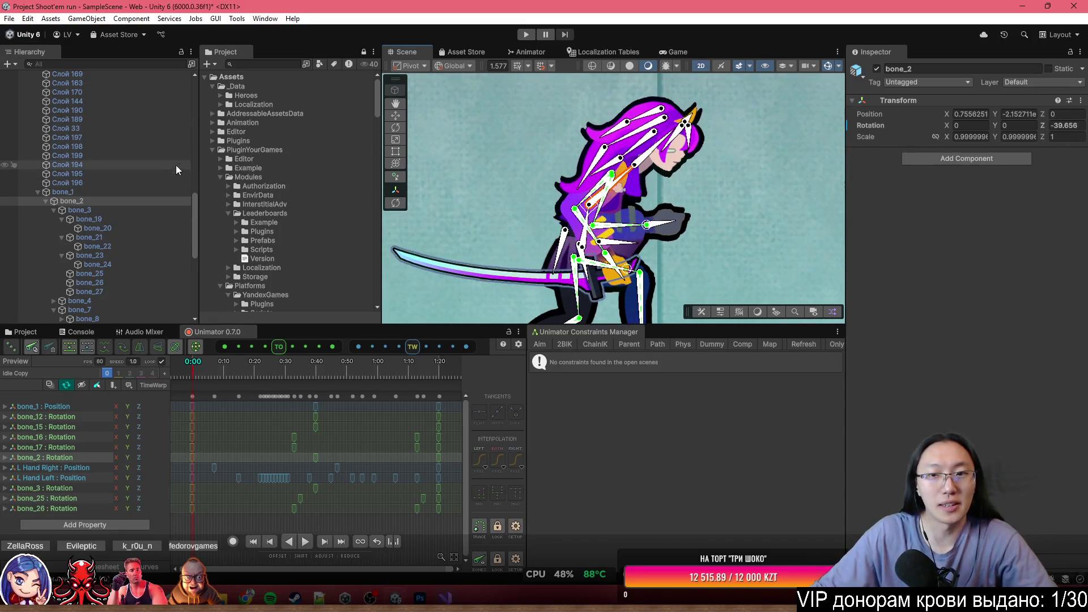
Give bone_19 to bone_24 Physics Fps 120 and Strength 300, then enter play mode.
left_click(108, 223)
left_click(117, 268, "shift")
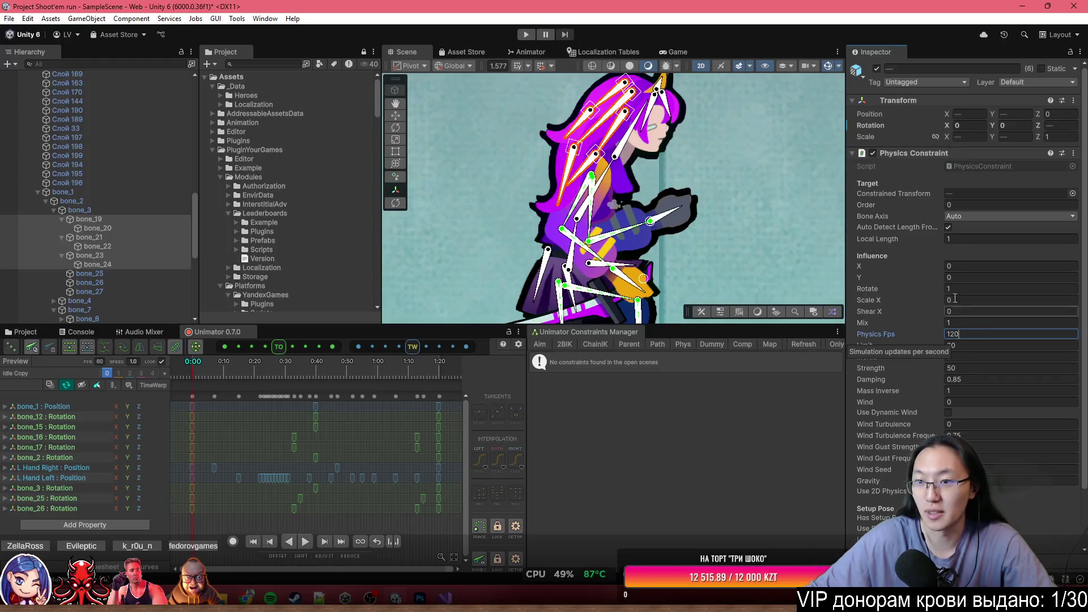
left_click(966, 368)
type("300")
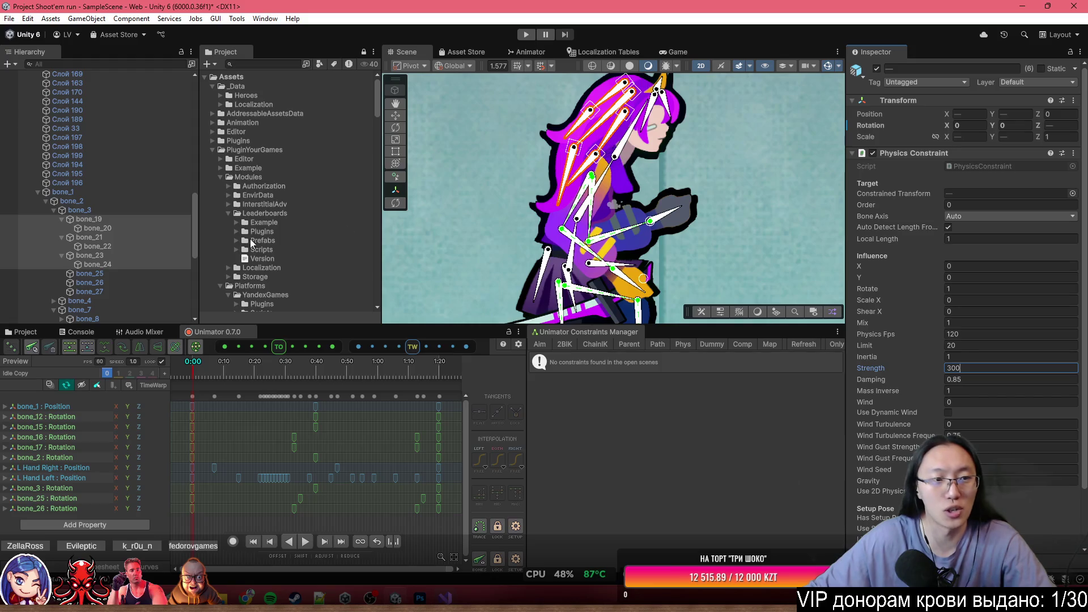
left_click(631, 196)
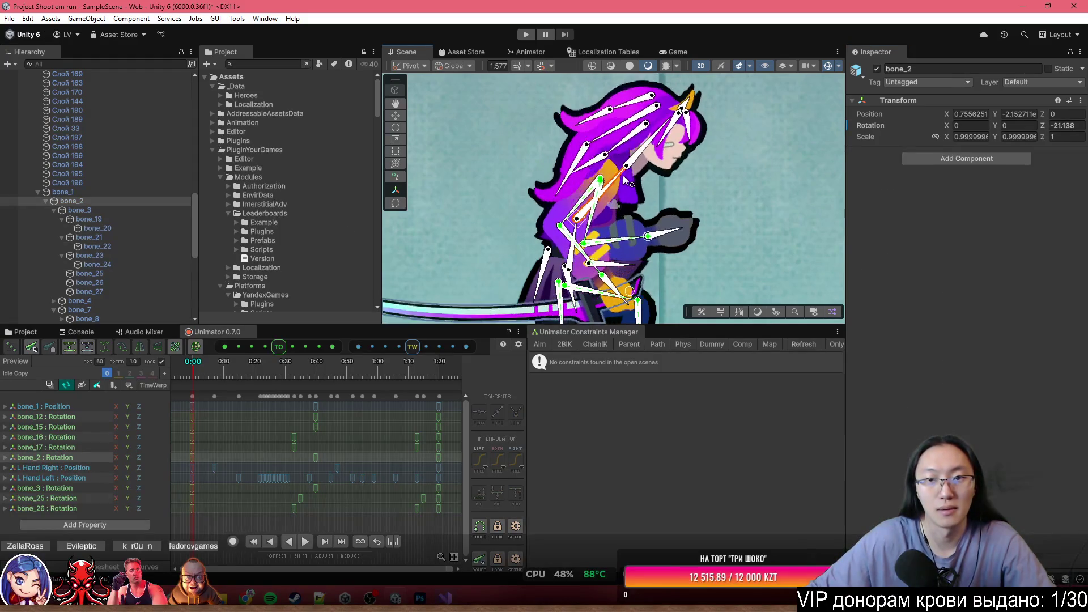
left_click_drag(663, 76, 594, 154)
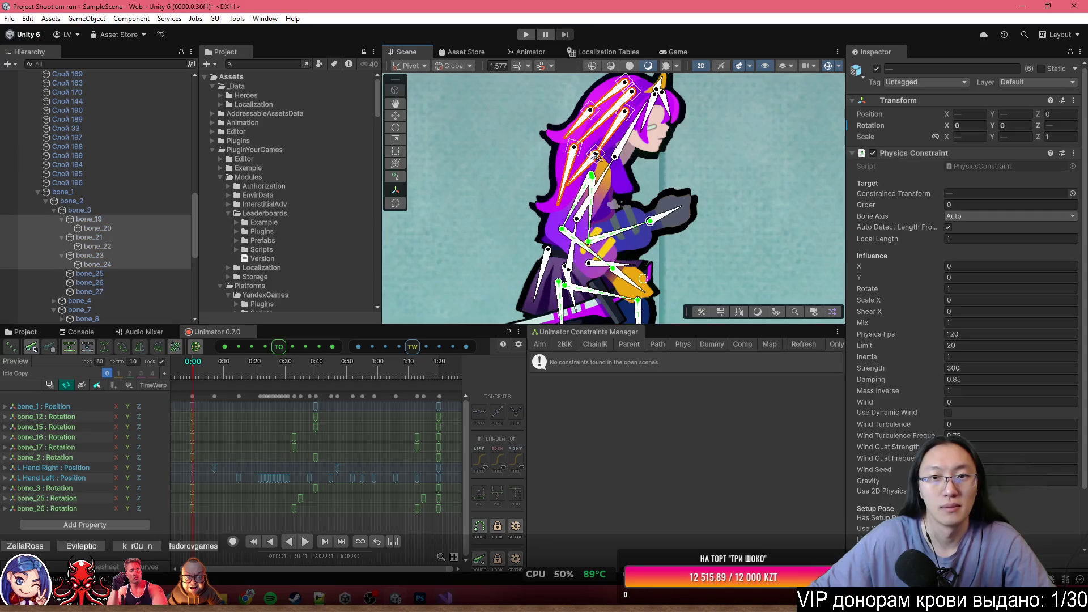
left_click(525, 36)
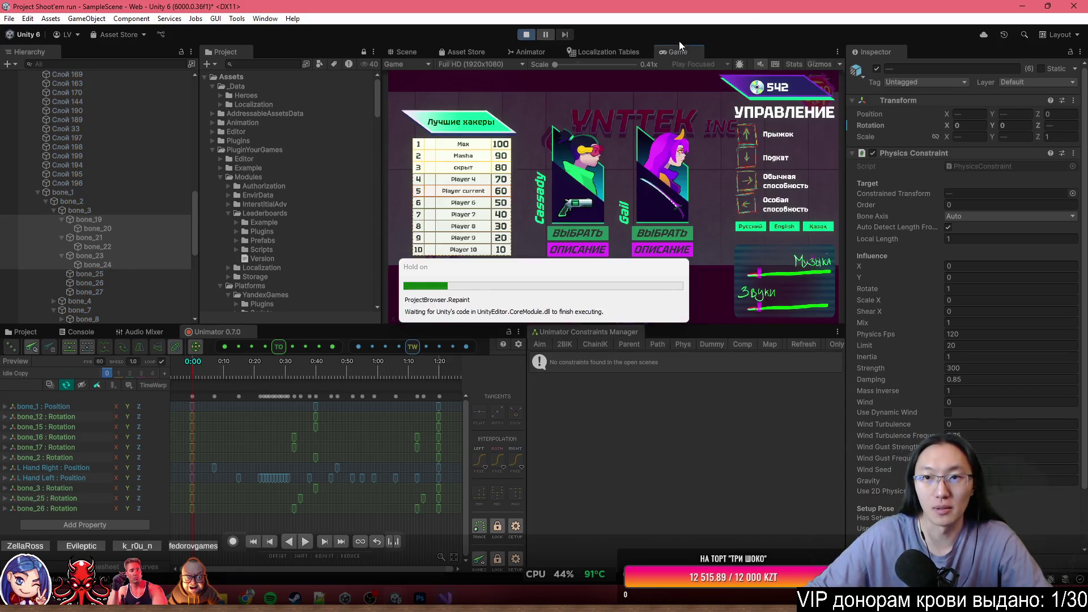
Select the Hero woman object, restart play mode and maximize the Game view.
scroll(103, 186, "up", 5)
left_click(94, 193)
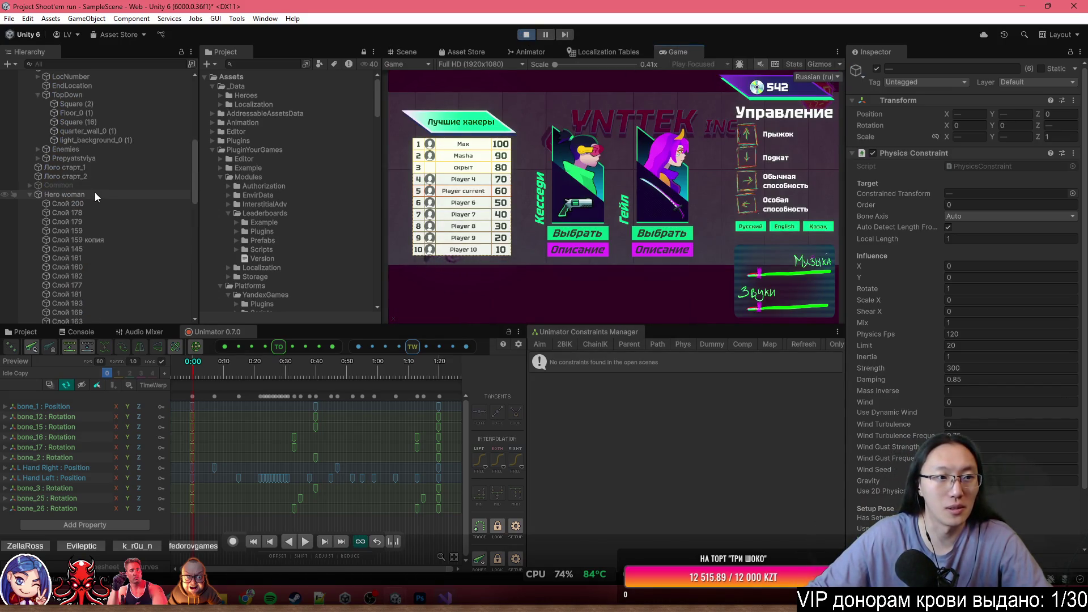
left_click(661, 238)
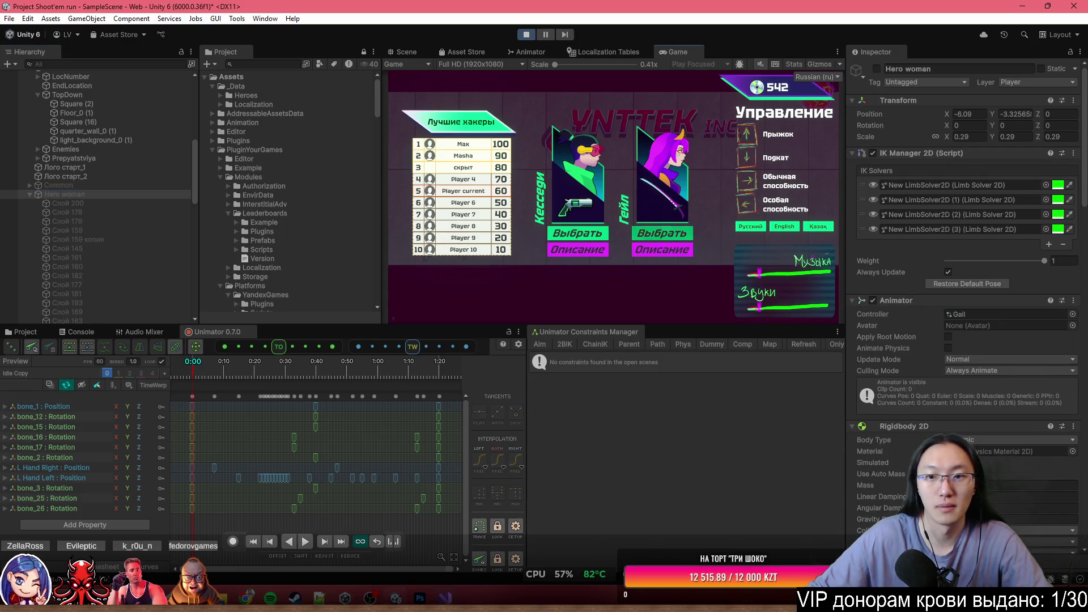
left_click(527, 35)
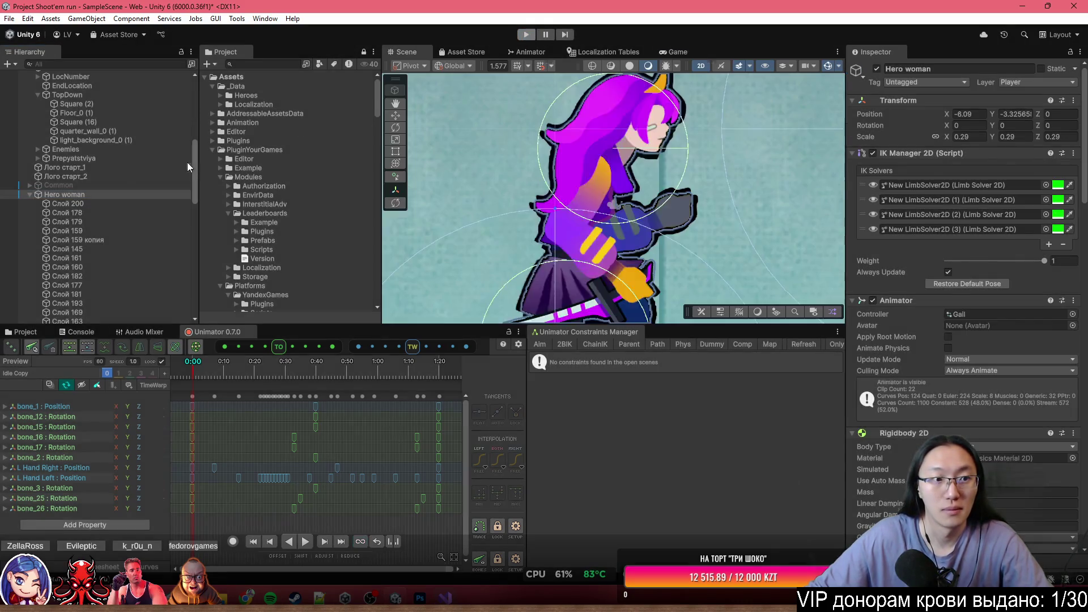
left_click(527, 35)
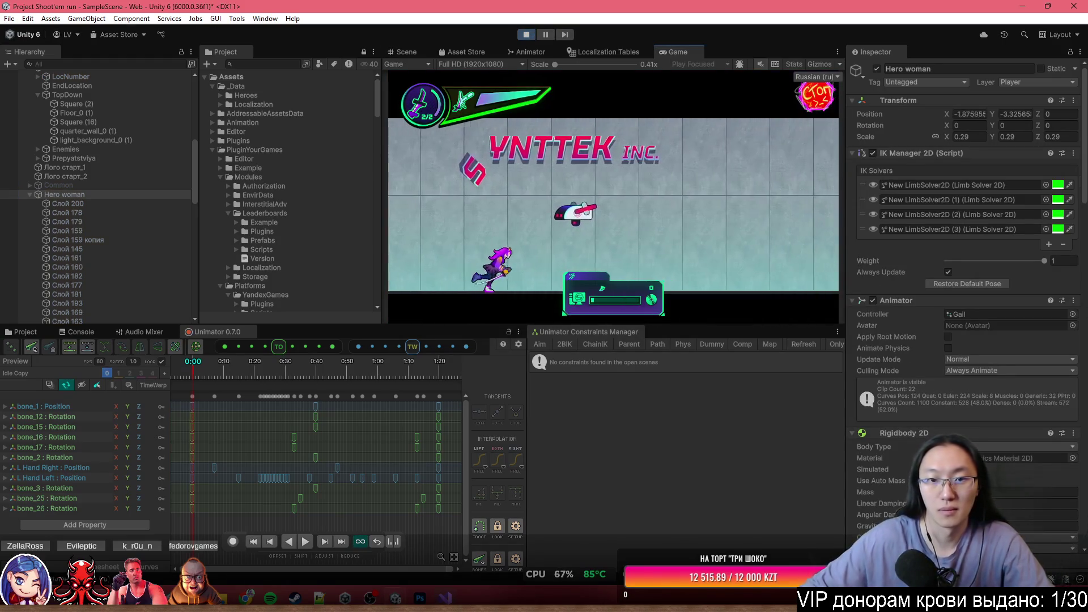
double_click(692, 57)
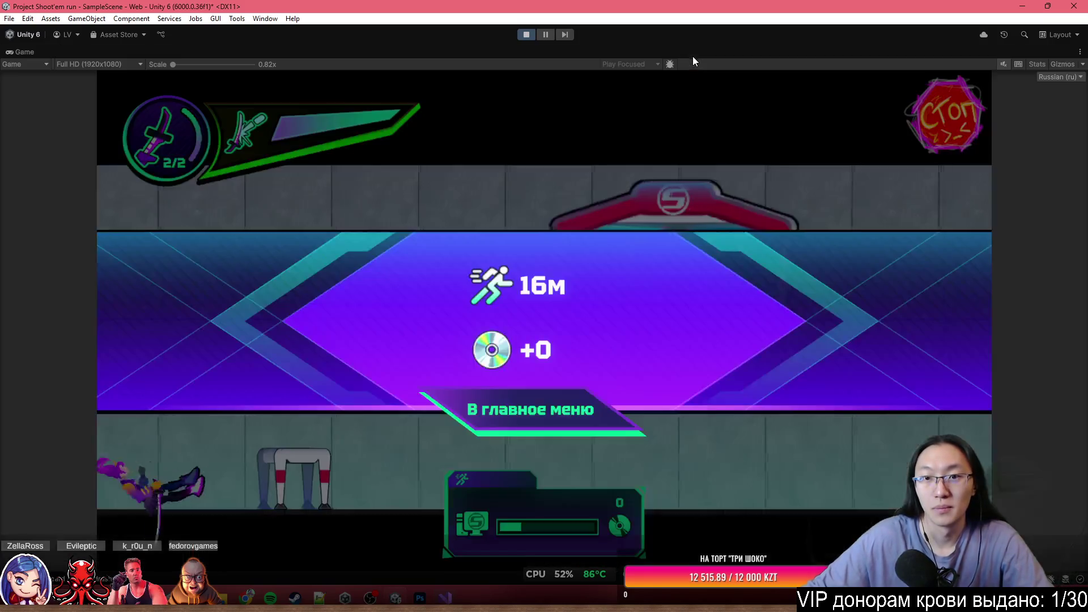
Run the level as Gail, jumping the hurdle and robot and sliding under the pink barrier.
left_click(576, 434)
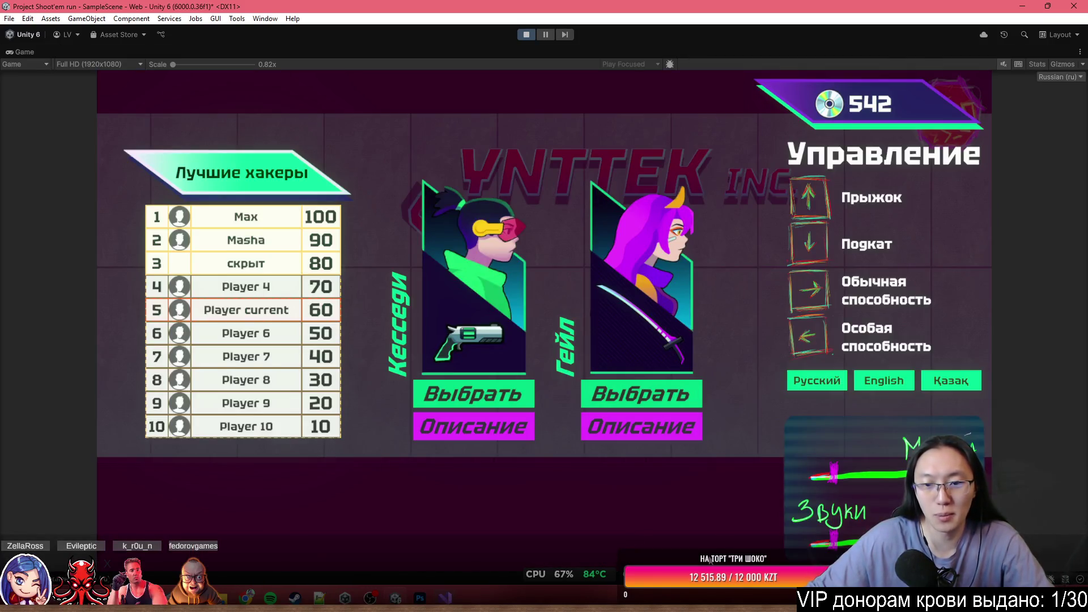
left_click(641, 394)
key("space")
key("space")
key("space")
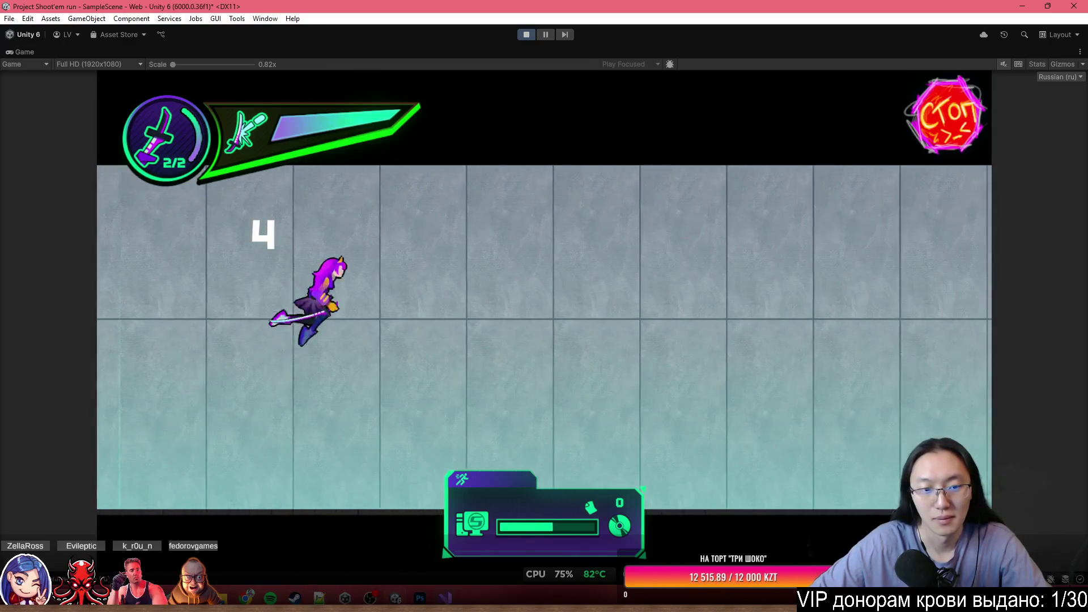
key("space")
key("s")
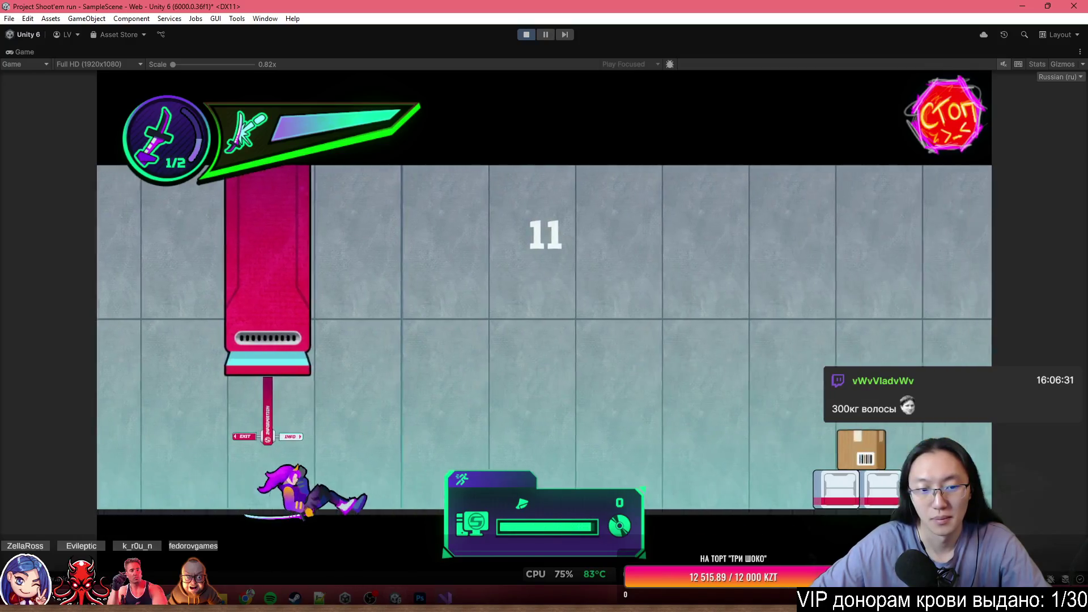
key("space")
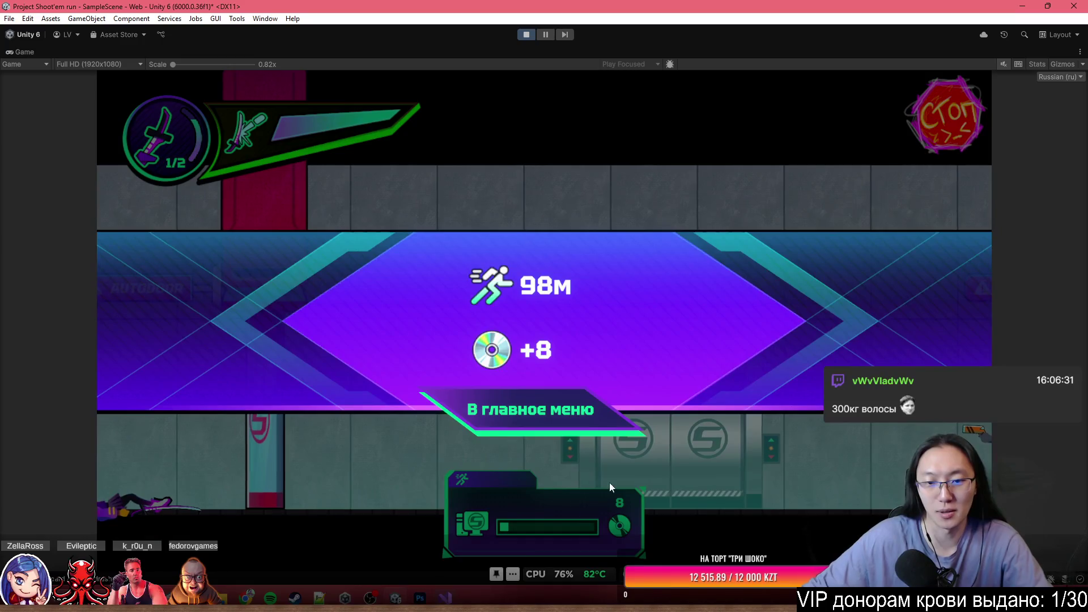
Do a second Gail run with jumps, a slide and a sword dash, then stop play mode.
left_click(595, 425)
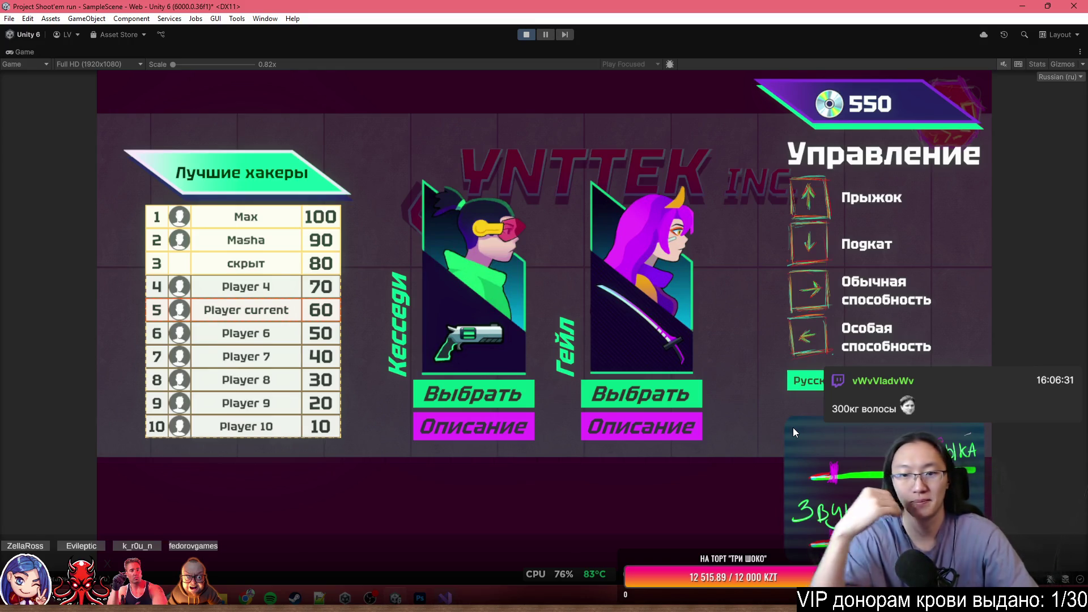
left_click(677, 390)
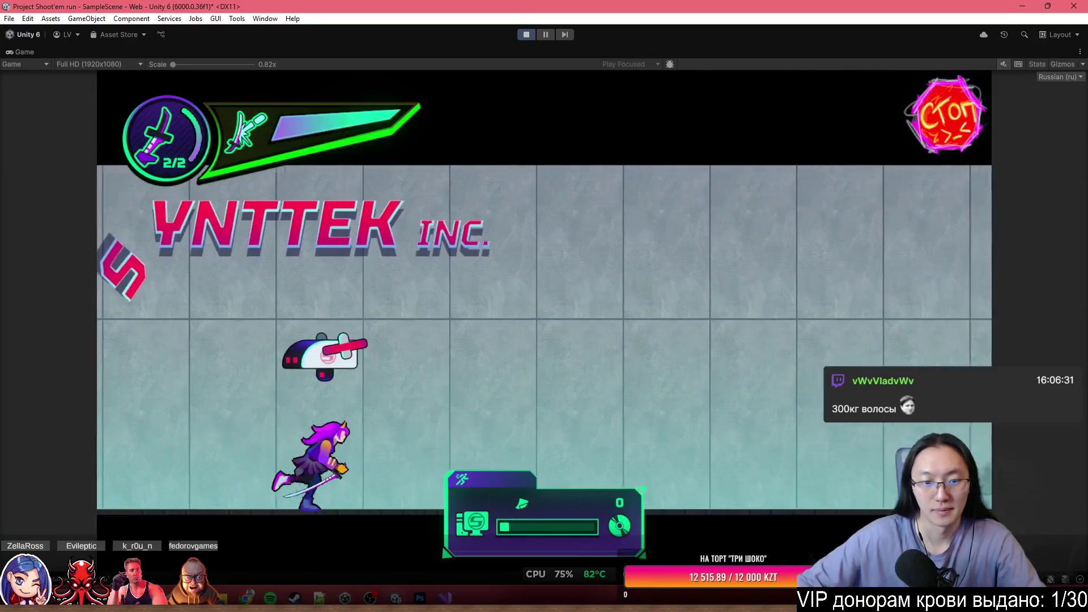
key("space")
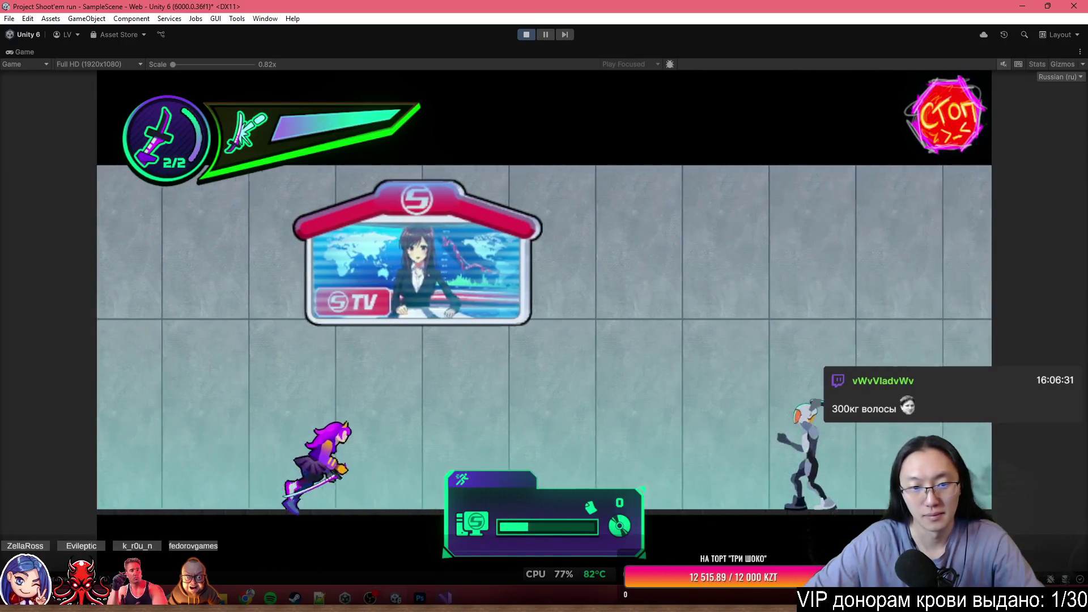
key("space")
key("space")
key("space")
key("s")
key("space")
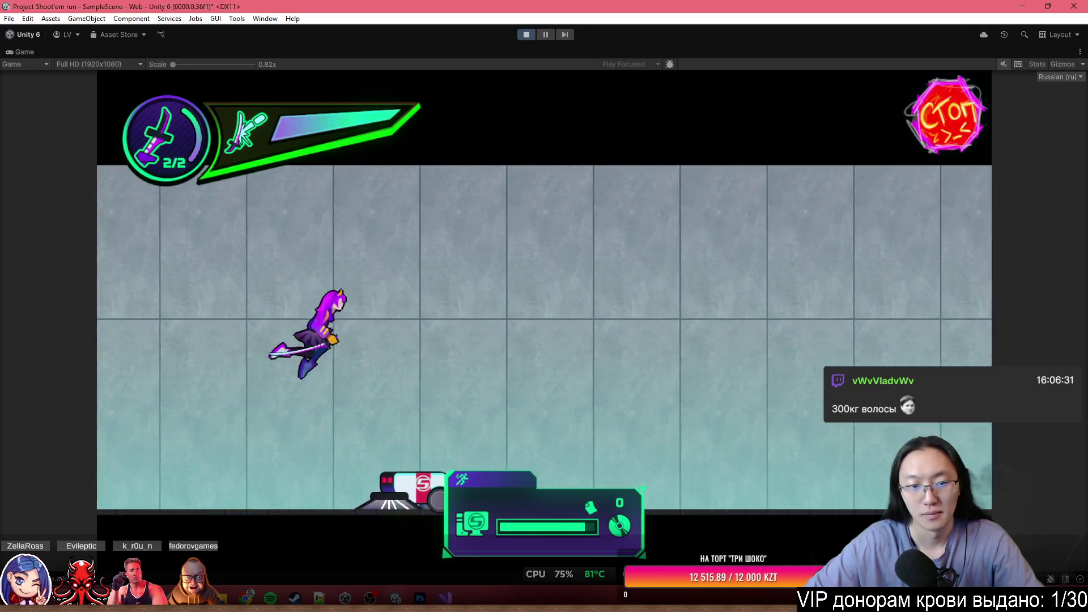
key("shift")
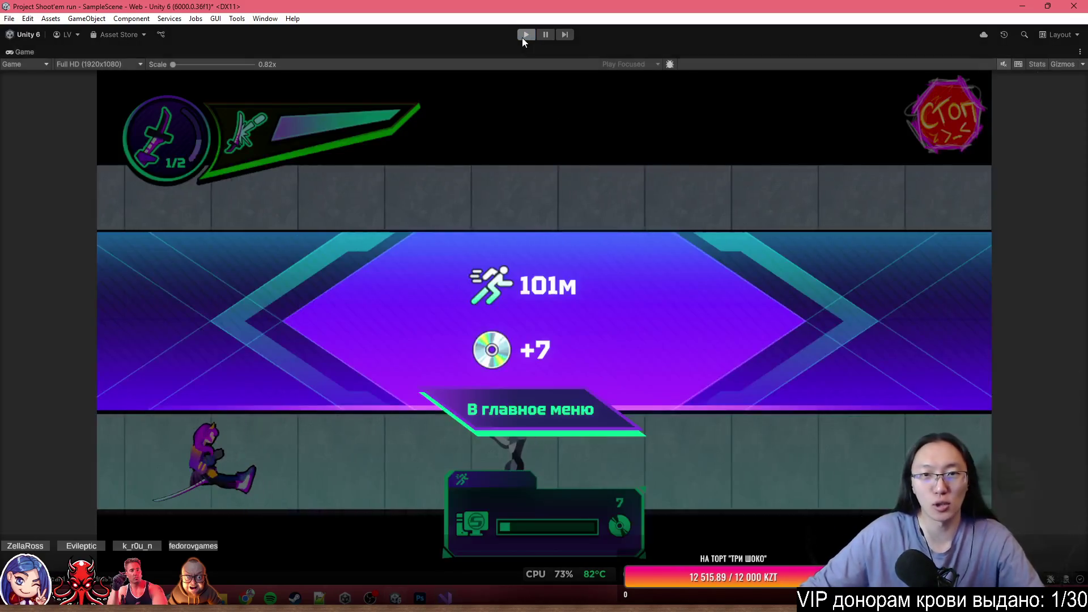
left_click(522, 37)
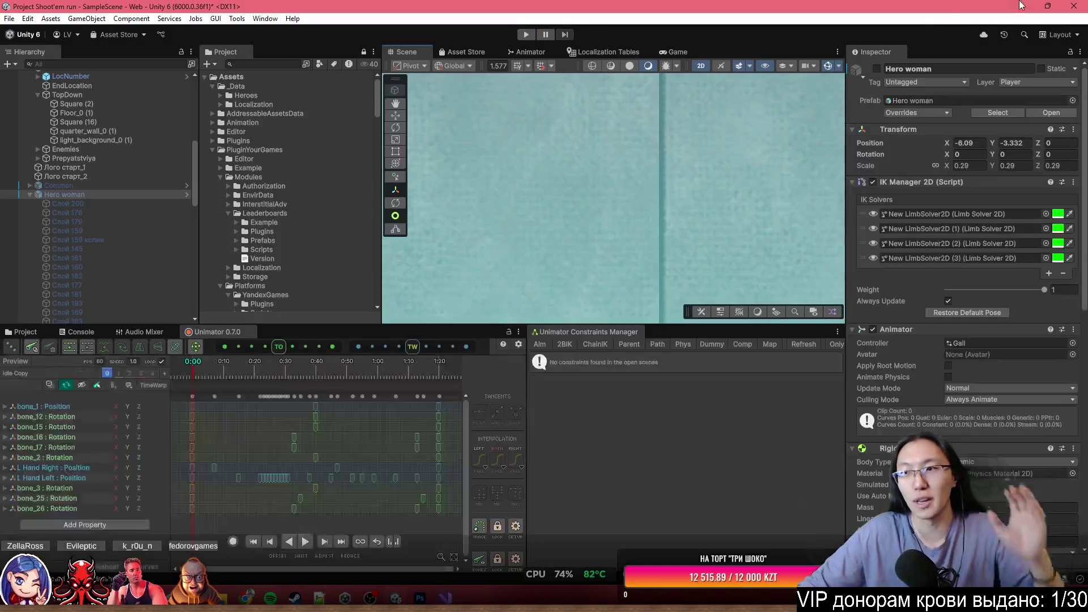
Save the scene with Ctrl+S and minimize Unity to reveal Visual Studio.
key("ctrl+s")
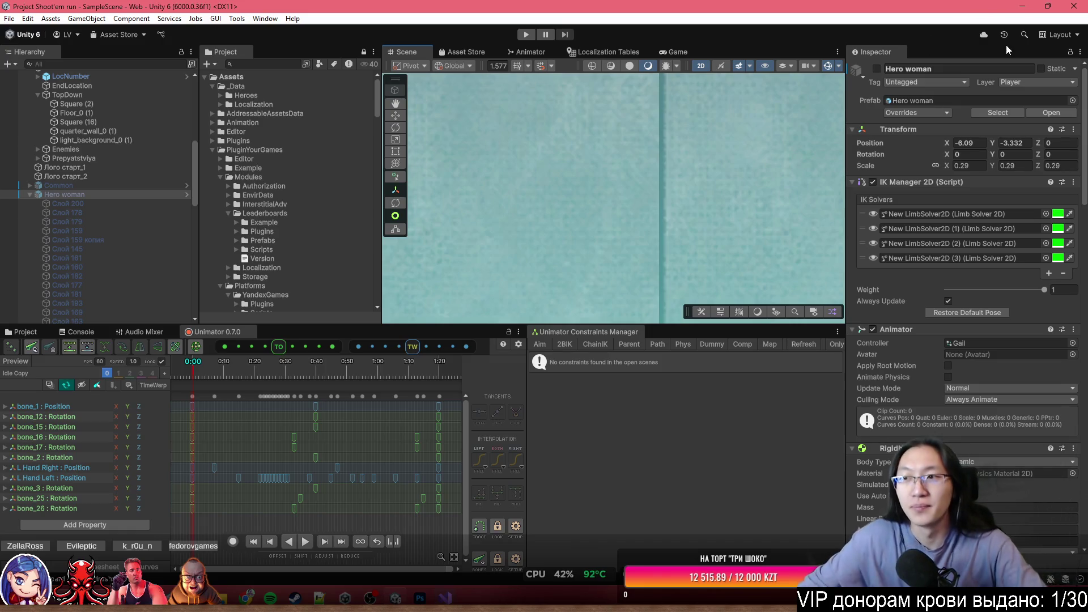
left_click(1022, 6)
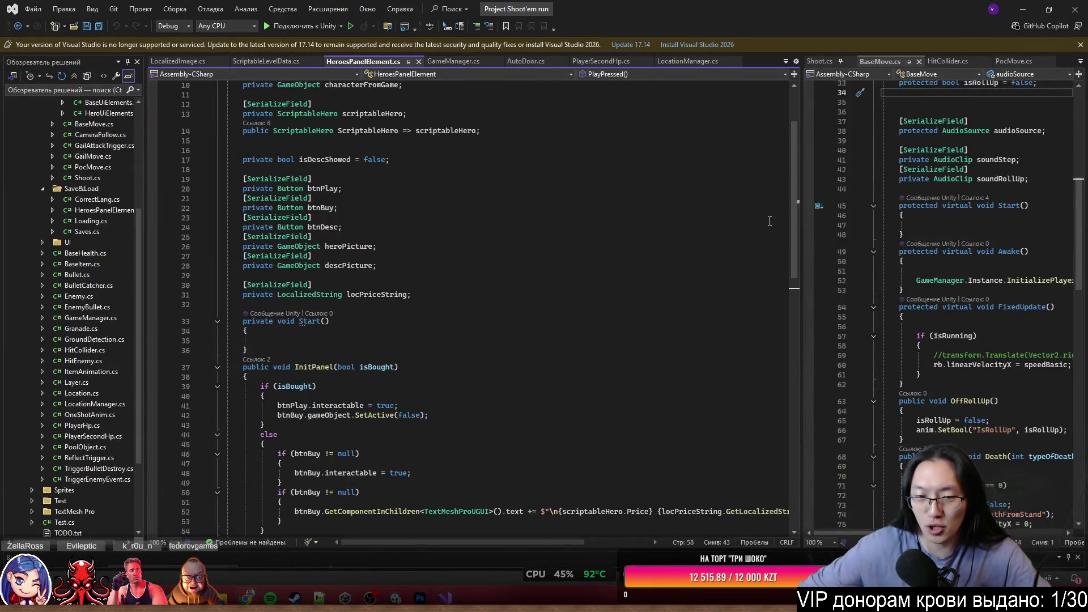
Minimize Visual Studio and bring Hina Emotions2.psd to the front in Photoshop.
left_click(1073, 9)
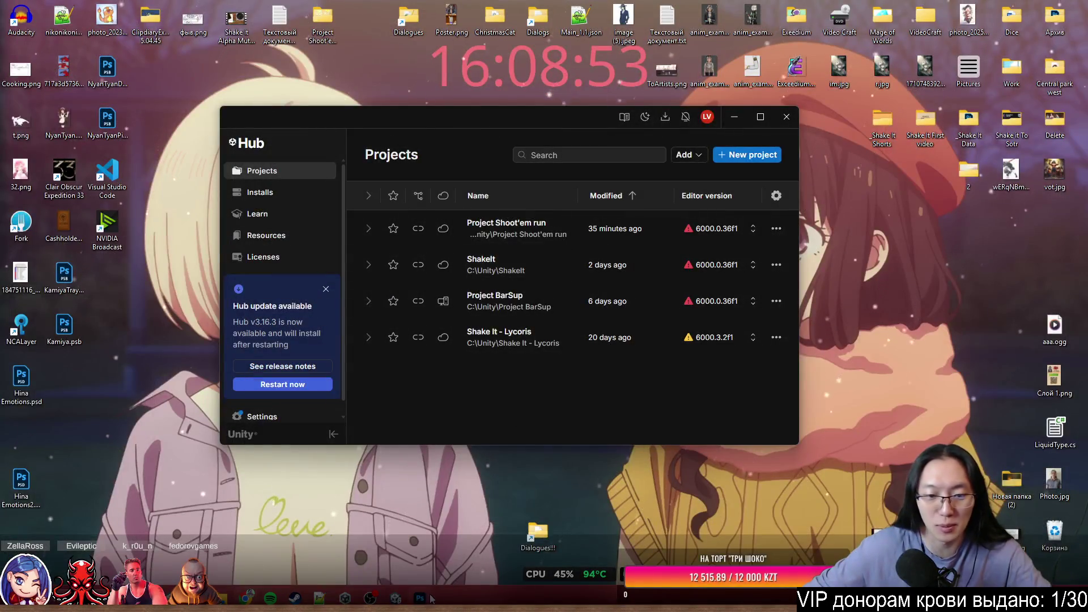
left_click(420, 598)
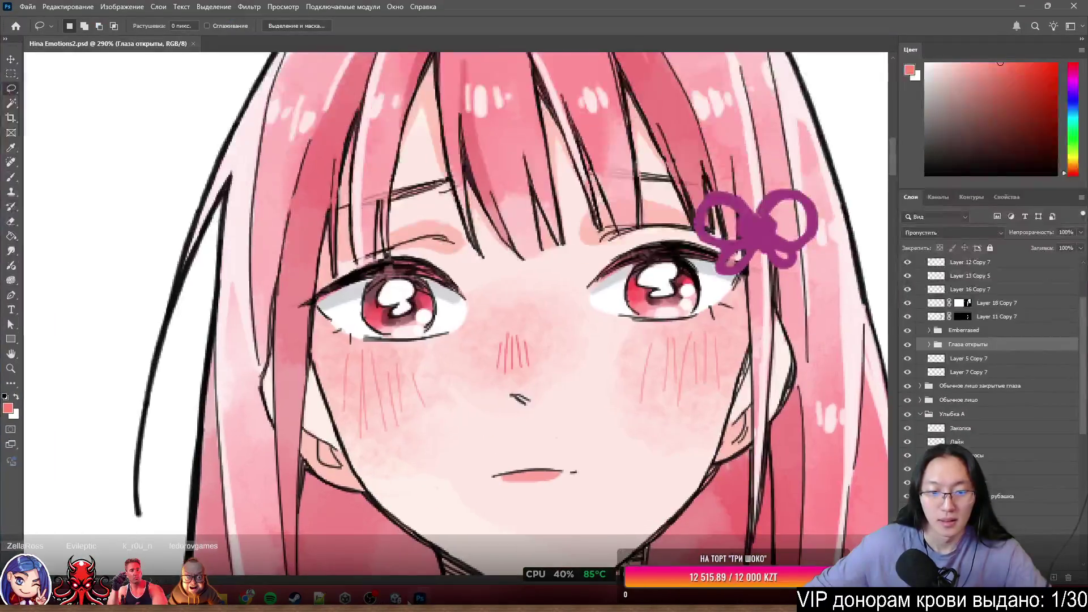
mouse_move(370, 598)
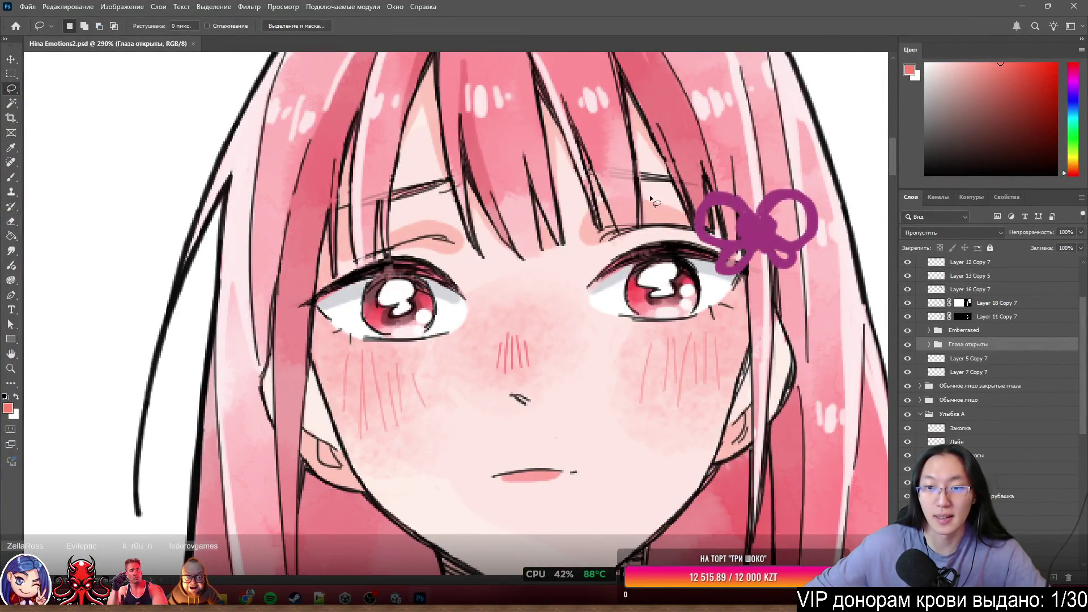
scroll(549, 266, "down", 2)
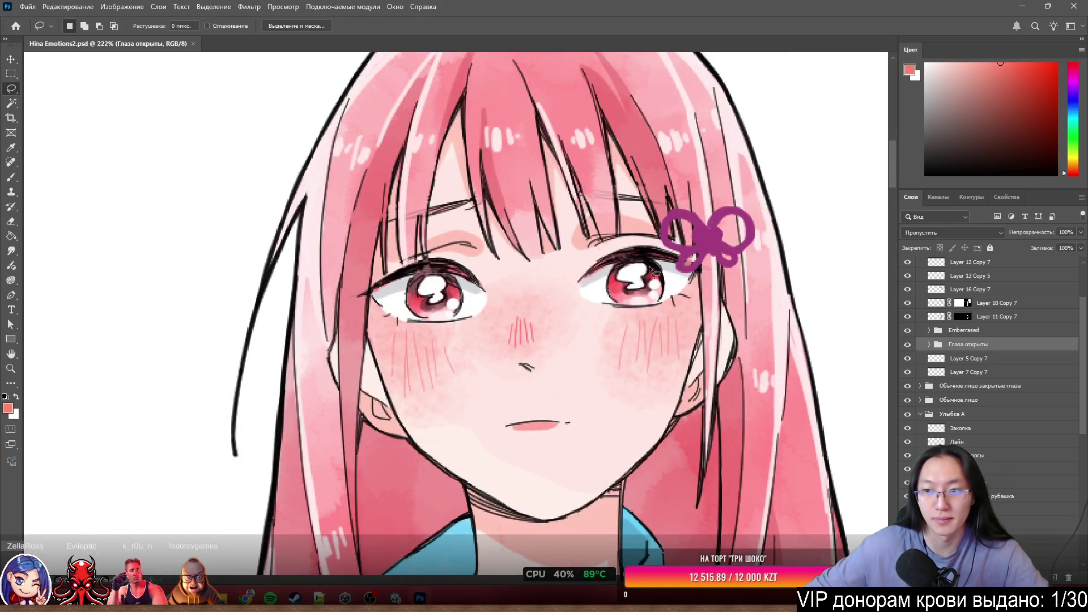
Toggle the Глаза открыты group to compare eyes, ending open, then flick Лайнарт Copy 9.
left_click(907, 346)
left_click(908, 346)
left_click(908, 346)
left_click(907, 345)
left_click(908, 347)
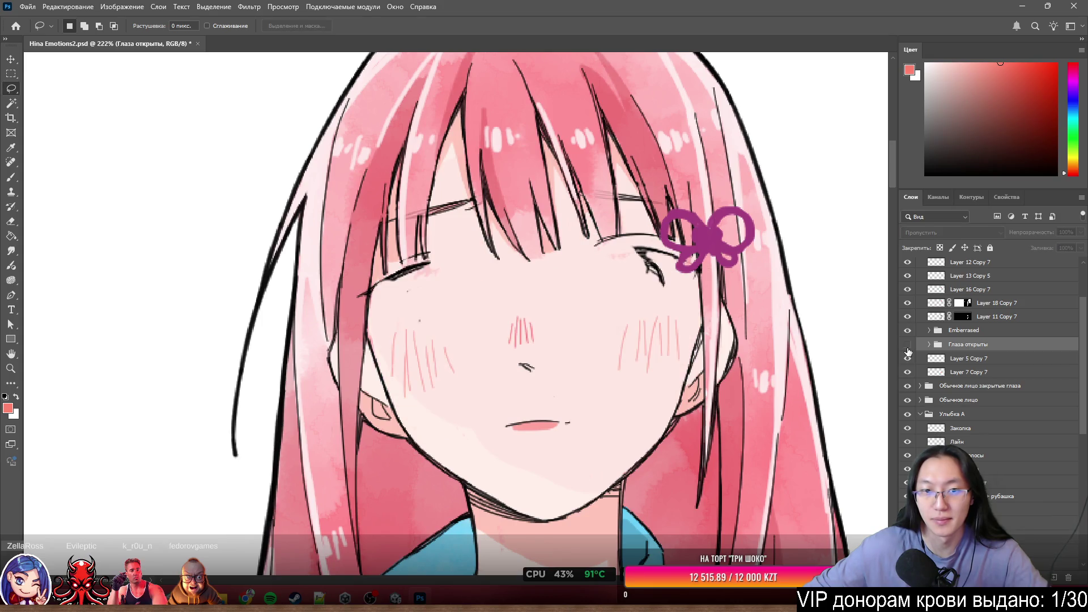
left_click(908, 345)
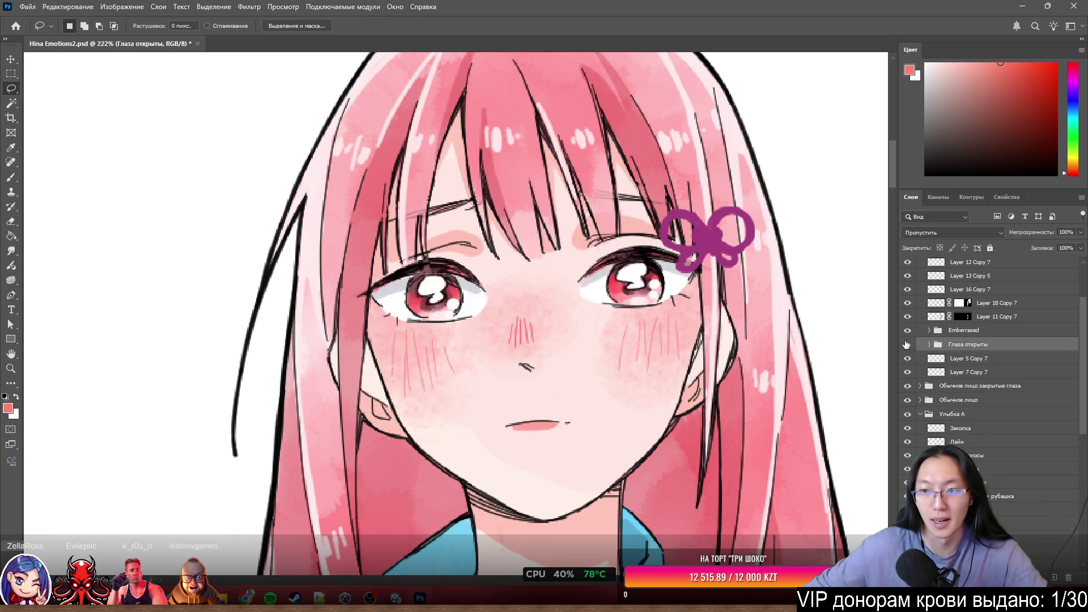
scroll(906, 343, "up", 3)
left_click(907, 306)
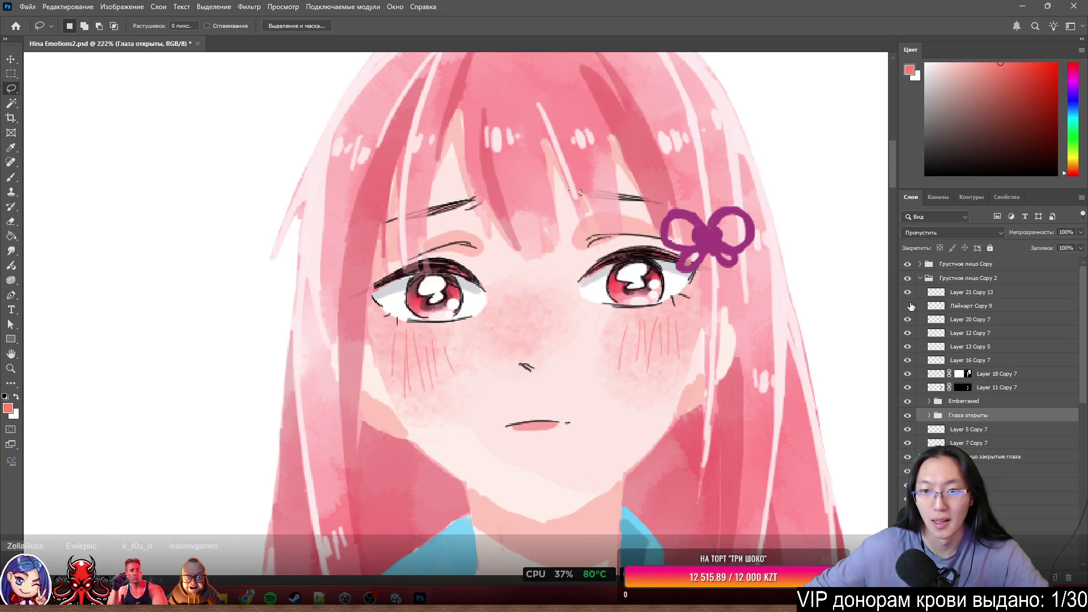
left_click(907, 306)
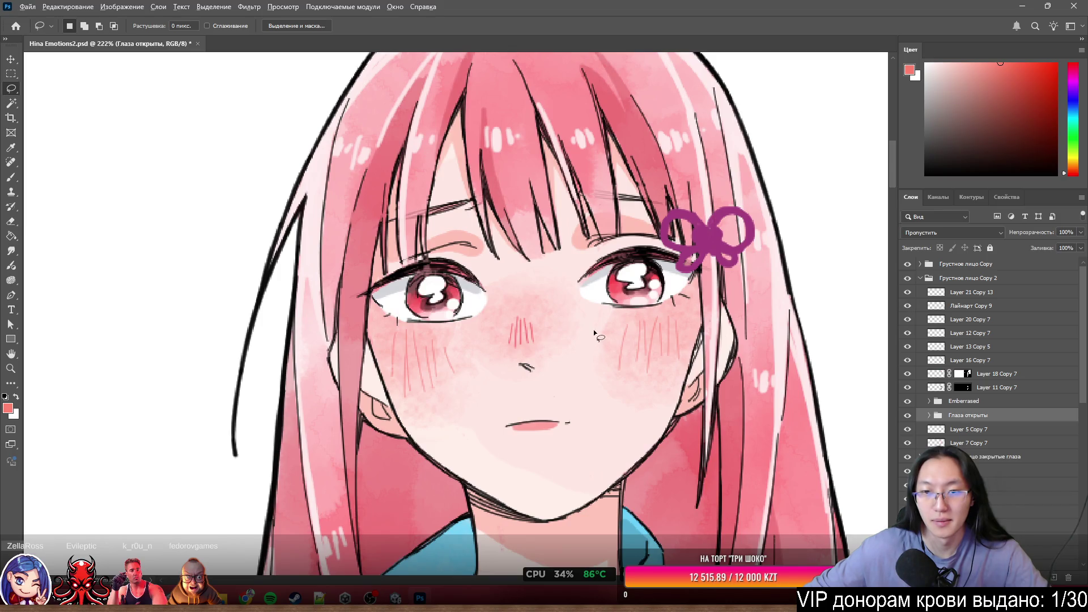
Select the Лайнарт Copy 9 layer and flick its visibility on and off repeatedly.
scroll(595, 336, "down", 2)
scroll(623, 323, "up", 6)
left_click(673, 311, "ctrl")
left_click(907, 306)
left_click(908, 306)
left_click(908, 306)
left_click(908, 306)
left_click(908, 306)
left_click(908, 306)
left_click(908, 305)
left_click(908, 306)
left_click(908, 306)
left_click(908, 306)
left_click(907, 306)
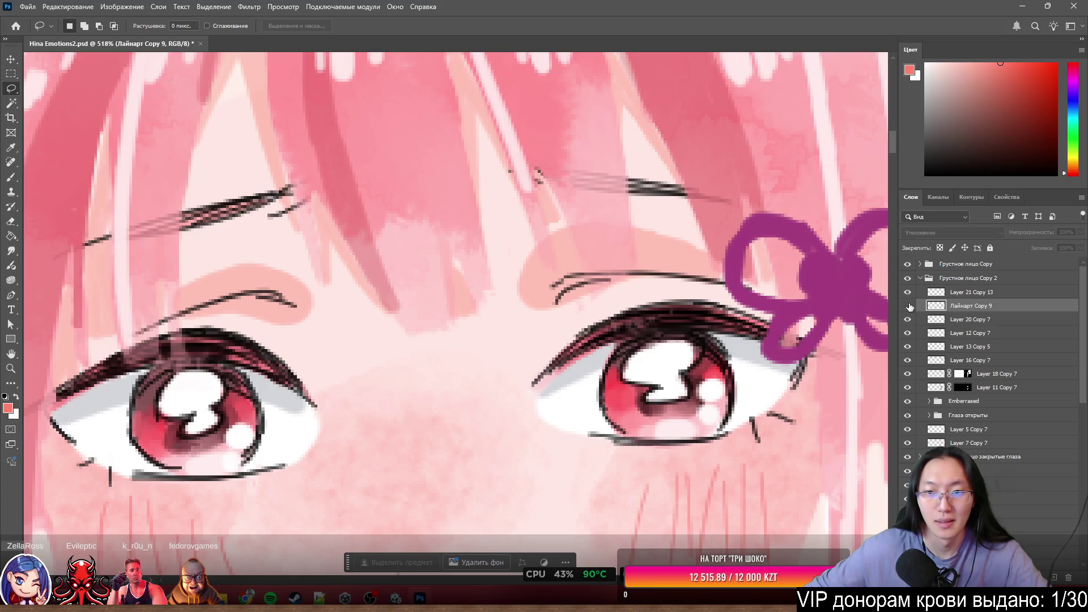
left_click(908, 306)
Compare the eyes with and without the Лайнарт Copy 9 lineart, then hide it.
left_click(909, 306)
left_click(908, 306)
left_click(908, 306)
left_click(908, 306)
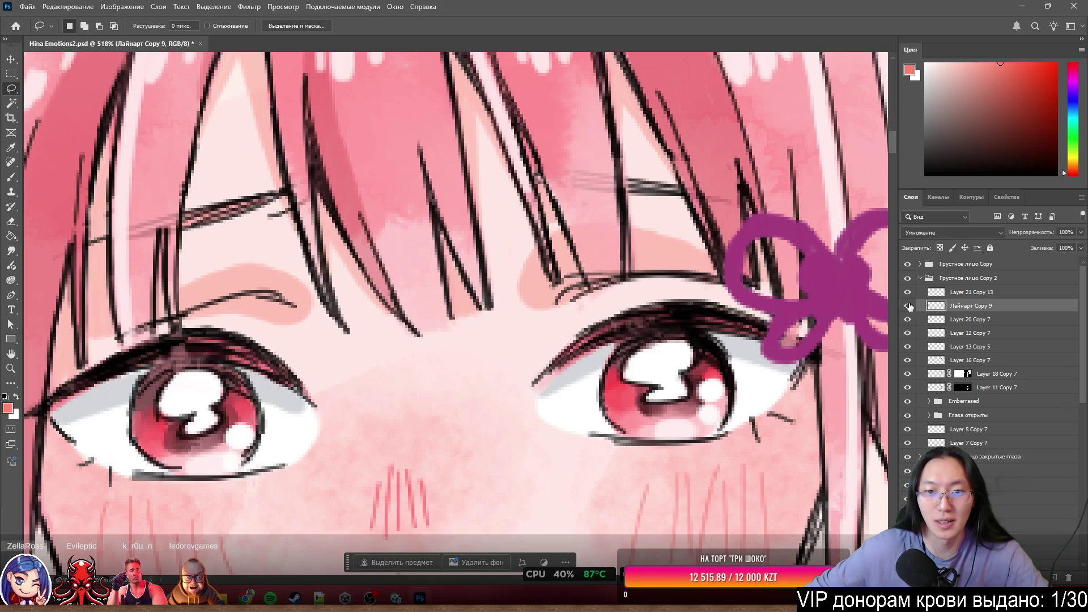
left_click(908, 306)
scroll(563, 165, "down", 5)
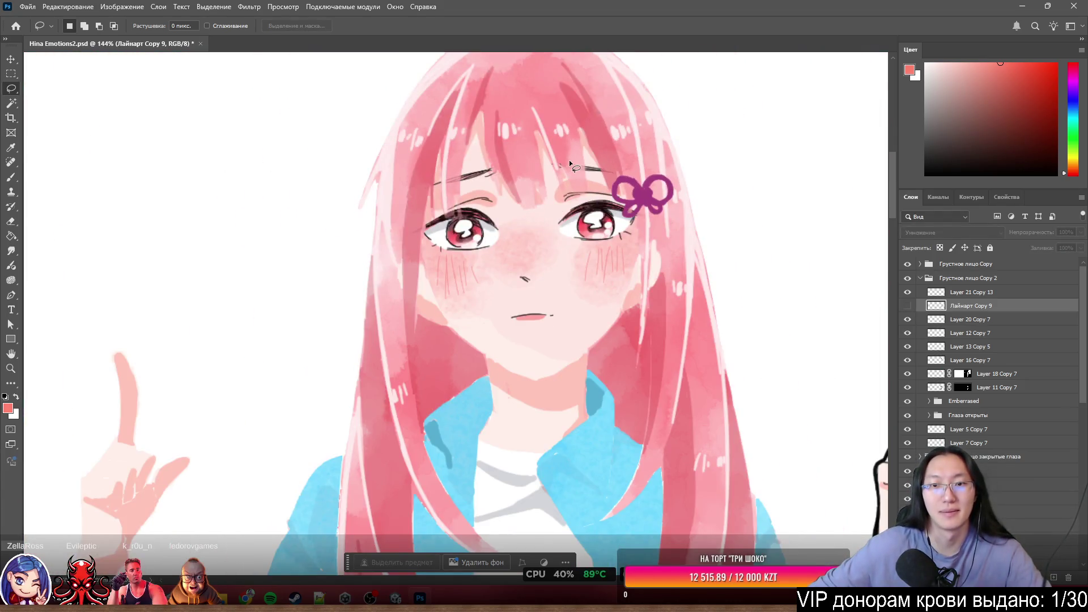
scroll(563, 164, "up", 2)
scroll(563, 164, "up", 3)
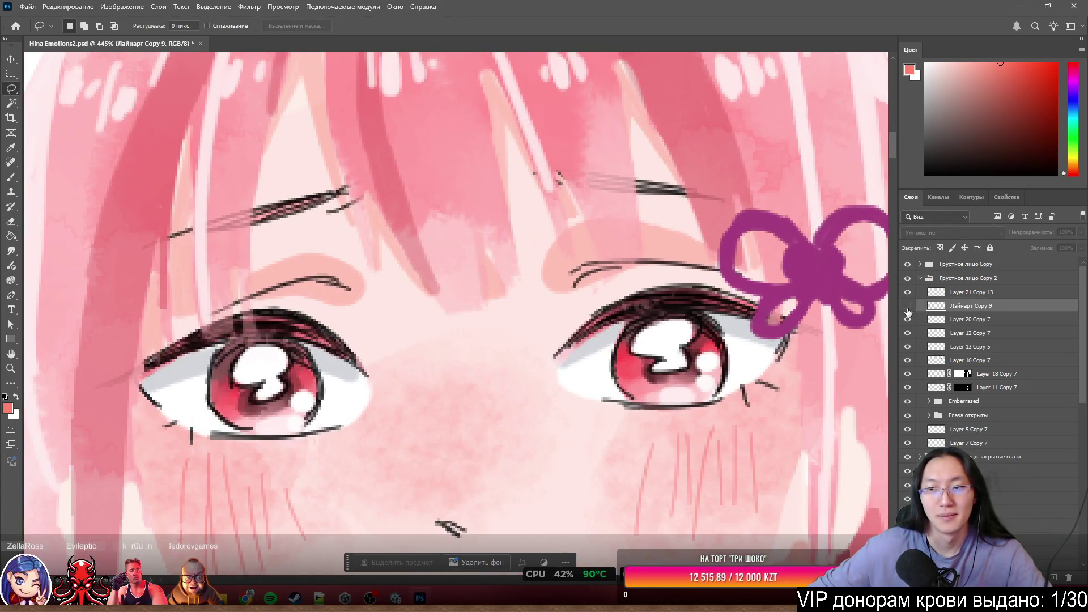
Toggle the lineart a few more times for comparison, leaving it hidden.
left_click(908, 309)
left_click(908, 309)
left_click(908, 309)
left_click(908, 309)
left_click(908, 310)
left_click(908, 310)
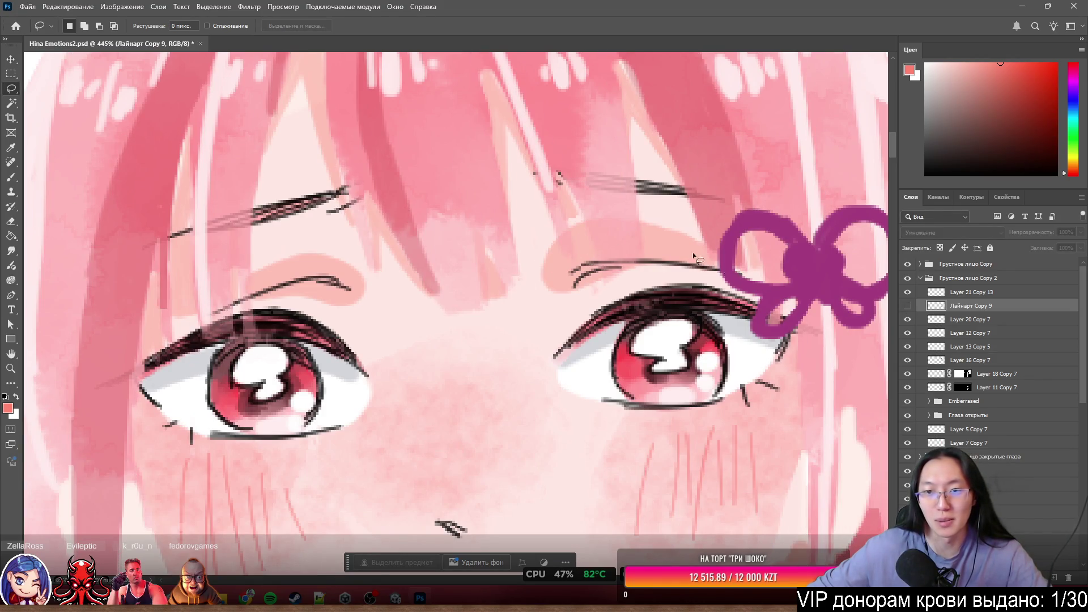
left_click(907, 308)
left_click(908, 309)
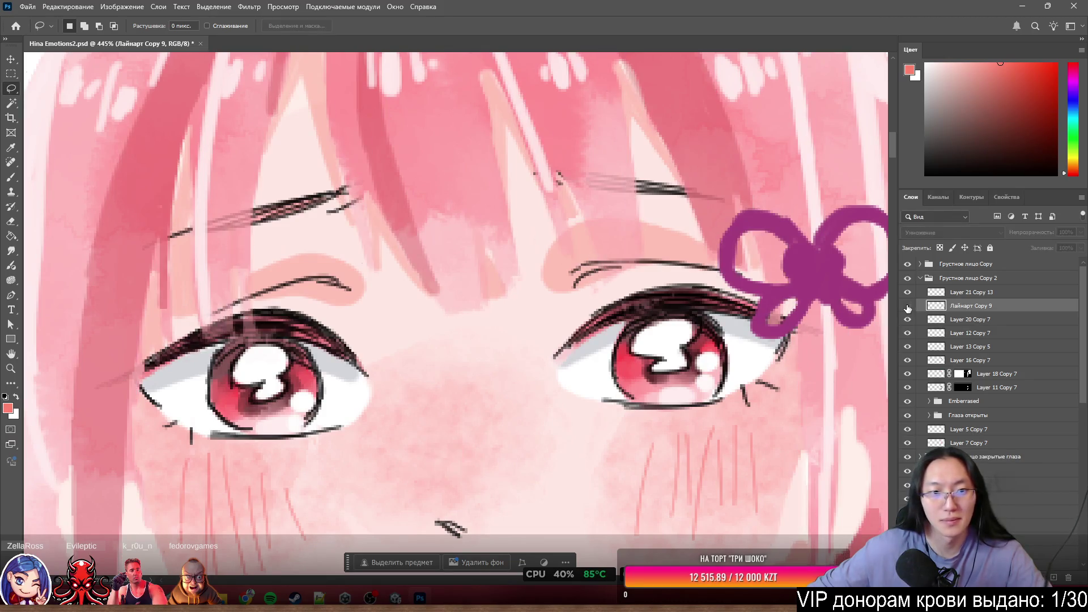
scroll(635, 266, "down", 10)
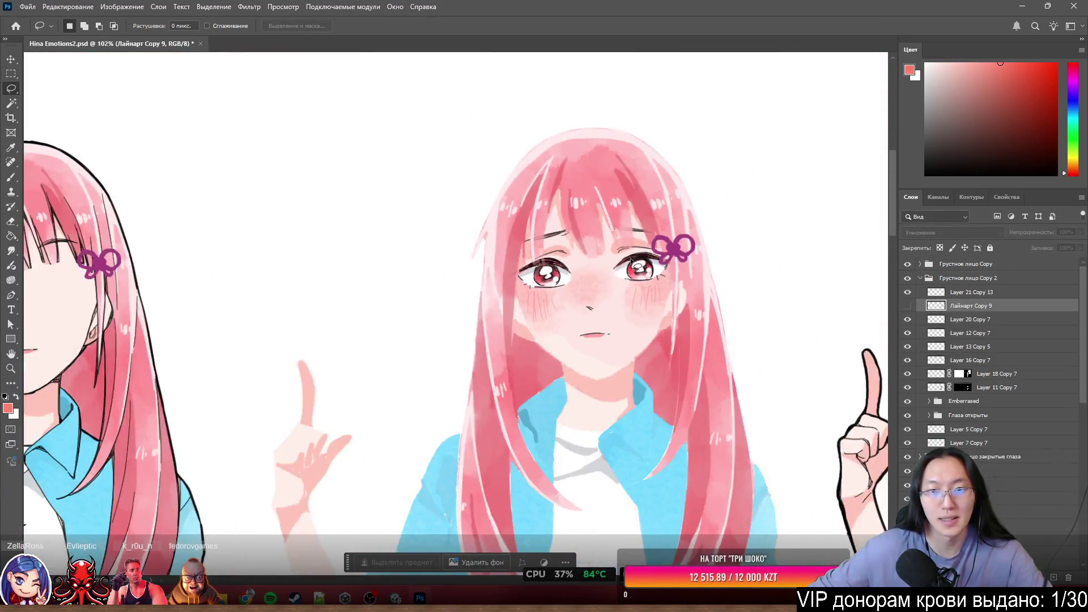
Show the Common eye and Common groups and hide the Группа 1 layers.
scroll(635, 265, "down", 5)
scroll(567, 255, "up", 5)
scroll(334, 241, "down", 5)
scroll(626, 268, "up", 5)
scroll(626, 268, "up", 3)
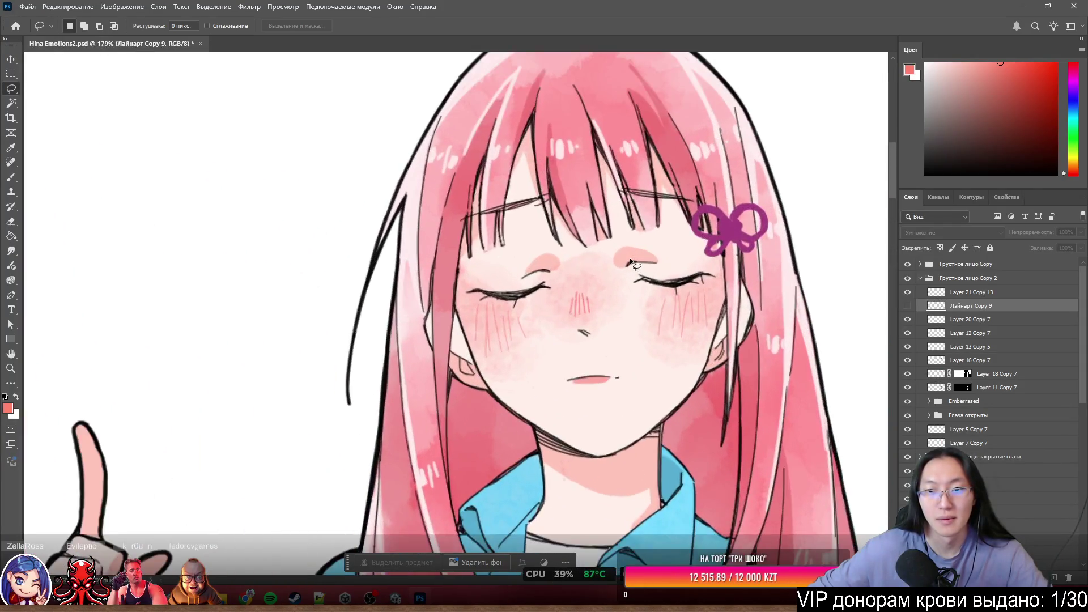
scroll(712, 305, "down", 5)
scroll(711, 305, "up", 3)
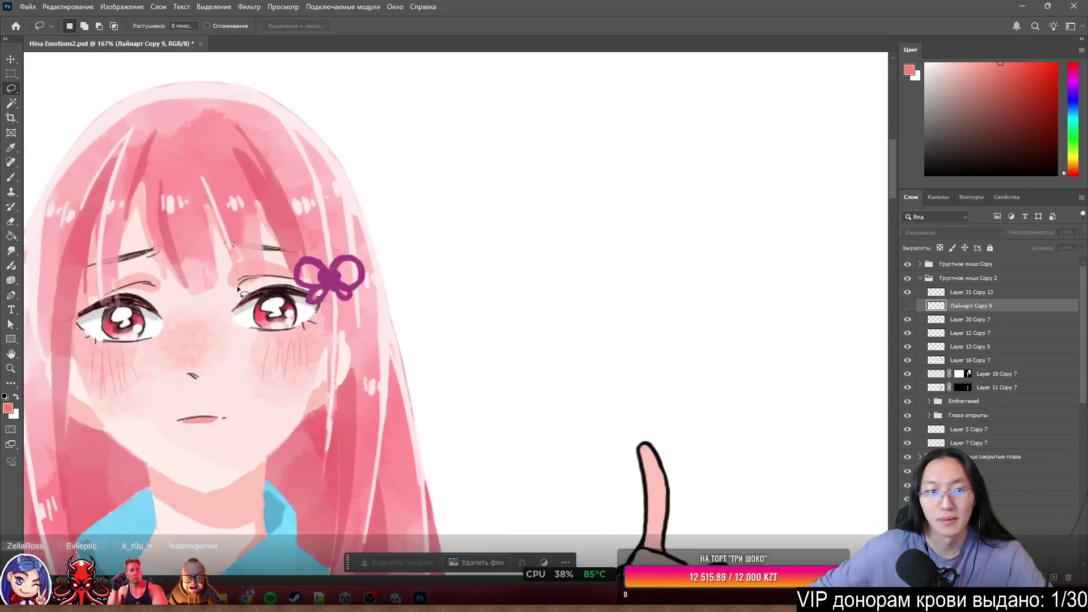
scroll(712, 305, "down", 6)
scroll(392, 335, "up", 2)
scroll(468, 369, "down", 3)
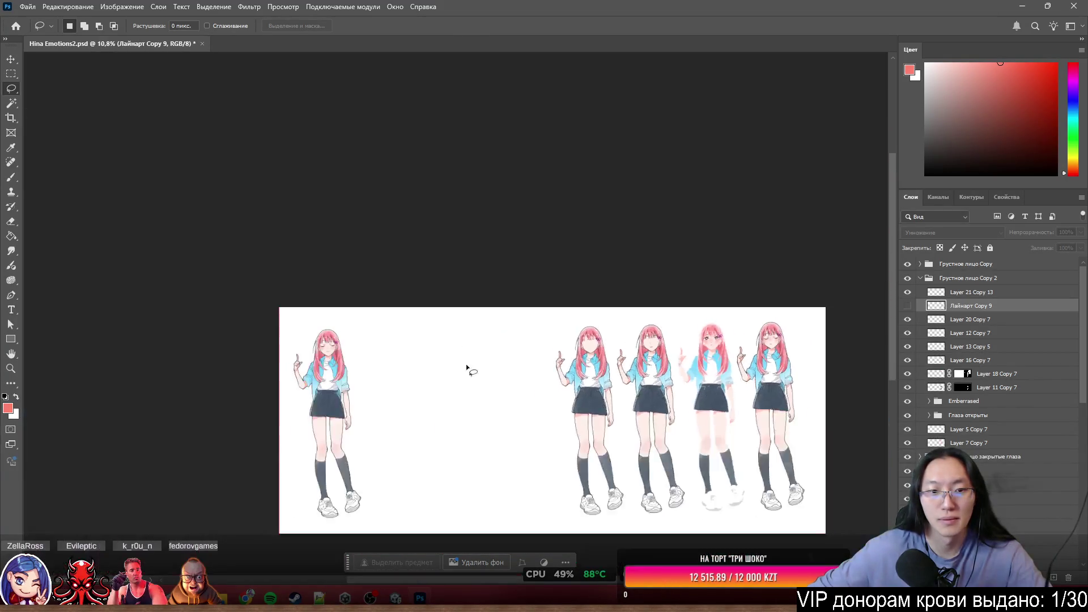
scroll(314, 335, "up", 6)
scroll(587, 256, "up", 1)
scroll(923, 422, "down", 5)
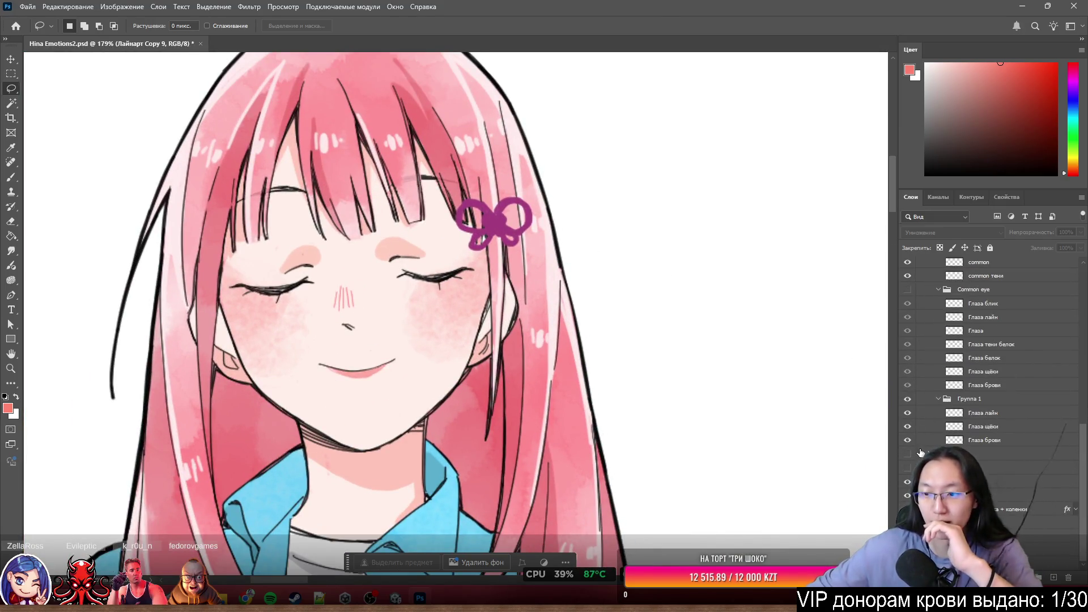
left_click(907, 289)
scroll(907, 280, "up", 1)
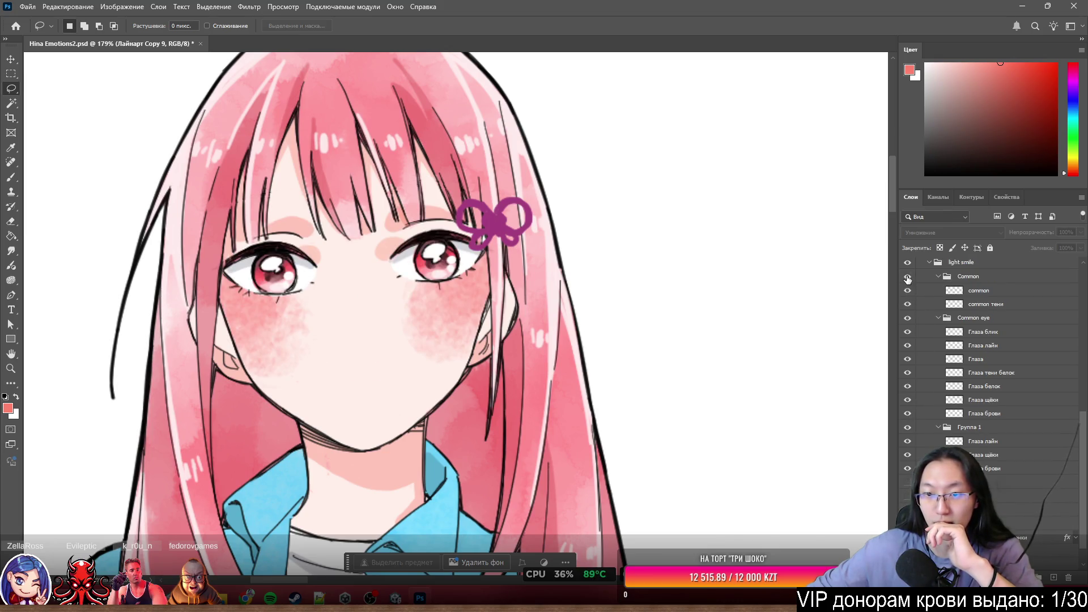
left_click(907, 277)
left_click(907, 428)
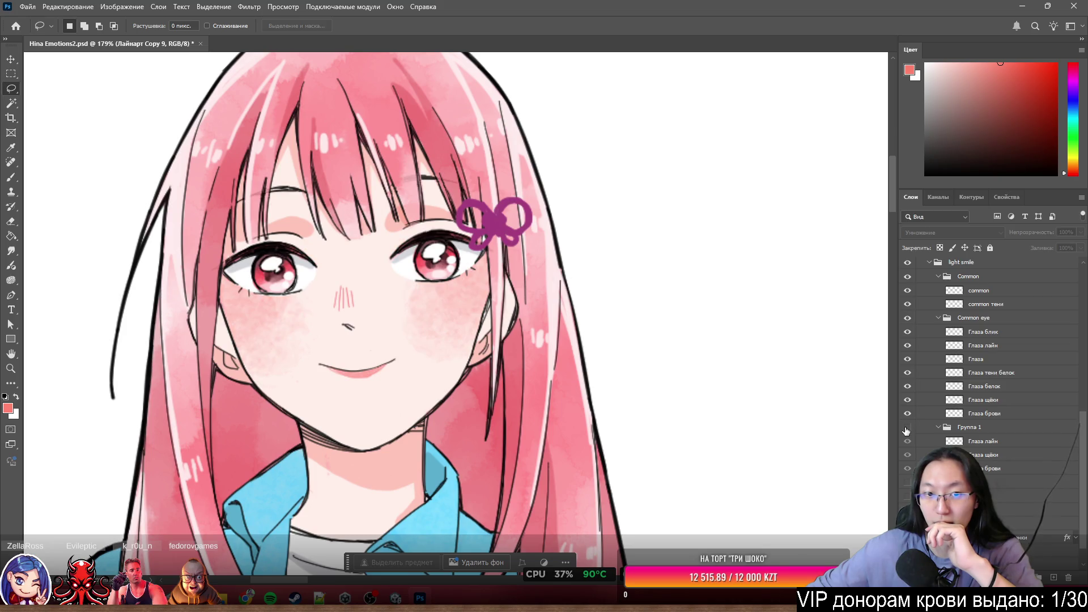
Scroll around the canvas and Layers panel to inspect the light smile face.
scroll(373, 218, "up", 3)
scroll(448, 233, "down", 10)
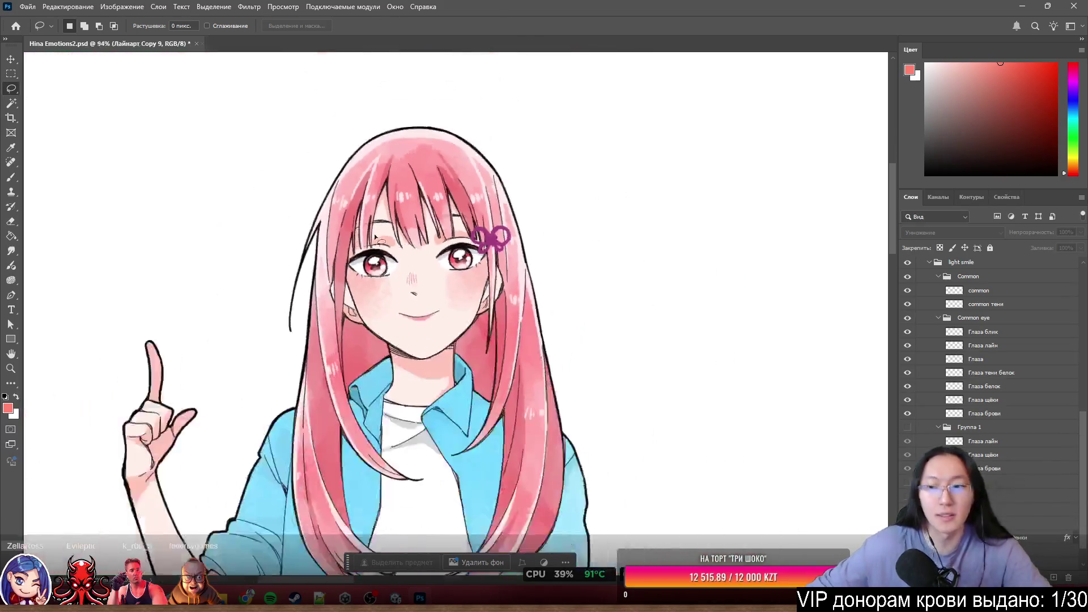
scroll(764, 290, "up", 4)
scroll(764, 290, "right", 3)
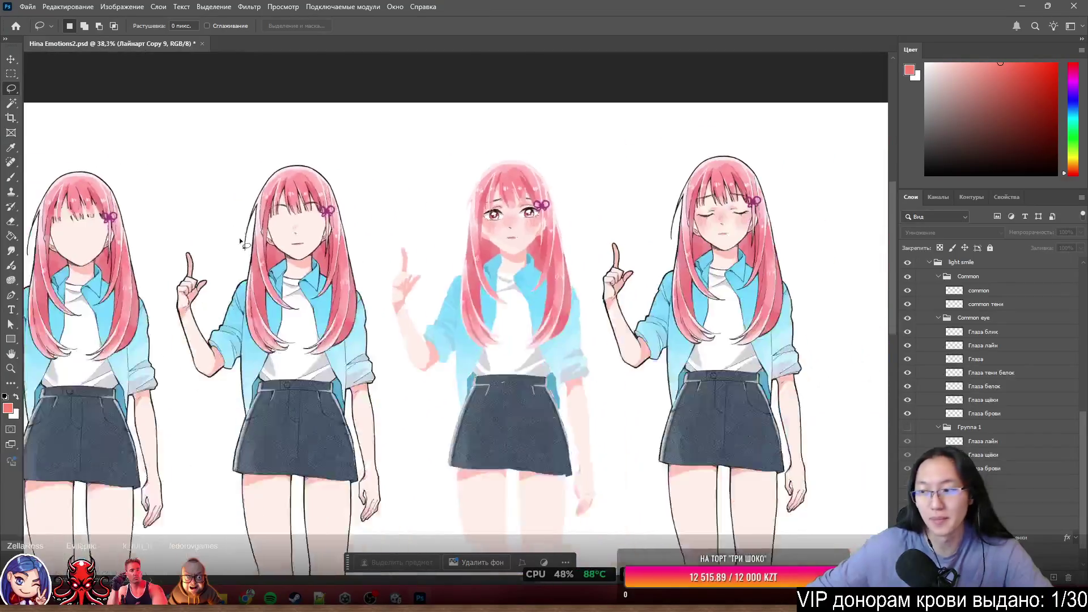
scroll(534, 245, "up", 3)
scroll(535, 245, "down", 3)
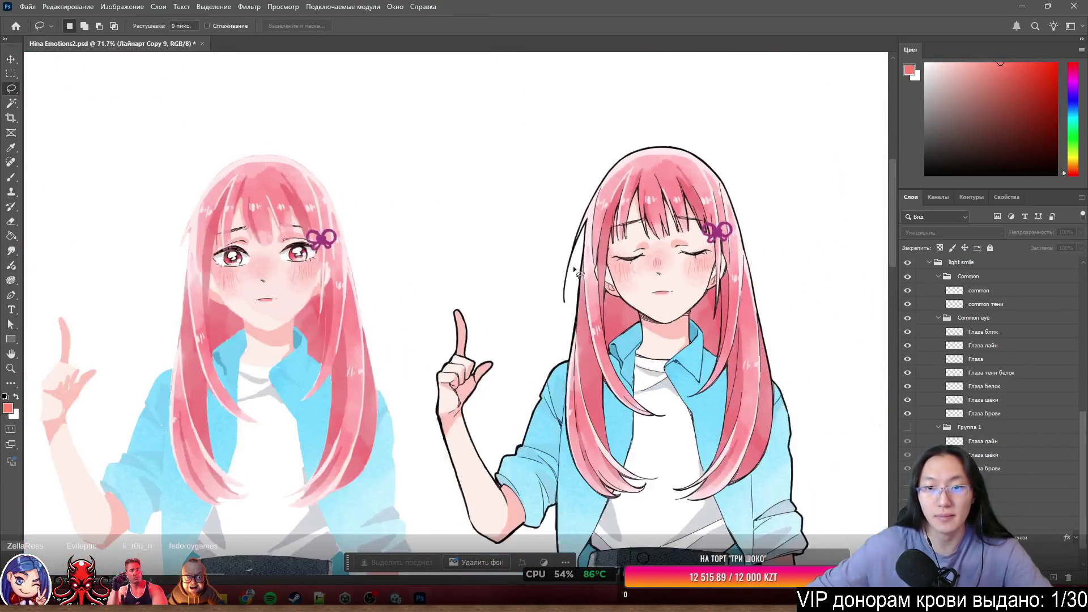
scroll(396, 283, "up", 4)
scroll(765, 311, "left", 2)
scroll(637, 330, "up", 3)
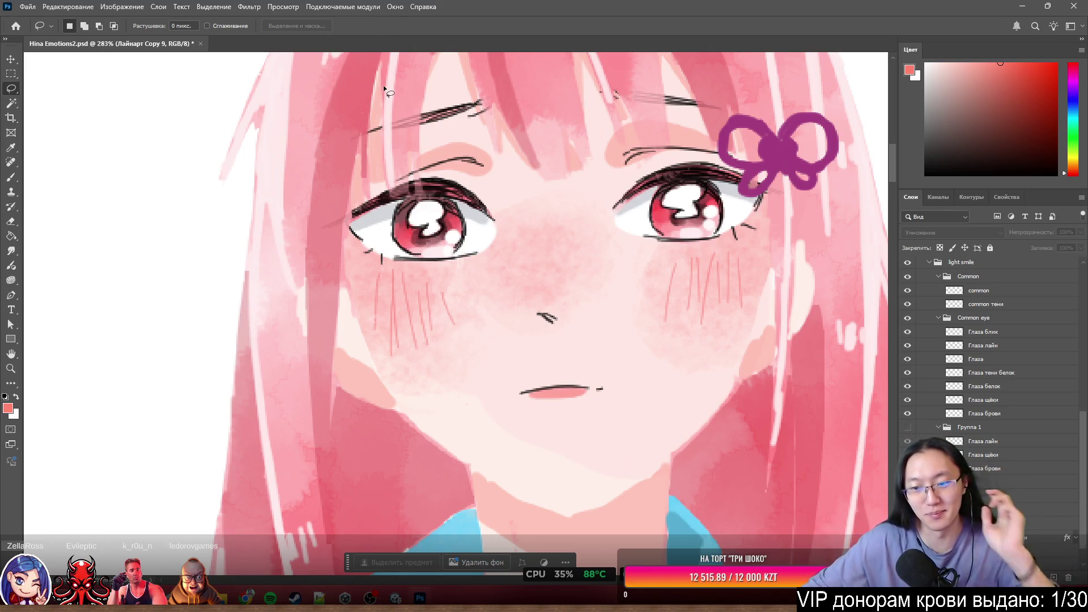
scroll(478, 202, "down", 10)
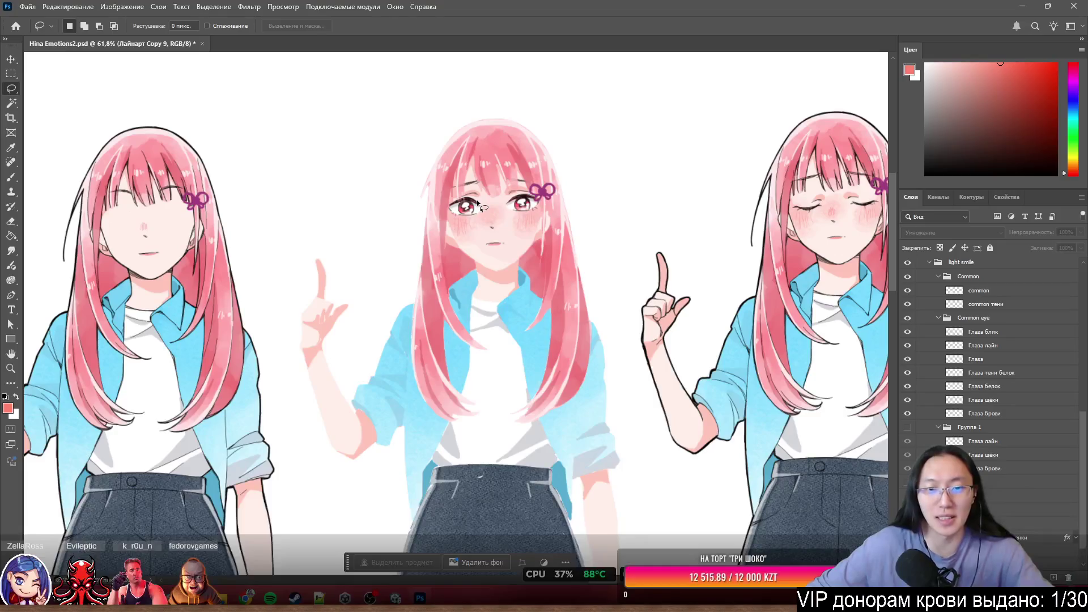
scroll(478, 203, "up", 15)
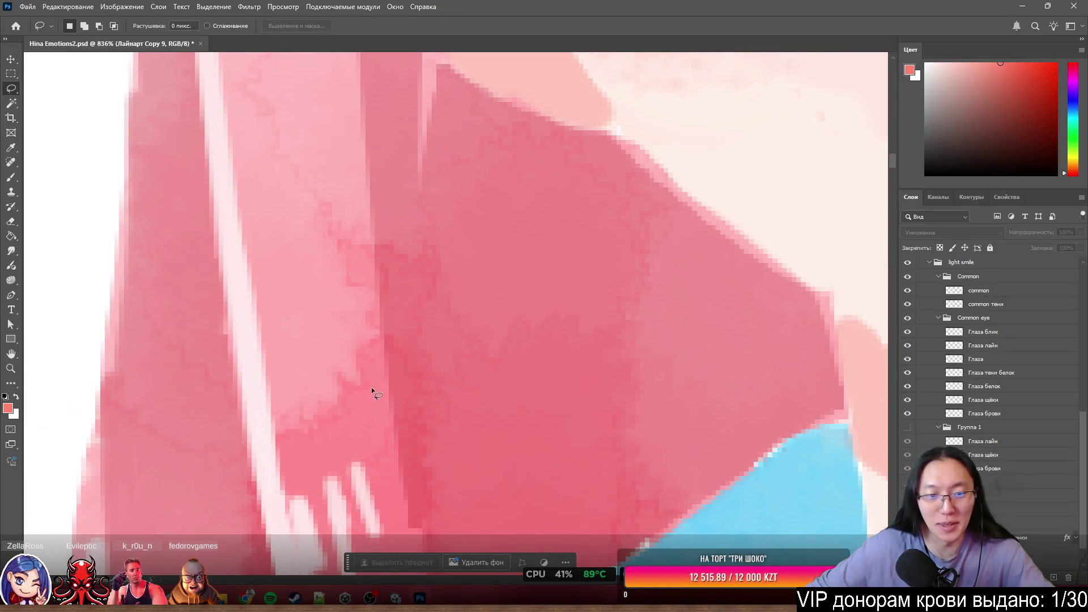
scroll(411, 283, "down", 10)
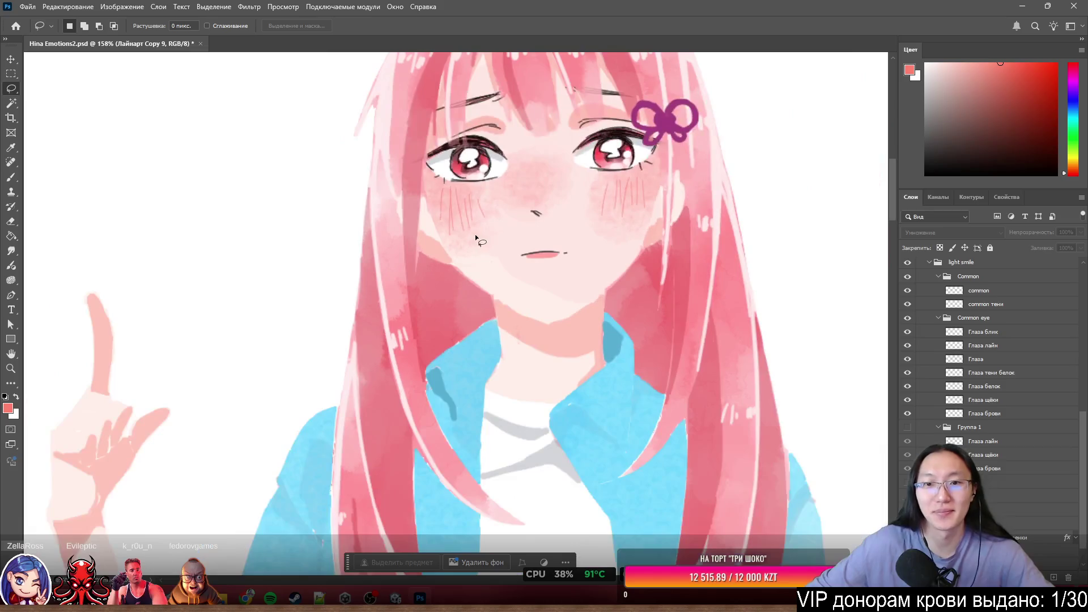
scroll(991, 351, "up", 5)
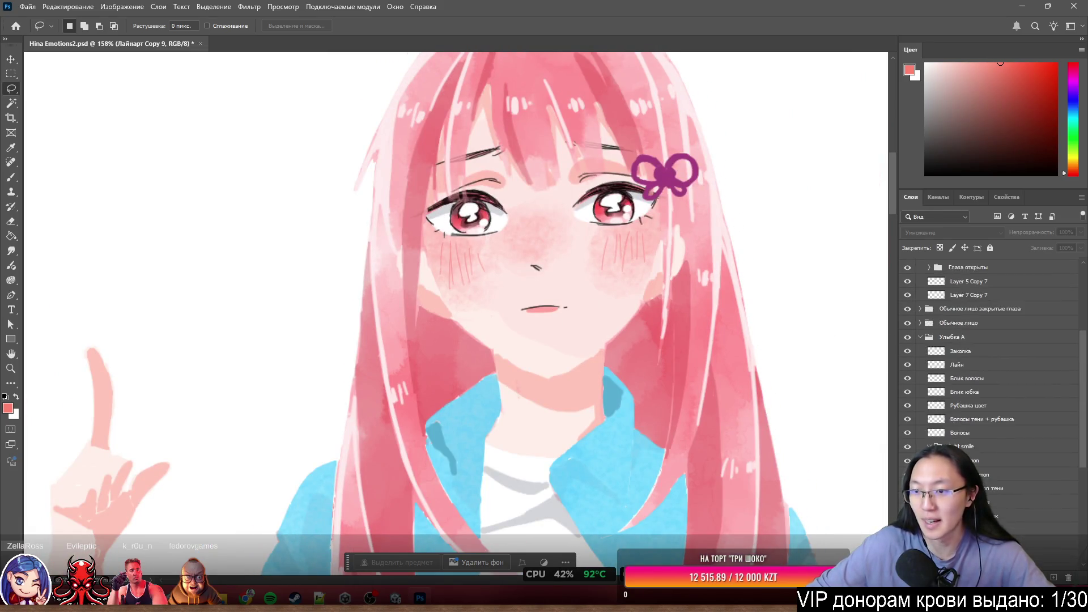
scroll(794, 357, "up", 3)
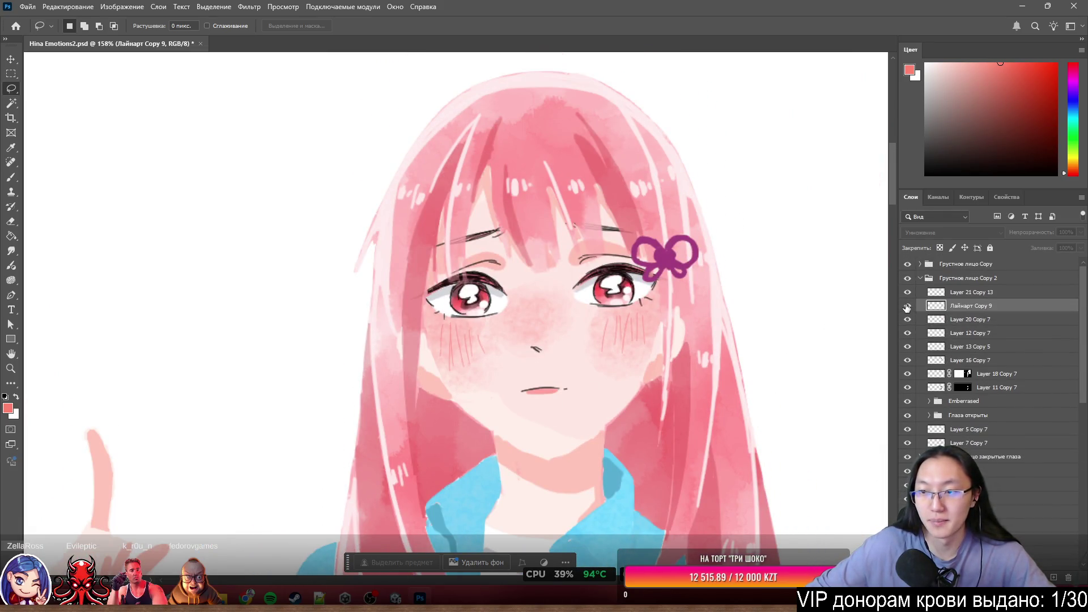
Show Лайнарт Copy 9 and hide the Глаза открыты open eyes on the face copy.
left_click(907, 306)
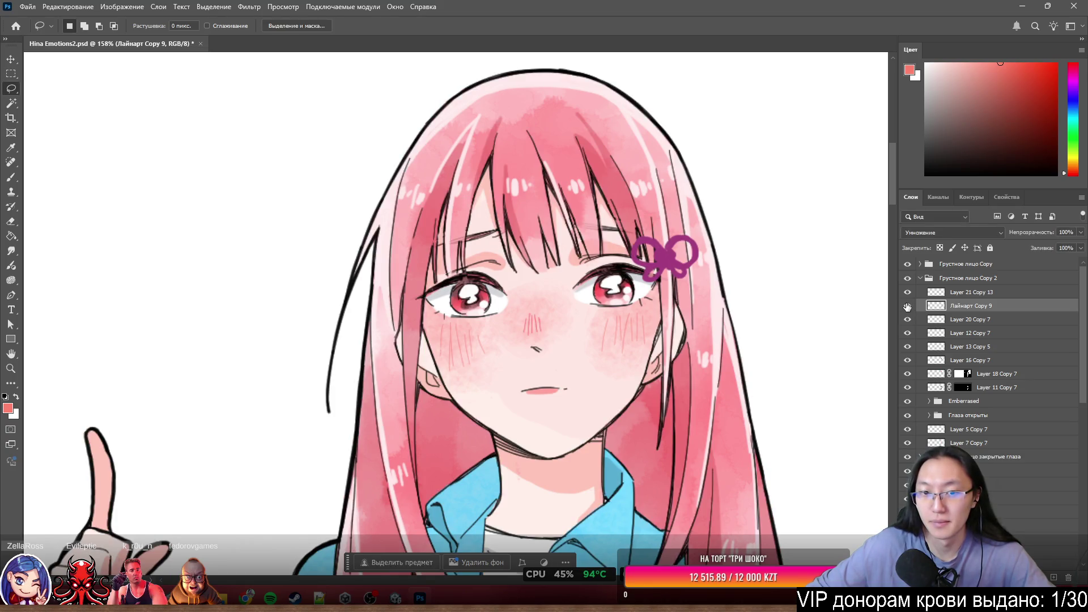
scroll(964, 317, "down", 3)
scroll(672, 294, "up", 1)
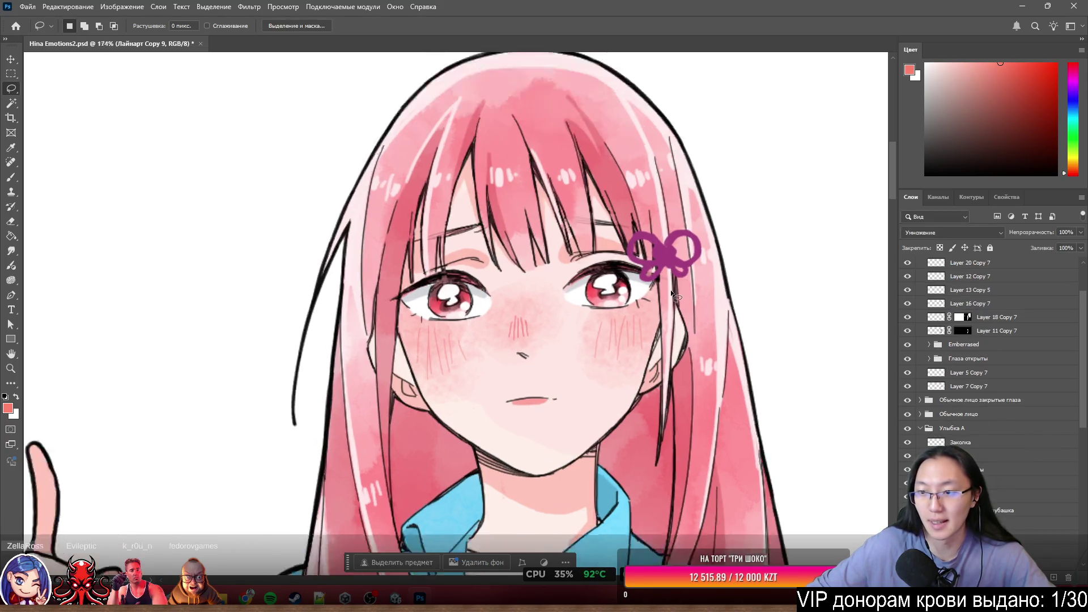
scroll(672, 294, "up", 3)
scroll(974, 366, "up", 3)
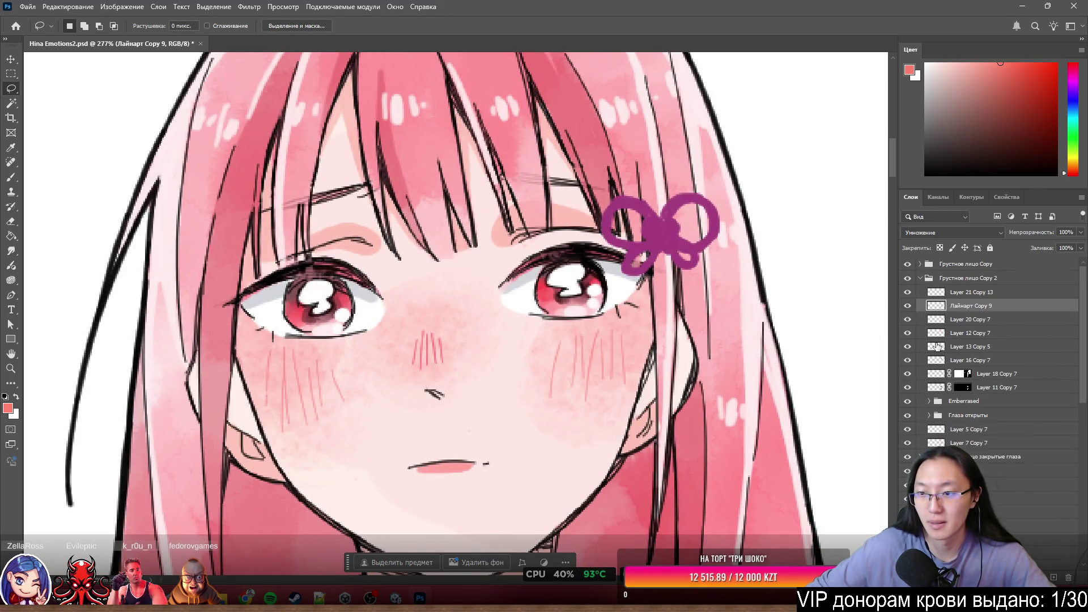
left_click(907, 400)
left_click(907, 400)
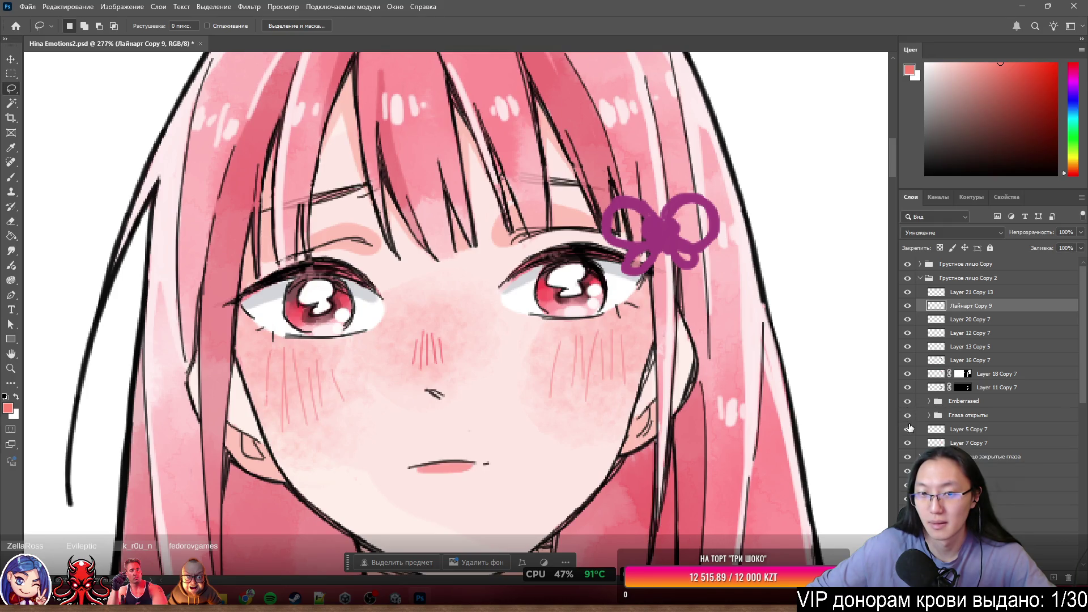
left_click(908, 429)
left_click(907, 416)
left_click(907, 416)
left_click(907, 416)
scroll(517, 318, "up", 2)
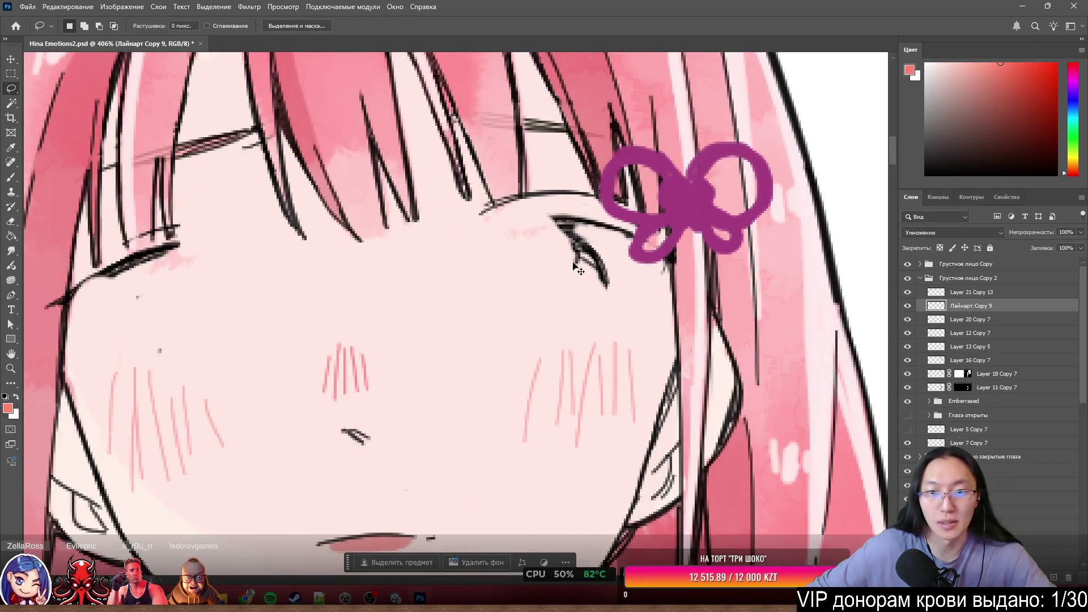
Erase the open-eye lash lines, resizing the eraser between 2 and 32 px.
key("e")
mouse_move(584, 259)
left_mouse_down()
mouse_move(561, 224)
mouse_move(600, 236)
mouse_move(642, 270)
left_mouse_up()
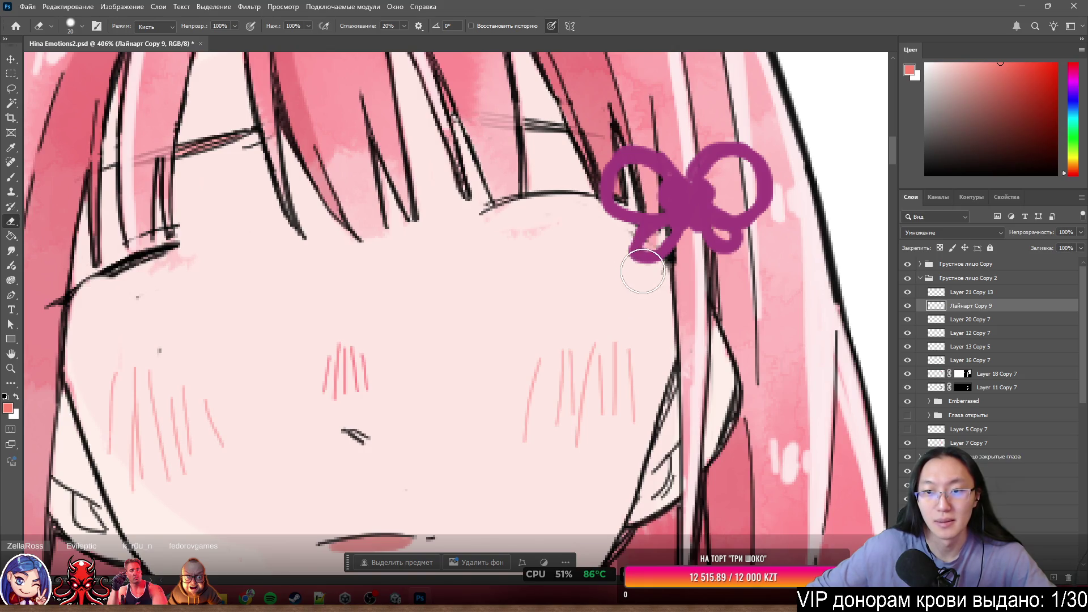
mouse_move(583, 224)
left_mouse_down()
mouse_move(564, 198)
mouse_move(476, 231)
left_mouse_up()
mouse_move(161, 269)
left_mouse_down()
mouse_move(92, 297)
mouse_move(151, 249)
mouse_move(204, 246)
left_mouse_up()
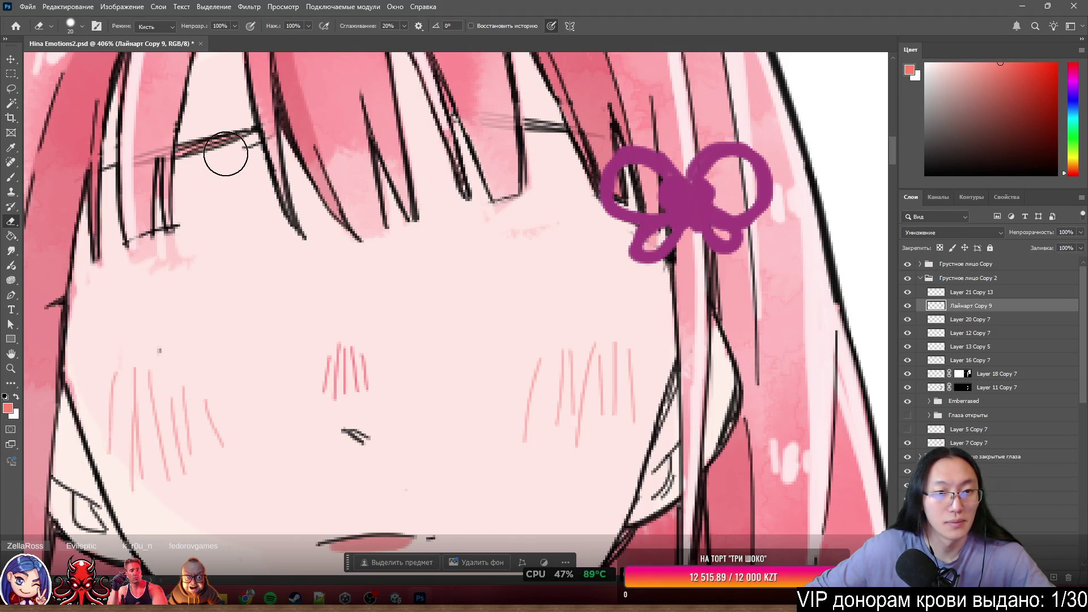
left_click_drag(173, 245, 161, 235)
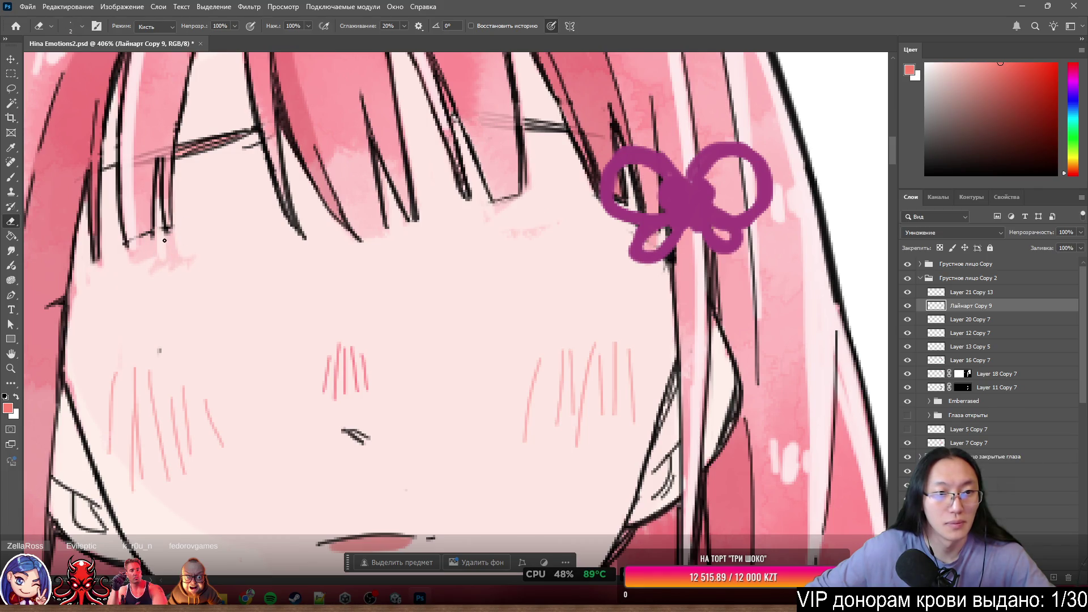
scroll(166, 242, "down", 5)
scroll(244, 279, "up", 3)
left_click_drag(243, 279, 269, 279)
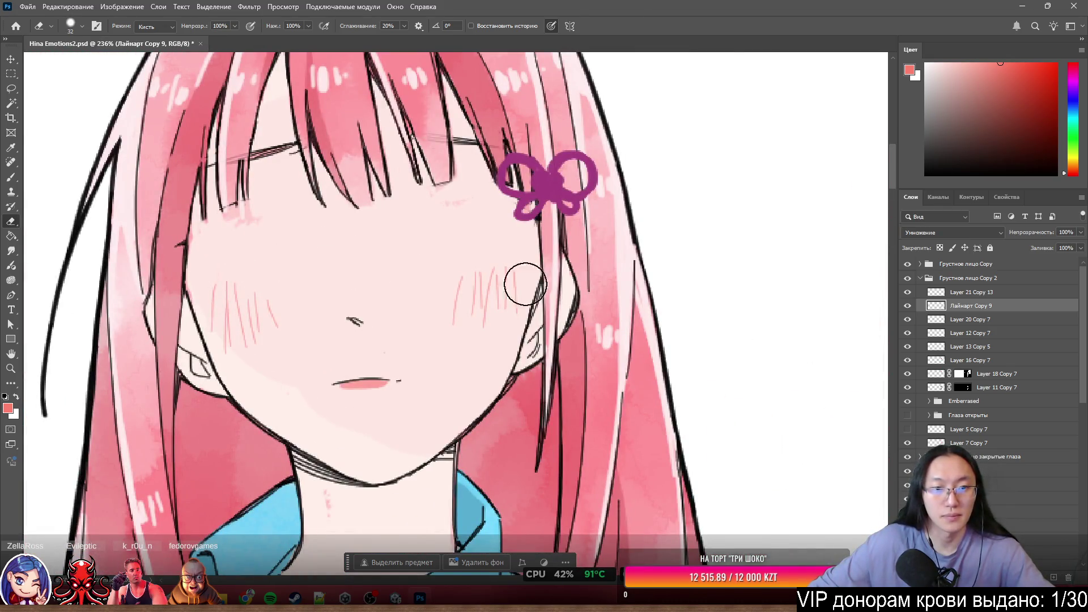
key("ctrl+z")
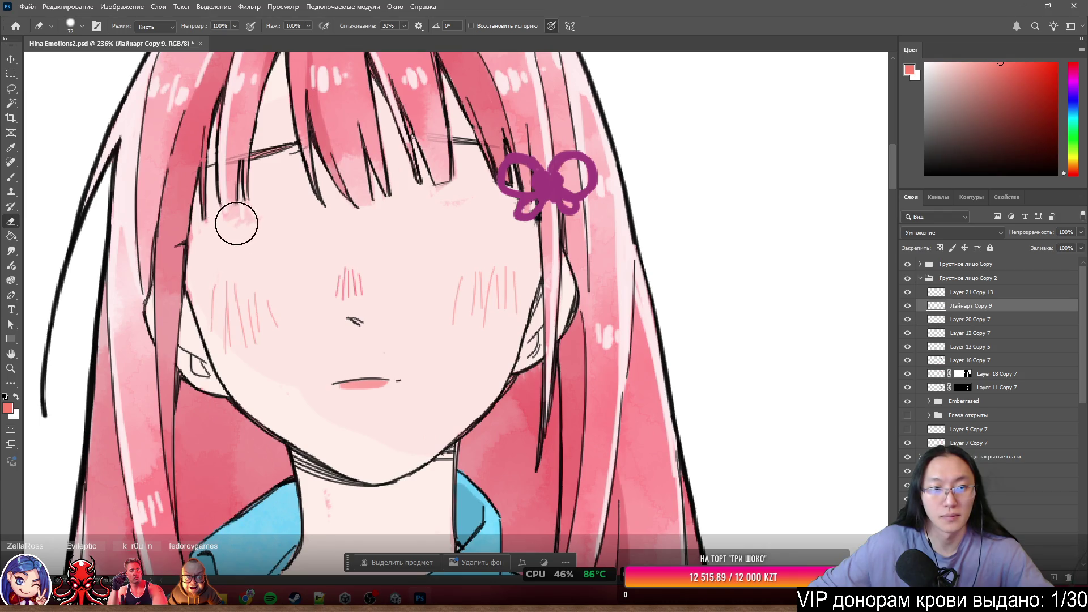
Alt-drag the Грустное лицо group to duplicate it, then undo the drag.
scroll(129, 248, "down", 5)
scroll(317, 284, "up", 4)
scroll(637, 293, "down", 5)
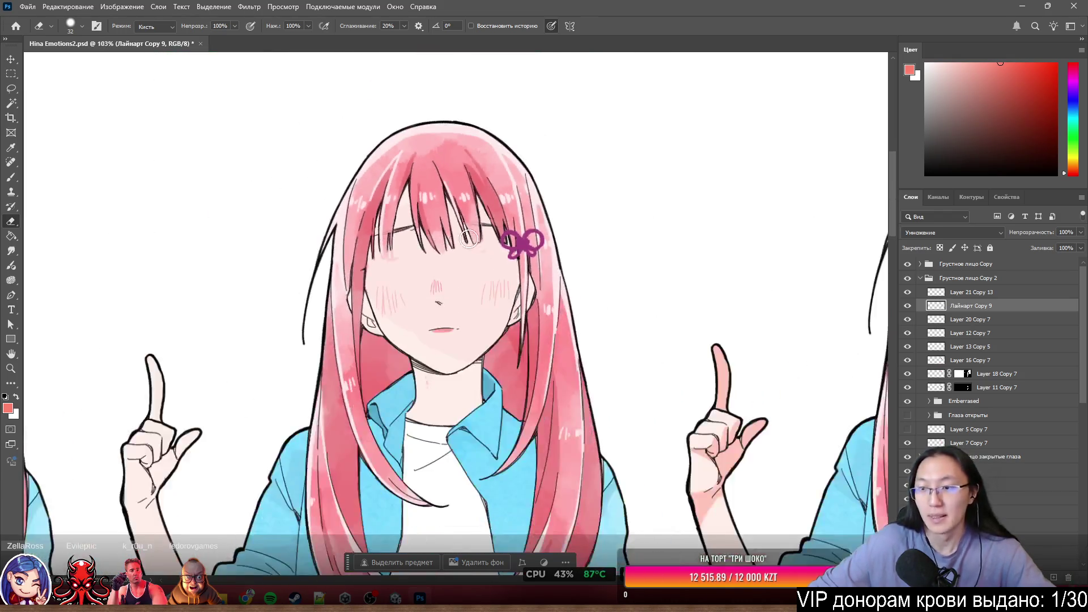
scroll(463, 272, "up", 6)
scroll(523, 197, "down", 2)
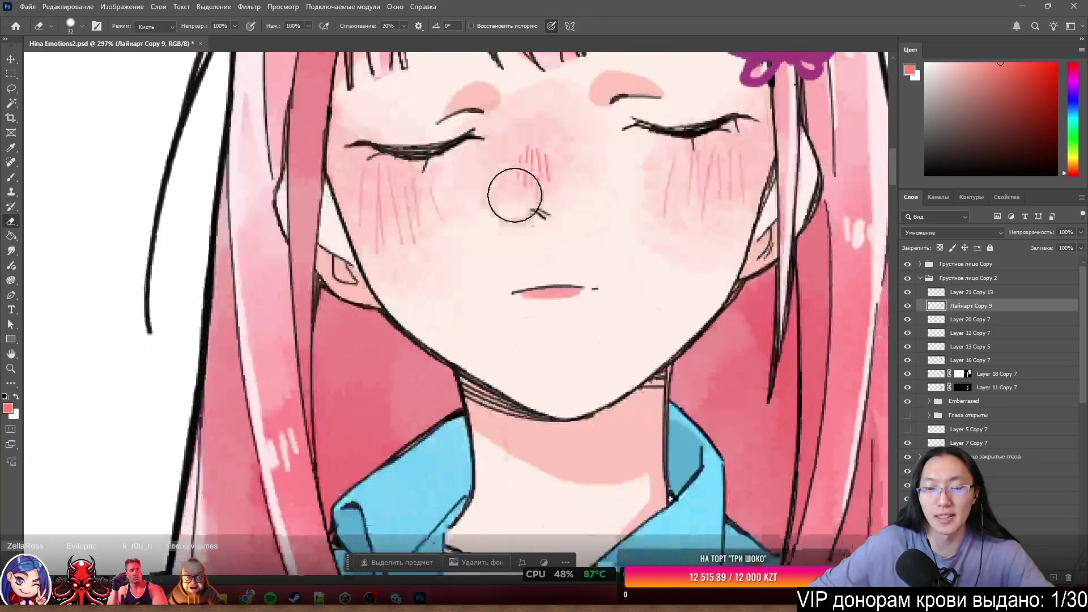
scroll(567, 215, "up", 3)
scroll(632, 236, "down", 3)
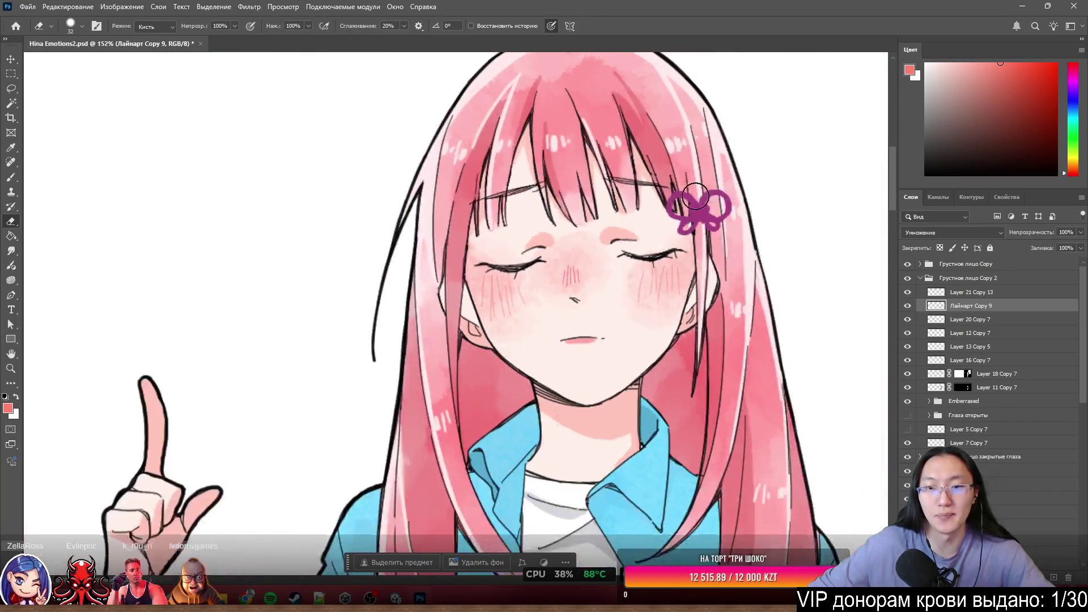
scroll(361, 306, "up", 3)
mouse_move(361, 307)
left_mouse_down()
mouse_move(401, 296)
mouse_move(372, 284)
left_mouse_up()
key("ctrl+z")
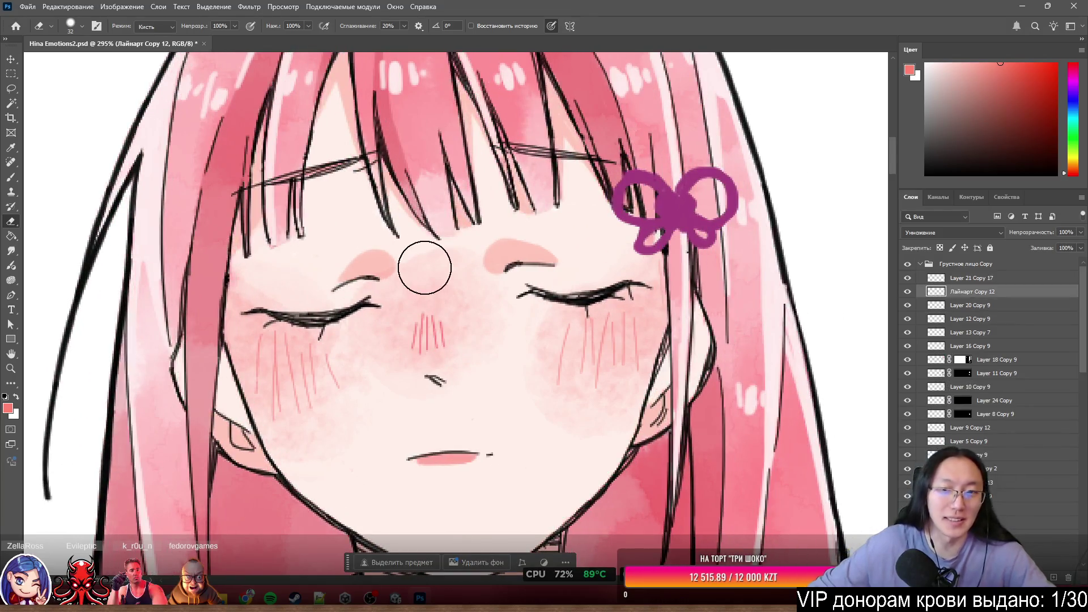
scroll(417, 262, "up", 2)
Lasso a freehand selection around both closed eyes and cheeks.
key("l")
mouse_move(211, 284)
left_mouse_down()
mouse_move(177, 343)
mouse_move(314, 391)
mouse_move(668, 354)
left_mouse_up()
mouse_move(739, 311)
left_mouse_down()
mouse_move(654, 246)
mouse_move(208, 283)
mouse_move(176, 334)
left_mouse_up()
Cut the selected eye lines to a new layer named Глаза лайн and nudge it into place.
scroll(661, 328, "down", 2)
scroll(662, 328, "up", 3)
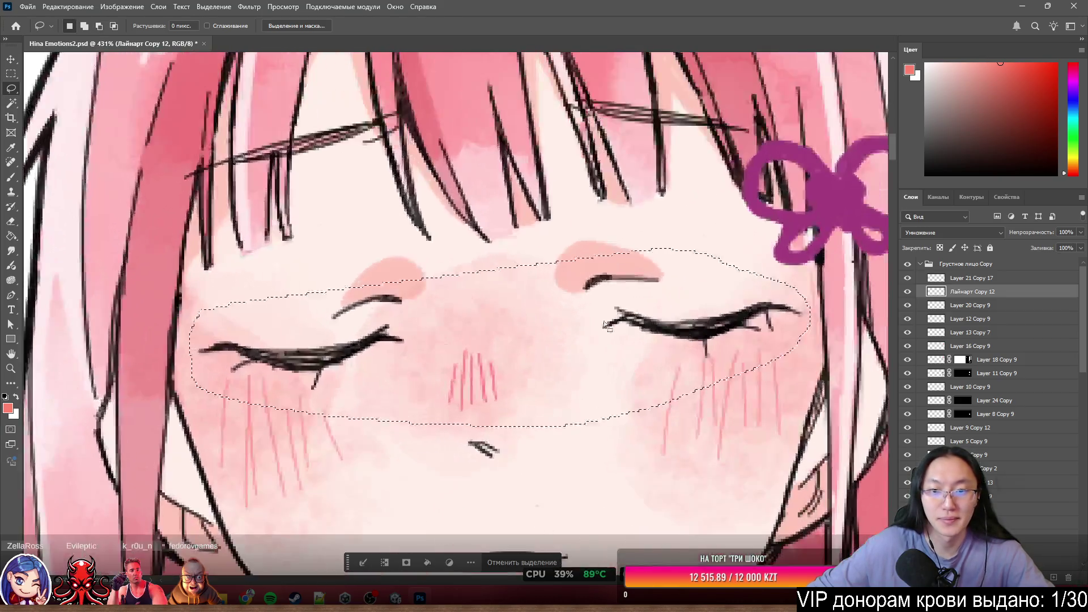
right_click(661, 328)
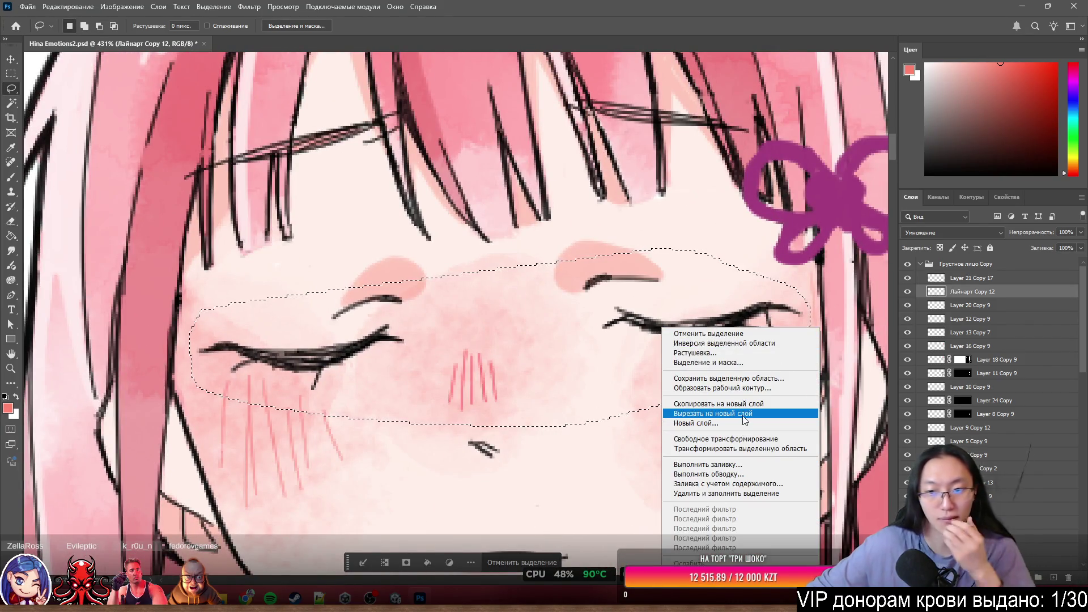
left_click(744, 419)
double_click(959, 291)
type("Глаза лай")
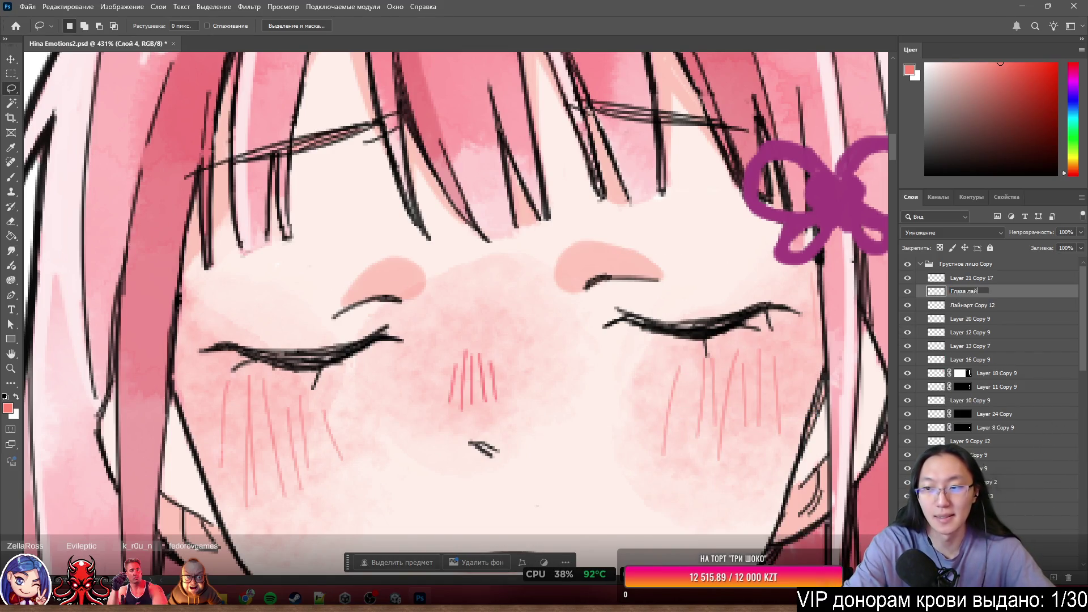
type("н")
key("Return")
mouse_move(379, 349)
left_mouse_down()
mouse_move(351, 359)
mouse_move(599, 322)
left_mouse_up()
mouse_move(693, 335)
left_mouse_down()
mouse_move(758, 438)
mouse_move(738, 290)
left_mouse_up()
Lasso both brow blushes on Layer 5 Copy 9 and cut them to a new layer named Глаза брови.
scroll(511, 331, "down", 10)
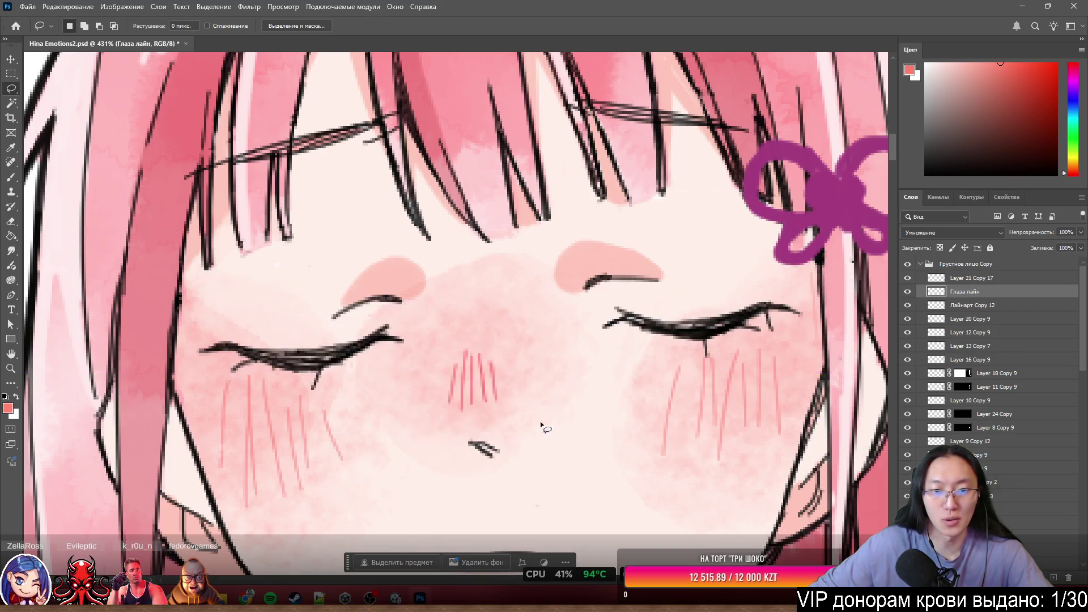
scroll(239, 453, "up", 5)
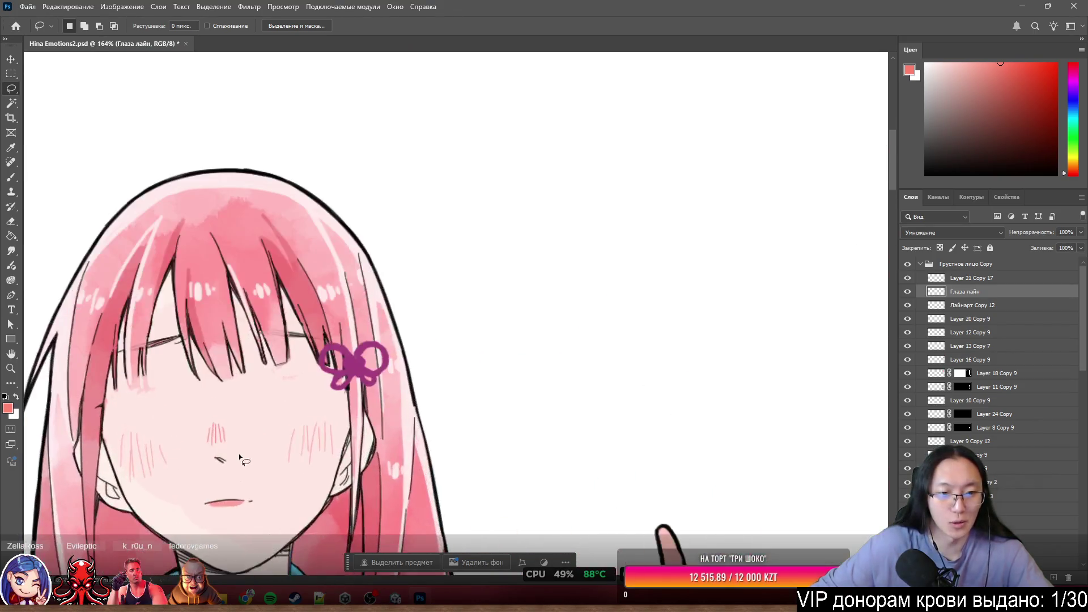
scroll(362, 431, "down", 5)
scroll(488, 404, "up", 10)
scroll(416, 426, "down", 6)
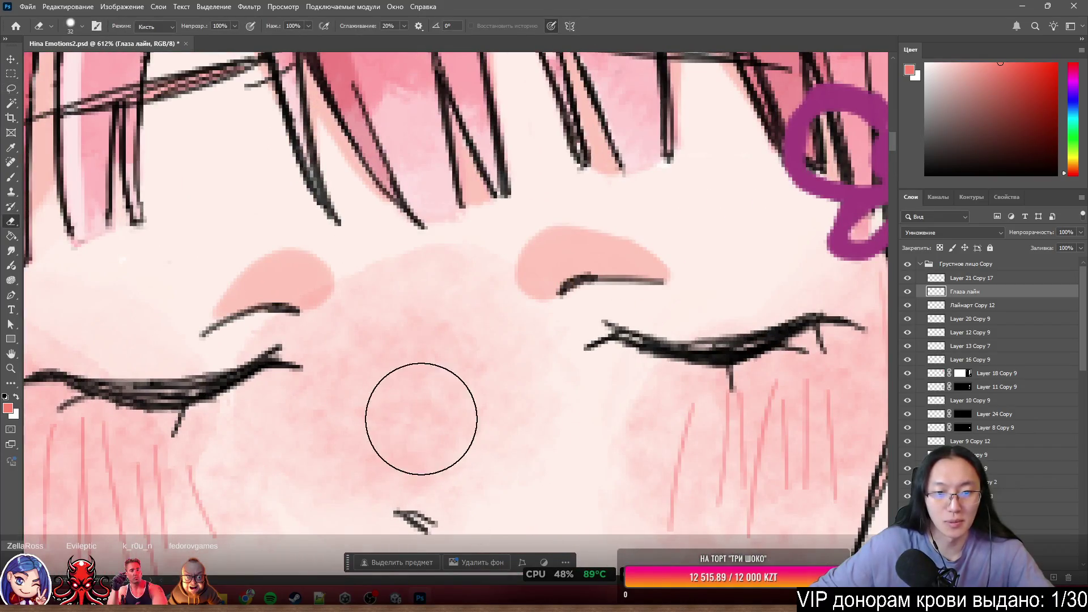
scroll(422, 309, "up", 3)
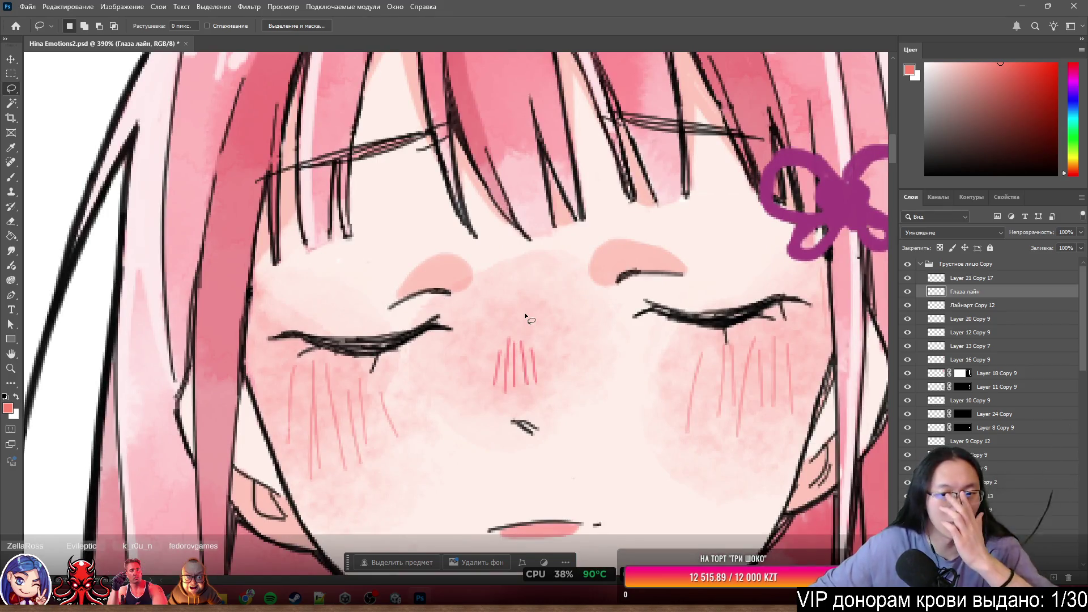
left_click(532, 356, "ctrl")
scroll(527, 355, "up", 2)
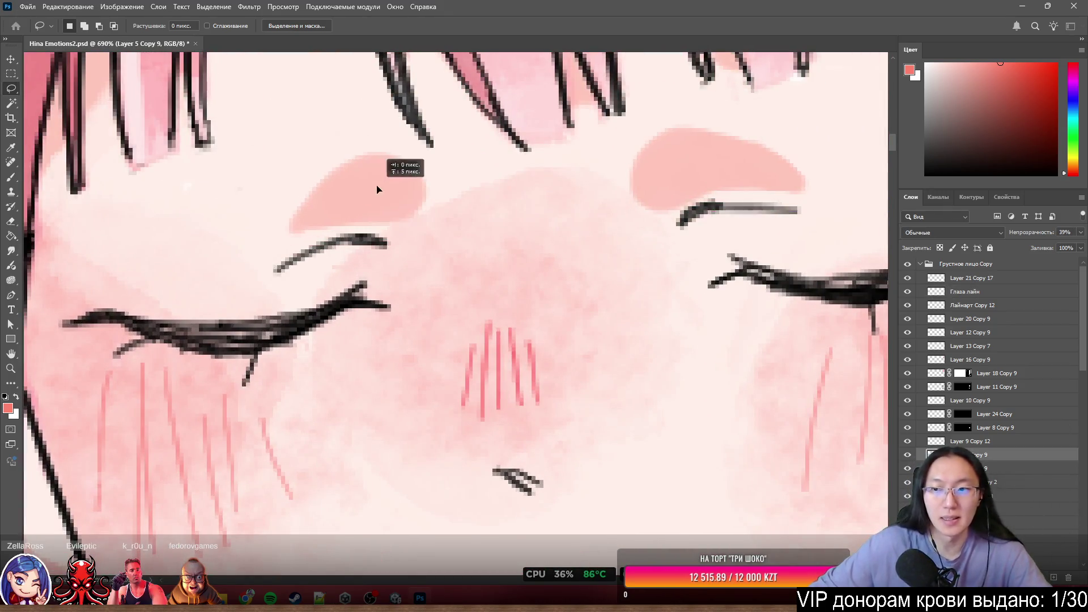
scroll(615, 238, "down", 3)
scroll(623, 242, "up", 3)
mouse_move(495, 220)
left_mouse_down()
mouse_move(401, 189)
mouse_move(496, 221)
left_mouse_up()
left_click_drag(625, 157, 802, 221)
right_click(633, 206)
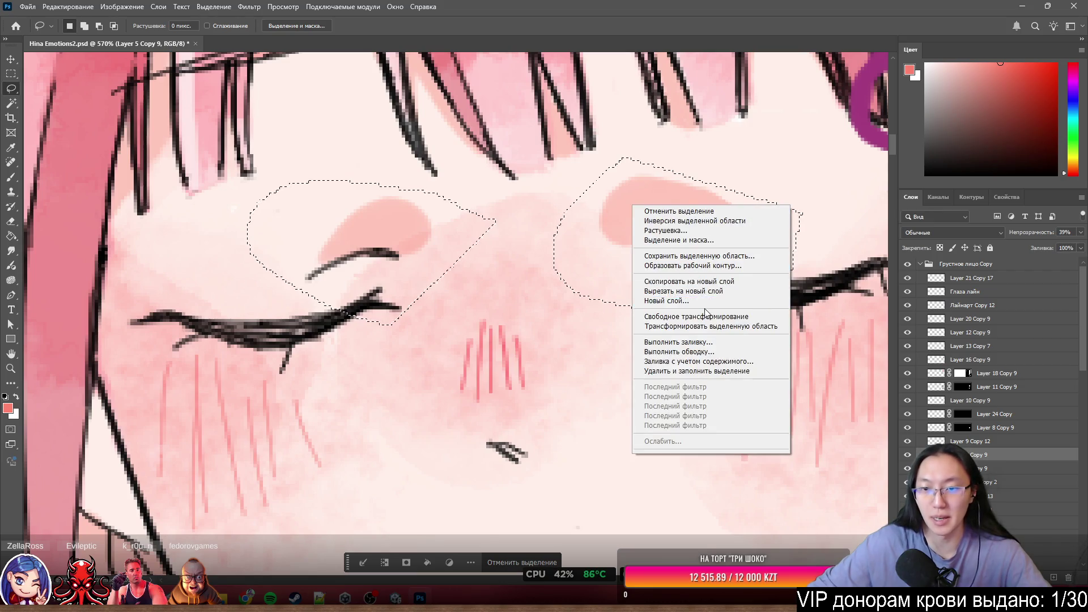
left_click(702, 290)
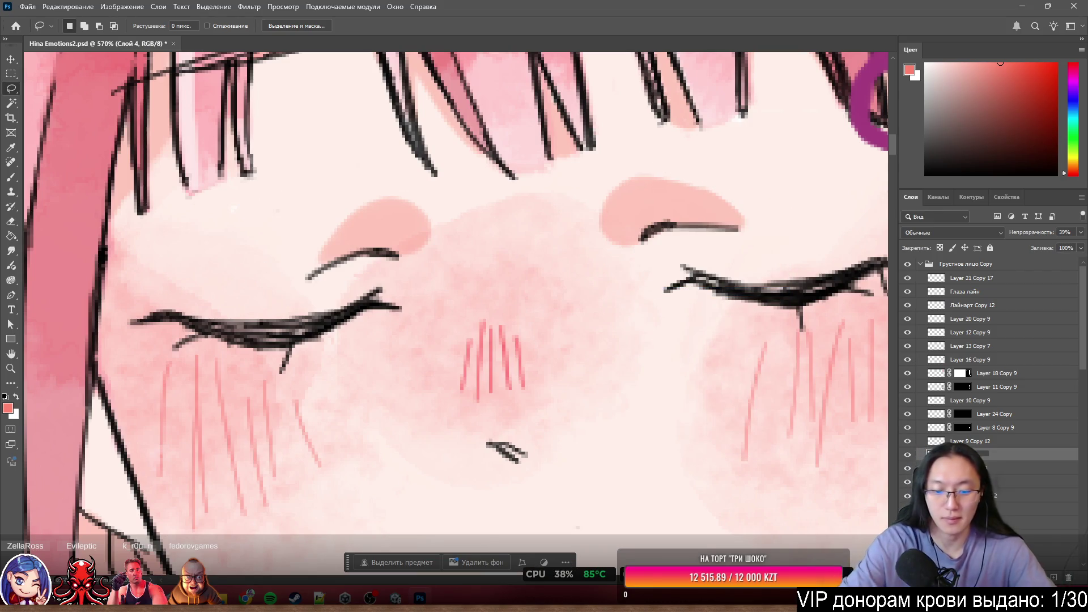
scroll(453, 156, "down", 3)
key("Return")
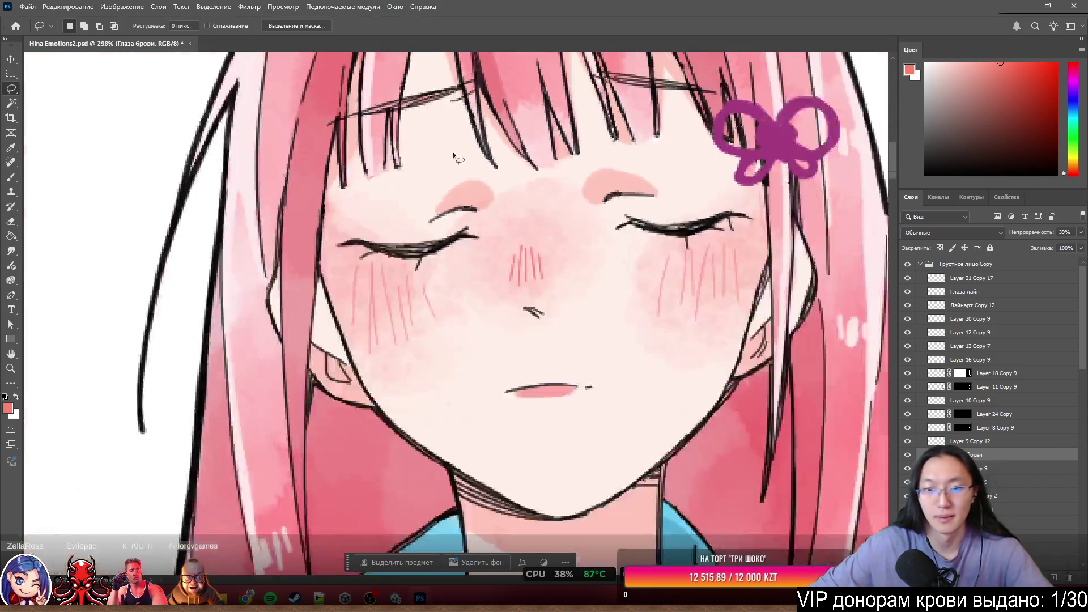
Test-shift the cheek blush, then undo the move.
scroll(535, 231, "down", 2)
scroll(600, 233, "up", 2)
left_click_drag(538, 207, 574, 250)
key("ctrl+z")
Check the cheek blush visibility, merge it down, and name the merged layer тени.
left_click(907, 428)
left_click(907, 427)
key("ctrl+e")
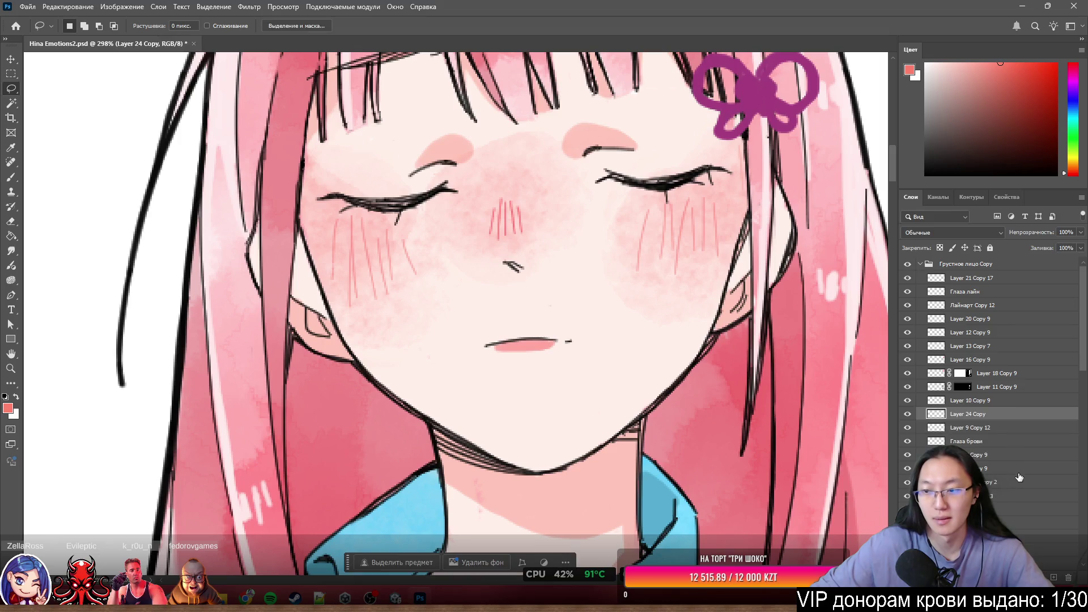
double_click(976, 413)
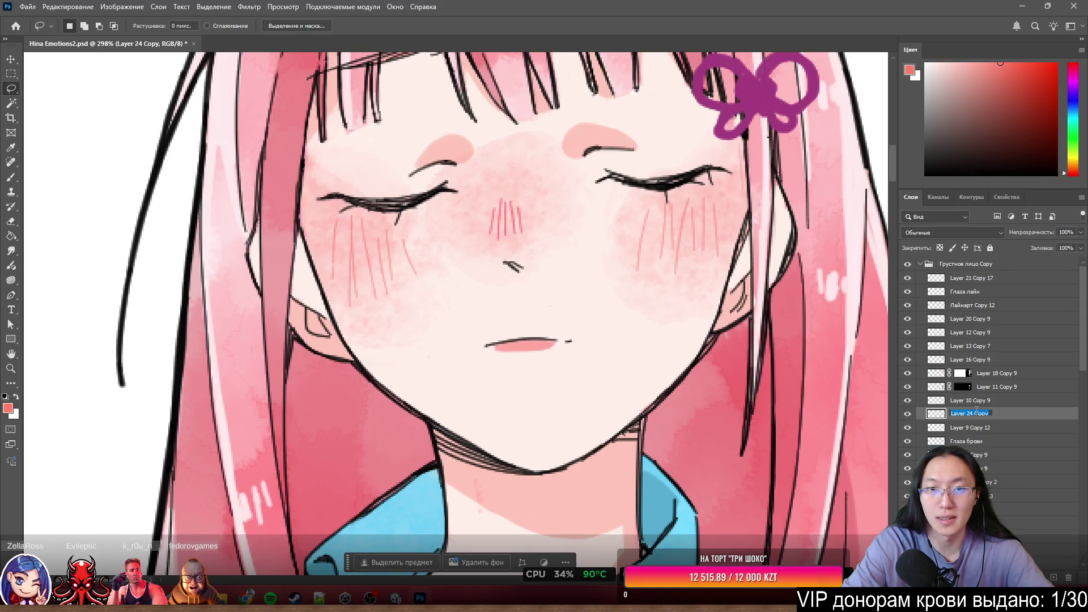
type("тени")
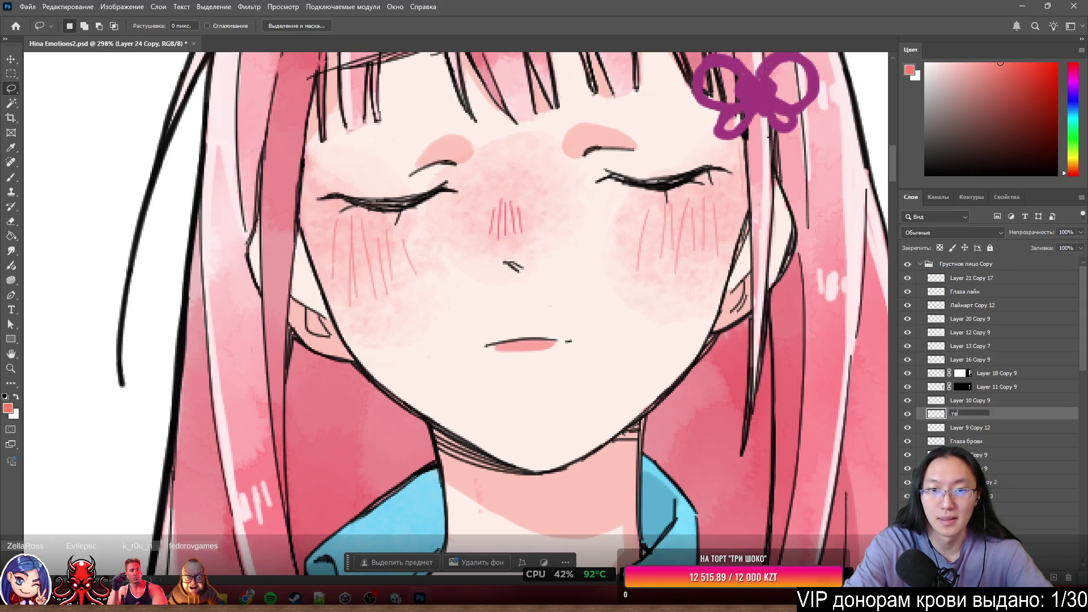
key("Return")
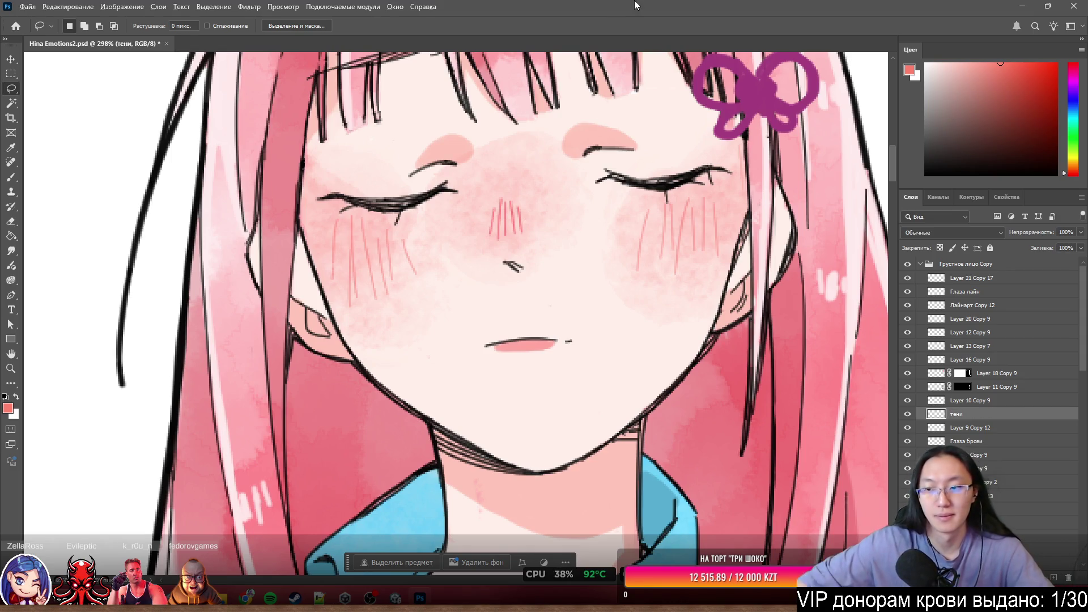
Rename the тени layer to Глаза щёки, leaving the lip and blush shading unmoved.
double_click(969, 413)
type("Глаза")
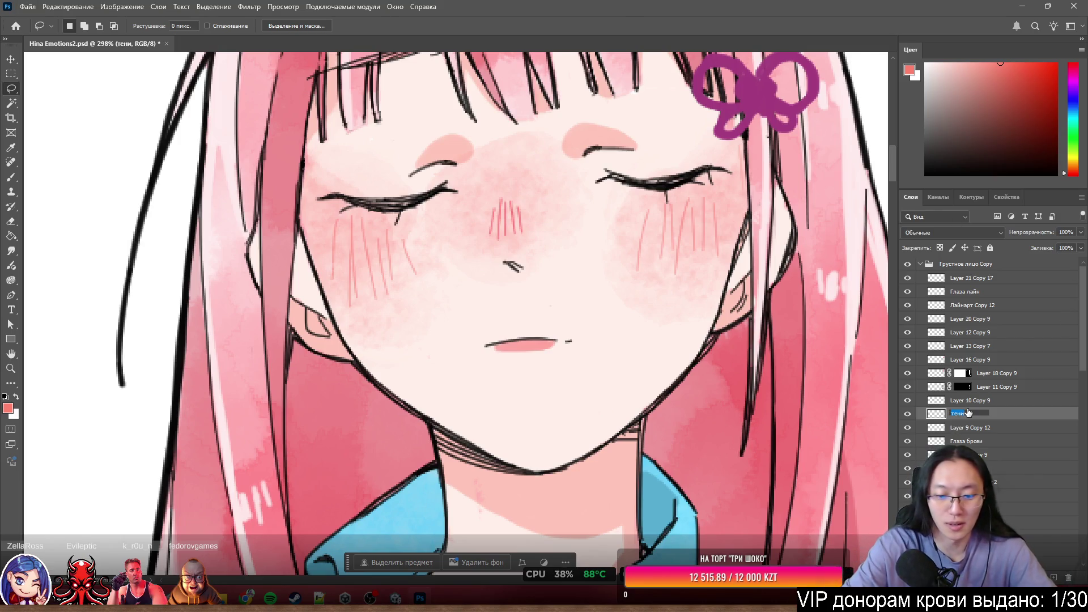
type(" щёки")
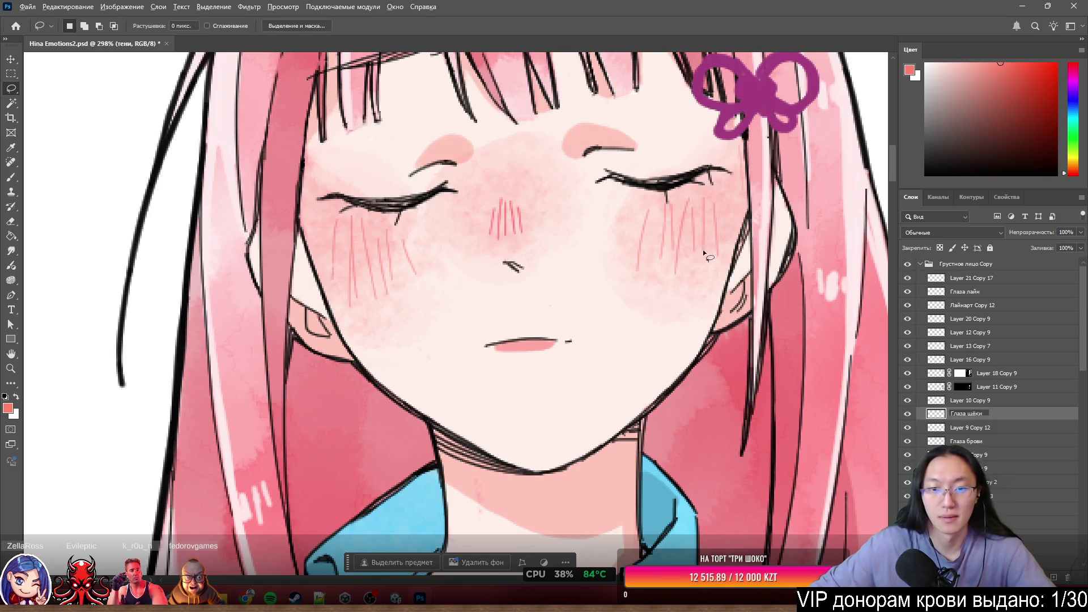
key("Return")
scroll(630, 277, "down", 5)
scroll(222, 291, "up", 4)
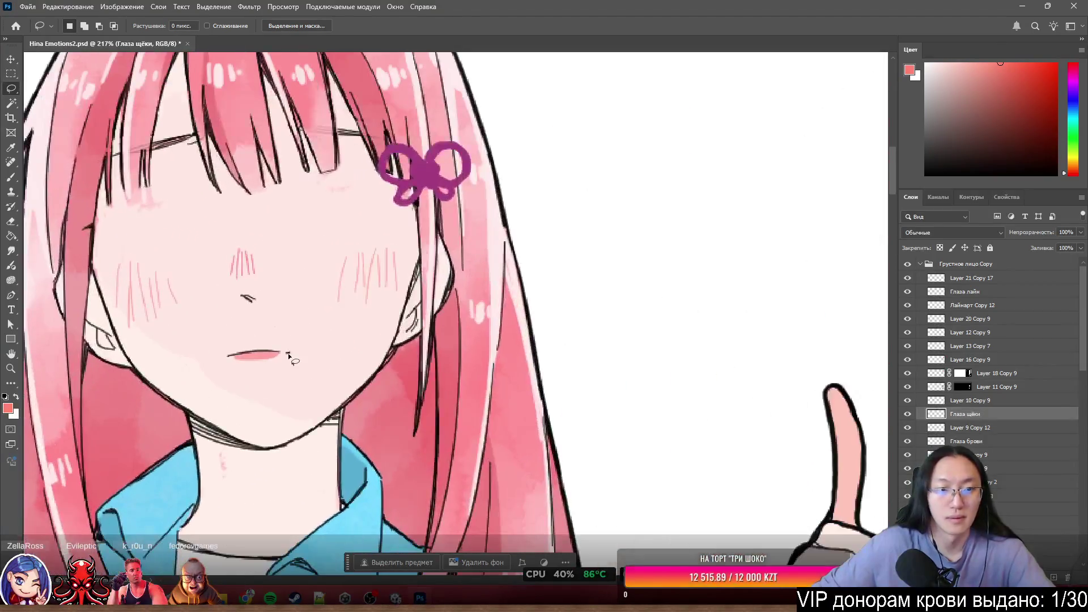
left_click_drag(288, 355, 333, 393)
key("ctrl+z")
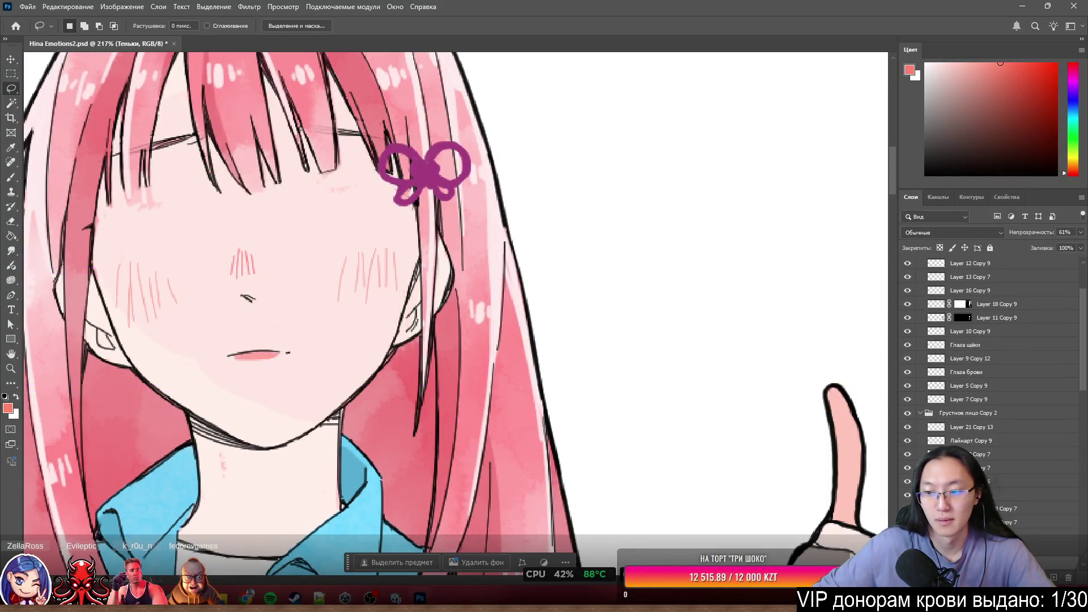
scroll(446, 376, "down", 4)
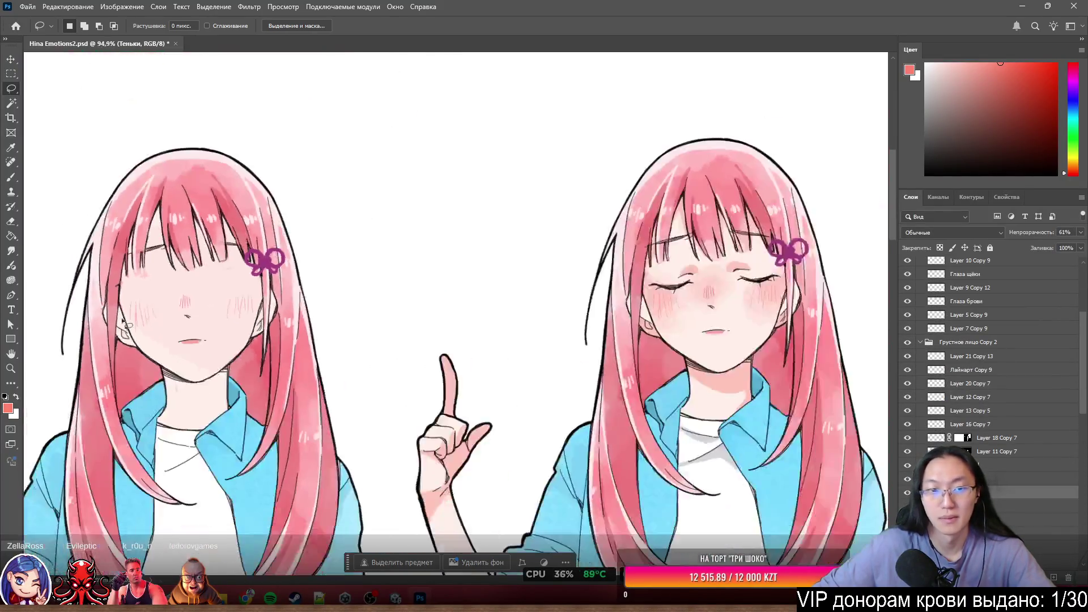
Set the Глаза брови layer's blend mode to Multiply.
scroll(777, 318, "up", 4)
scroll(176, 245, "down", 2)
scroll(296, 296, "up", 3)
left_click(299, 299, "ctrl")
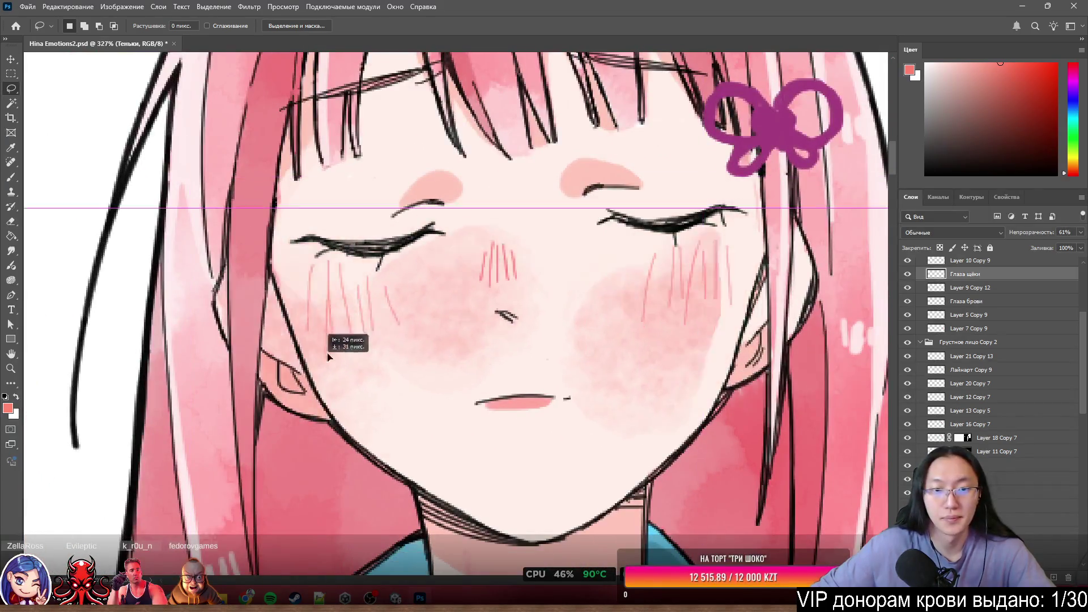
scroll(977, 289, "up", 3)
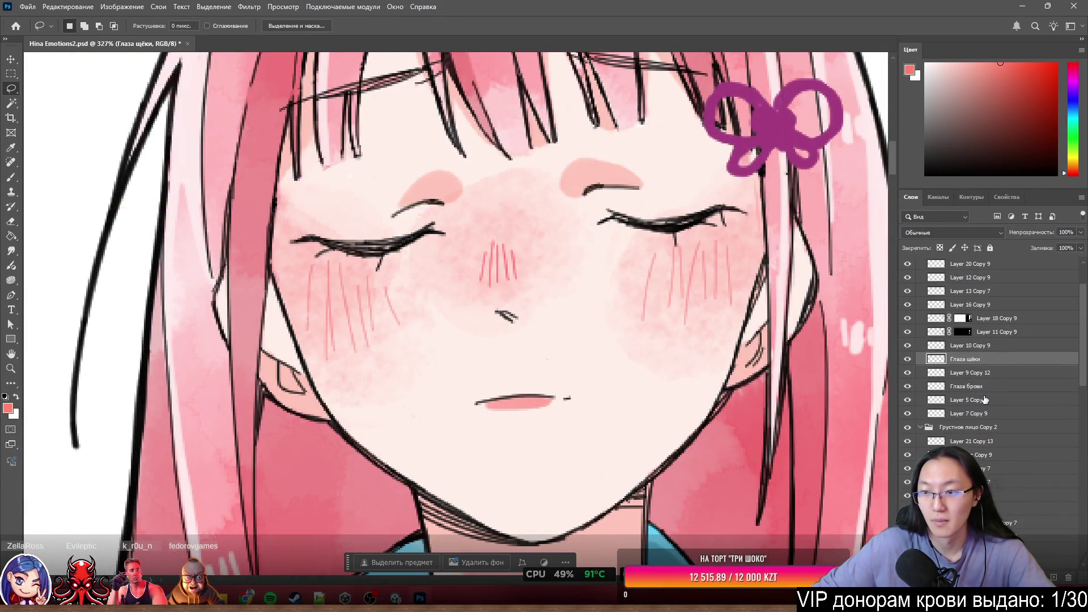
left_click(969, 386)
scroll(970, 299, "up", 1)
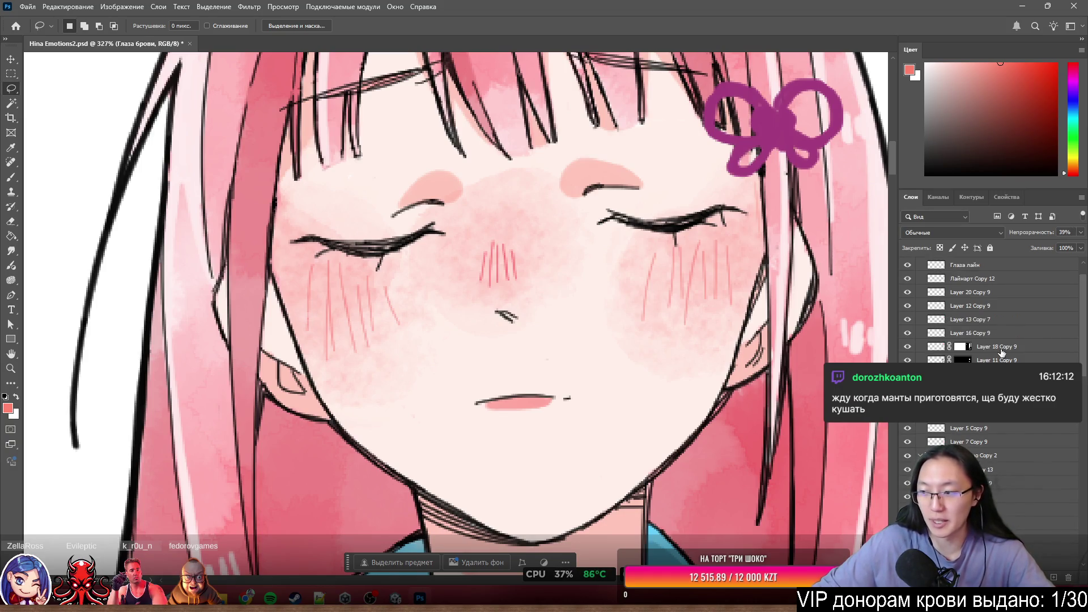
scroll(1041, 362, "up", 1)
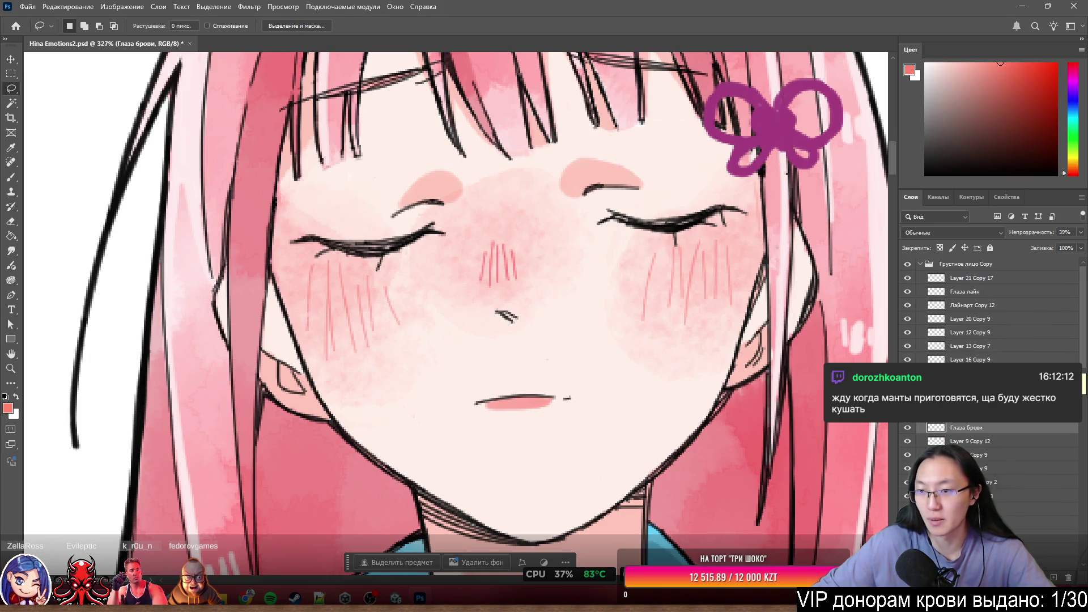
key("shift+alt+m")
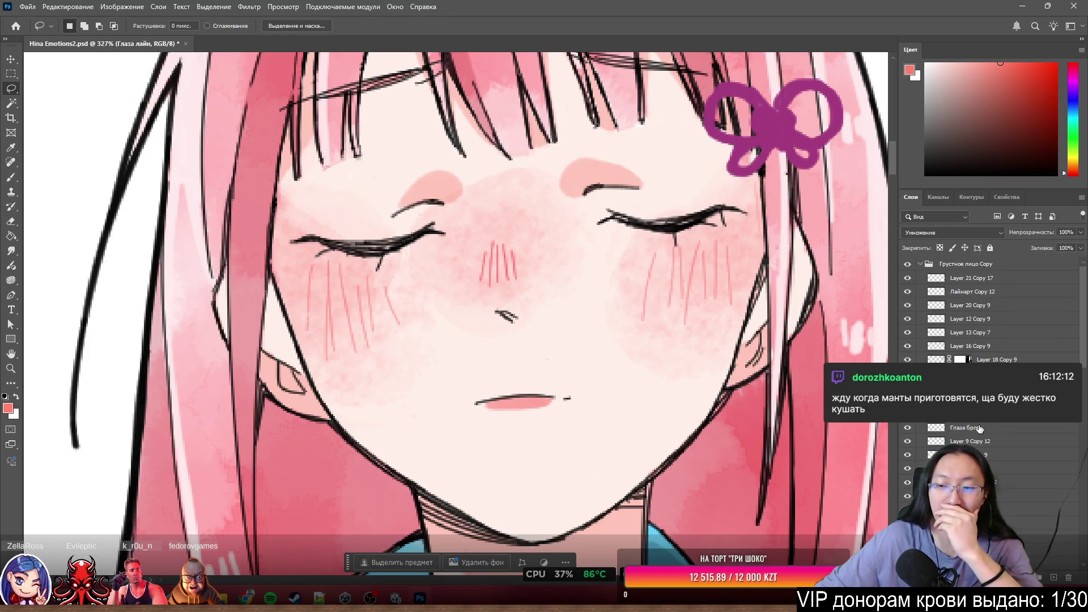
Group the Глаза лайн, Глаза брови and cheek layers into Группа 2 and hide it.
left_click_drag(964, 291, 970, 401)
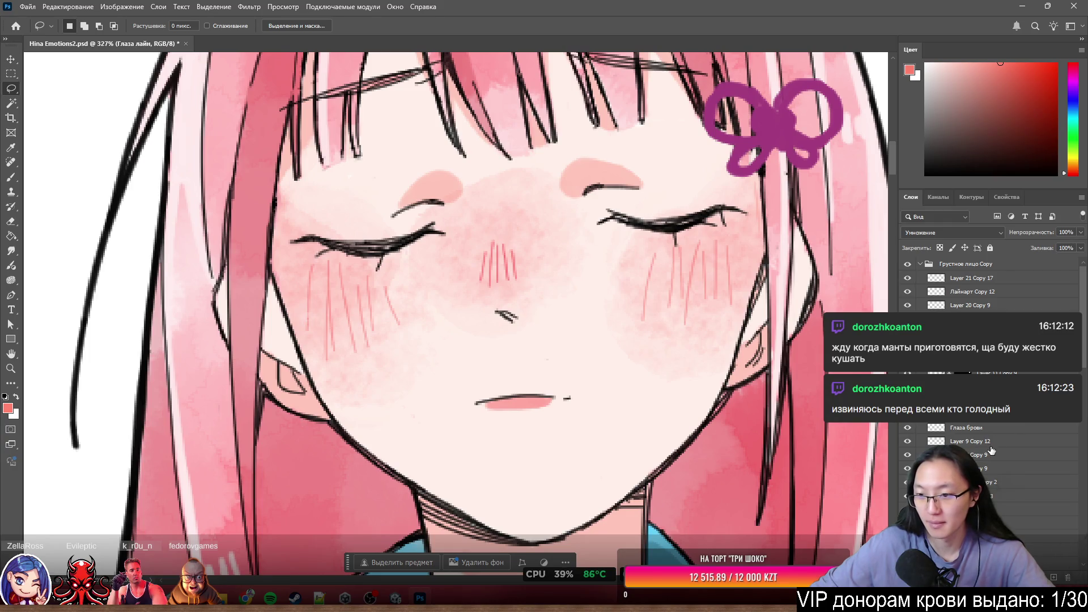
left_click(975, 427, "shift")
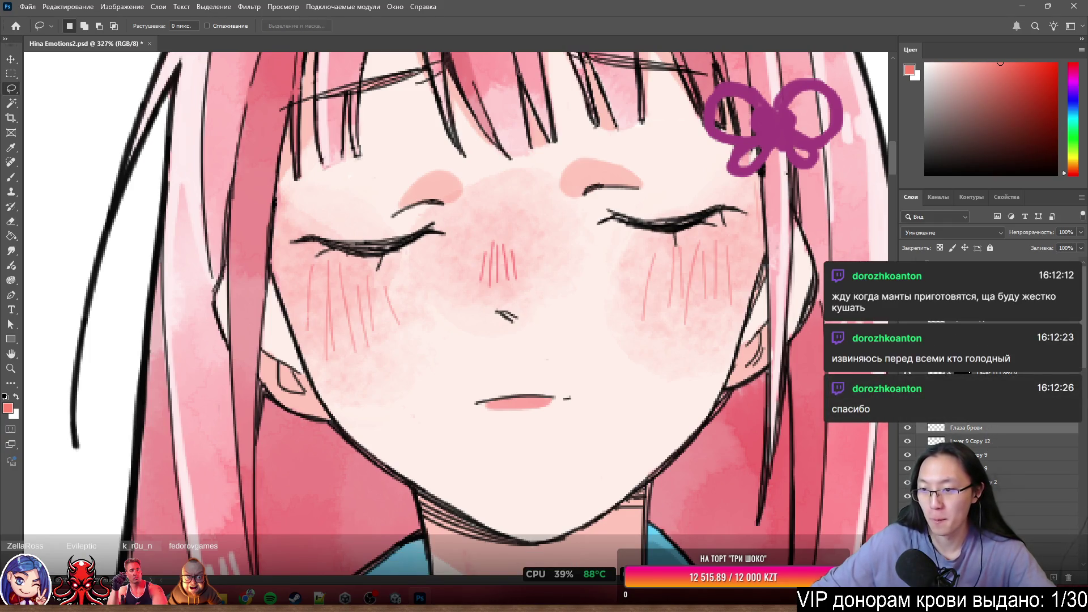
right_click(939, 407)
left_click(990, 425)
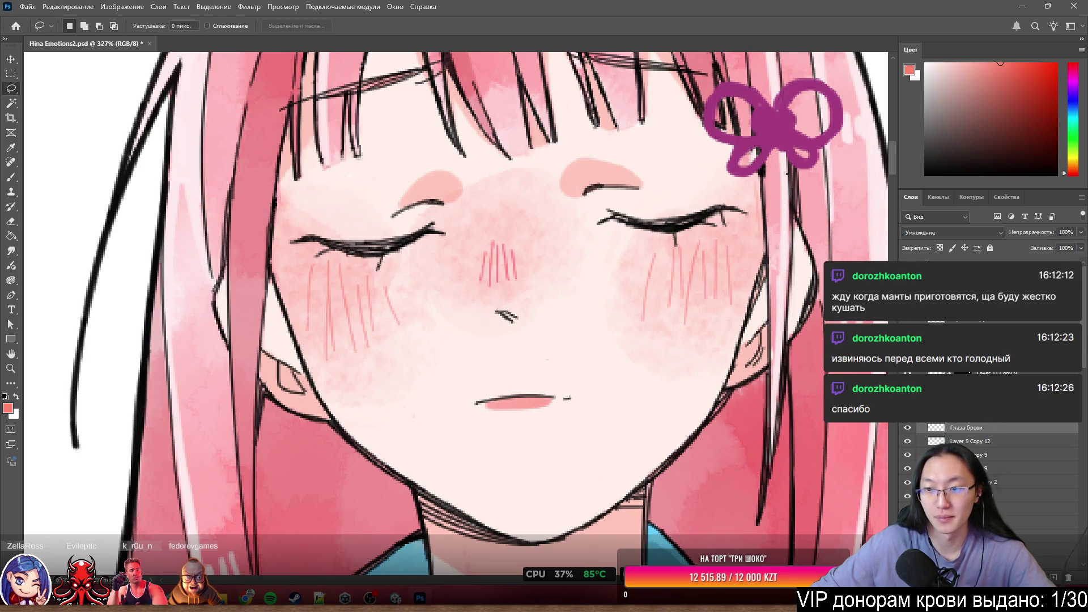
key("ctrl+g")
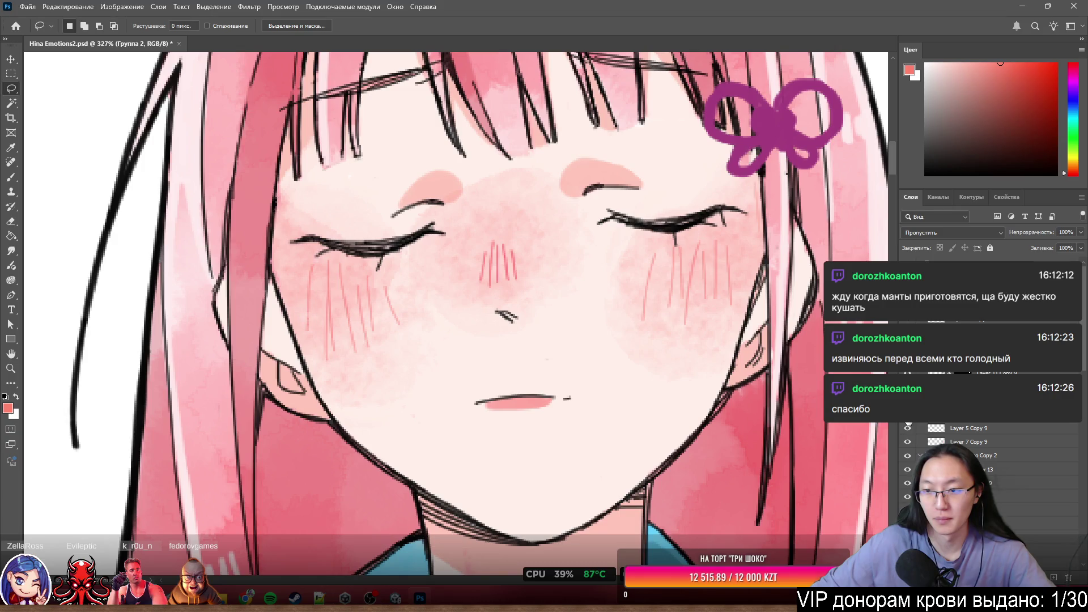
key("ctrl+comma")
key("ctrl+comma")
key("ctrl+comma")
Drag the hidden Группа 2 group further down the Layers panel stack.
scroll(498, 315, "down", 5)
scroll(497, 315, "up", 4)
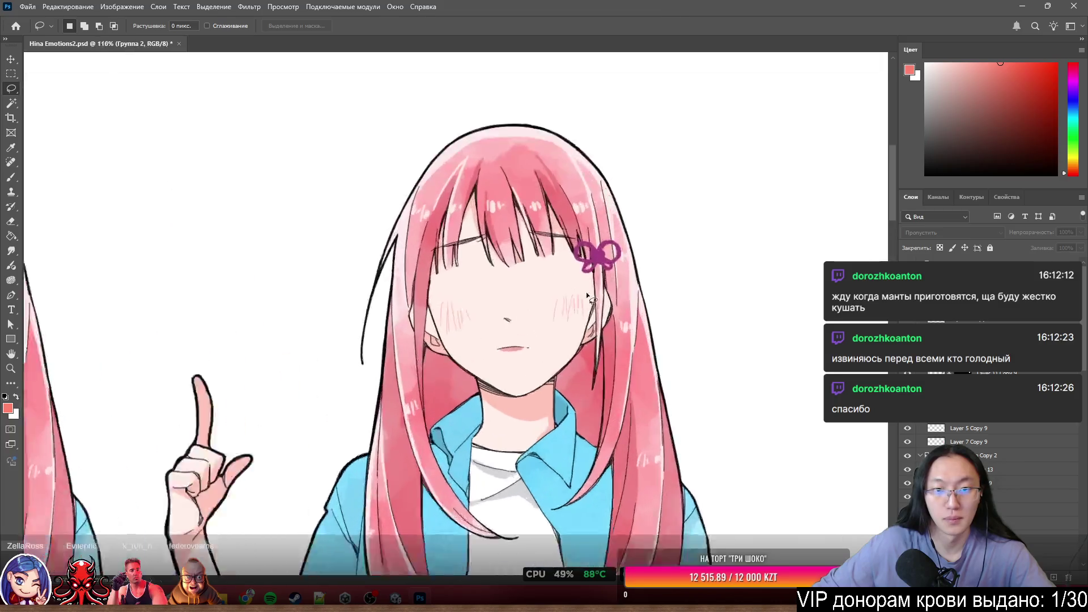
scroll(518, 272, "up", 2)
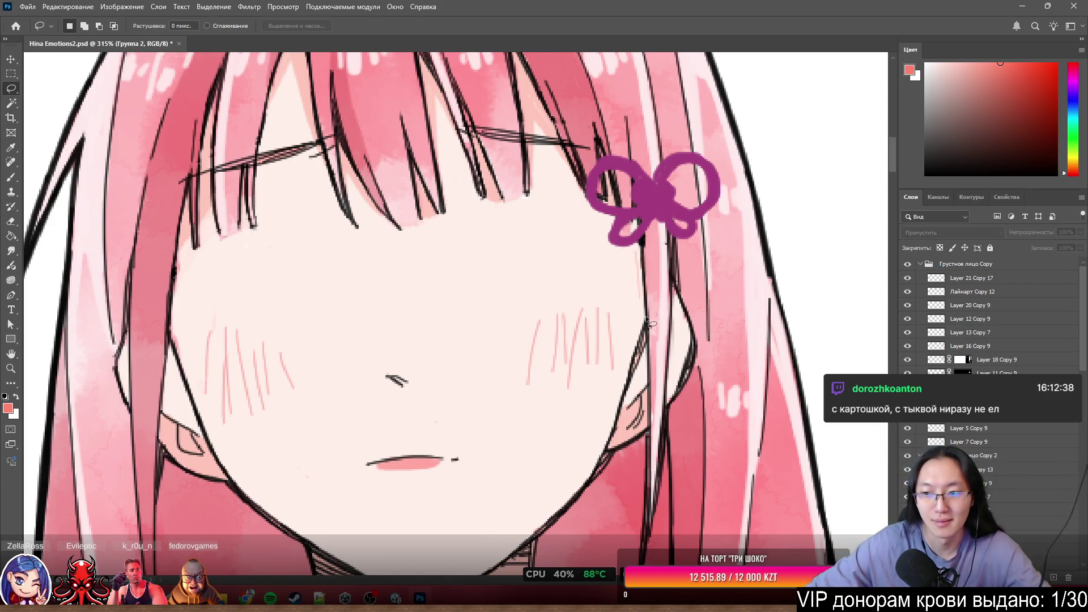
scroll(980, 316, "down", 2)
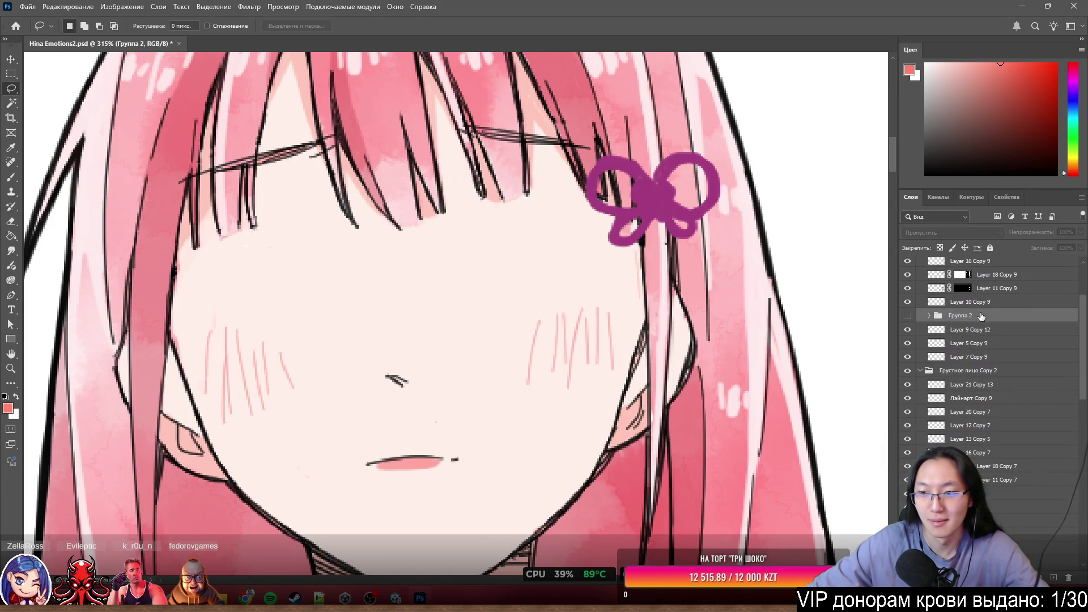
scroll(980, 315, "up", 2)
scroll(979, 360, "down", 1)
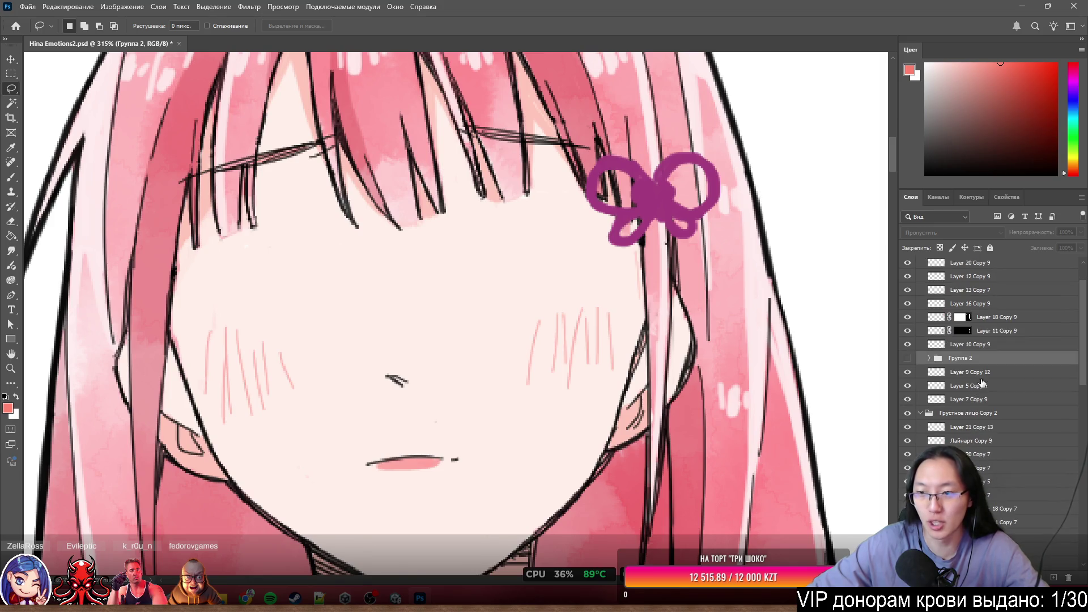
scroll(1010, 509, "down", 1)
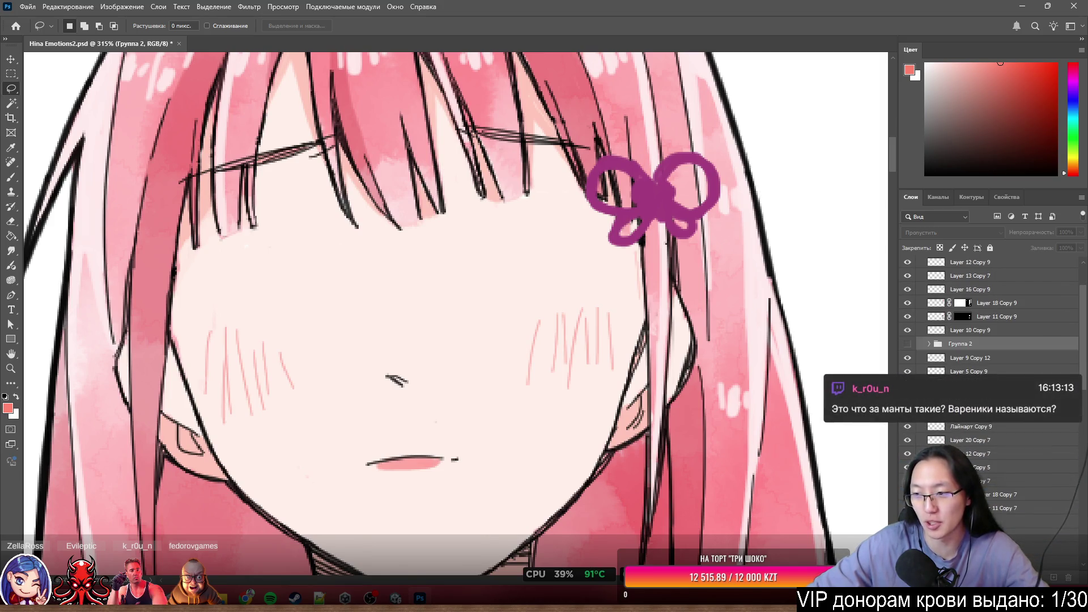
scroll(991, 318, "down", 4)
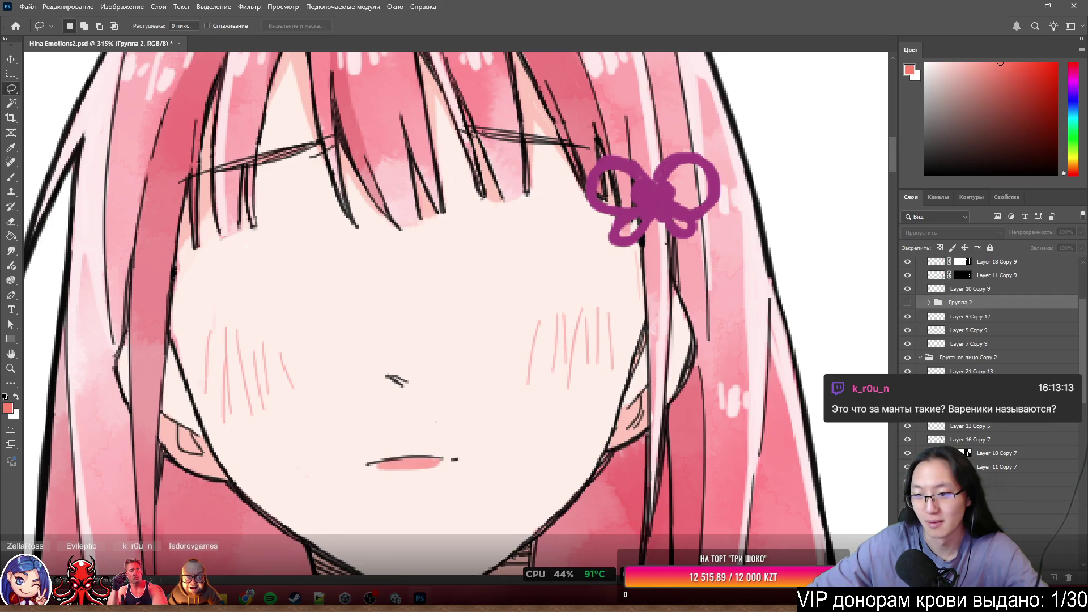
left_click_drag(963, 288, 991, 498)
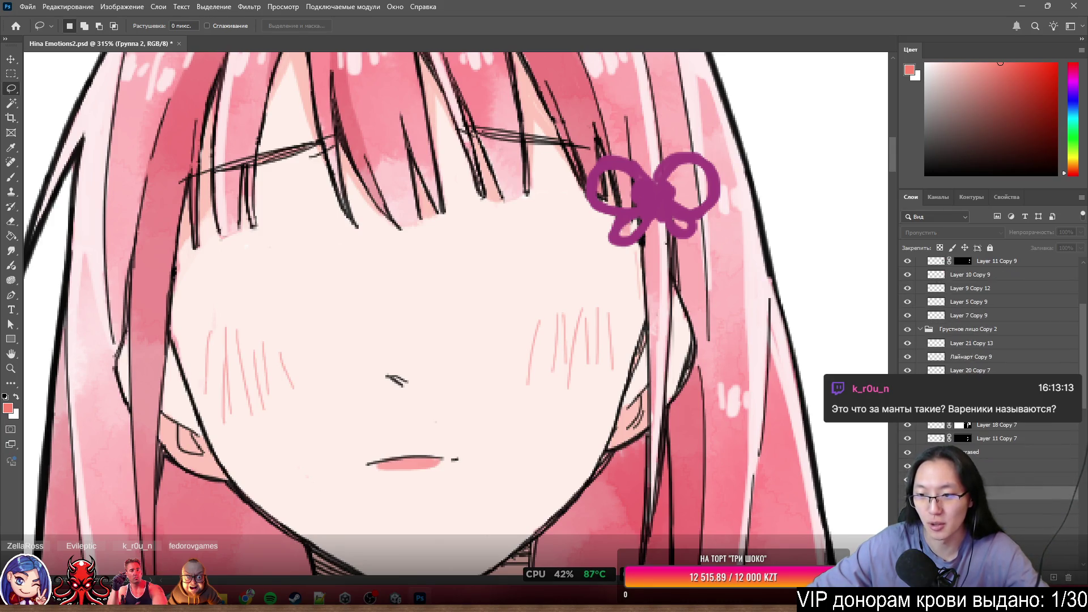
scroll(991, 340, "down", 2)
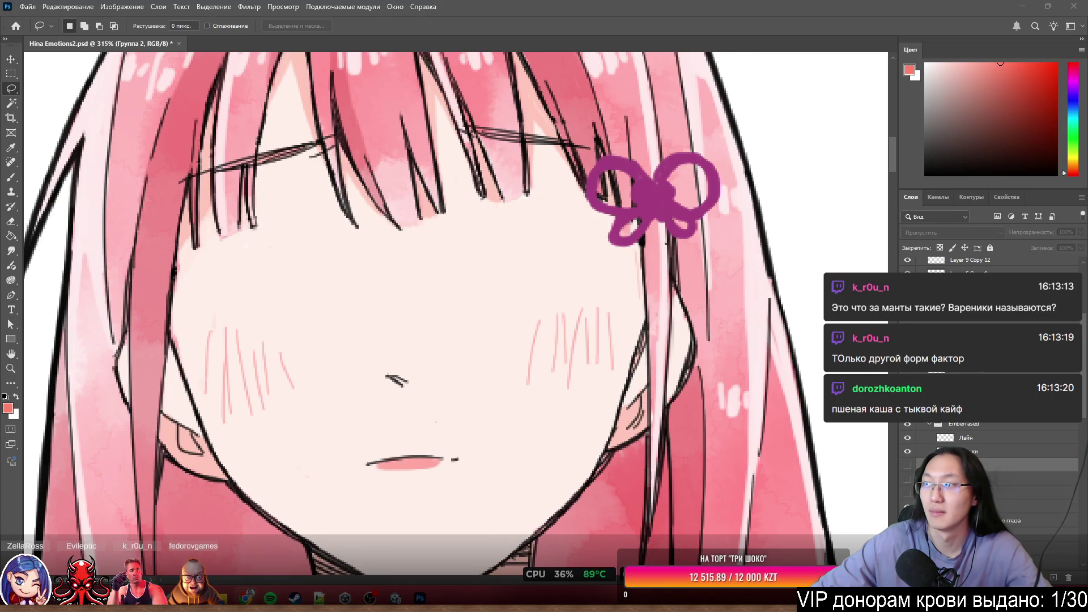
left_click(246, 598)
Search Google for 'манты с тыквой' and open the gastronom.ru recipe result.
left_click(291, 35)
type("манты с тыквой")
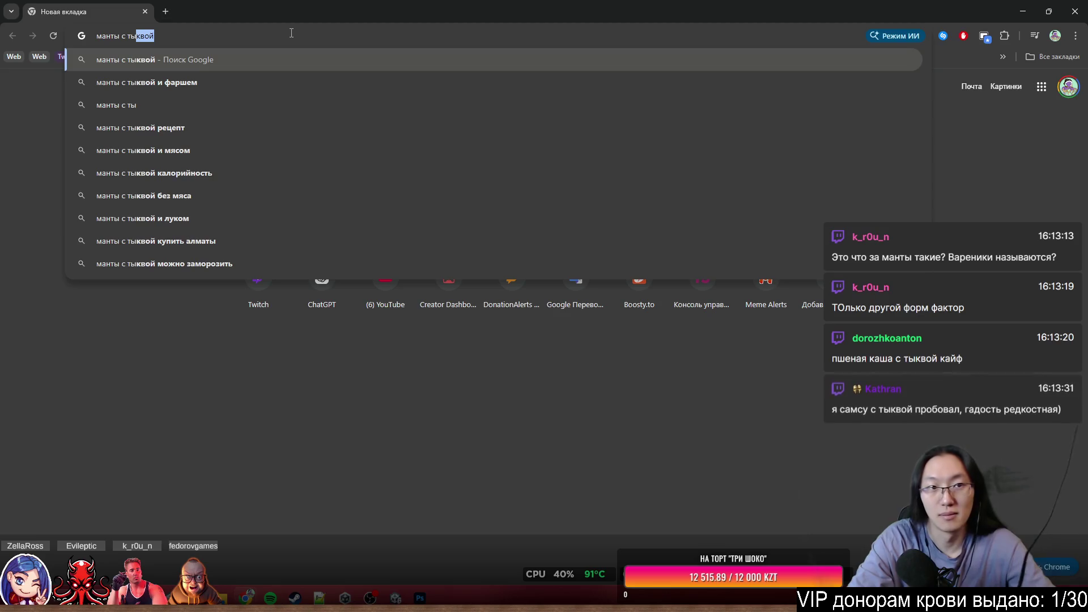
key("Return")
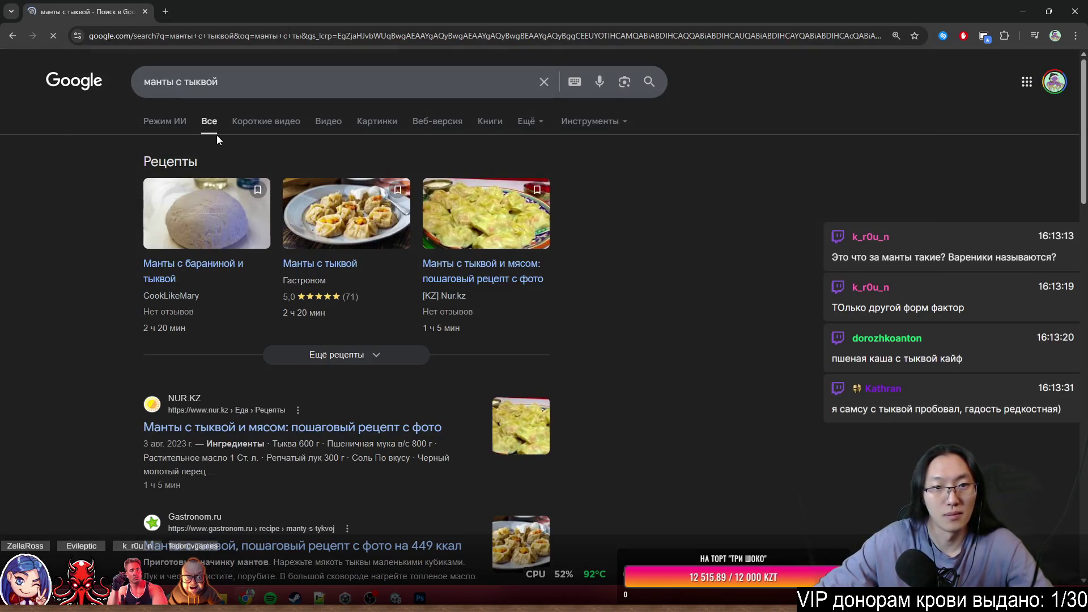
left_click(379, 222)
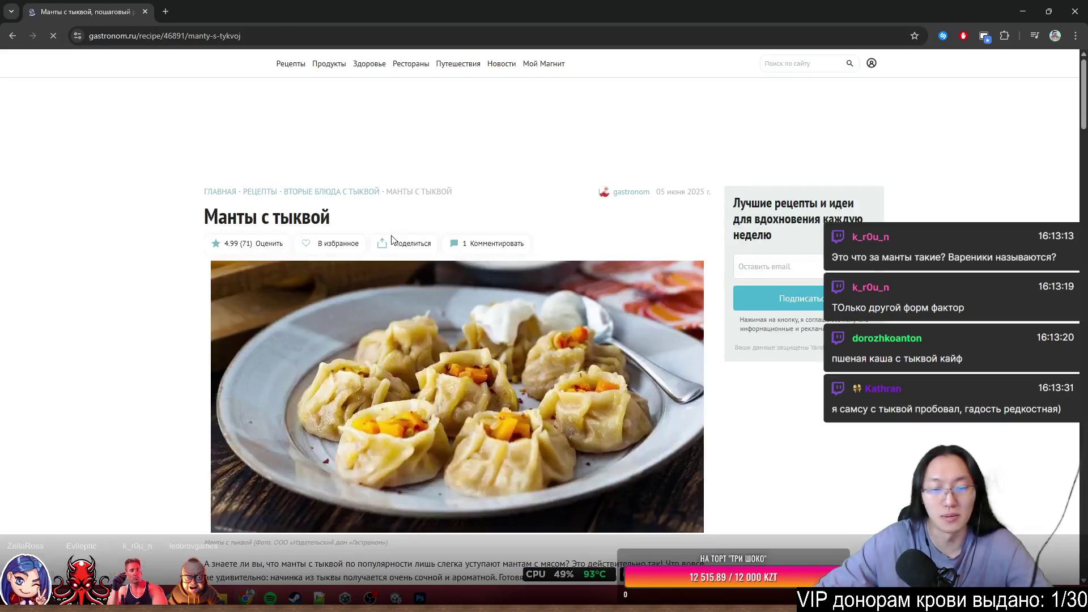
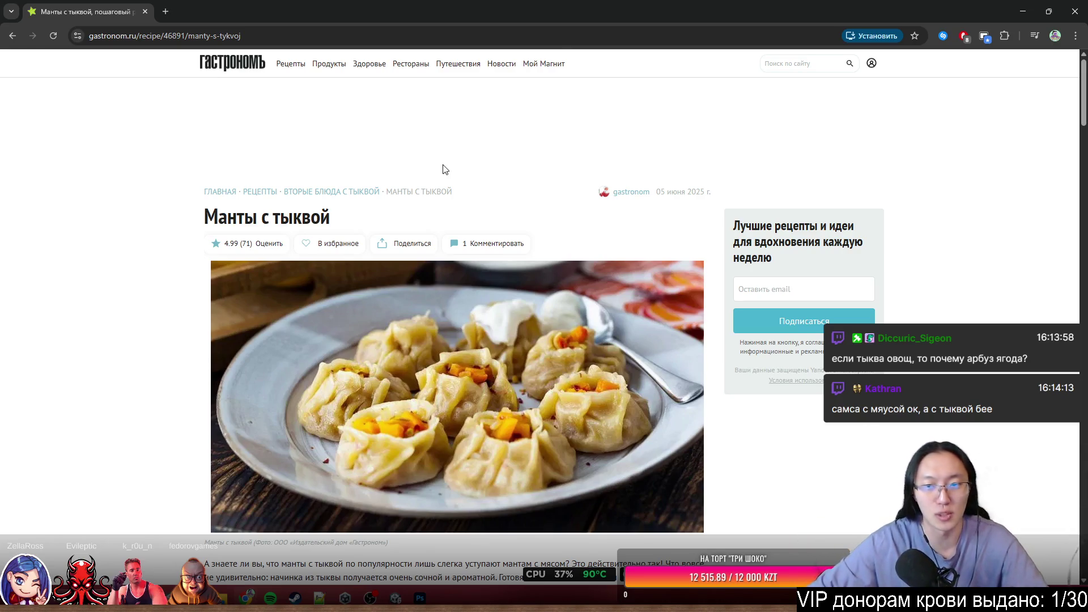
Minimize the Chrome pumpkin manti recipe page to bring back the Hina Emotions2.psd drawing.
scroll(661, 385, "down", 10)
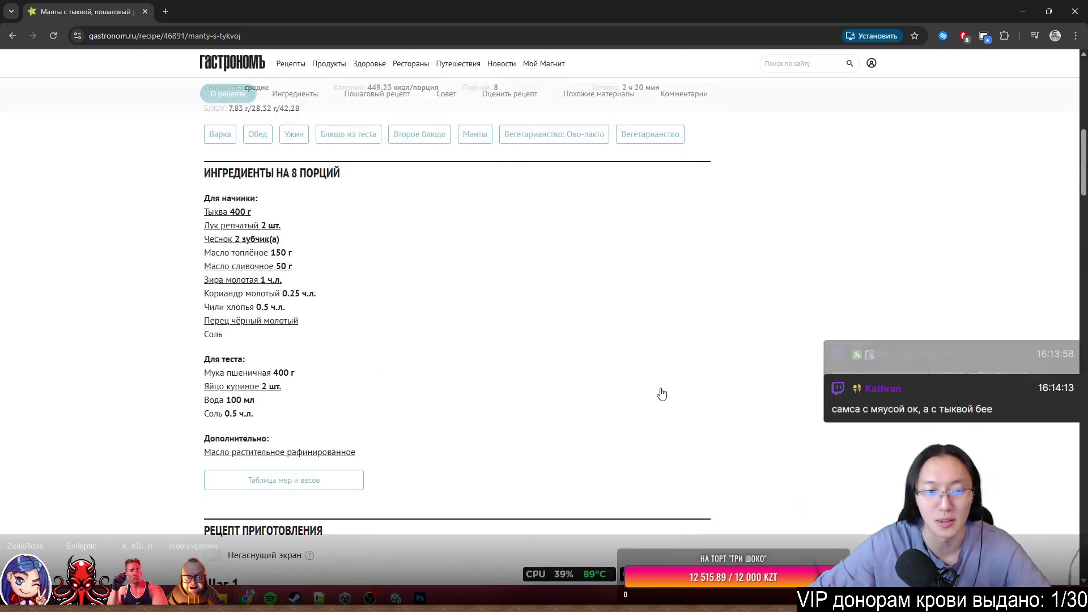
scroll(464, 272, "up", 7)
double_click(570, 25)
left_click(666, 143)
scroll(389, 356, "up", 2)
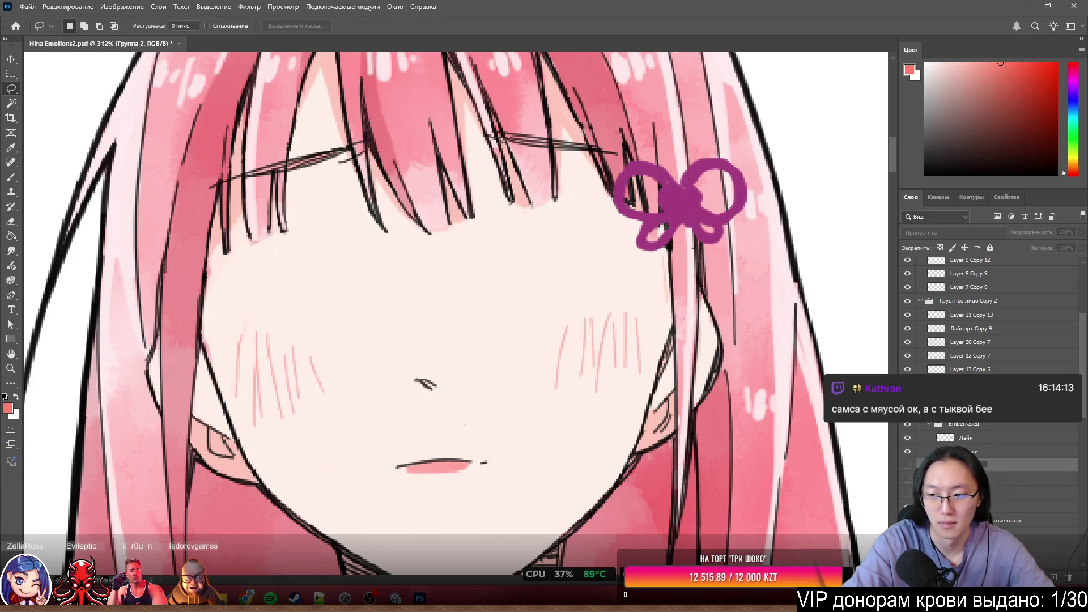
Turn on the Глаза закрыты group and move the Глаза открыты group lower in the layer stack.
left_click(970, 465)
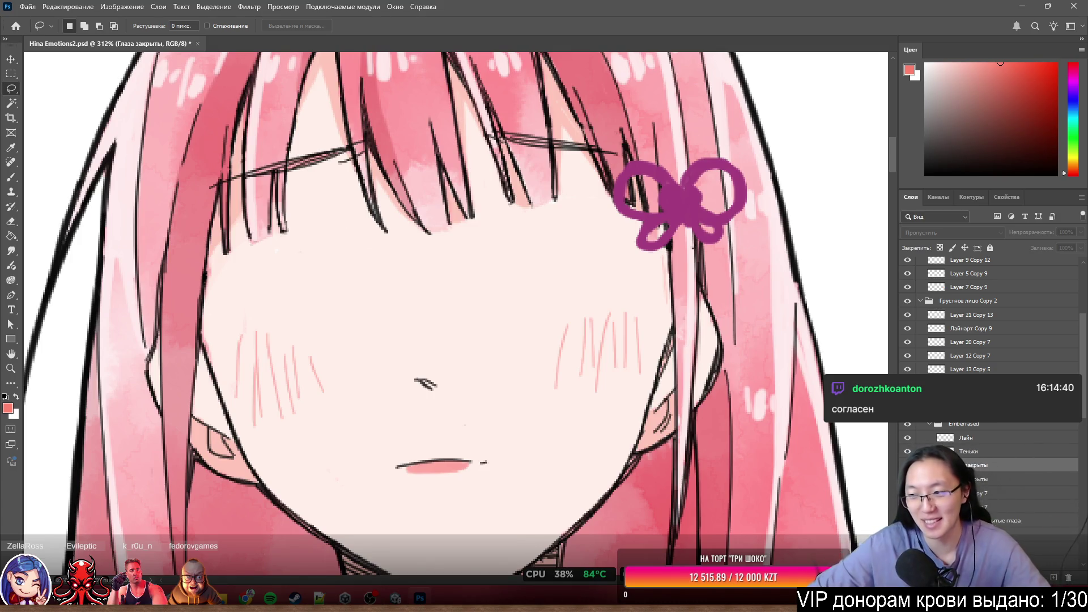
scroll(833, 372, "down", 2)
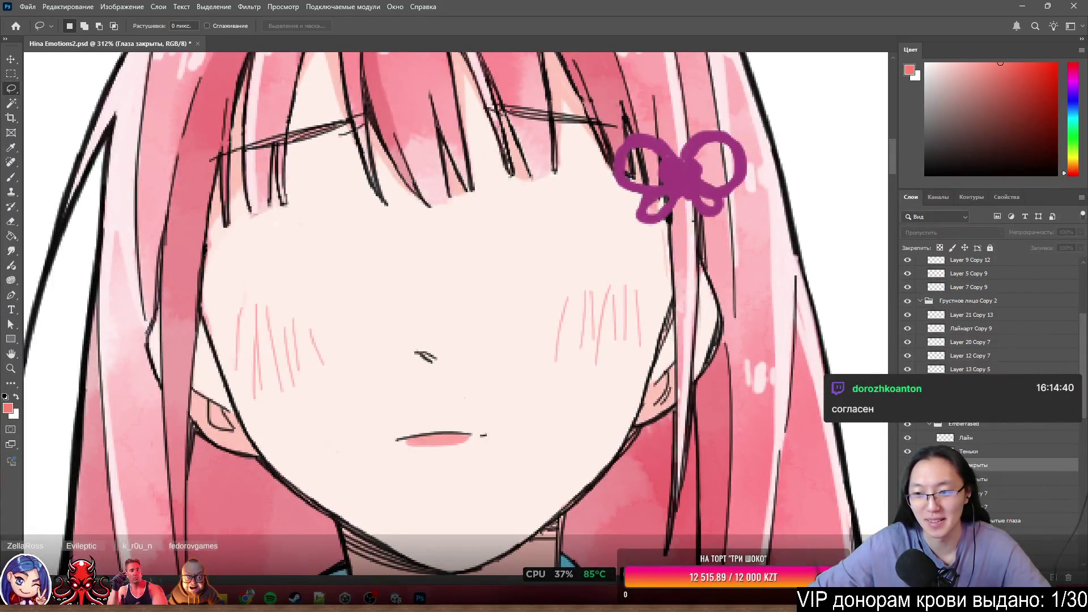
left_click(907, 464)
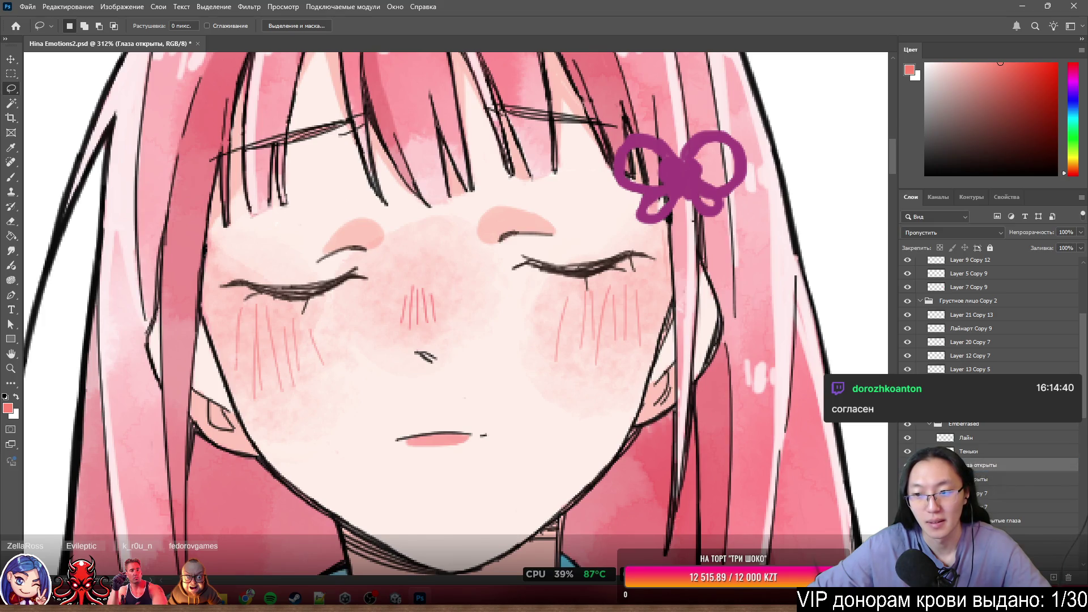
left_click_drag(986, 465, 986, 475)
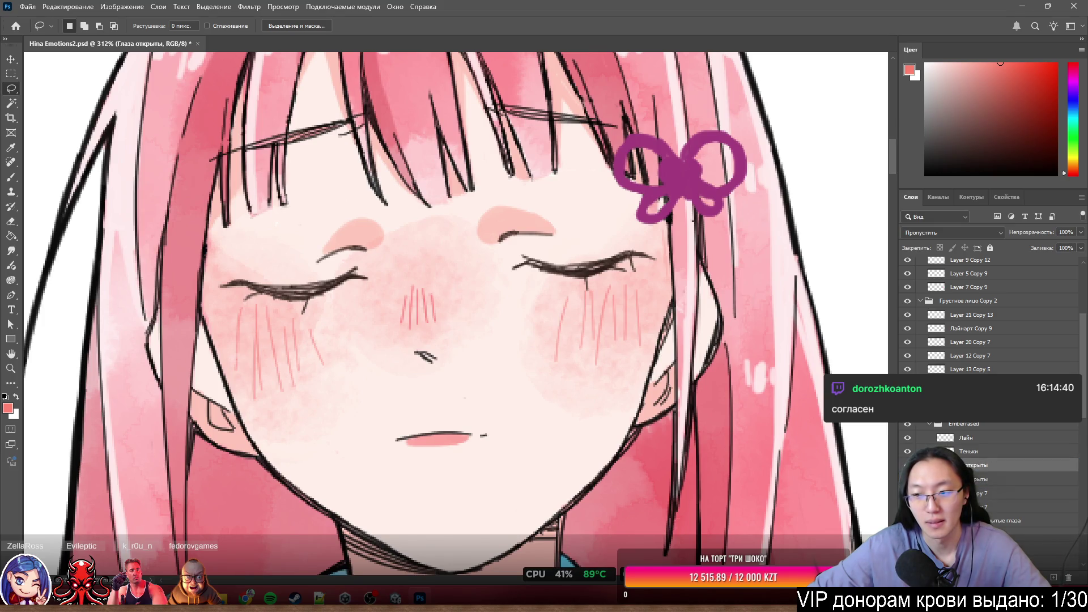
scroll(620, 403, "down", 10)
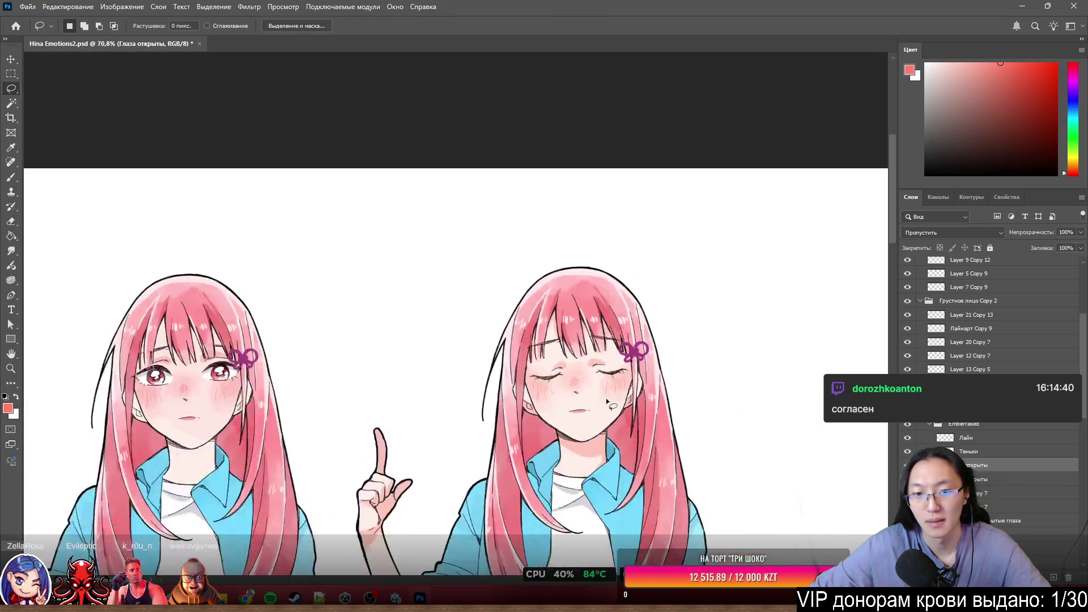
scroll(609, 328, "up", 5)
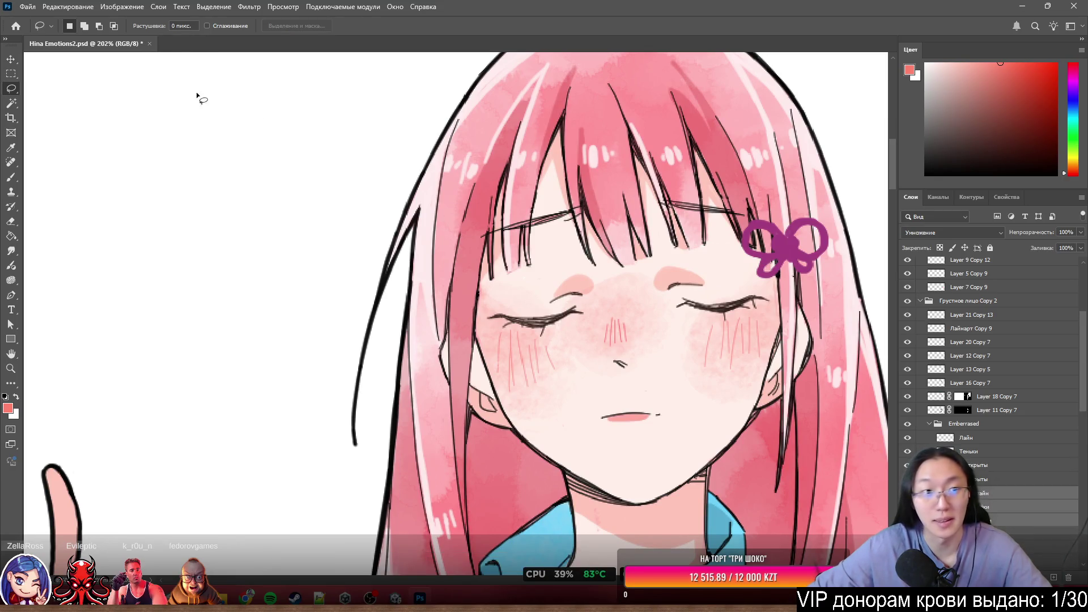
With the Move tool, pick the layer painted around the rightmost girl's knees.
left_click(11, 60)
scroll(628, 390, "down", 10)
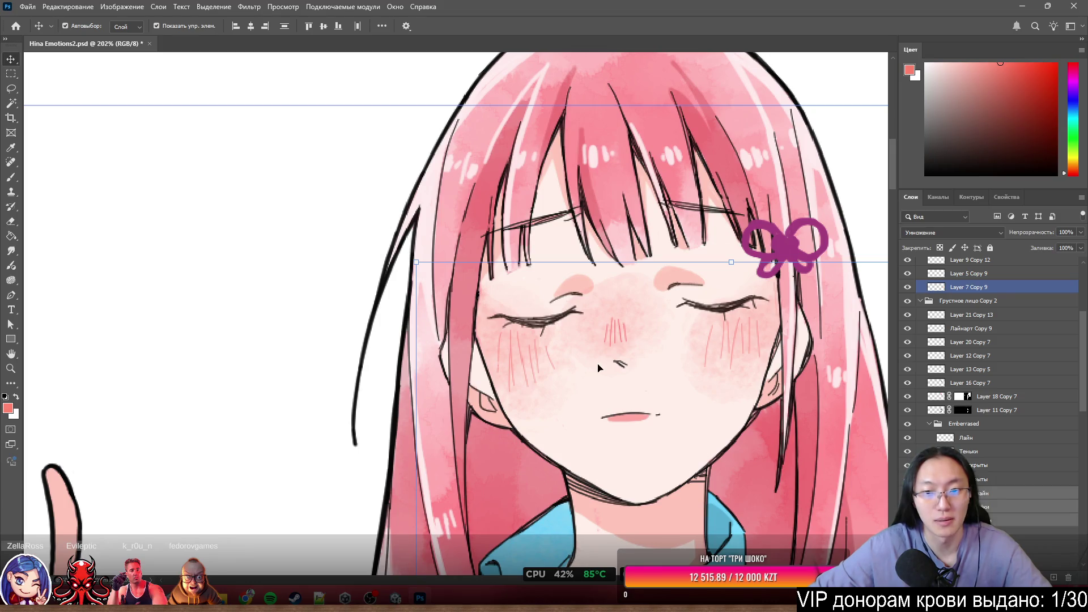
scroll(628, 390, "up", 2)
scroll(629, 390, "down", 2)
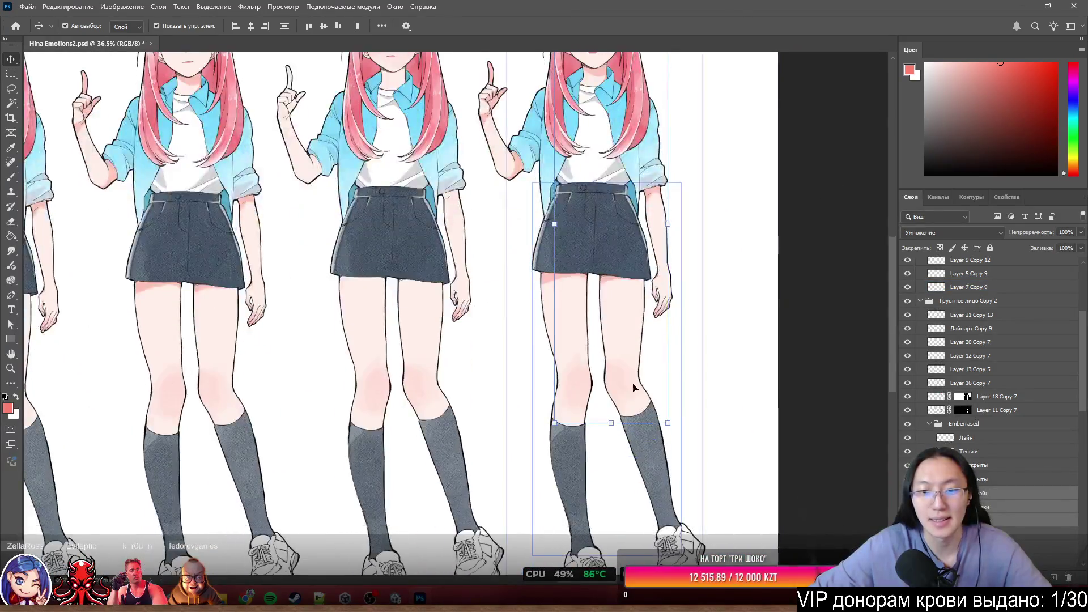
scroll(634, 391, "up", 4)
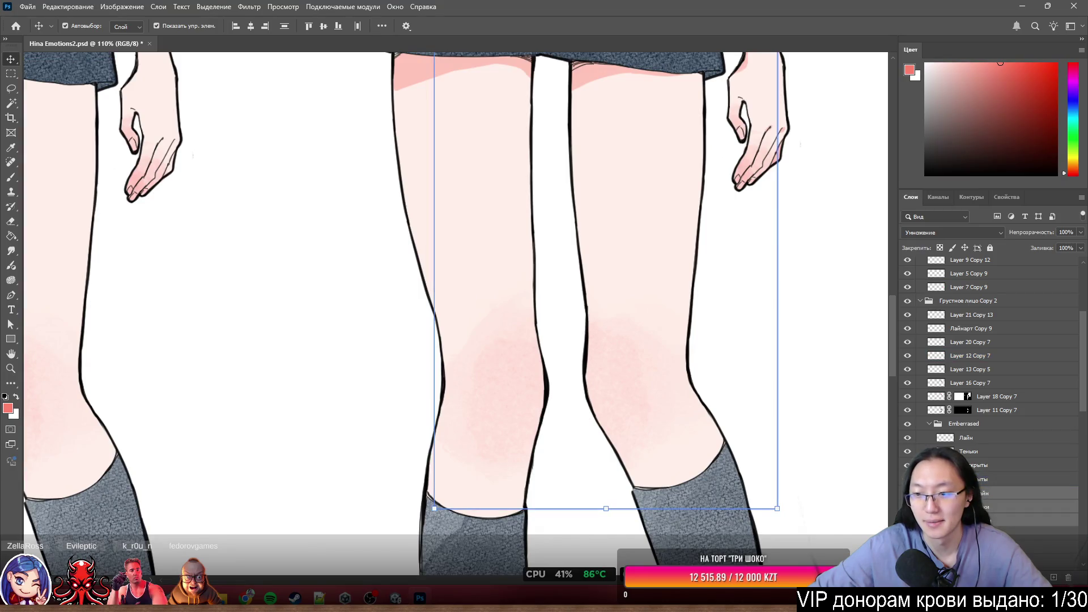
left_click(675, 282)
Lasso the area around the rightmost girl's knees and use Скопировать на новый слой.
key("l")
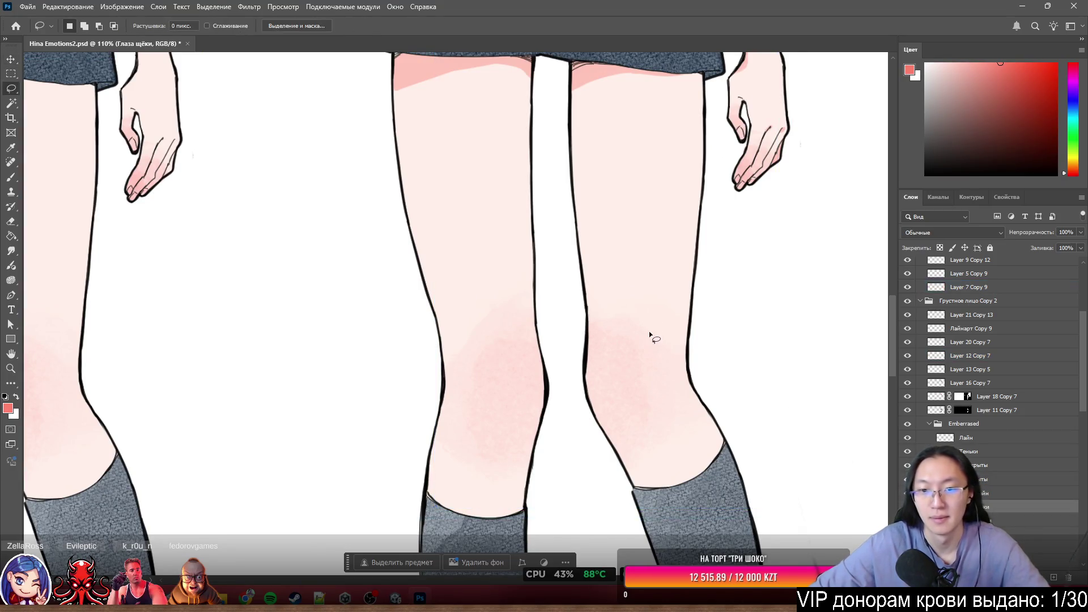
scroll(414, 223, "down", 3)
mouse_move(445, 168)
left_mouse_down()
mouse_move(376, 383)
mouse_move(351, 399)
left_mouse_up()
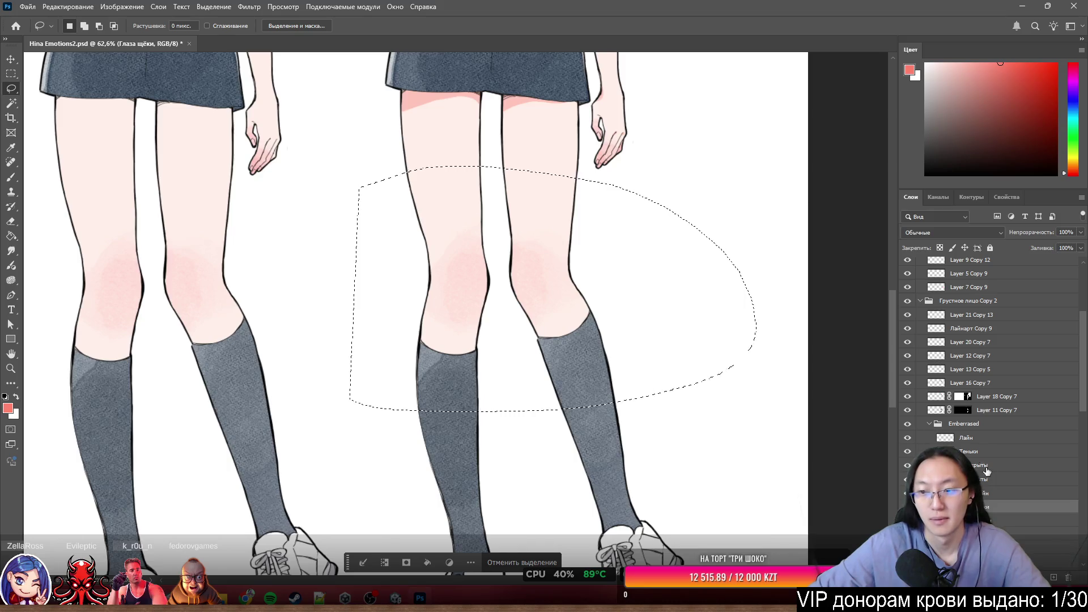
right_click(544, 286)
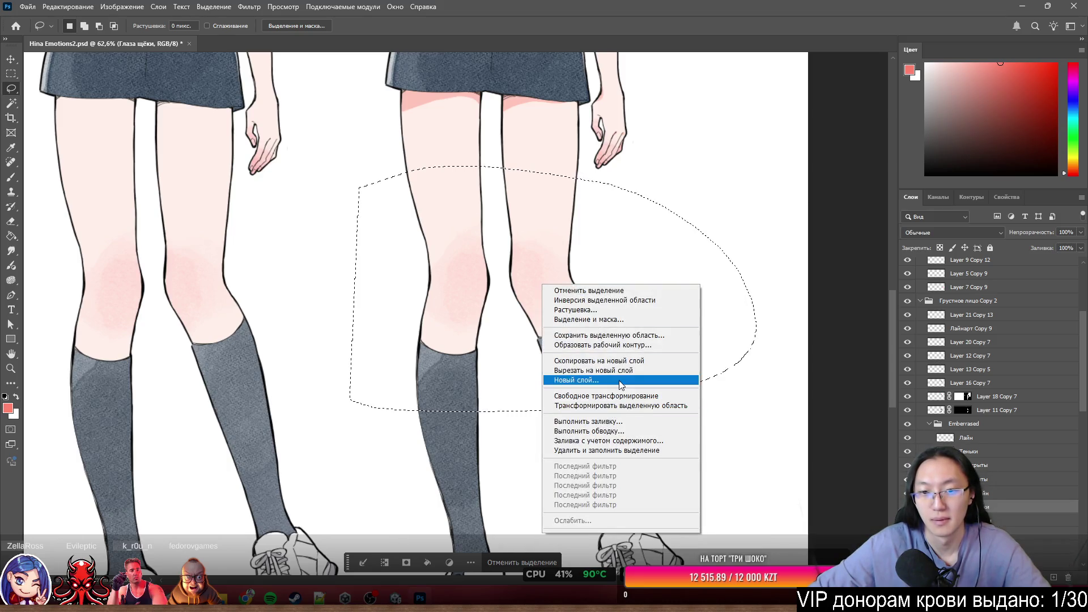
key("Escape")
scroll(697, 218, "down", 3)
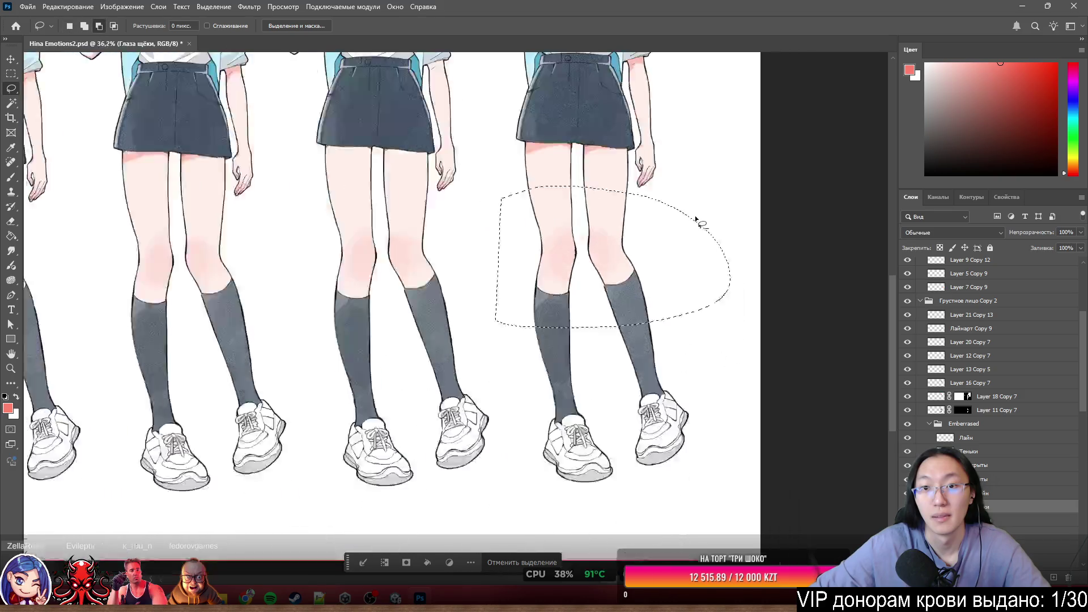
mouse_move(697, 168)
left_mouse_down()
mouse_move(532, 361)
mouse_move(765, 210)
left_mouse_up()
mouse_move(712, 102)
left_mouse_down()
mouse_move(735, 175)
mouse_move(748, 179)
left_mouse_up()
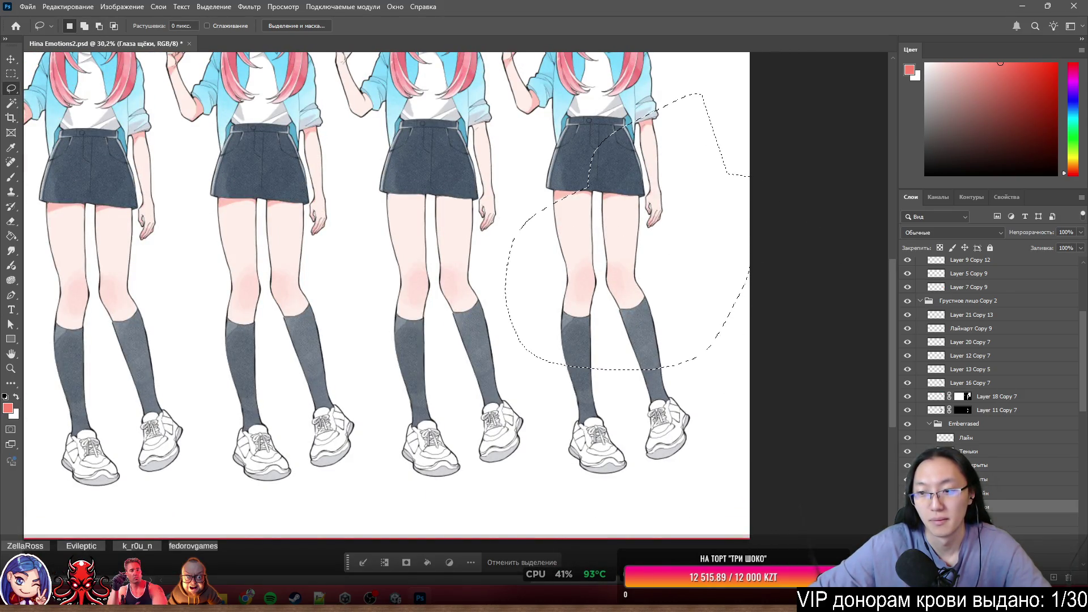
right_click(632, 322)
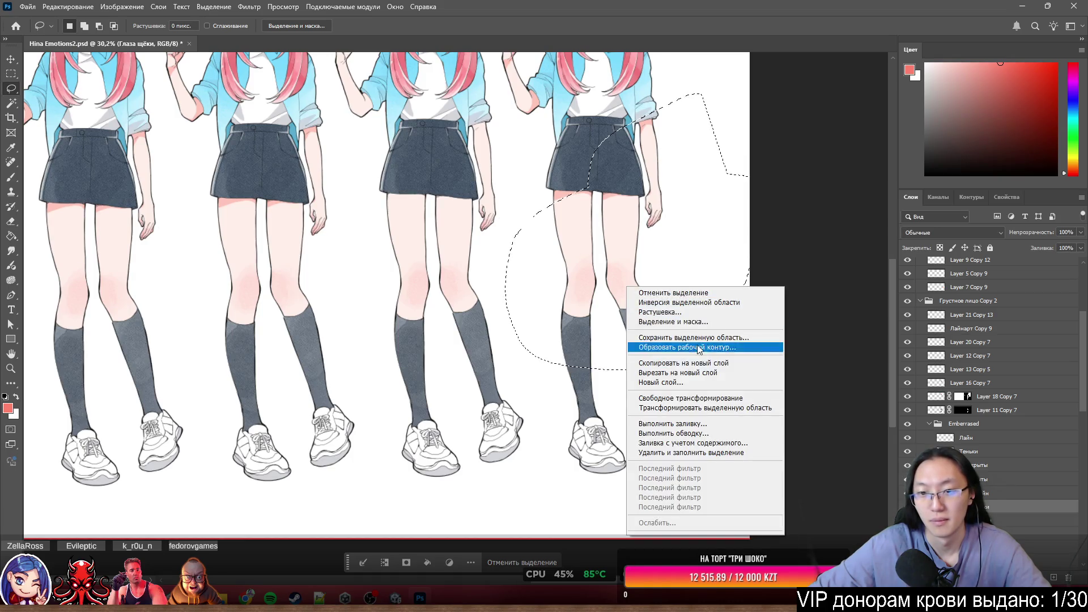
left_click(696, 364)
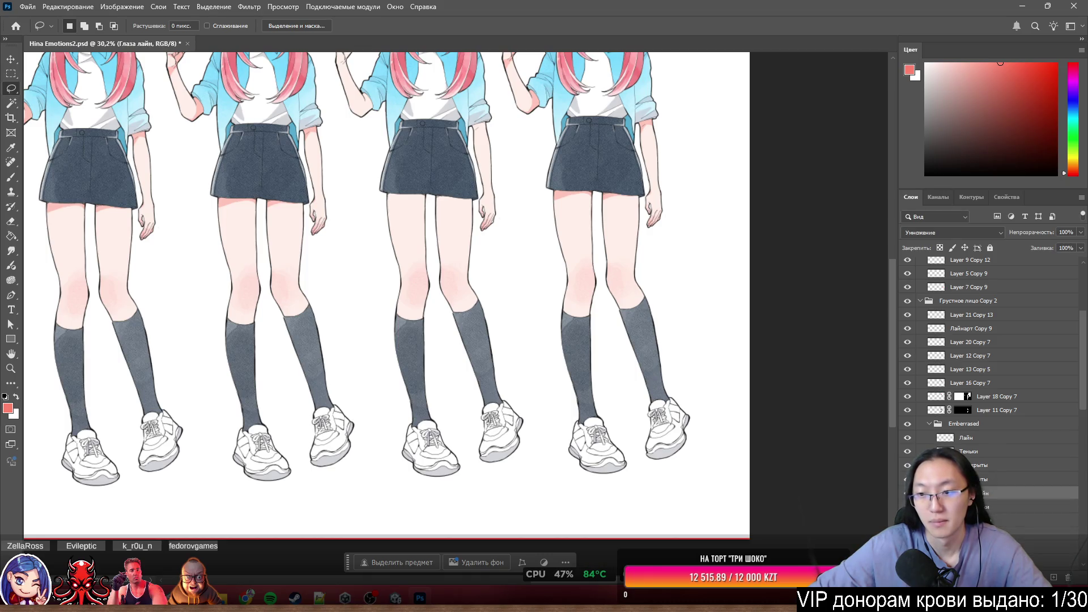
scroll(522, 243, "up", 5)
left_click(18, 56)
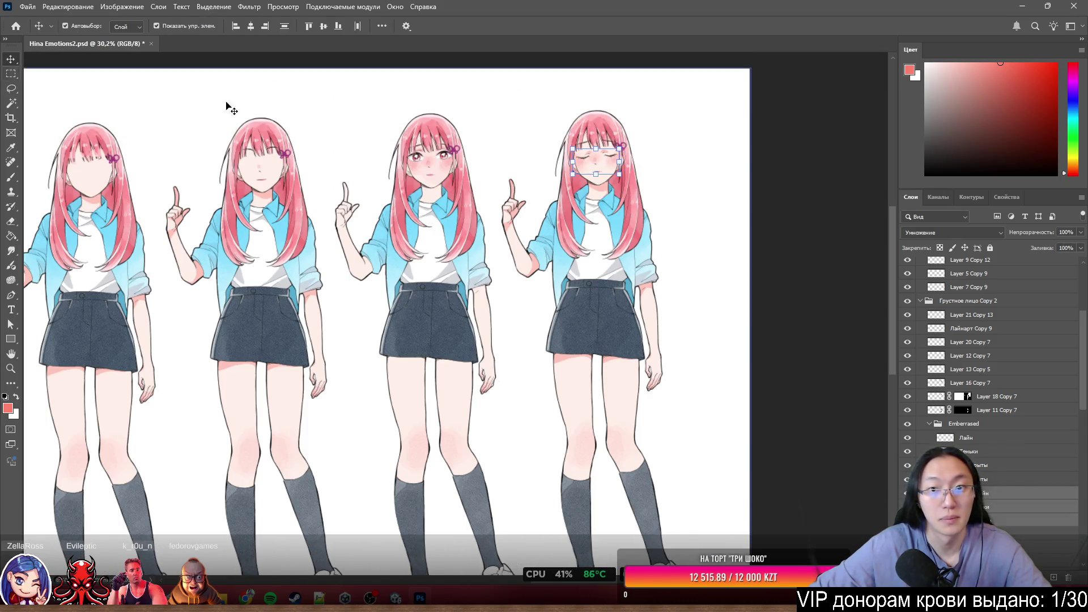
Enable Auto-Select, hide Layer 7 Copy 9, and select the whole closed-eyes face group.
scroll(226, 107, "up", 3)
scroll(573, 265, "up", 5)
scroll(755, 287, "left", 2)
left_click(754, 287, "ctrl")
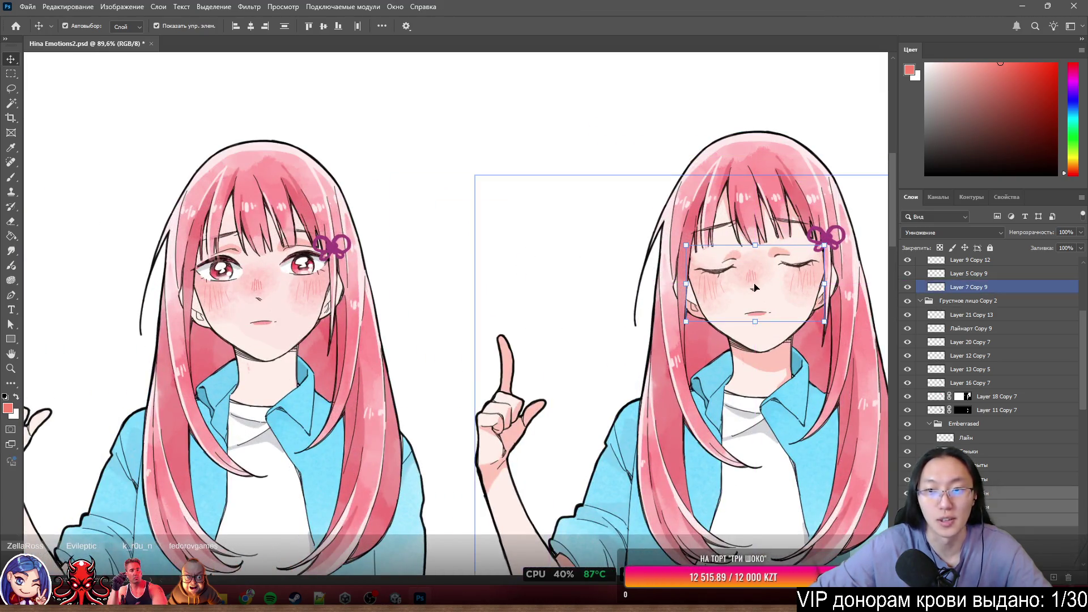
mouse_move(730, 275)
left_mouse_down()
mouse_move(603, 236)
mouse_move(731, 187)
mouse_move(873, 238)
mouse_move(940, 290)
left_mouse_up()
left_click(907, 286)
left_click(744, 280)
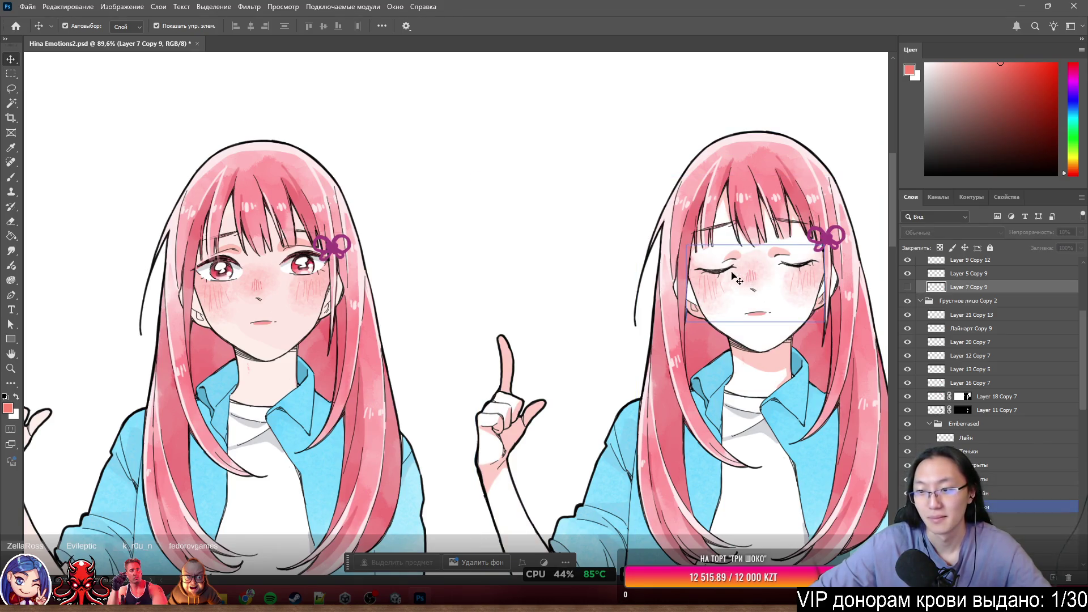
left_click(734, 278)
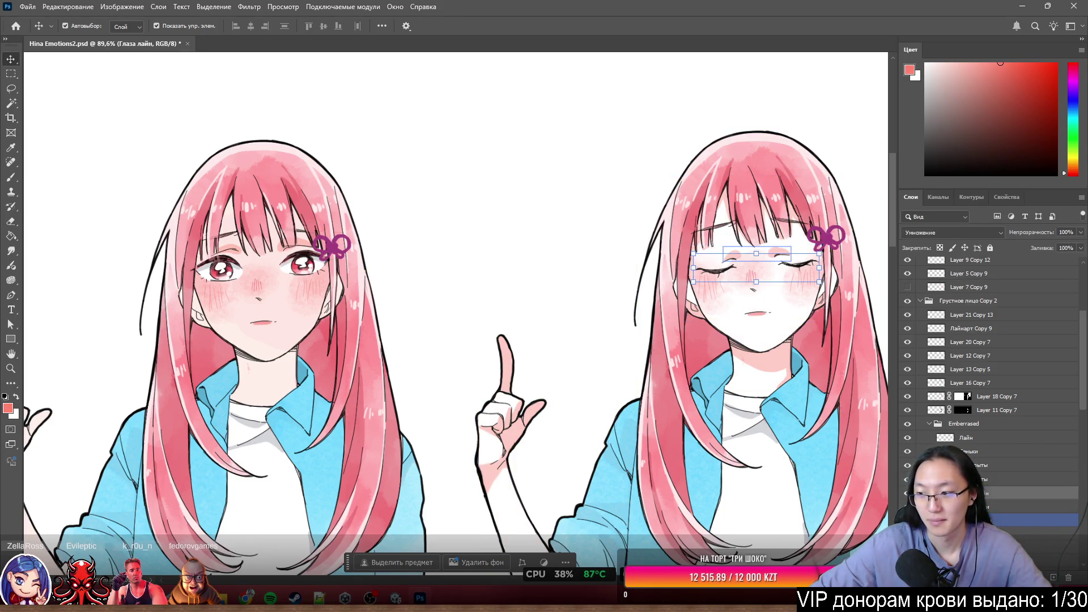
left_click(745, 287)
Drag the closed-eyes features across and place them on the left girl's face.
mouse_move(738, 276)
left_mouse_down()
mouse_move(626, 318)
mouse_move(390, 288)
mouse_move(388, 312)
mouse_move(396, 305)
left_mouse_up()
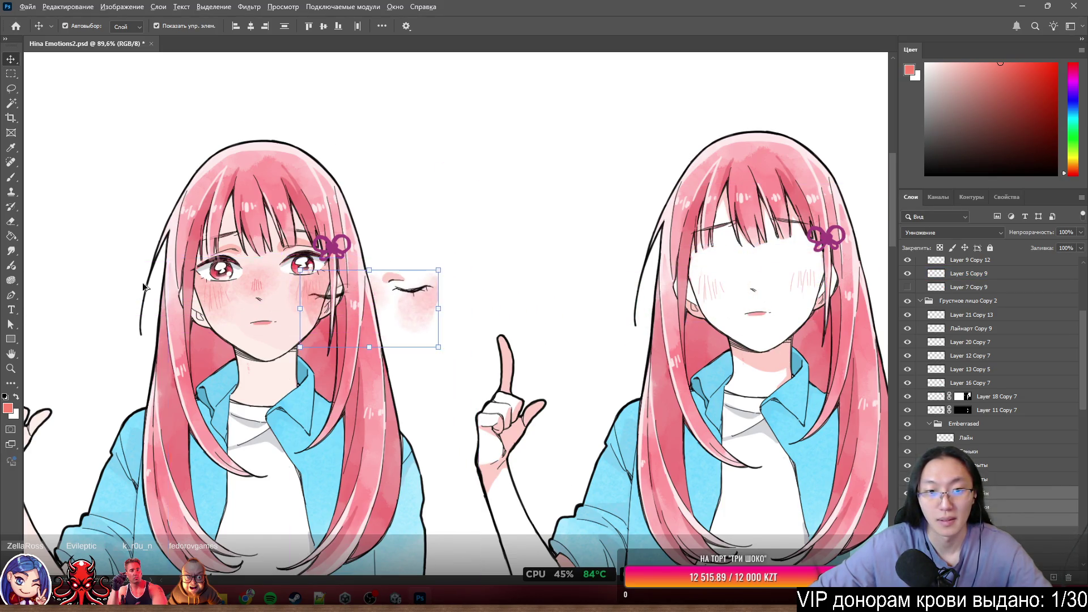
scroll(397, 306, "up", 5)
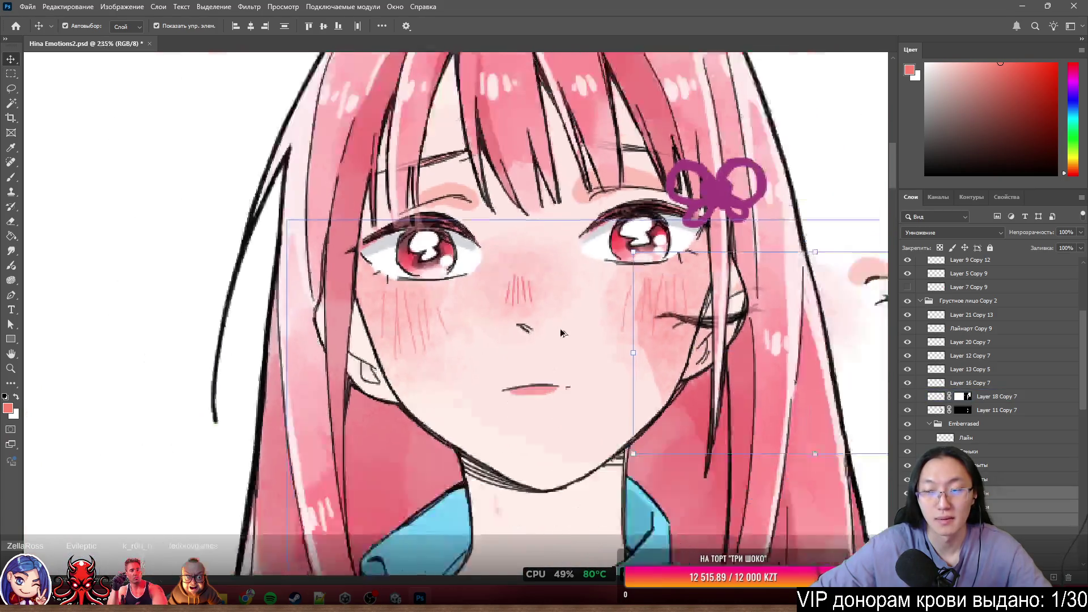
scroll(561, 333, "down", 2)
mouse_move(856, 314)
left_mouse_down()
mouse_move(760, 263)
mouse_move(668, 295)
mouse_move(615, 277)
left_mouse_up()
scroll(530, 286, "up", 8)
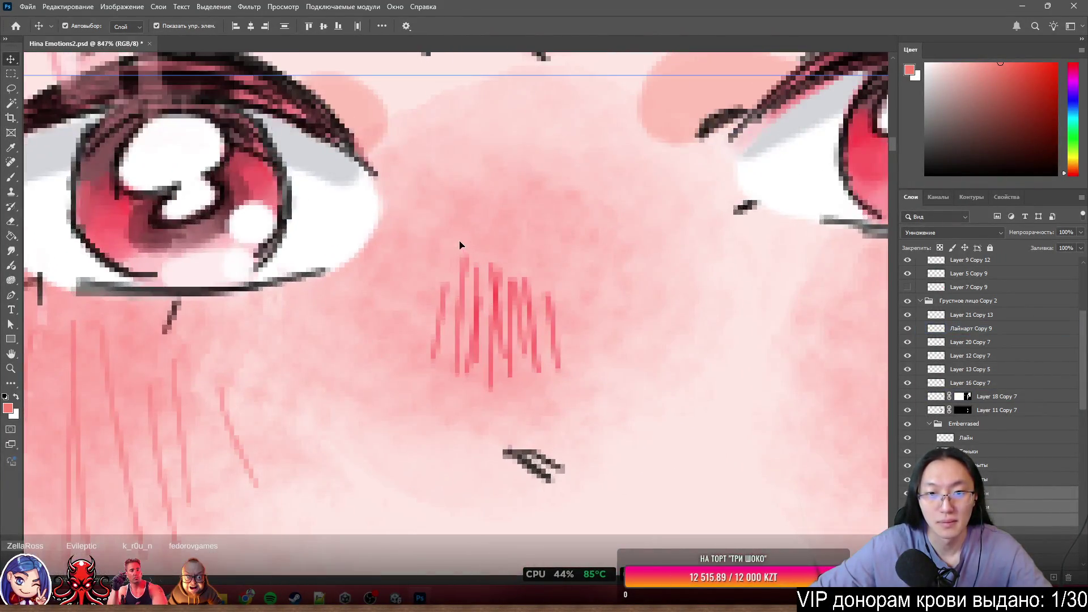
Align the Глаза щёки cheek blush and nose hatching onto the open-eyed girl's face.
mouse_move(461, 242)
left_mouse_down()
mouse_move(496, 262)
mouse_move(658, 267)
left_mouse_up()
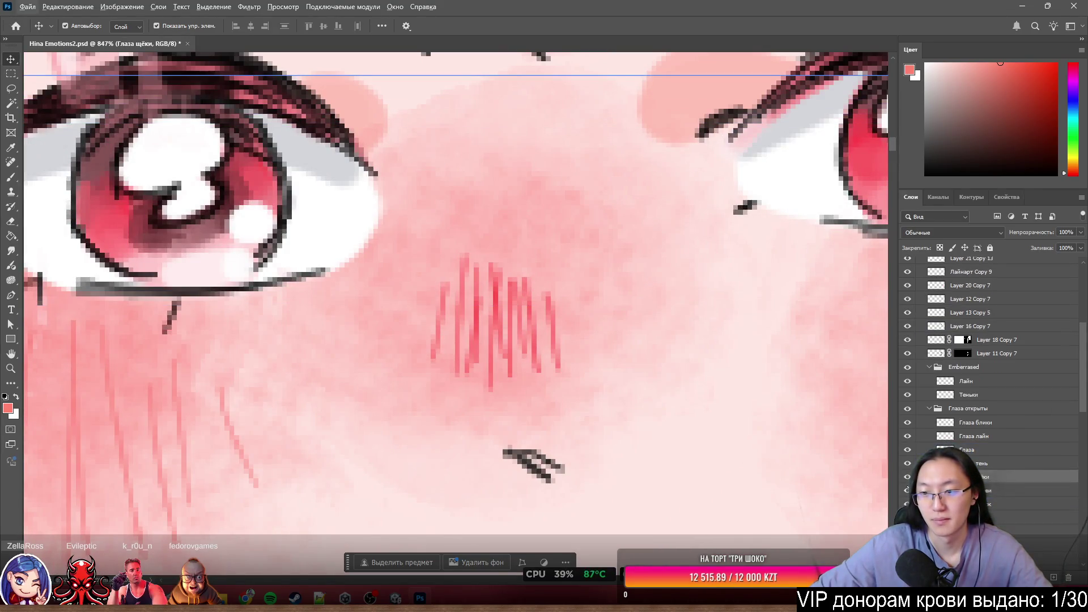
scroll(992, 369, "down", 2)
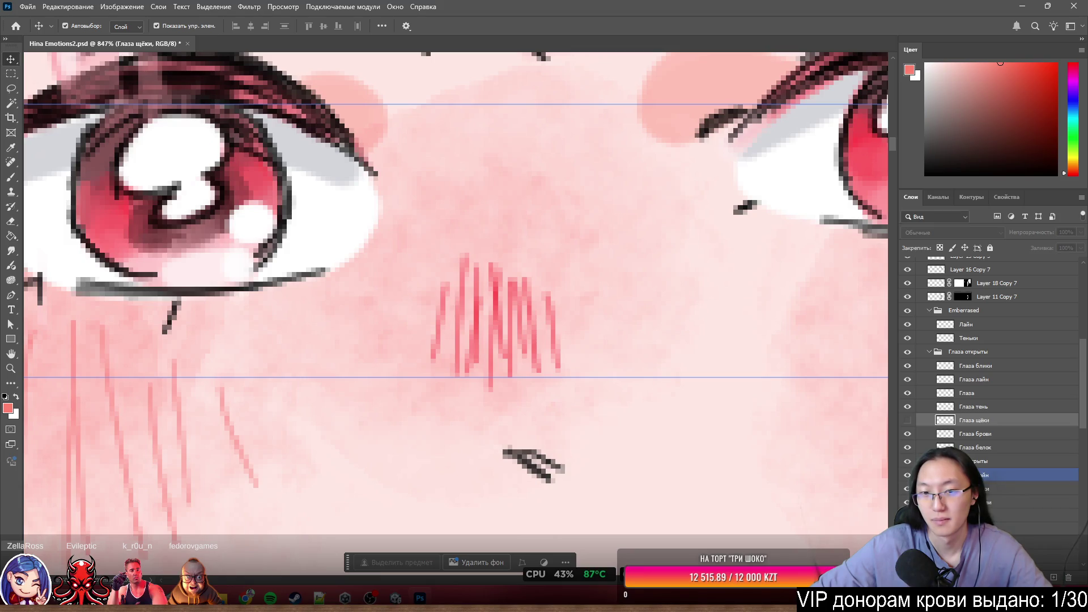
scroll(568, 374, "down", 2)
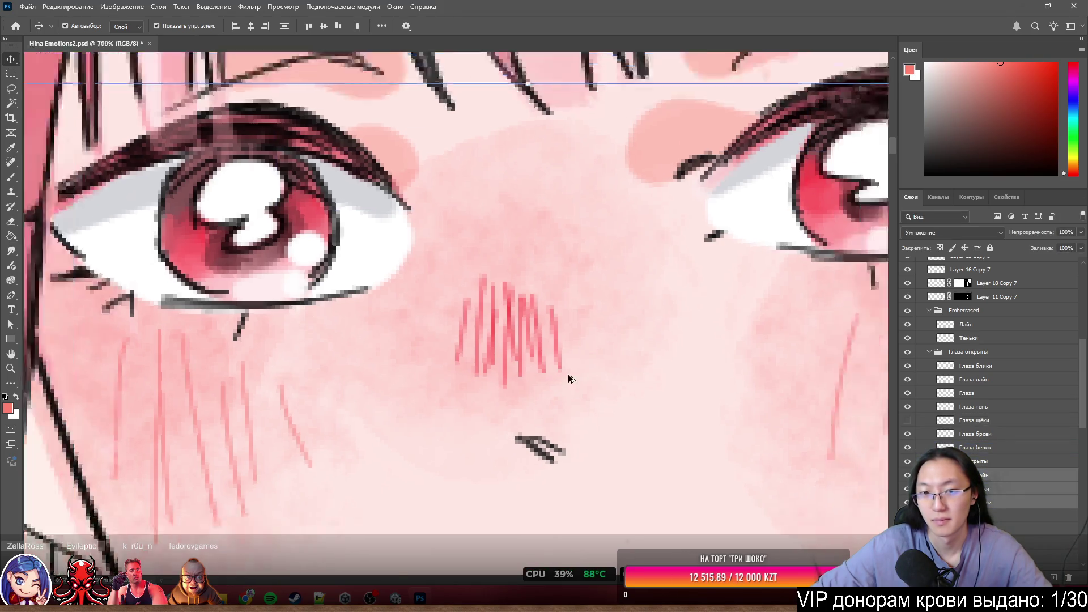
scroll(567, 374, "down", 5)
left_click_drag(568, 374, 606, 391)
scroll(606, 391, "up", 3)
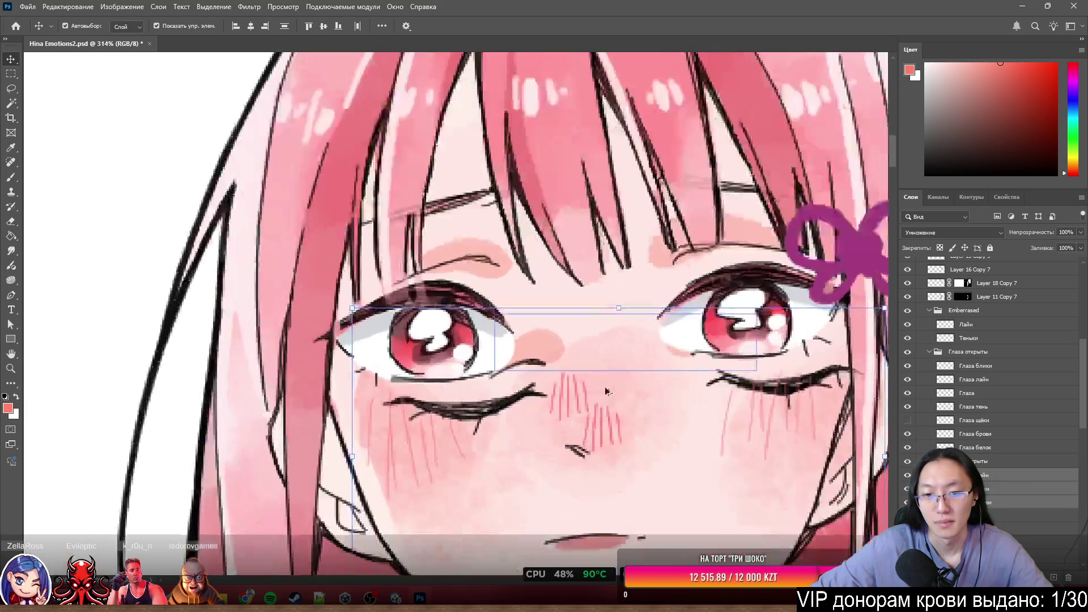
scroll(606, 391, "up", 2)
left_click_drag(644, 445, 595, 402)
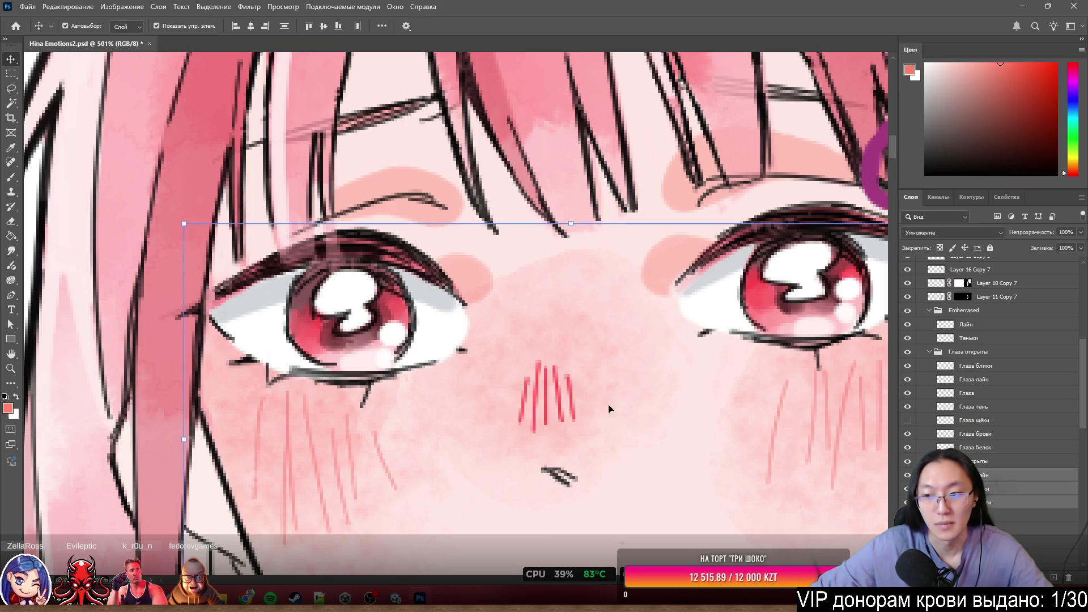
Show the Глаза щёки layer, compare the group with and without blush, then select Слой 4.
left_click(907, 420)
left_click(909, 462)
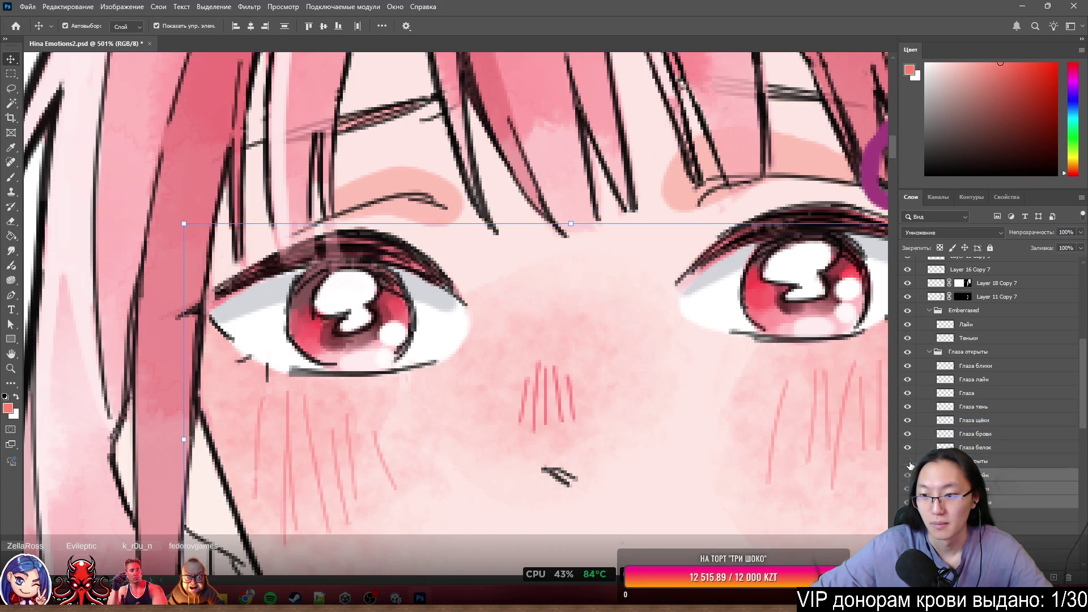
left_click(907, 475)
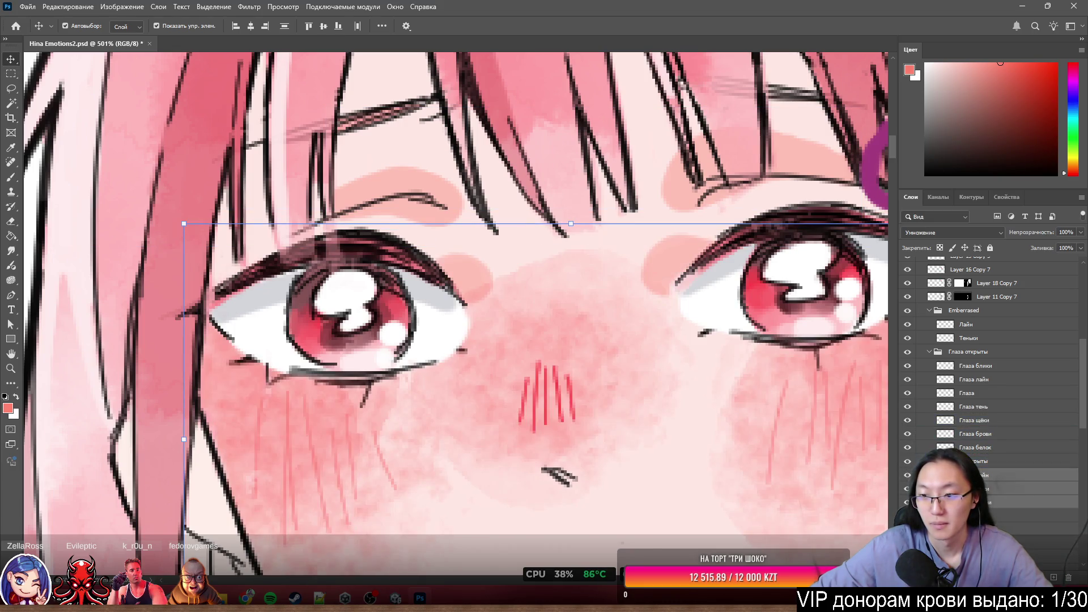
left_click(998, 515)
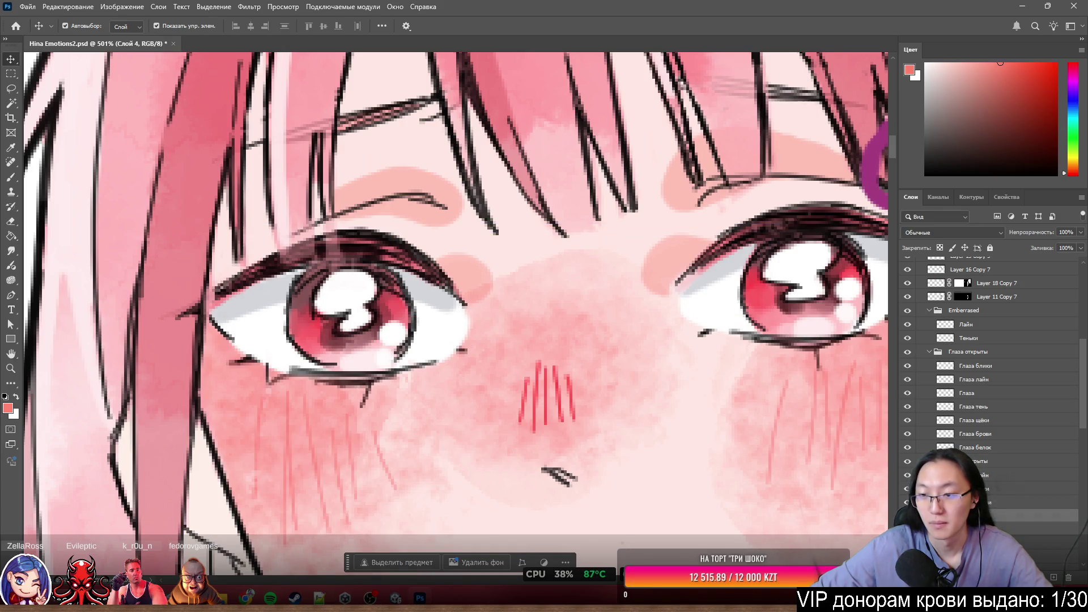
scroll(992, 386, "down", 3)
scroll(570, 268, "down", 10)
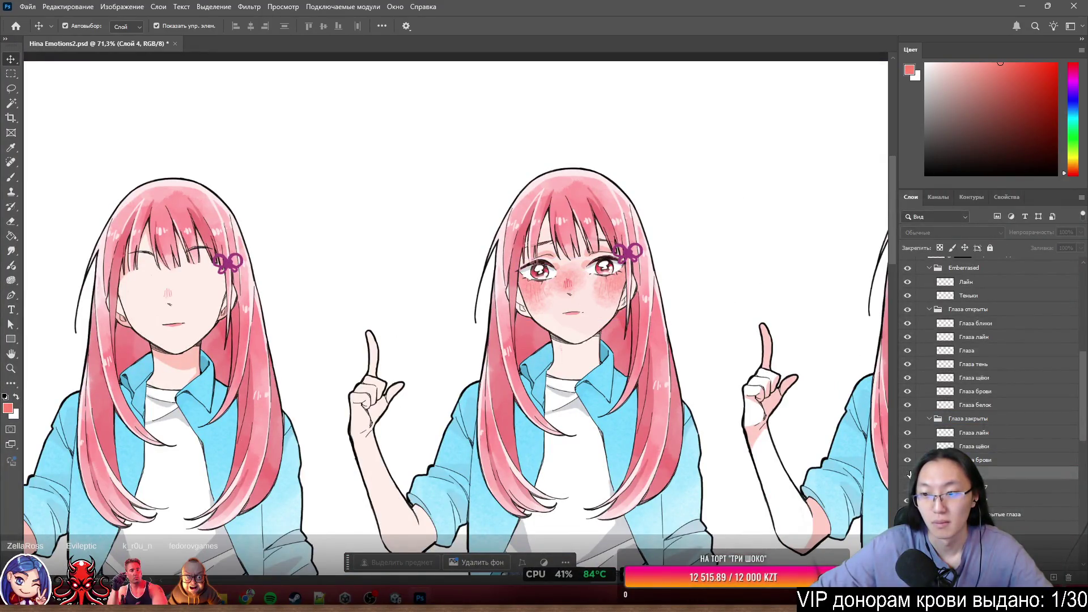
scroll(907, 475, "up", 8)
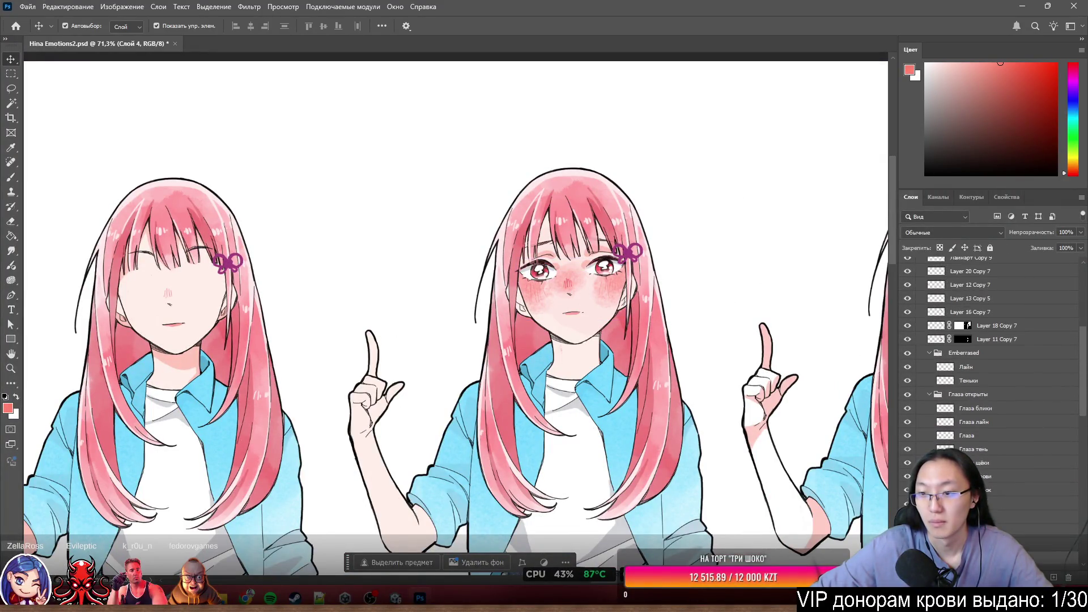
scroll(1002, 479, "down", 8)
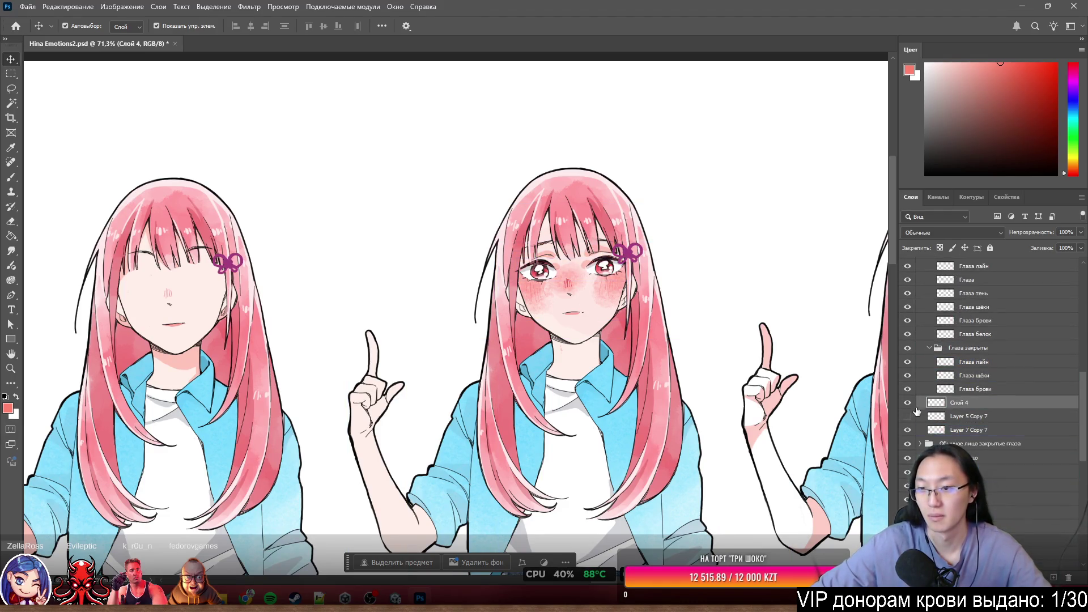
left_click(939, 407)
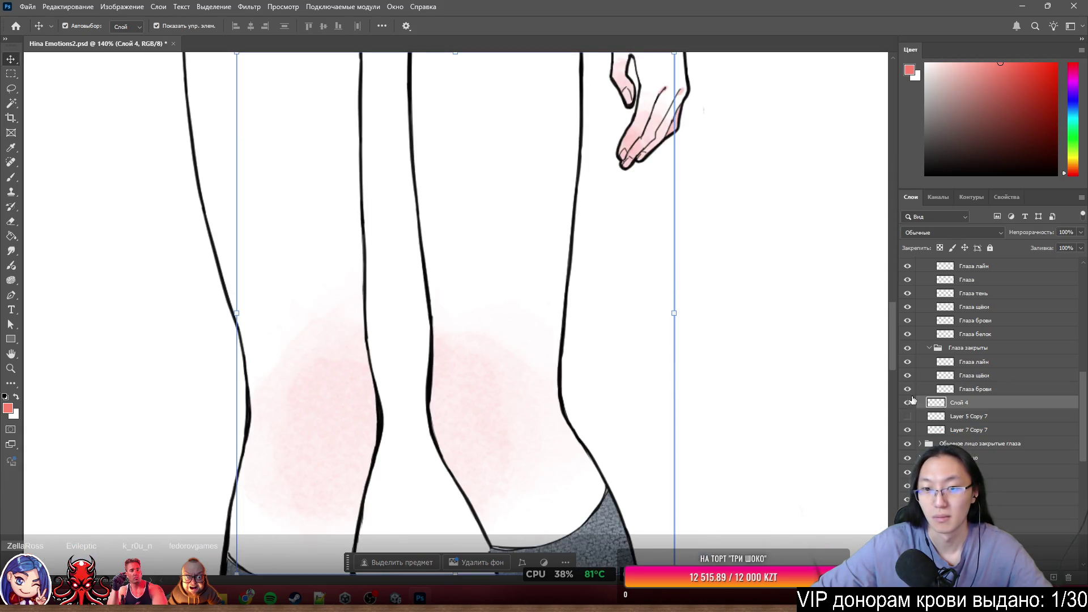
scroll(584, 292, "down", 5)
scroll(590, 287, "up", 2)
scroll(589, 287, "down", 2)
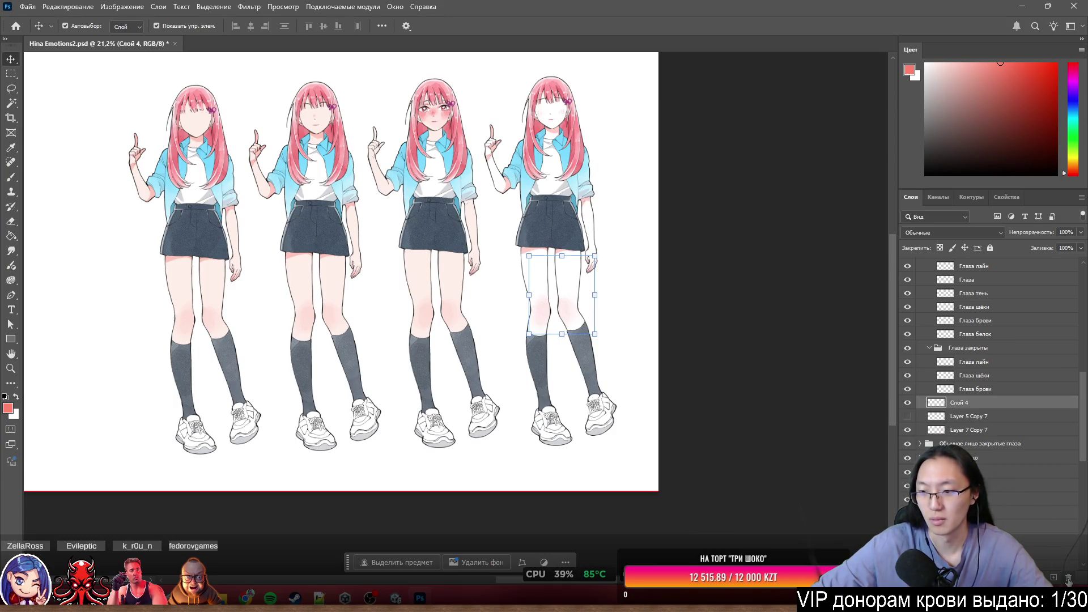
scroll(430, 124, "up", 2)
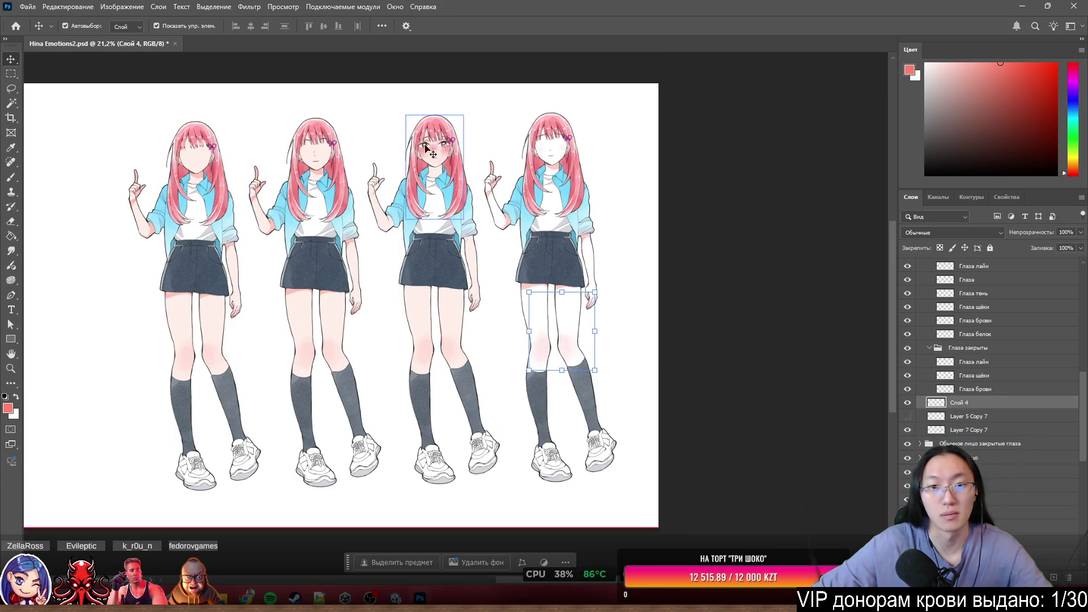
left_click(963, 376)
scroll(966, 357, "up", 3)
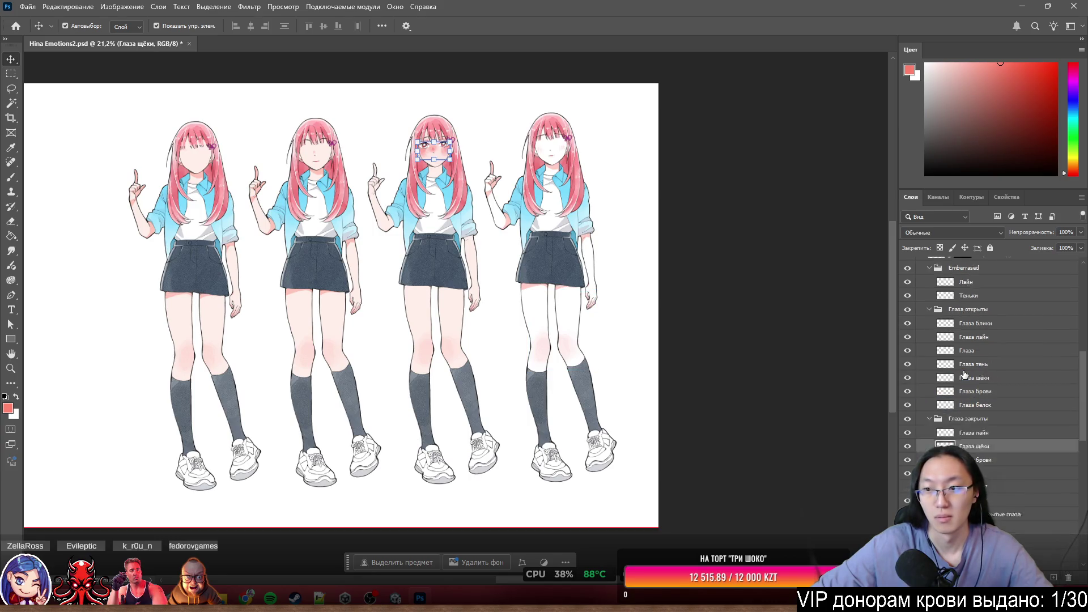
left_click(967, 337)
left_click(980, 310)
left_click(983, 337)
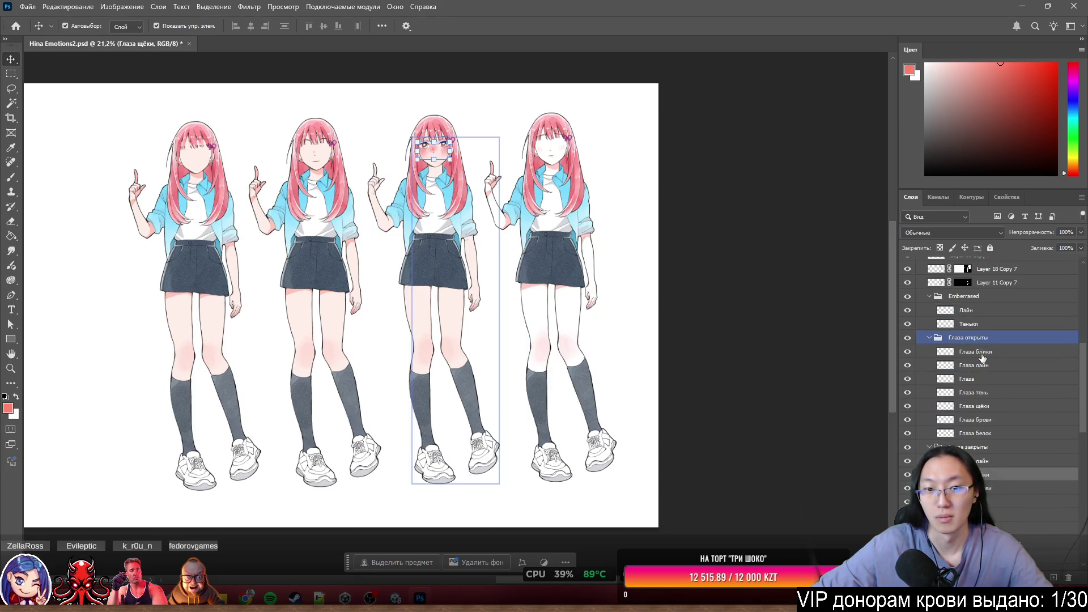
left_click(986, 325)
left_click(987, 338)
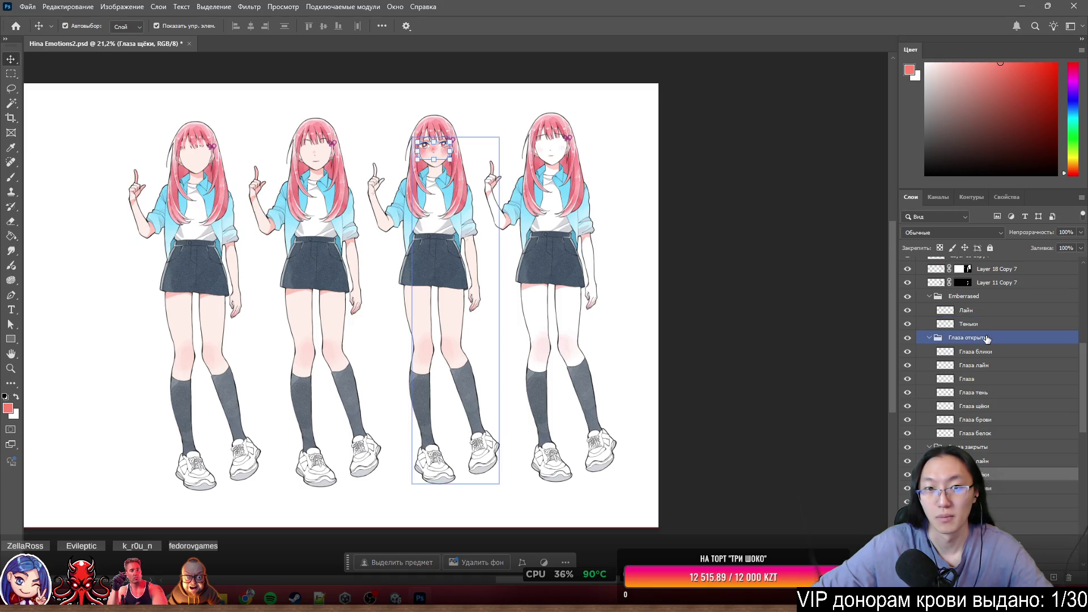
left_click(986, 352)
left_click(984, 365)
left_click(983, 379)
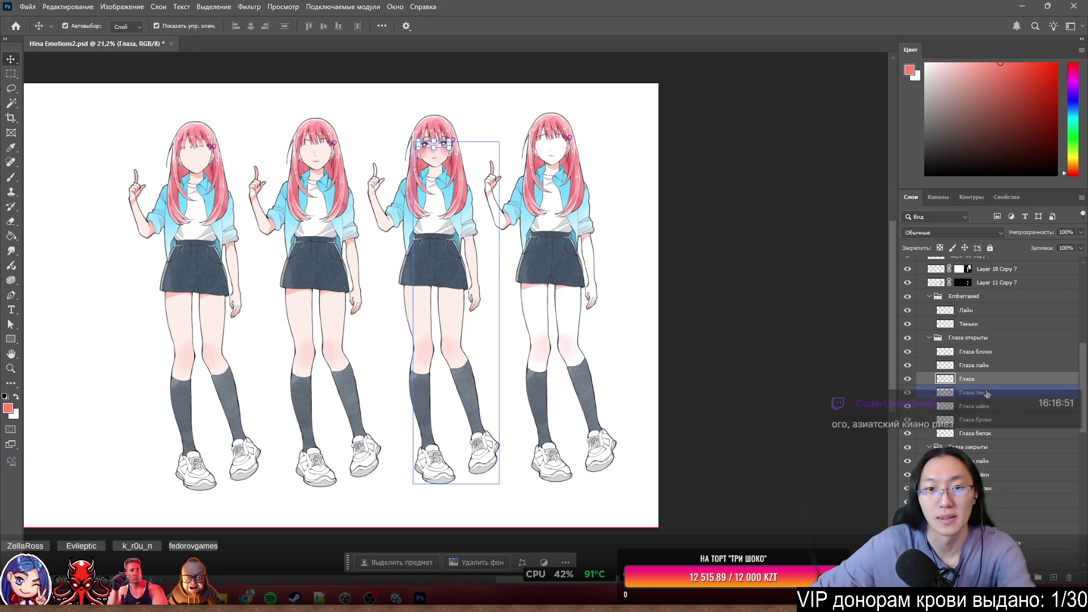
left_click(984, 420)
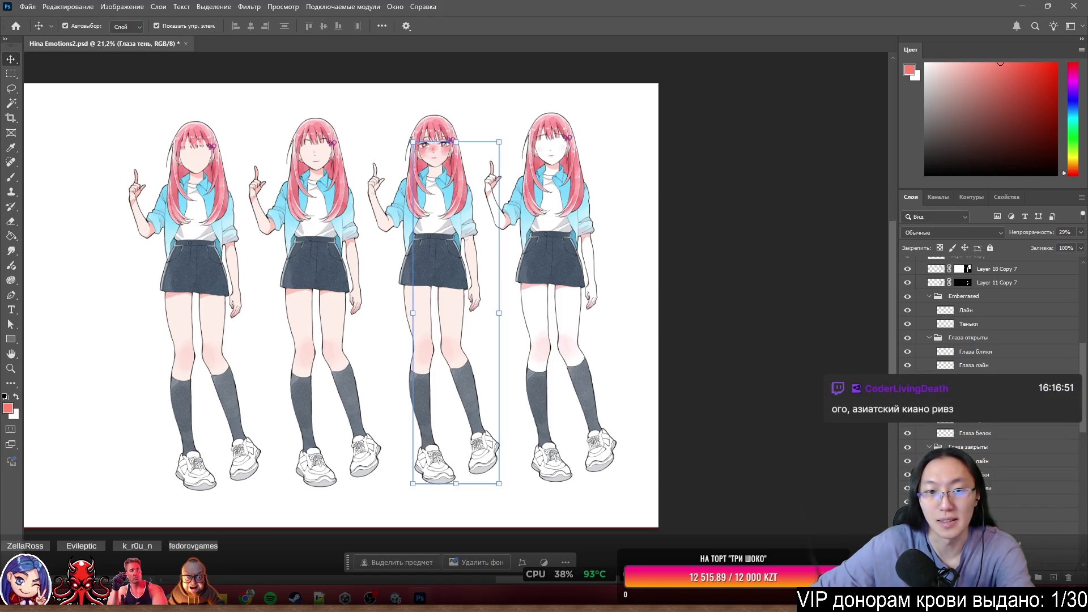
left_click(475, 411, "shift")
left_click(476, 411, "shift")
scroll(347, 320, "up", 3)
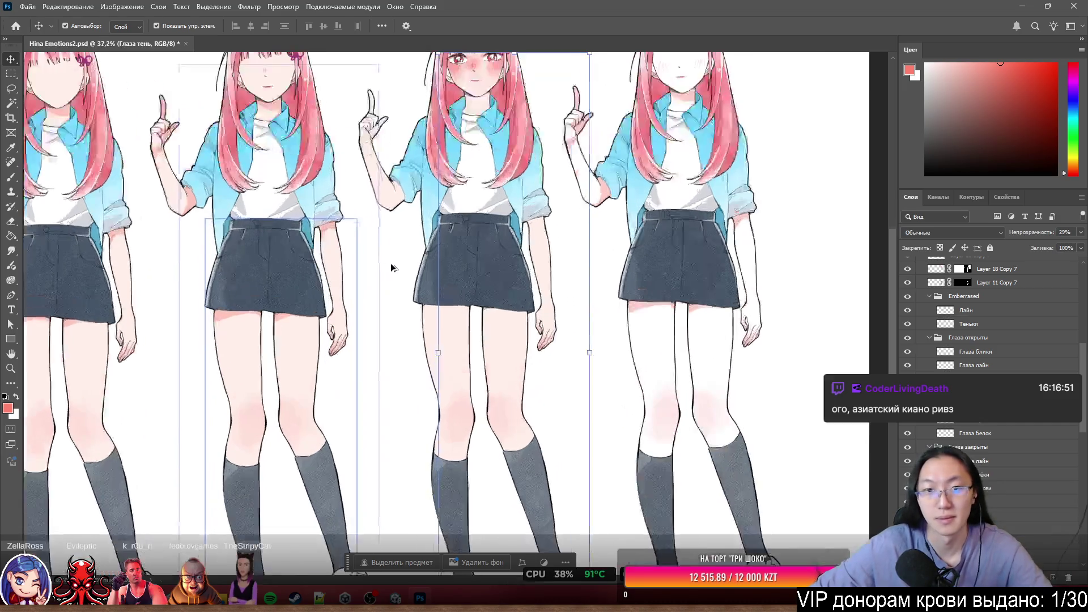
scroll(516, 312, "down", 4)
key("ctrl+t")
mouse_move(484, 471)
left_mouse_down()
mouse_move(379, 437)
mouse_move(461, 493)
left_mouse_up()
key("ctrl+z")
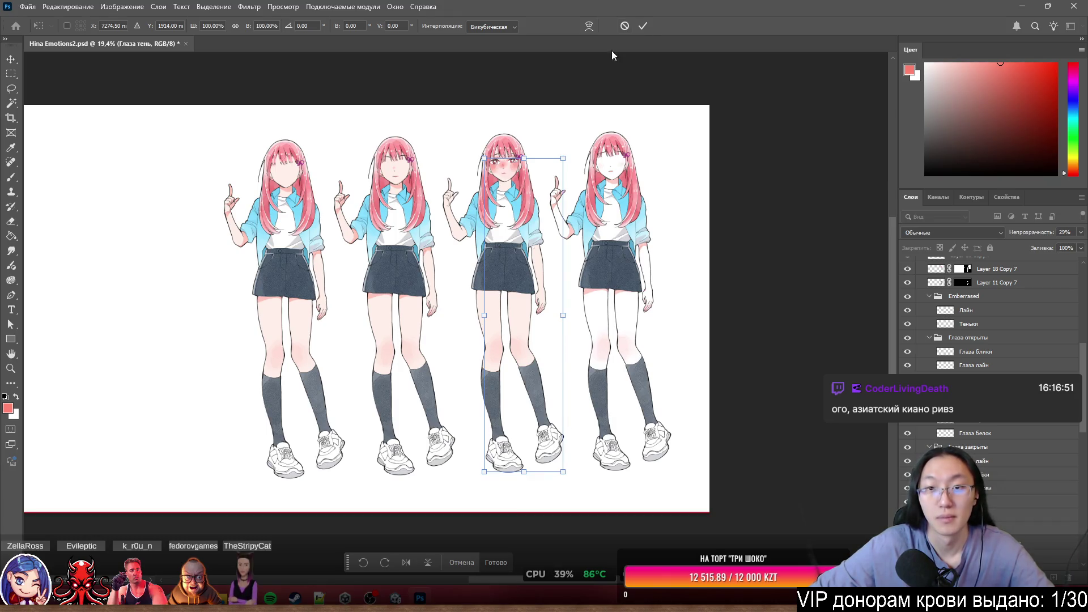
left_click(488, 562)
Lasso the right-hand figure on Глаза тень and use Вырезать на новый слой.
key("l")
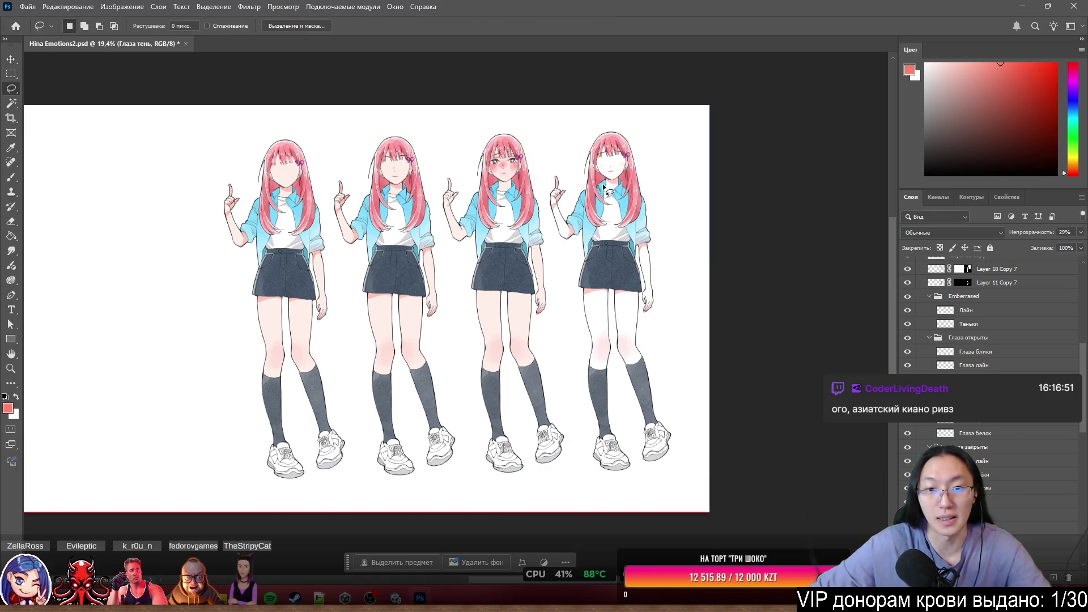
left_click_drag(571, 190, 449, 202)
left_click_drag(517, 466, 660, 350)
left_click_drag(578, 393, 657, 438)
right_click(509, 241)
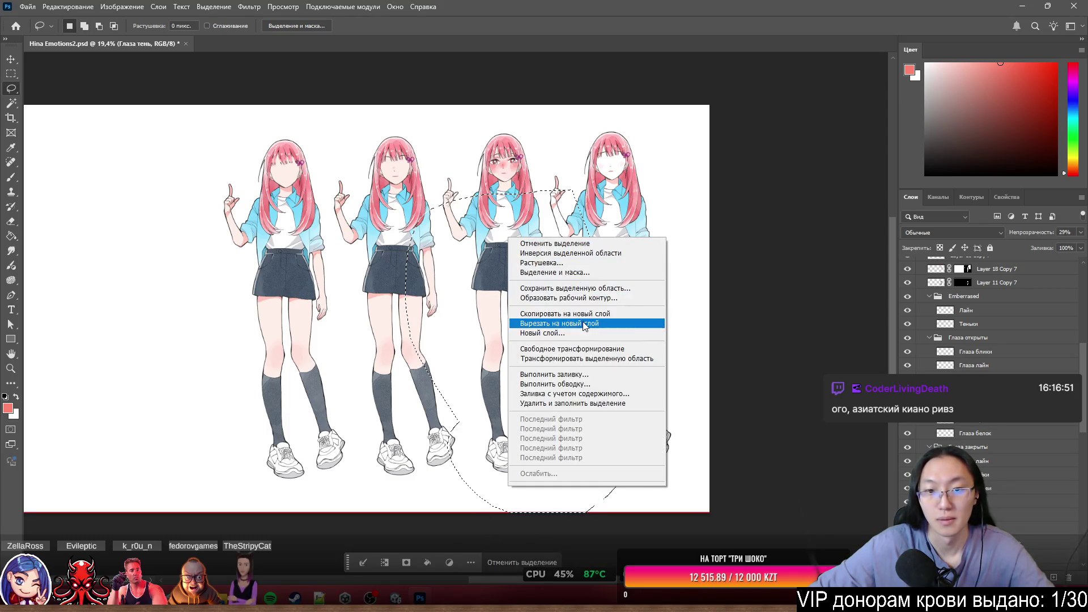
left_click(583, 323)
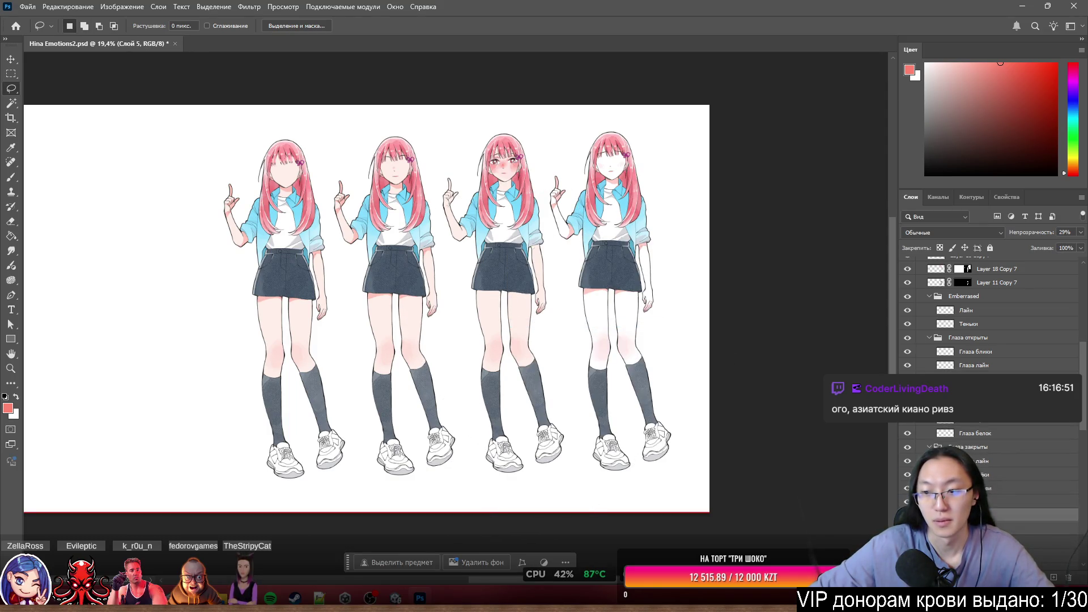
With the Move tool, click through the eye layers and select the Глаза щёки layer.
left_click(965, 354)
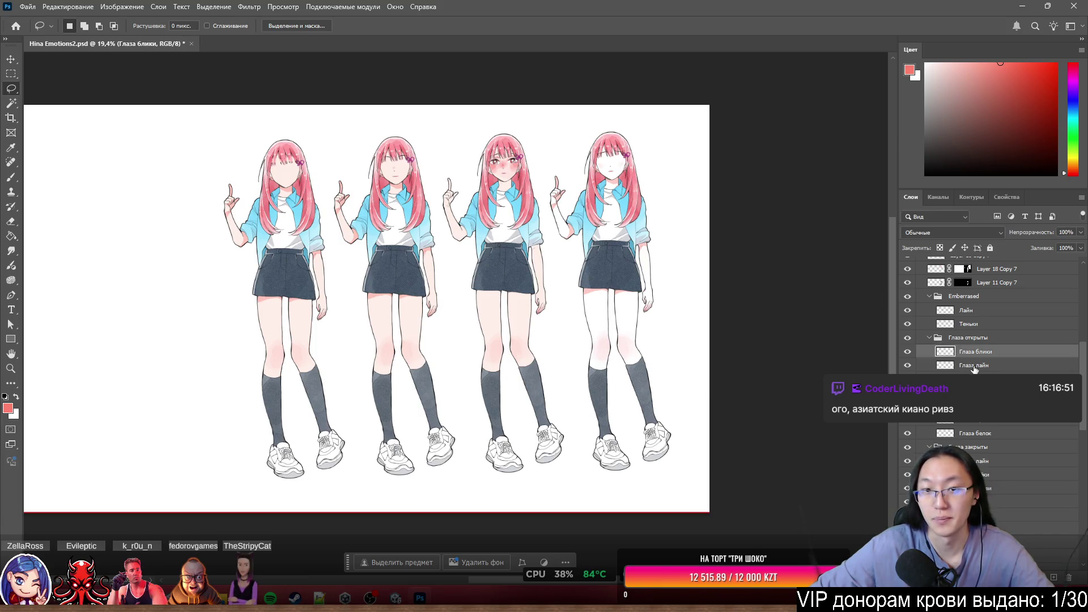
left_click(12, 61)
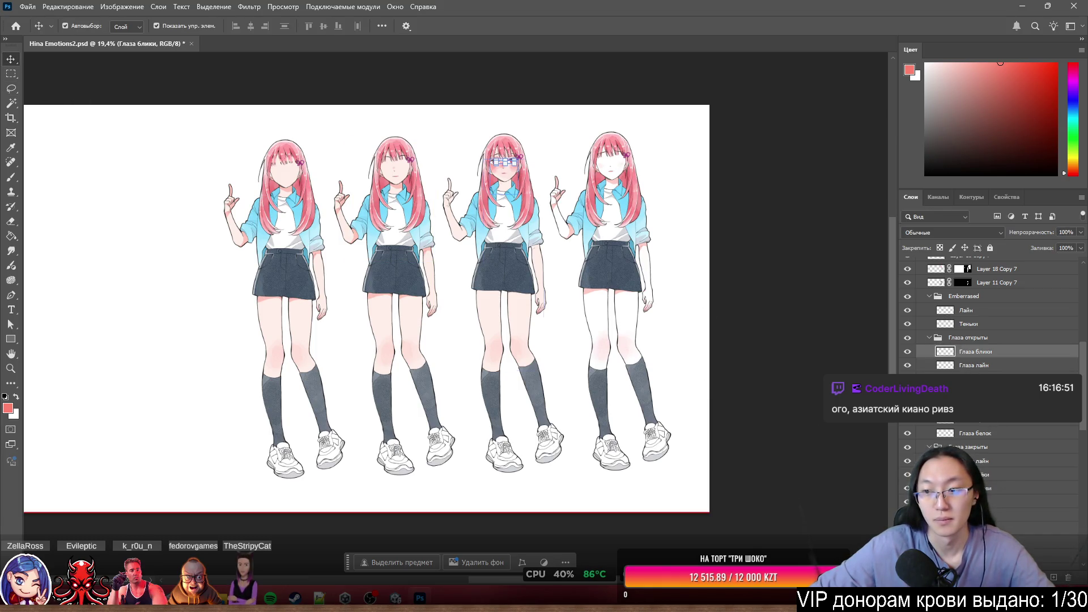
left_click(989, 434, "shift")
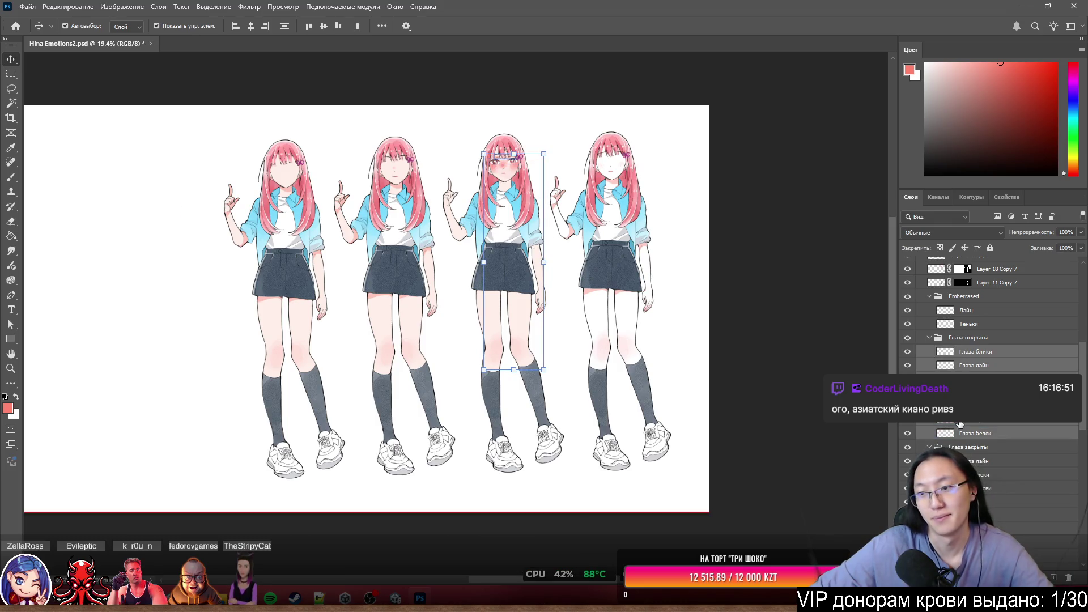
left_click(960, 424)
left_click(488, 181)
Lasso the right figure's cheek area onto a new layer and move Слой 6 lower.
key("l")
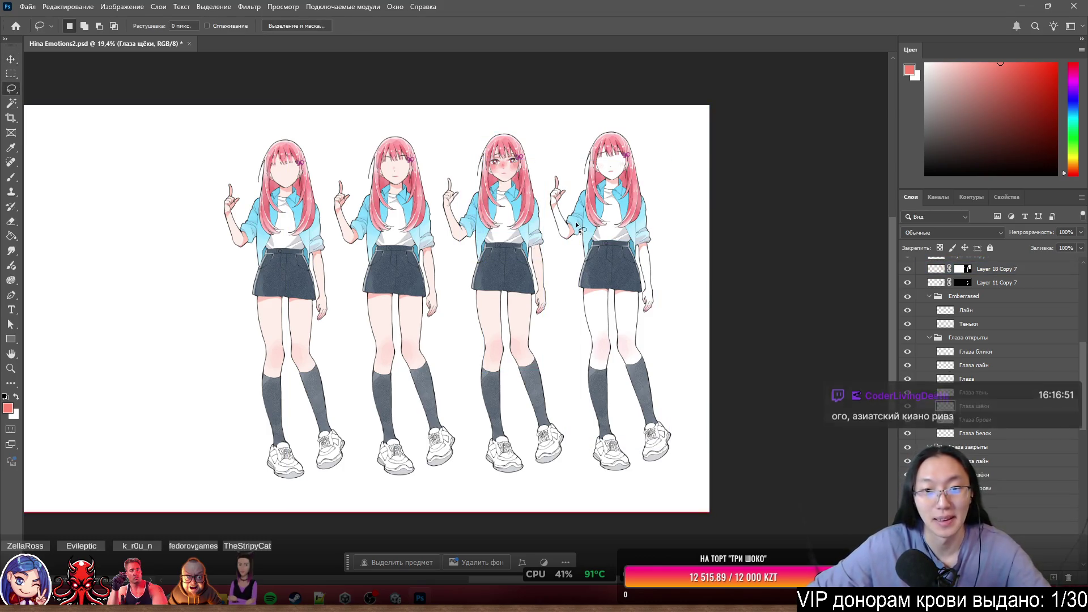
left_click_drag(578, 211, 458, 235)
left_click_drag(648, 398, 536, 328)
right_click(535, 327)
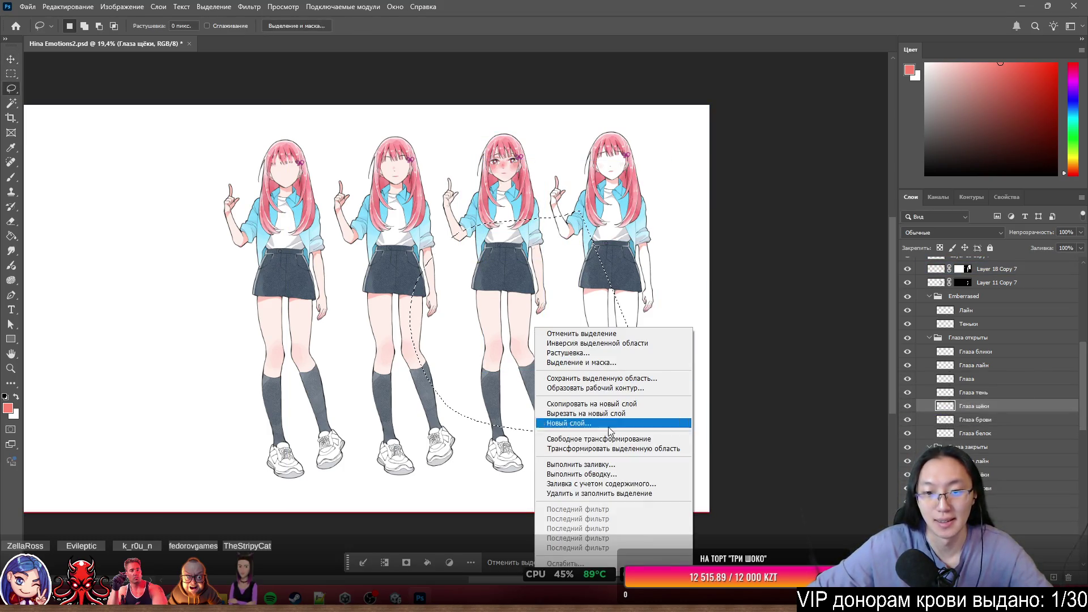
left_click(607, 418)
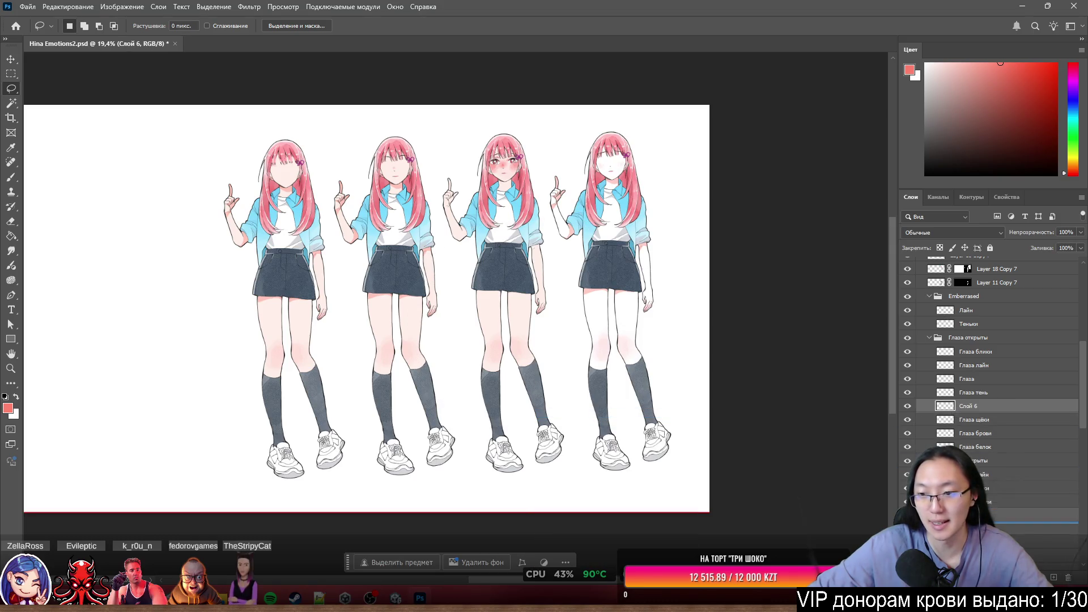
left_click_drag(1008, 521, 1008, 515)
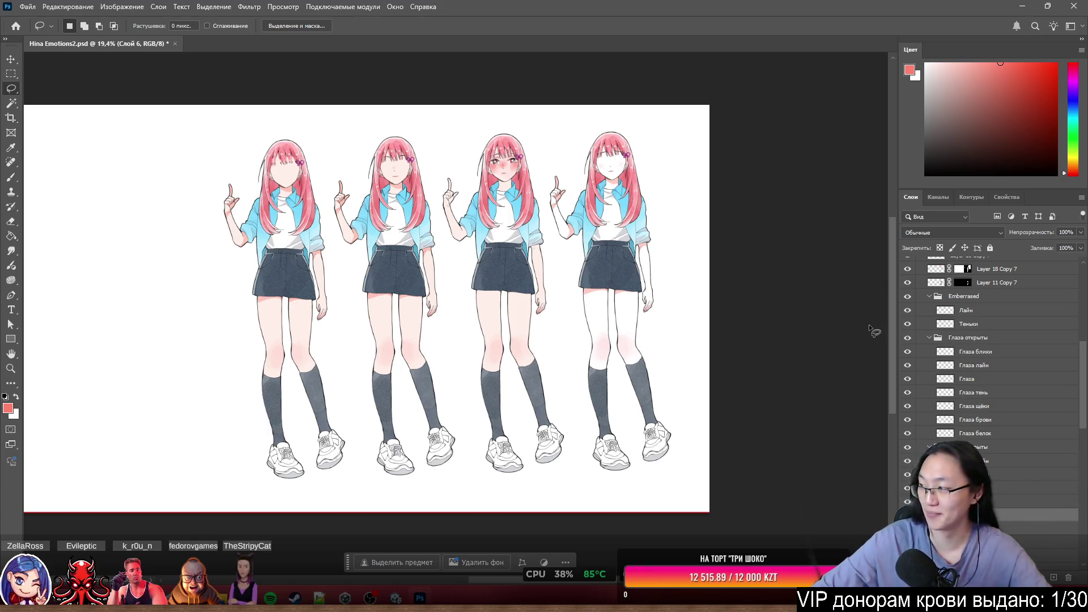
scroll(567, 249, "up", 3)
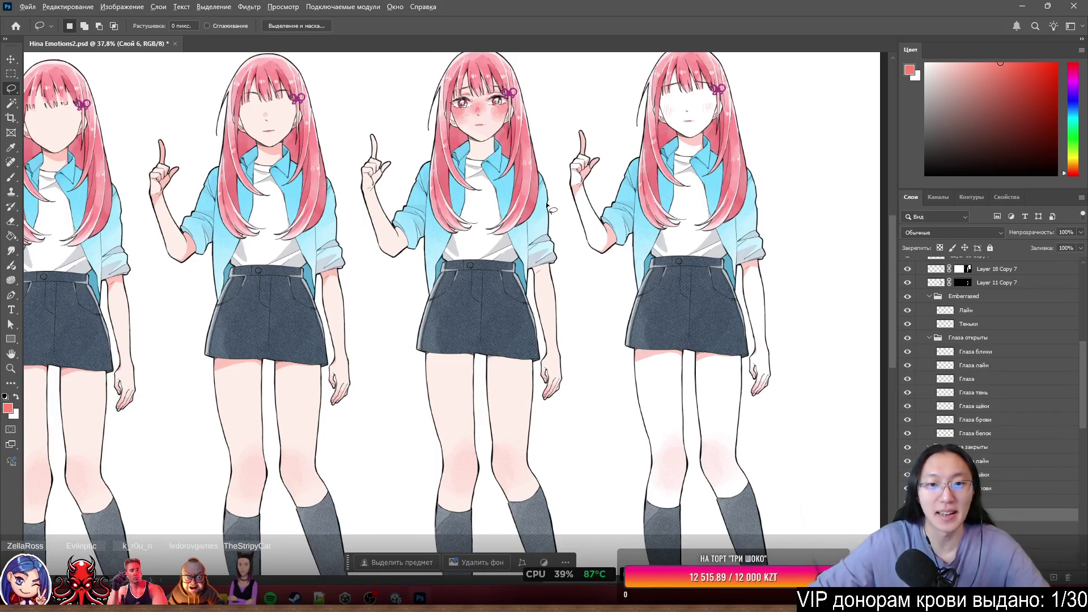
Select the Глаза закрыты group and hide Глаза открыты so the blushing figure's eyes close.
scroll(546, 201, "down", 2)
scroll(453, 209, "up", 2)
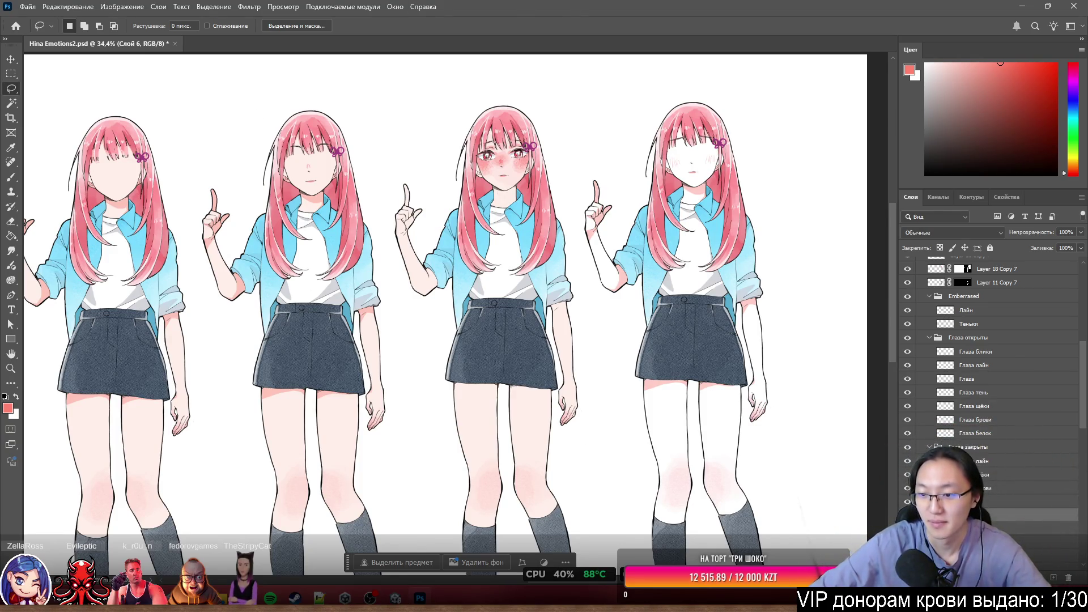
left_click(1054, 555)
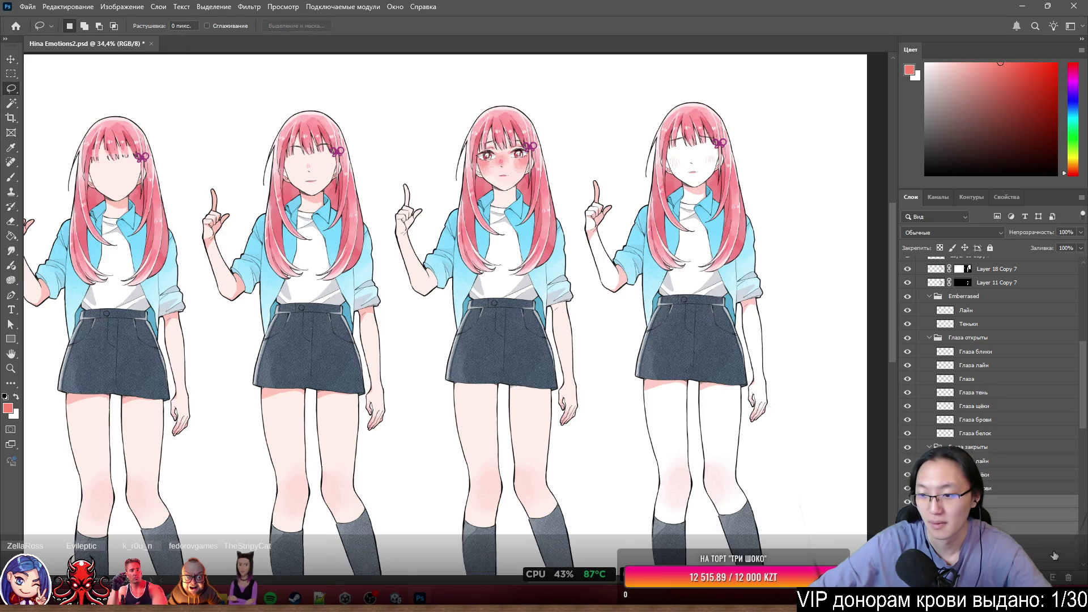
left_click(1013, 491)
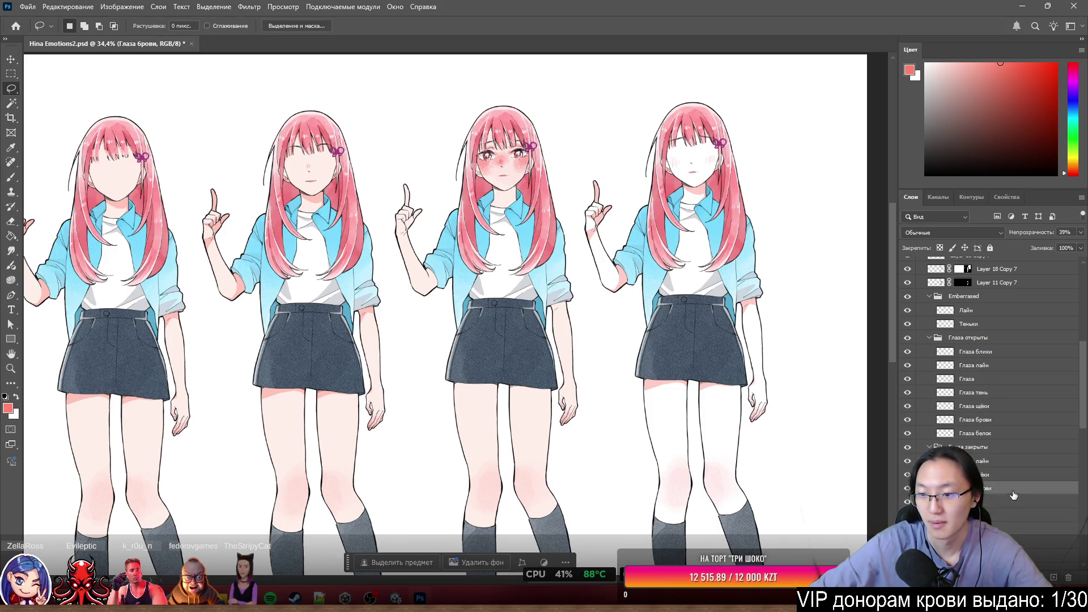
left_click(988, 448)
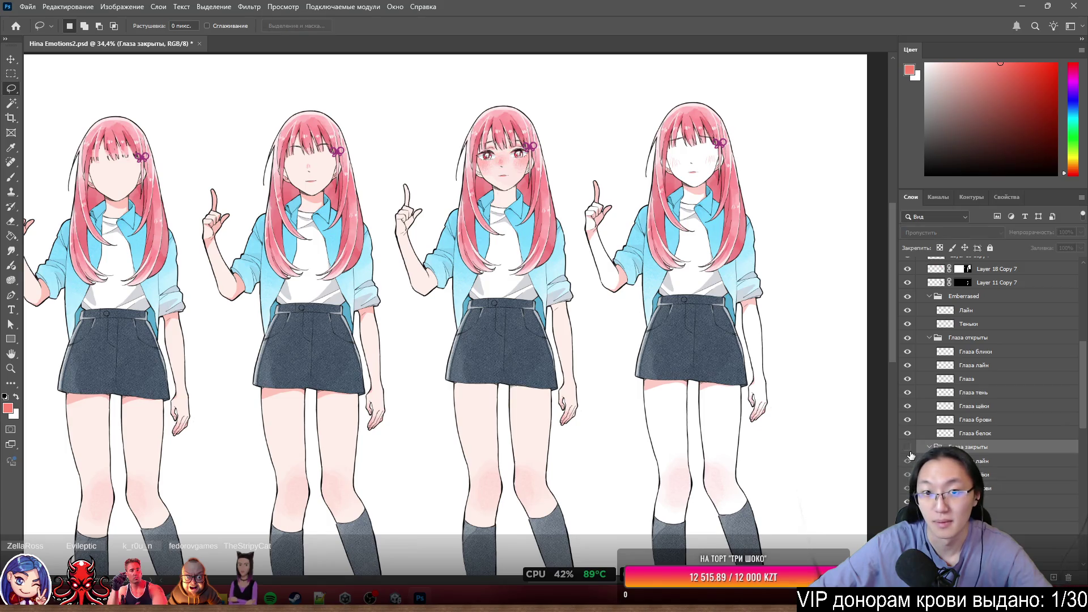
left_click(908, 338)
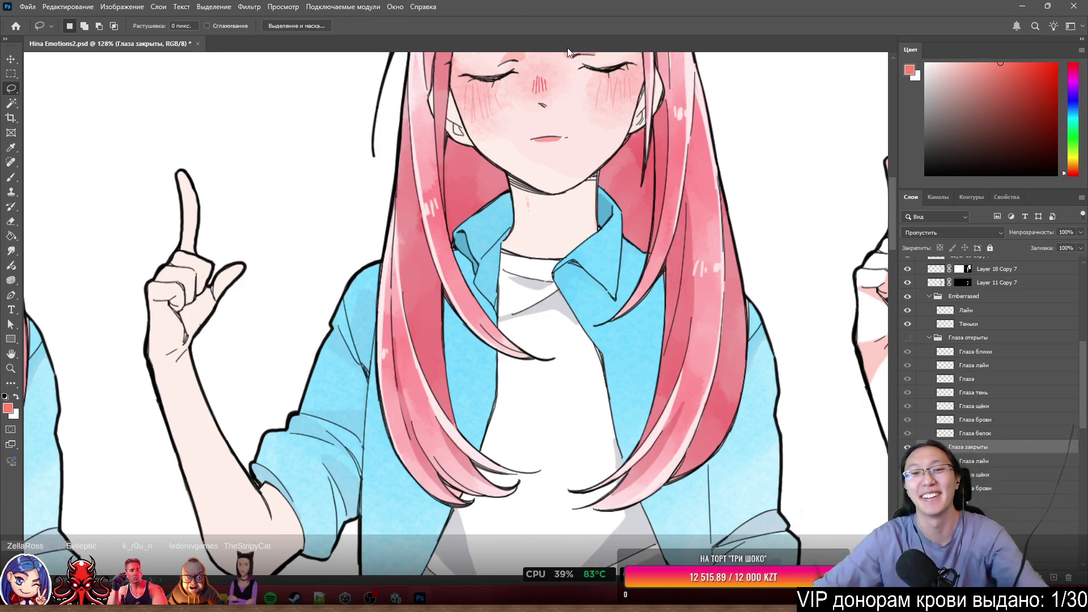
Show the open eyes again, select Глаза тень, and lasso then clear a collar area.
scroll(409, 203, "down", 3)
scroll(440, 194, "up", 4)
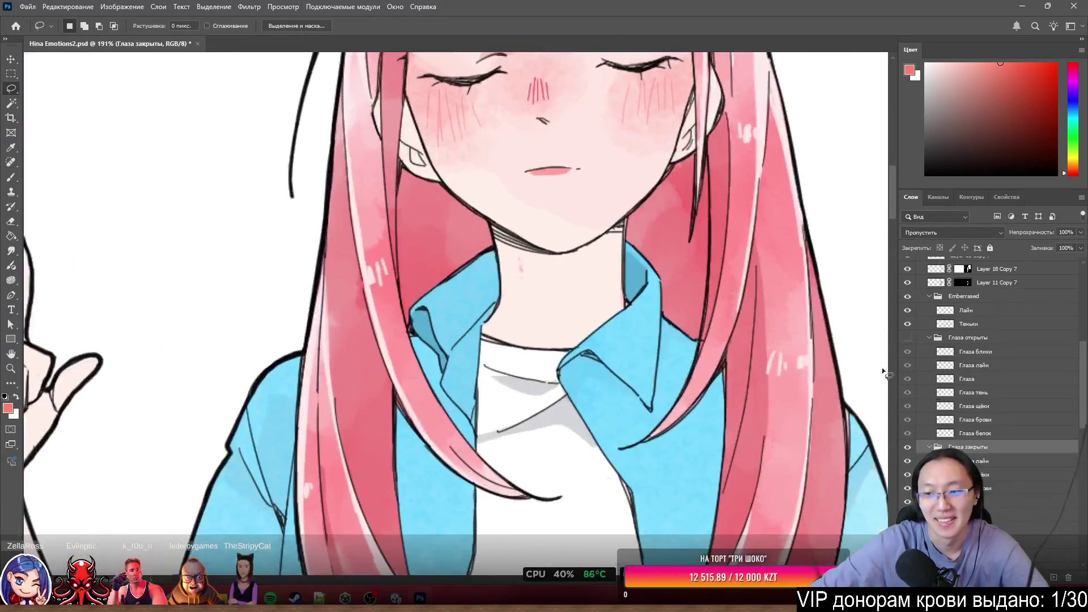
left_click(909, 339)
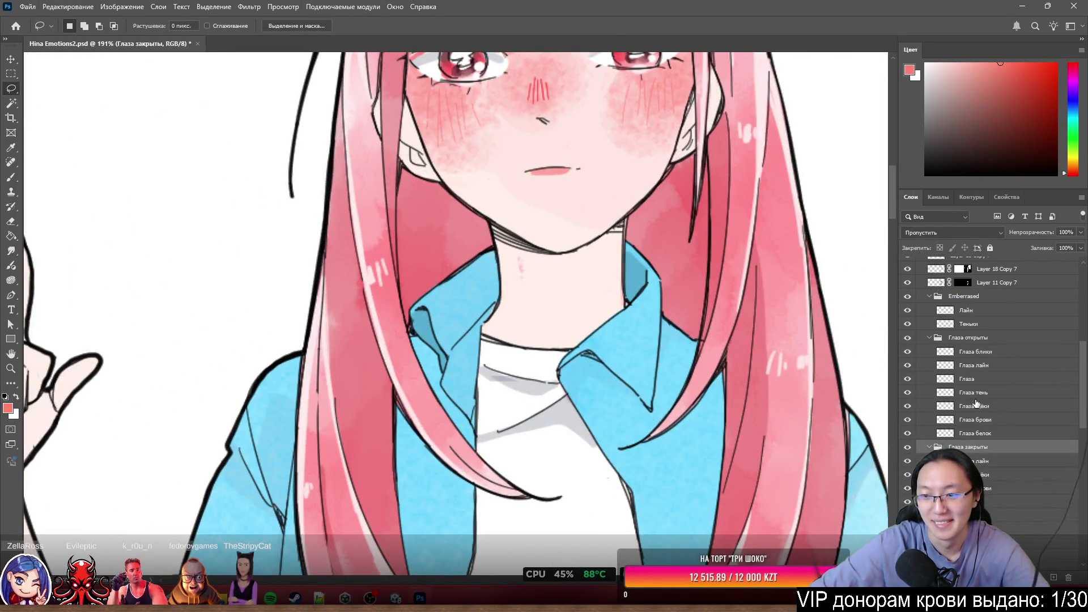
left_click(975, 394)
scroll(510, 348, "down", 2)
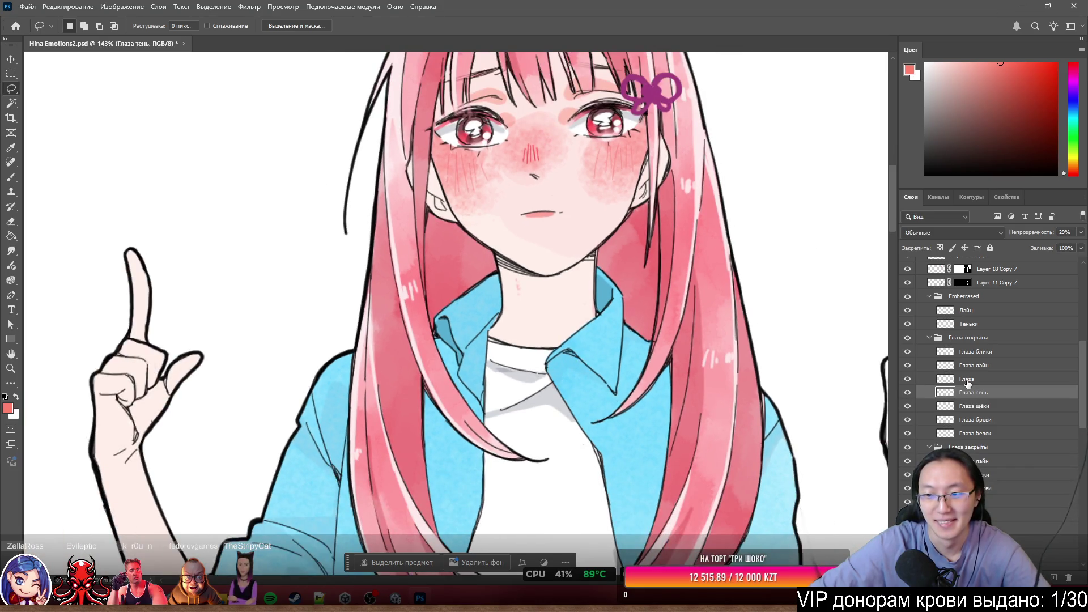
left_click_drag(670, 345, 577, 511)
scroll(584, 499, "down", 2)
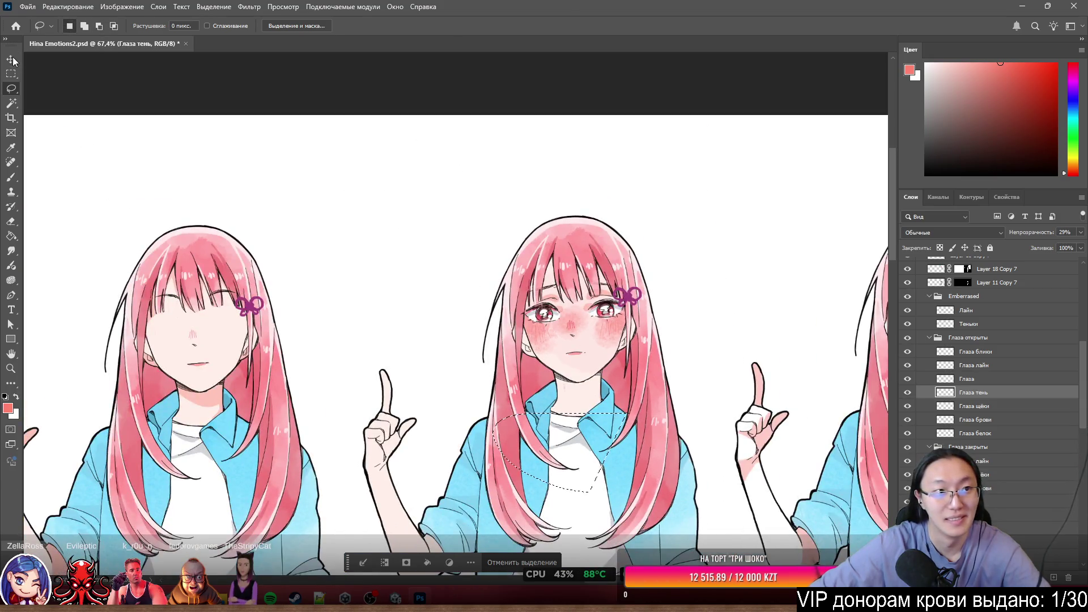
left_click(12, 59)
scroll(719, 318, "down", 3)
left_click(782, 315)
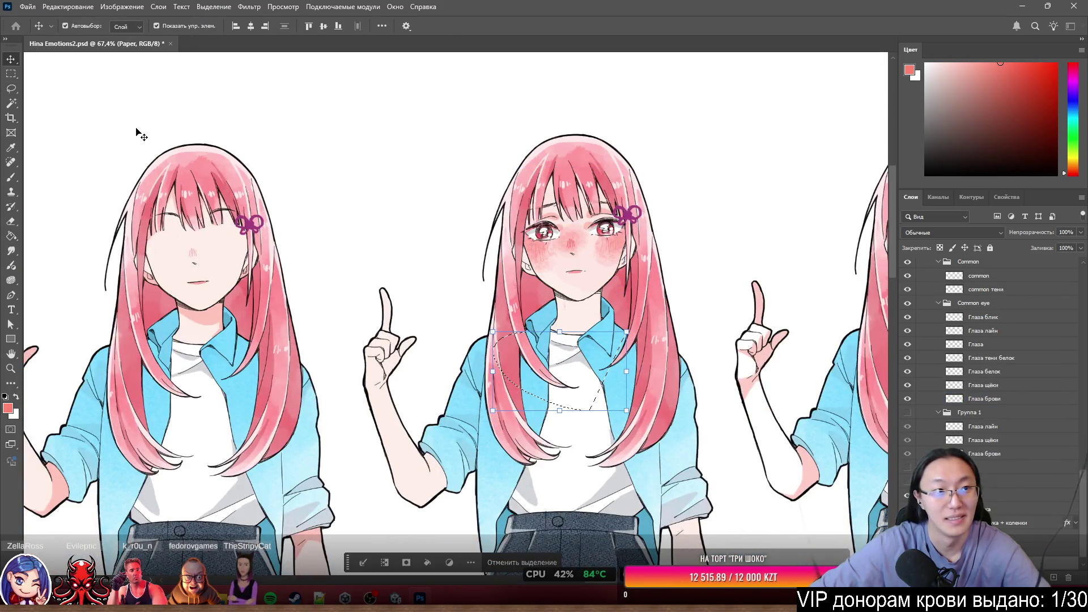
left_click(498, 563)
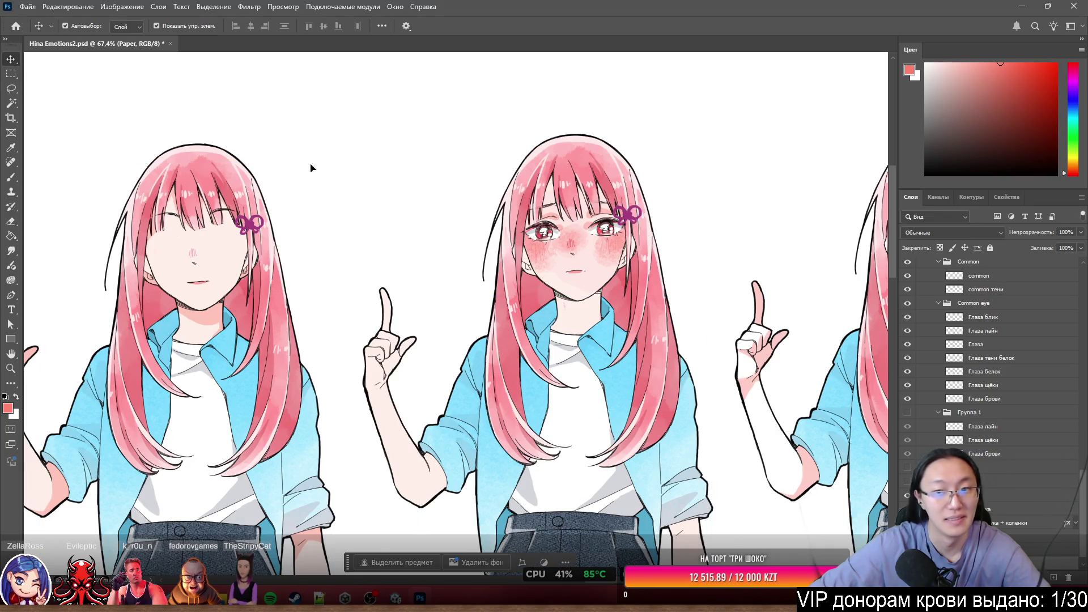
Click through the Common eye layers and hide the Глаза тени белок layer.
left_click(974, 319)
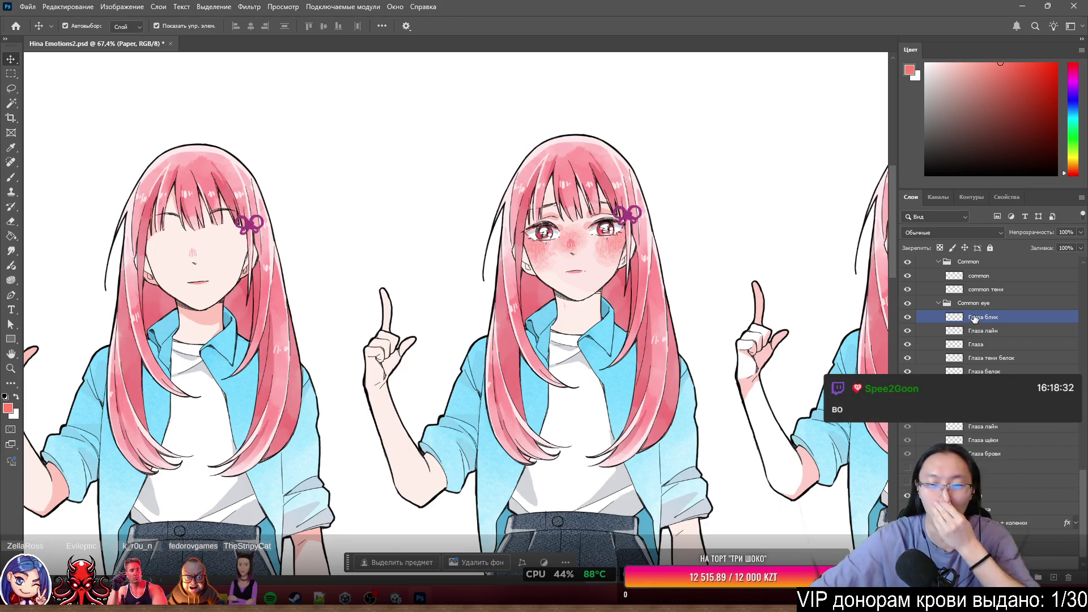
scroll(557, 329, "up", 3)
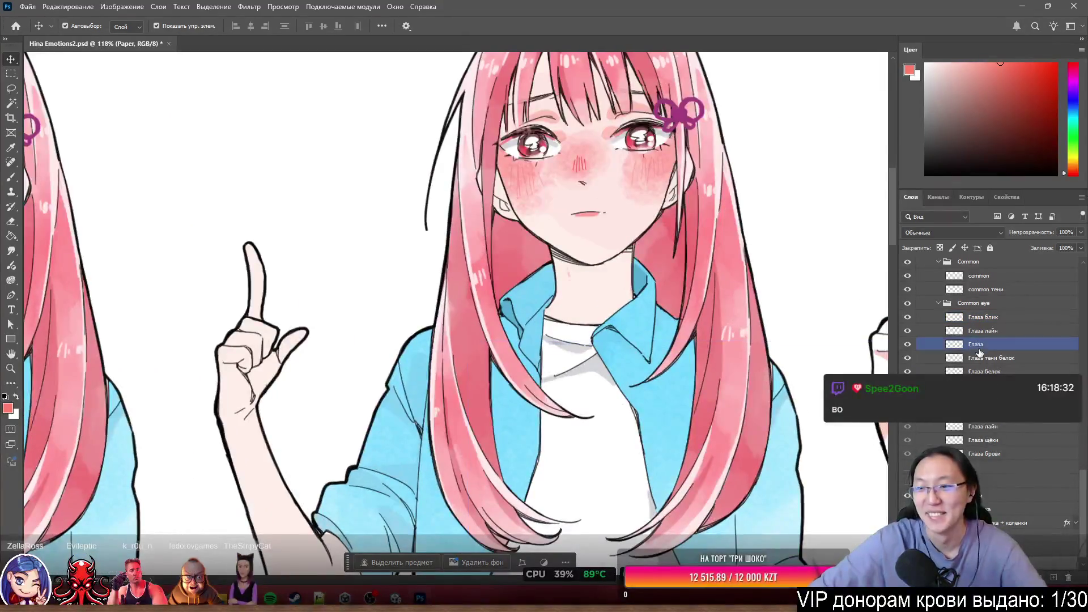
left_click(991, 331)
left_click(927, 345)
left_click(921, 358)
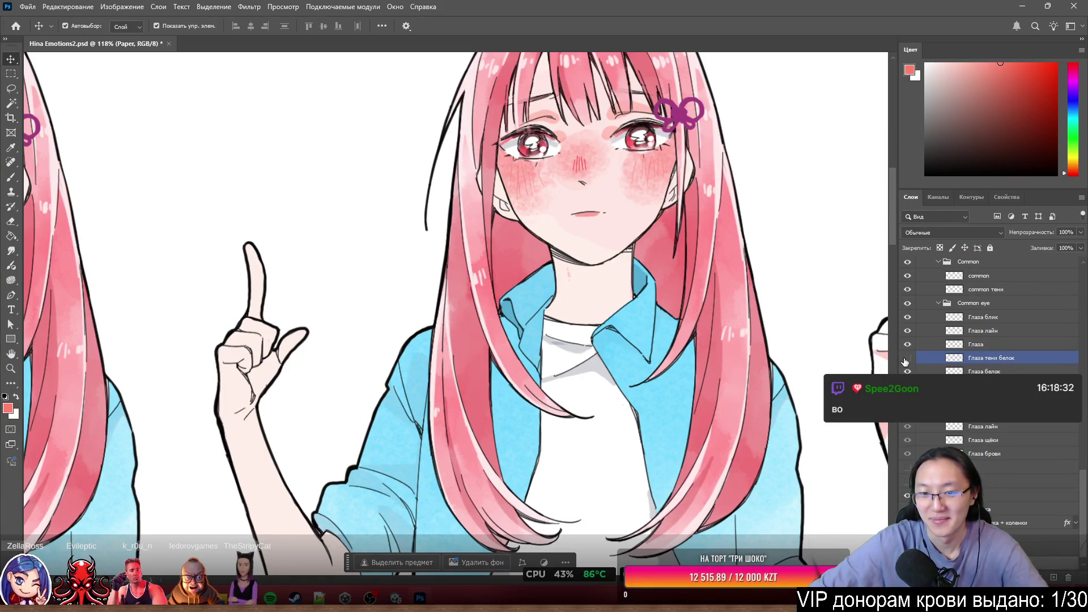
left_click(914, 371)
left_click(910, 358)
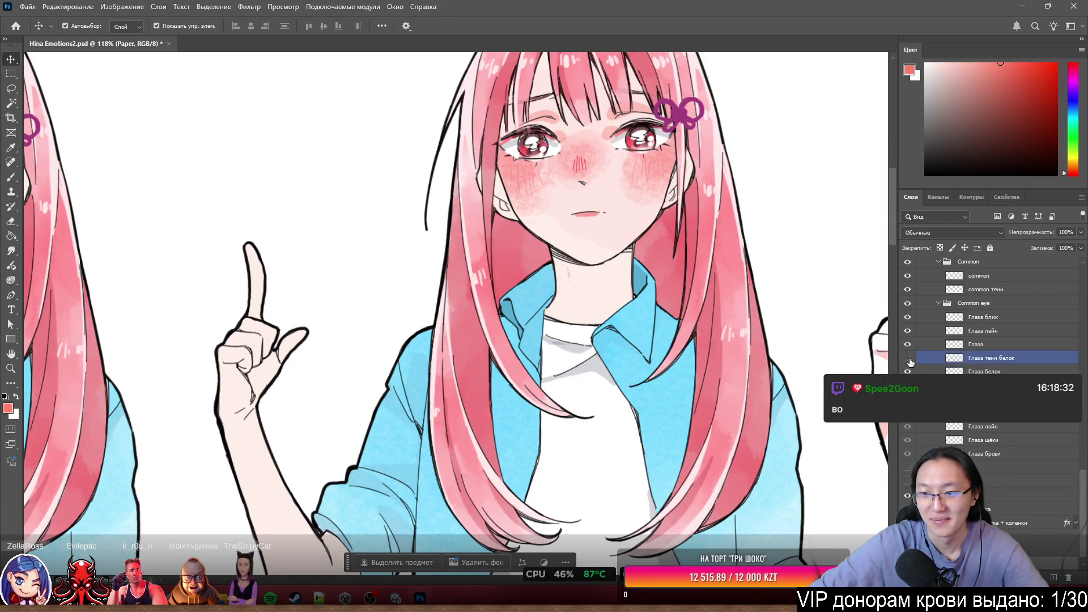
left_click(909, 345)
left_click(912, 358)
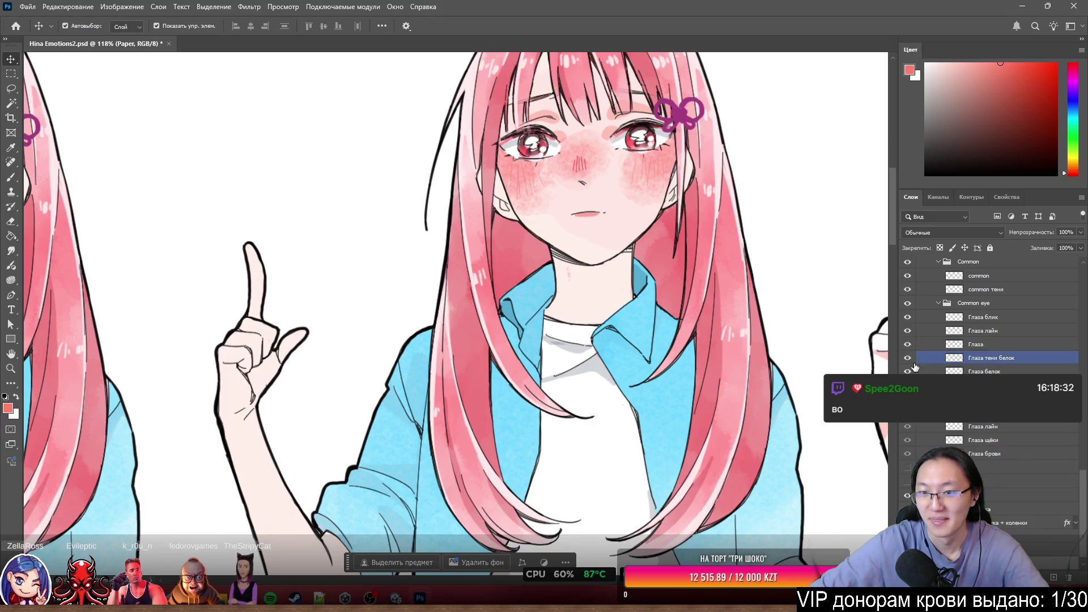
left_click(943, 372)
left_click(917, 358)
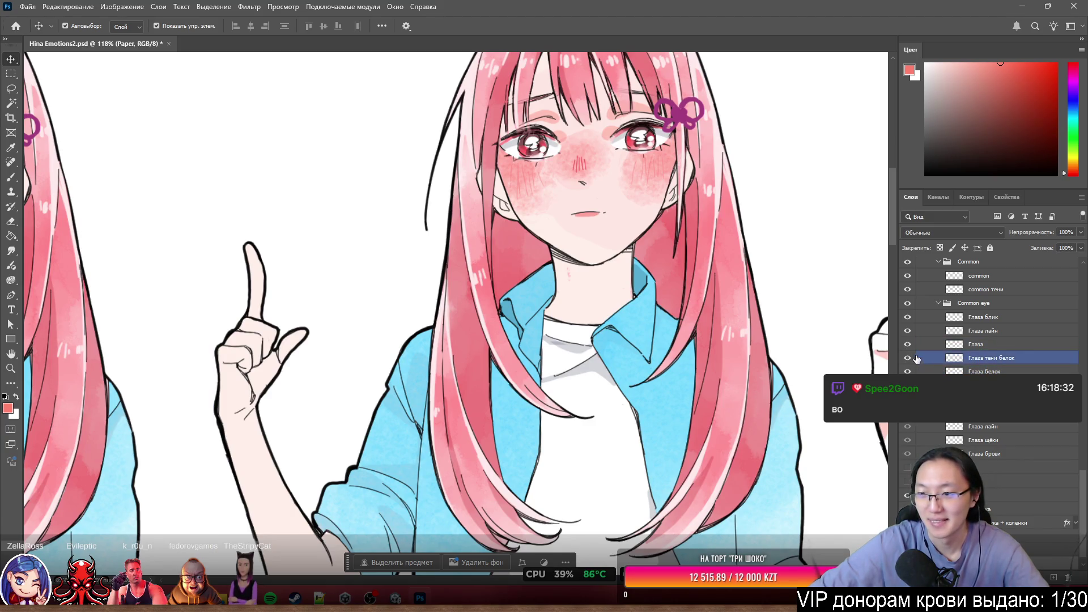
left_click(907, 358)
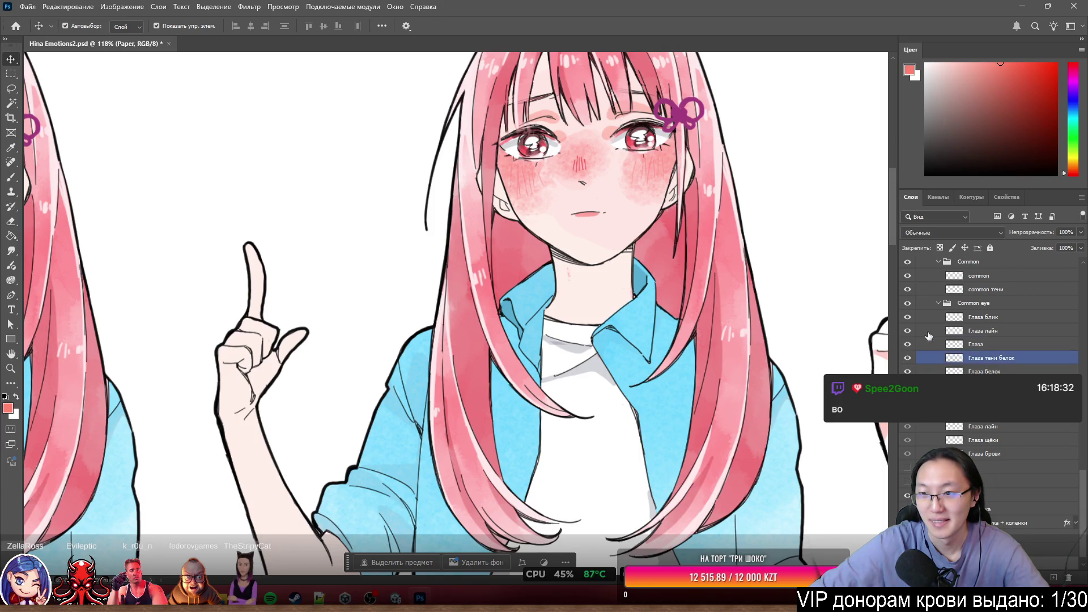
Select the Common eye group and toggle it off and back on to compare.
left_click(918, 302)
left_click(906, 305)
left_click(907, 304)
scroll(527, 273, "down", 5)
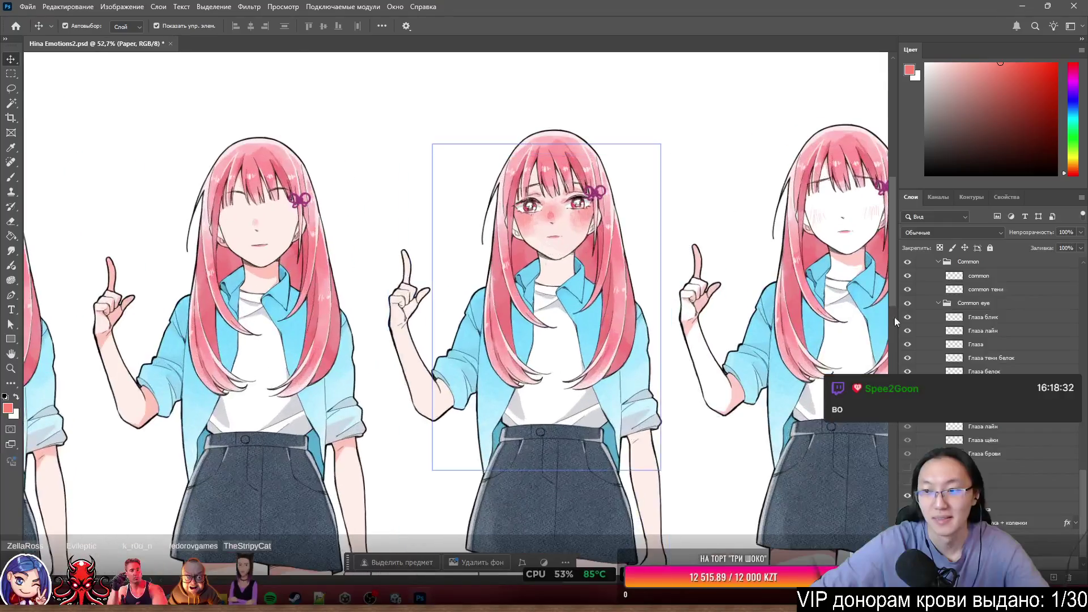
Select Layer 11 Copy 7, the Грустное лицо Copy 2 group, then the middle figure's face layer.
scroll(997, 329, "down", 5)
left_click(1014, 360)
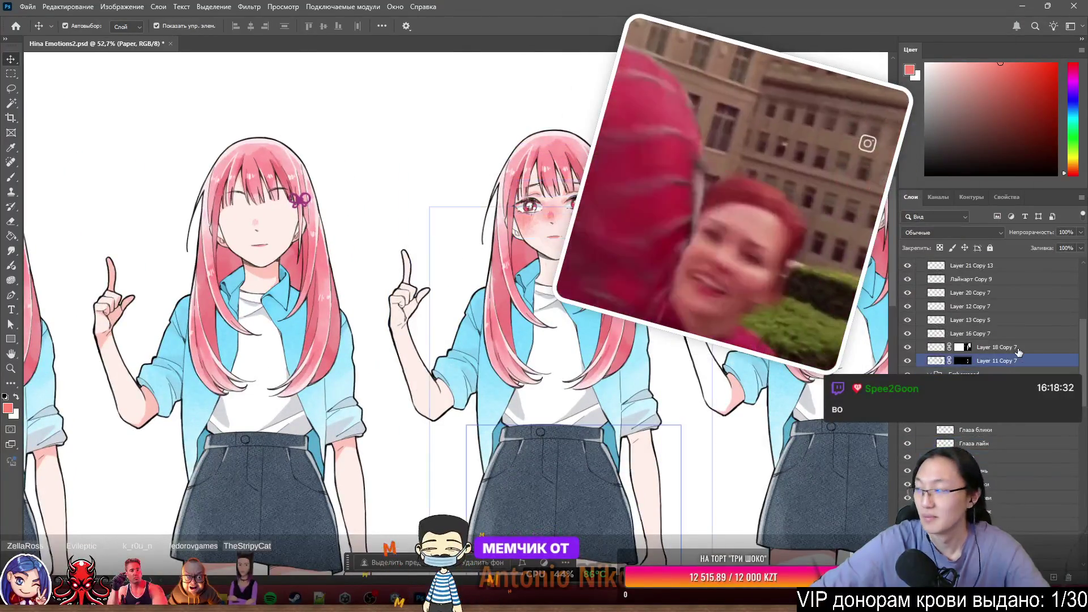
scroll(1019, 352, "up", 3)
left_click(1018, 351)
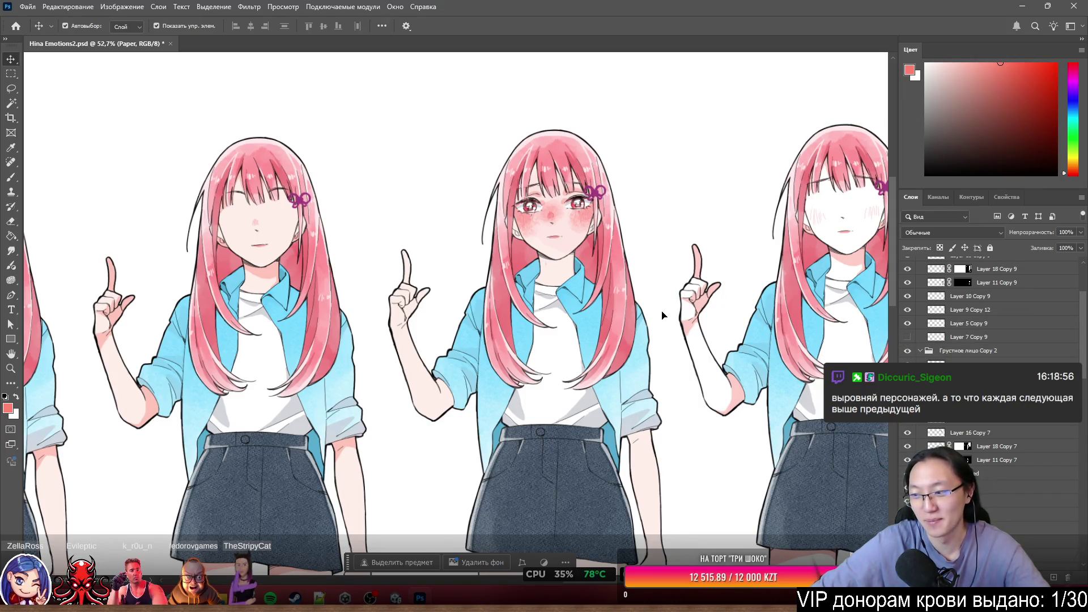
scroll(567, 221, "up", 10)
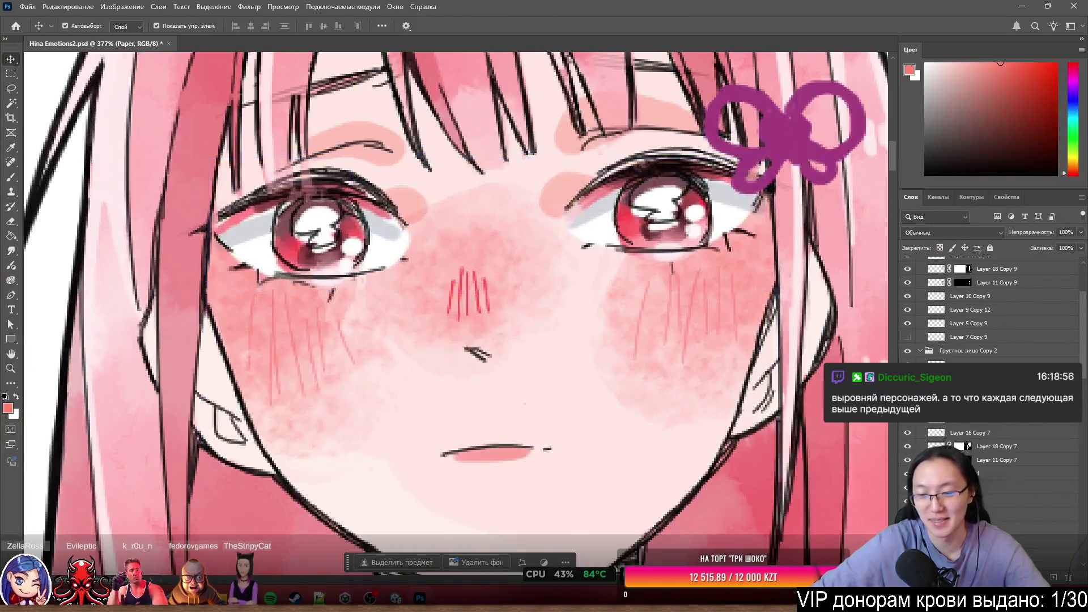
left_click(443, 269)
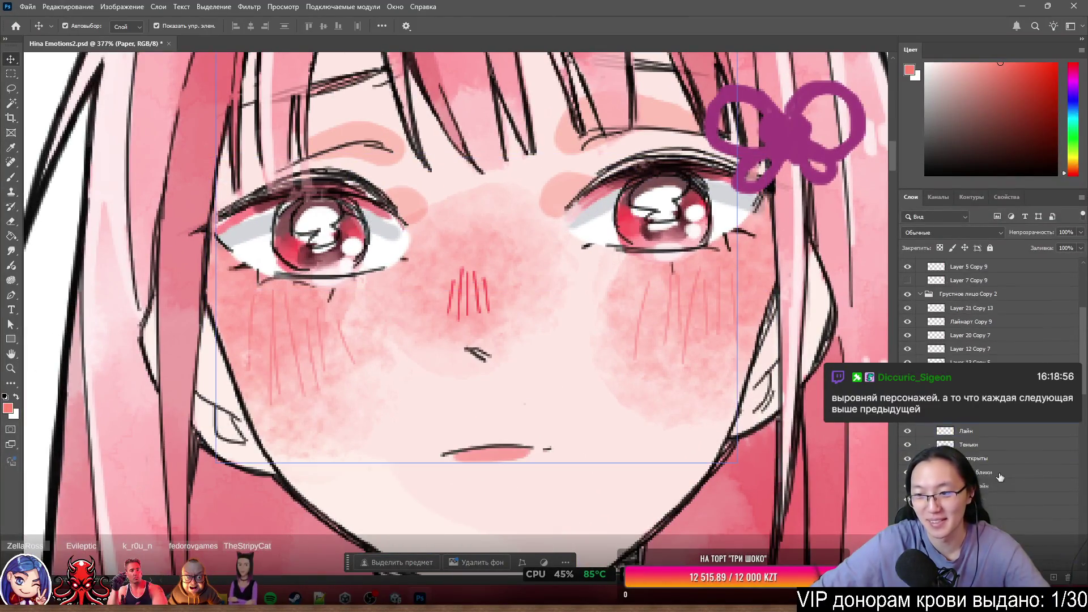
scroll(997, 429, "down", 3)
Select the Лайн layer, zoom out to fit, and collapse the Emberrased and Глаза открыты groups.
left_click(997, 429)
scroll(998, 426, "down", 3)
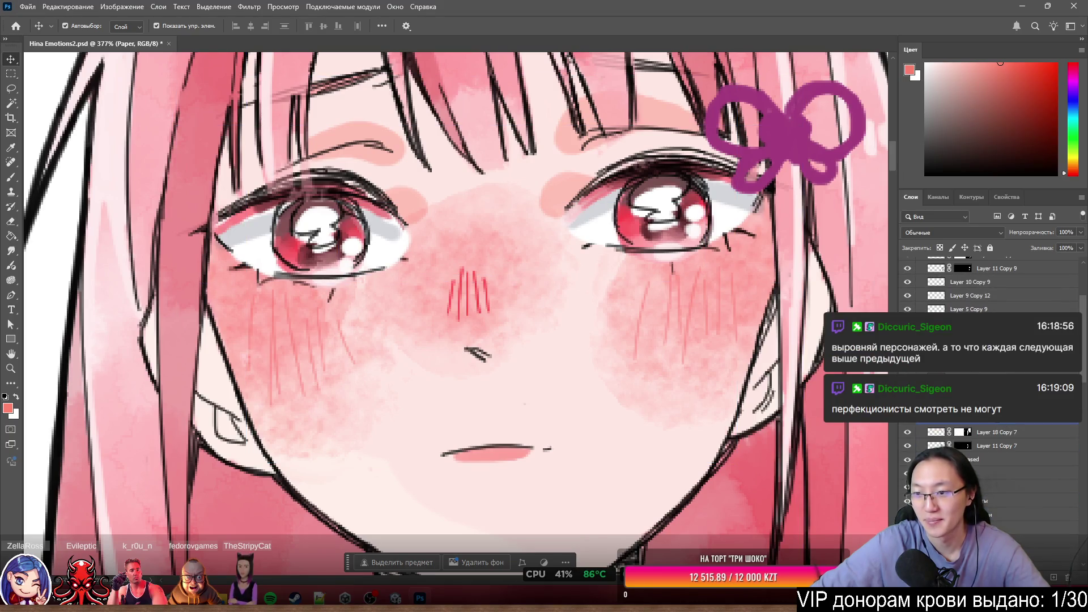
left_click(966, 331)
key("l")
key("ctrl+0")
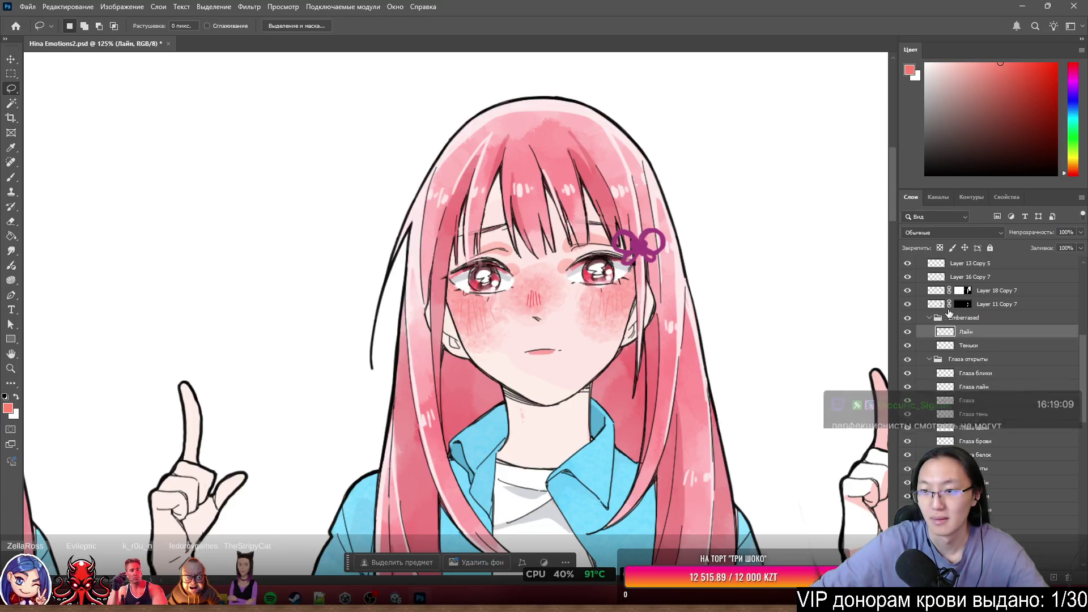
left_click(941, 318)
left_click(929, 331)
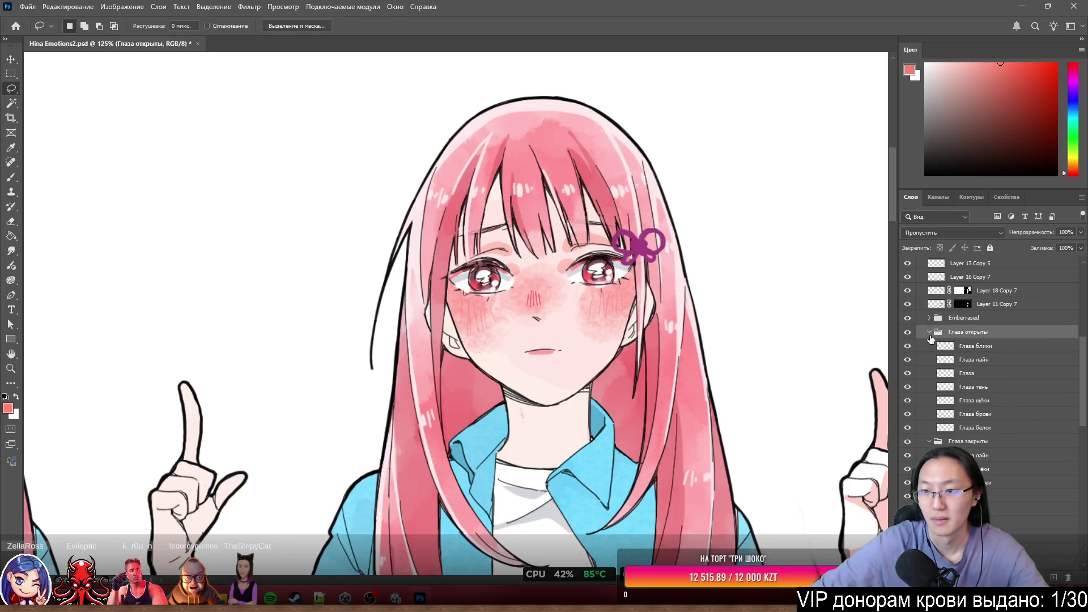
Group Emberrased, Глаза открыты and Глаза закрыты into a new group named Emberrassed.
left_click(928, 348)
left_click(968, 346, "shift")
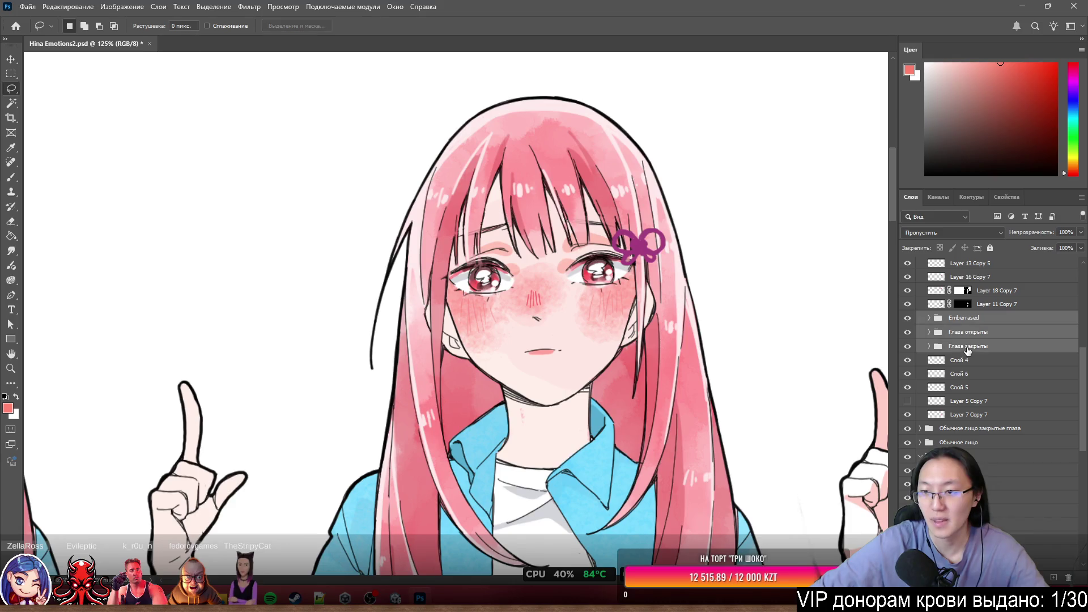
key("ctrl+g")
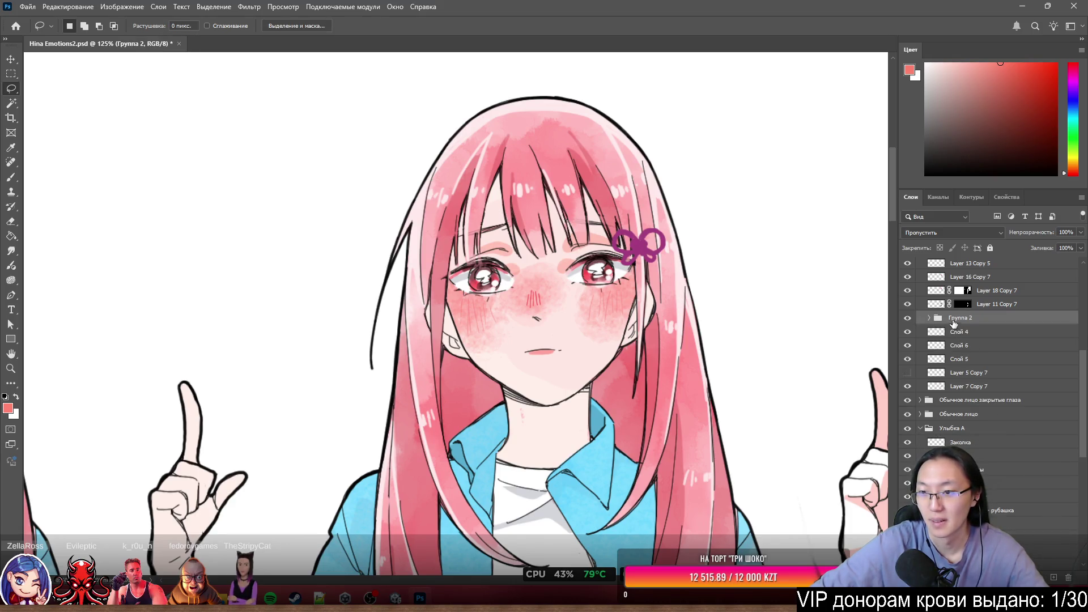
left_click(928, 318)
type("Emberrased")
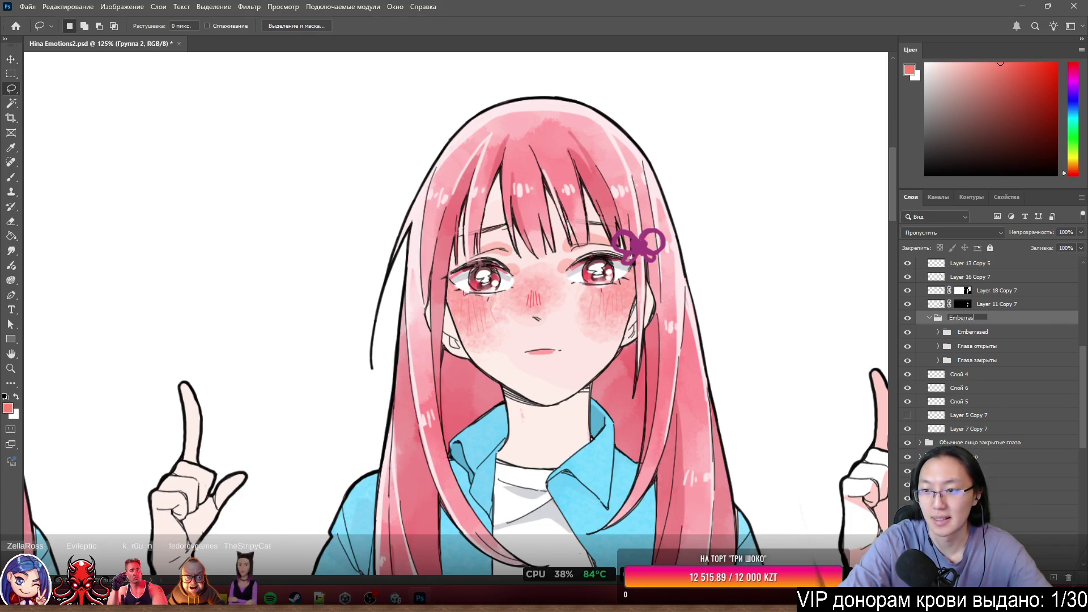
key("Return")
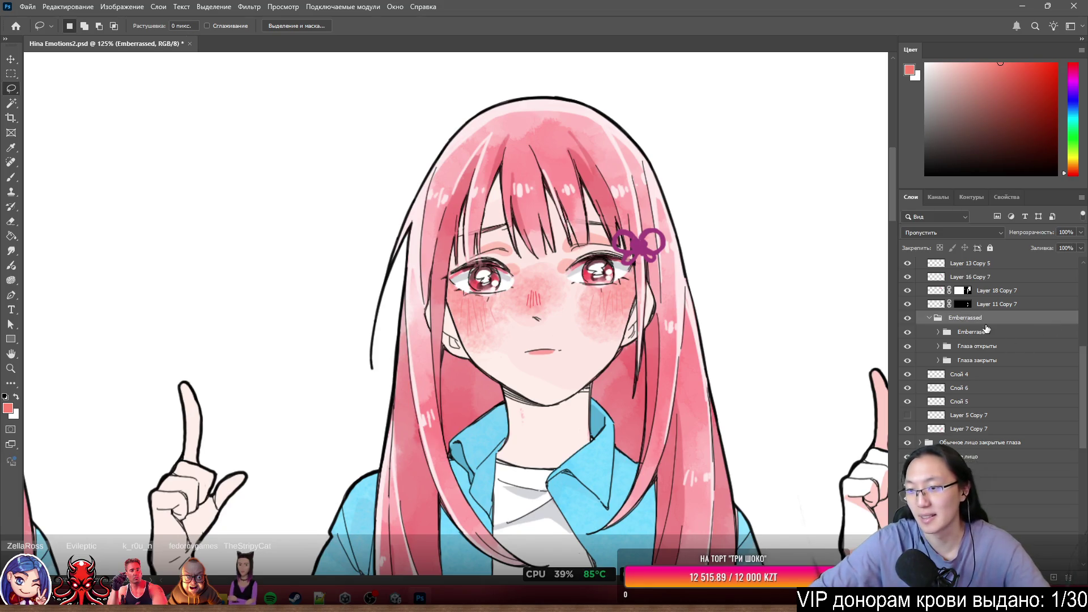
Rename the inner group to 'Emberrassed main' and expand it with its eye groups.
left_click(990, 335)
key("Right")
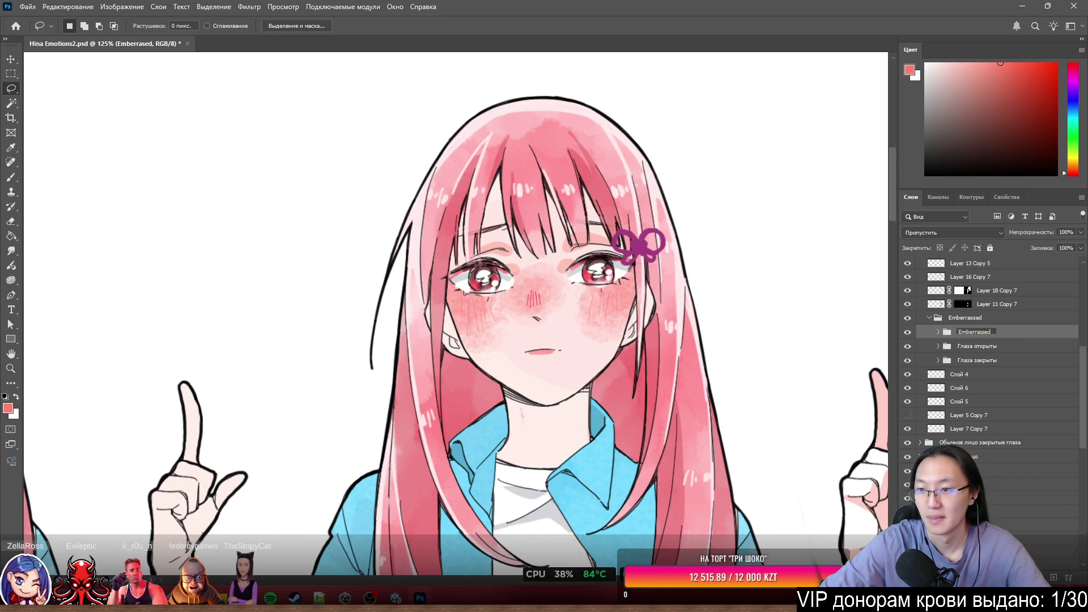
type(" main")
left_click(983, 318)
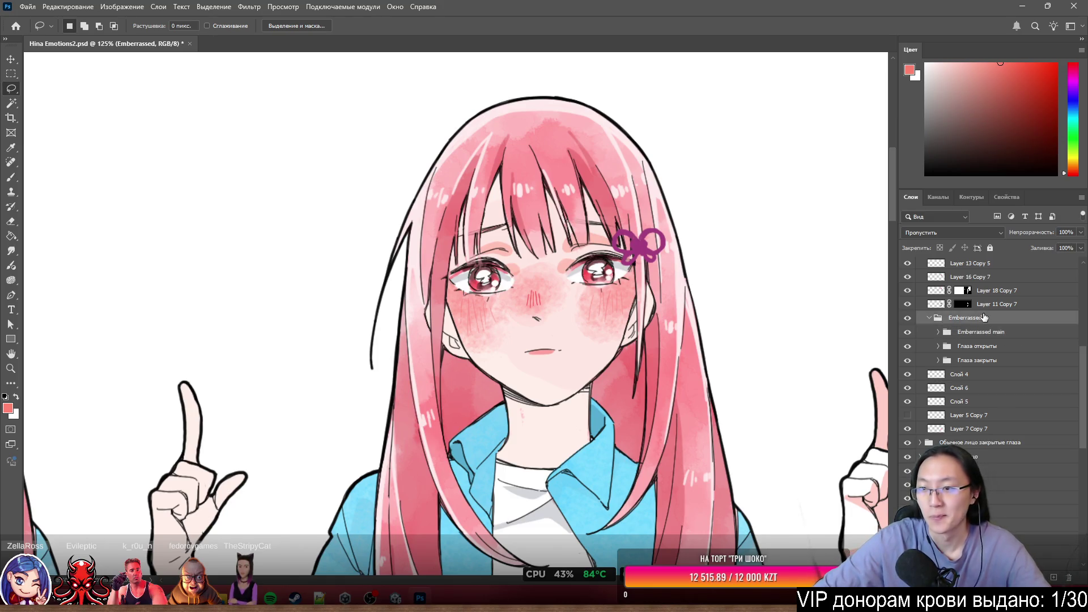
left_click(939, 360)
left_click(938, 346)
left_click(949, 335)
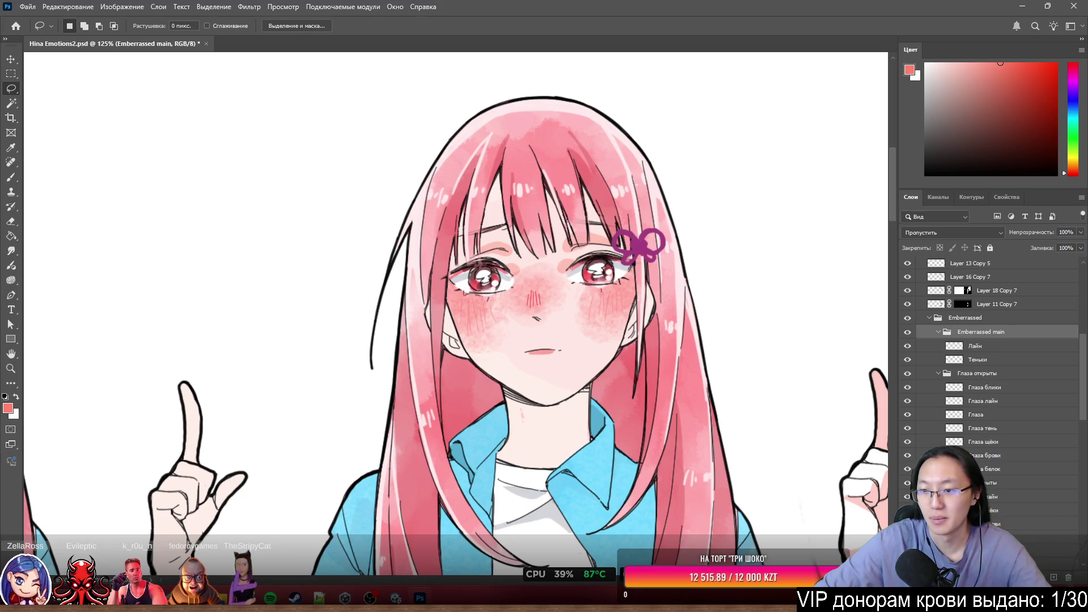
scroll(59, 110, "down", 10)
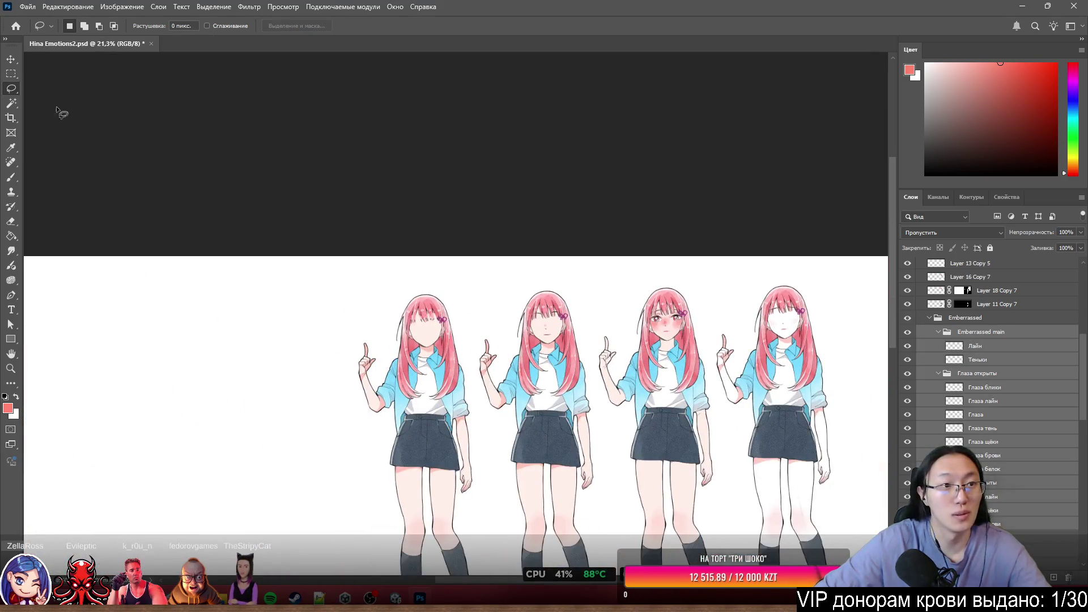
Pick the third figure's blushing eyes layer, drag it toward the upper left, then deselect.
left_click(15, 63)
left_click(666, 258)
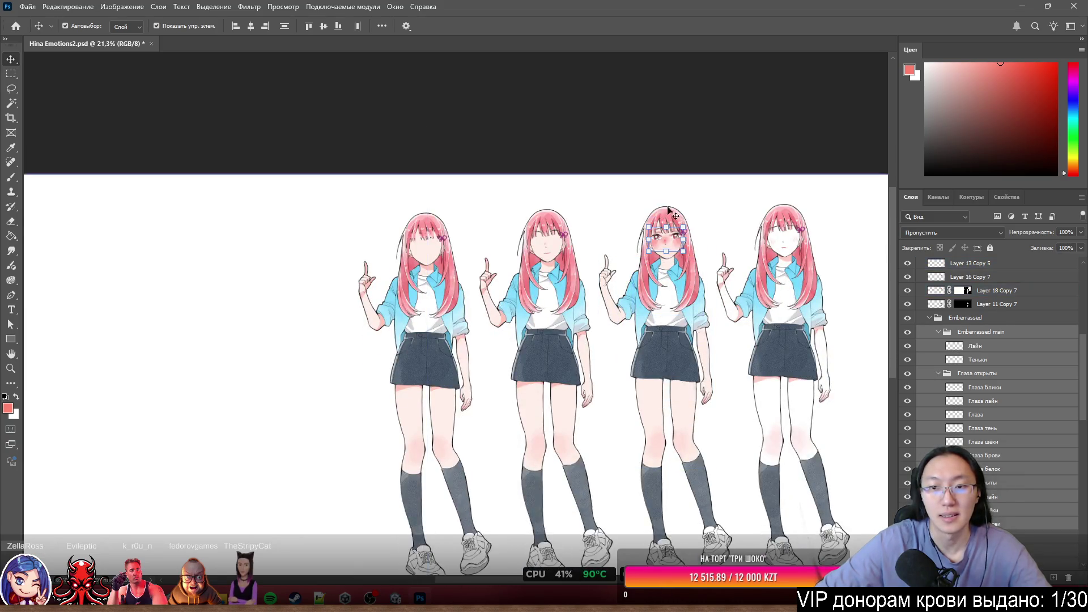
scroll(666, 258, "up", 3)
scroll(667, 259, "up", 1)
mouse_move(656, 253)
left_mouse_down()
mouse_move(331, 216)
mouse_move(141, 148)
left_mouse_up()
scroll(289, 202, "left", 5)
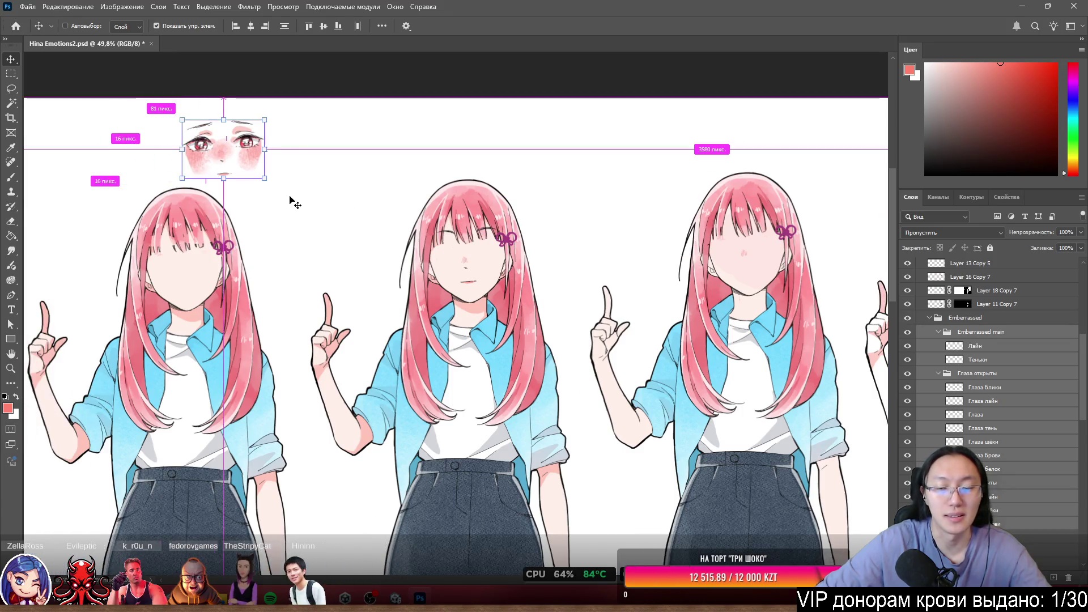
scroll(316, 197, "left", 3)
mouse_move(375, 185)
left_mouse_down()
mouse_move(166, 275)
mouse_move(89, 329)
left_mouse_up()
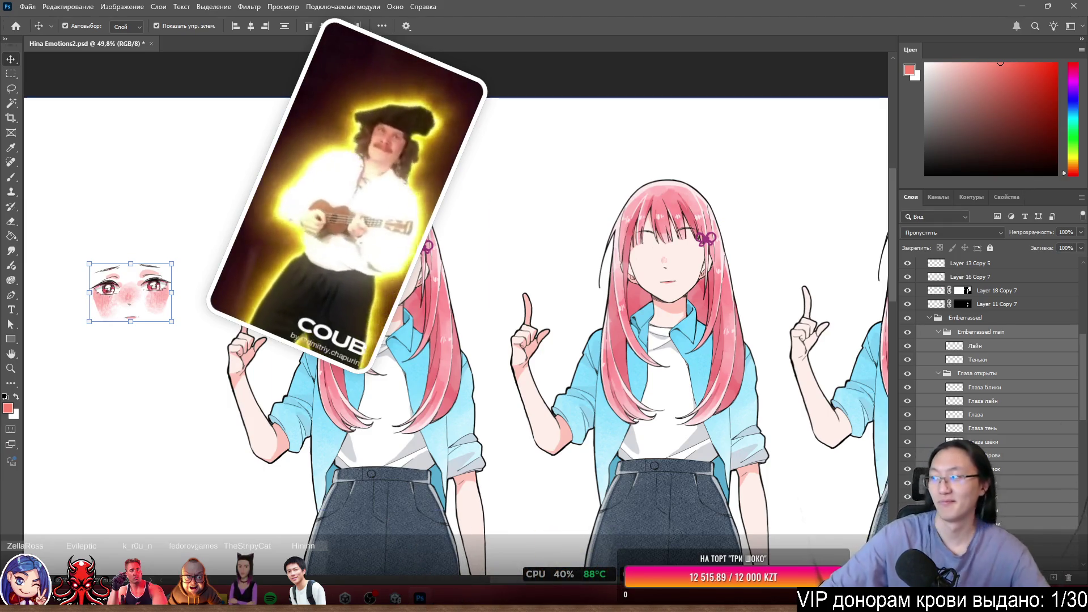
scroll(406, 339, "left", 2)
scroll(418, 381, "left", 15)
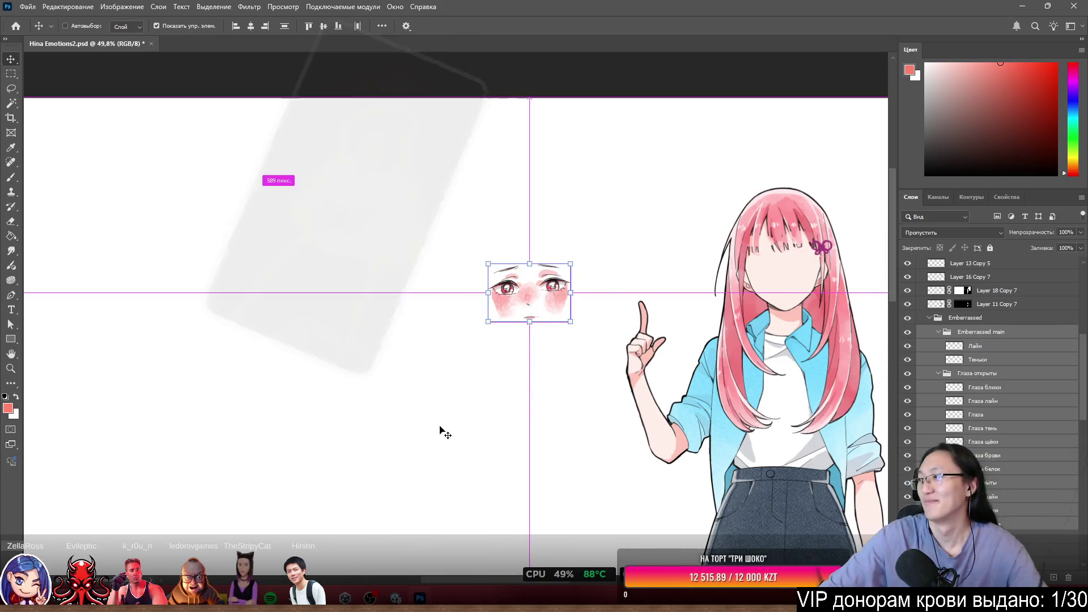
scroll(527, 420, "left", 2)
scroll(590, 408, "down", 3)
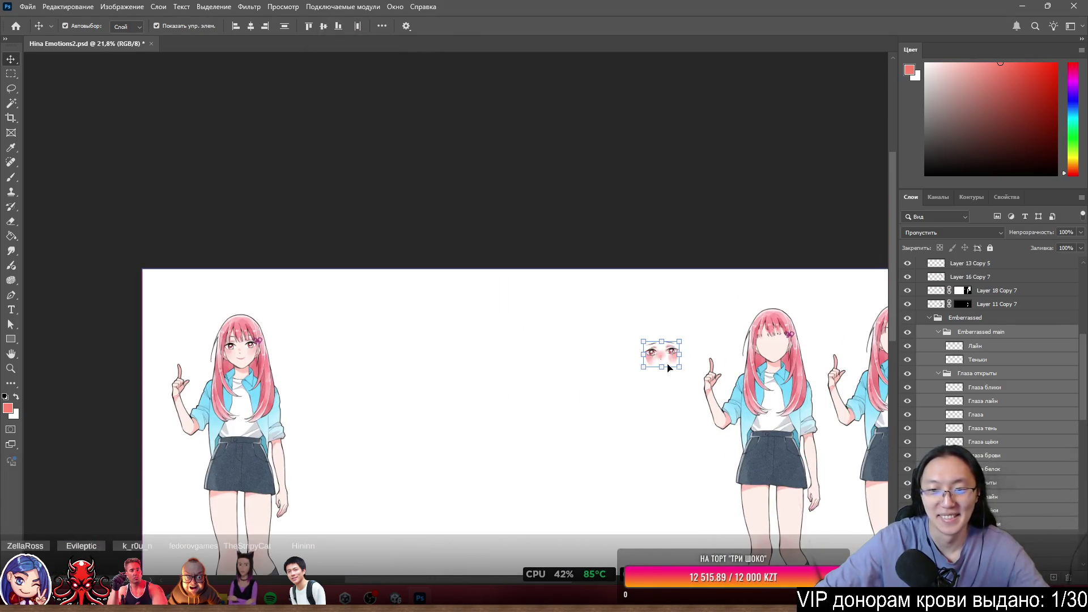
left_click(348, 360)
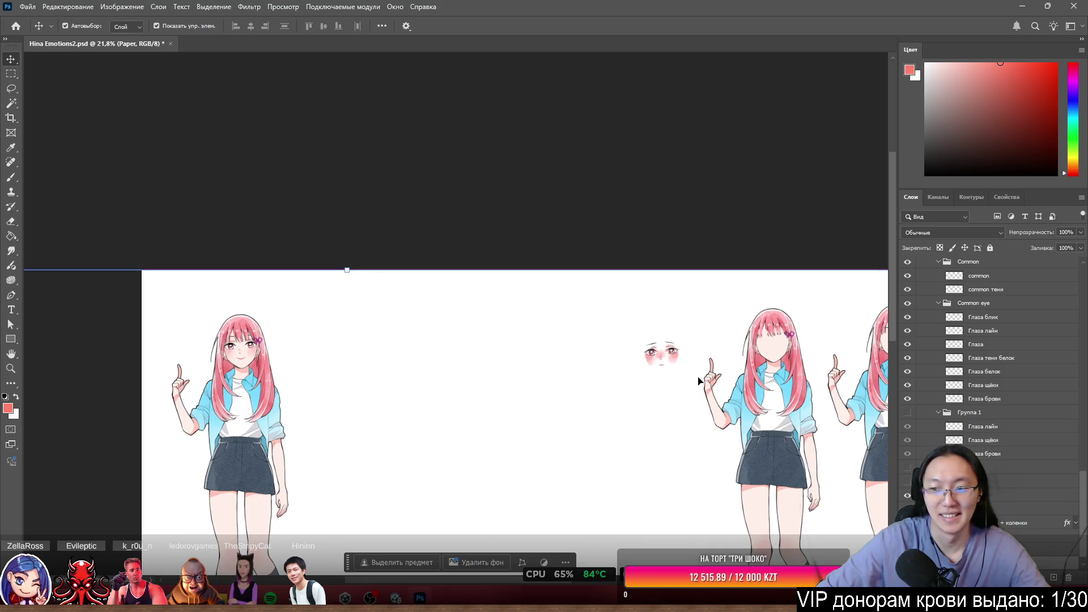
Select the Emberrassed group and its face layers in the Layers panel.
scroll(697, 370, "up", 3)
scroll(1012, 457, "up", 5)
scroll(1013, 456, "up", 5)
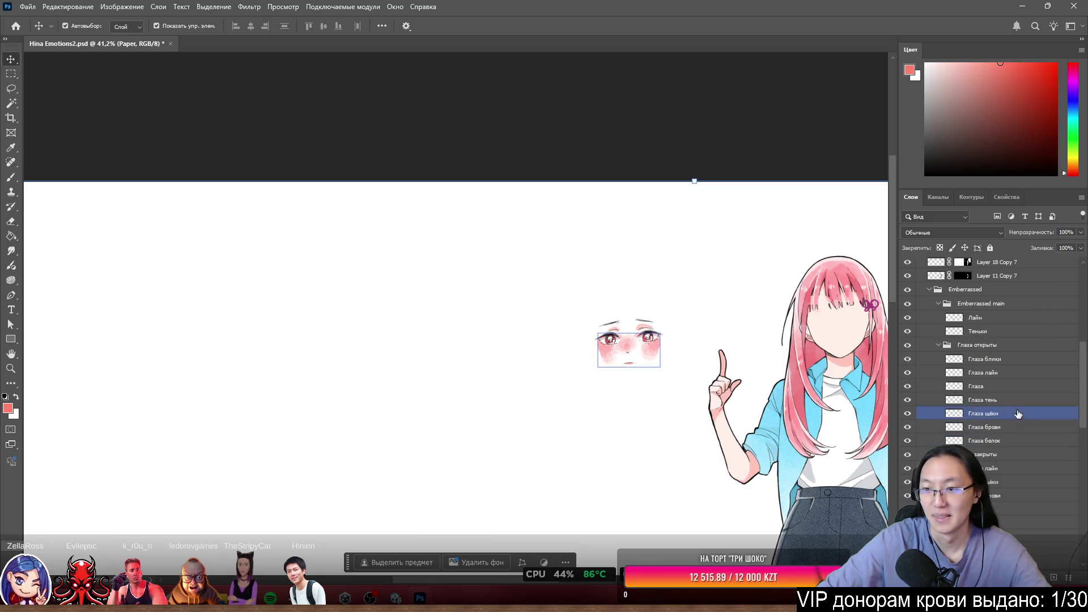
left_click(980, 303)
left_click(995, 496, "shift")
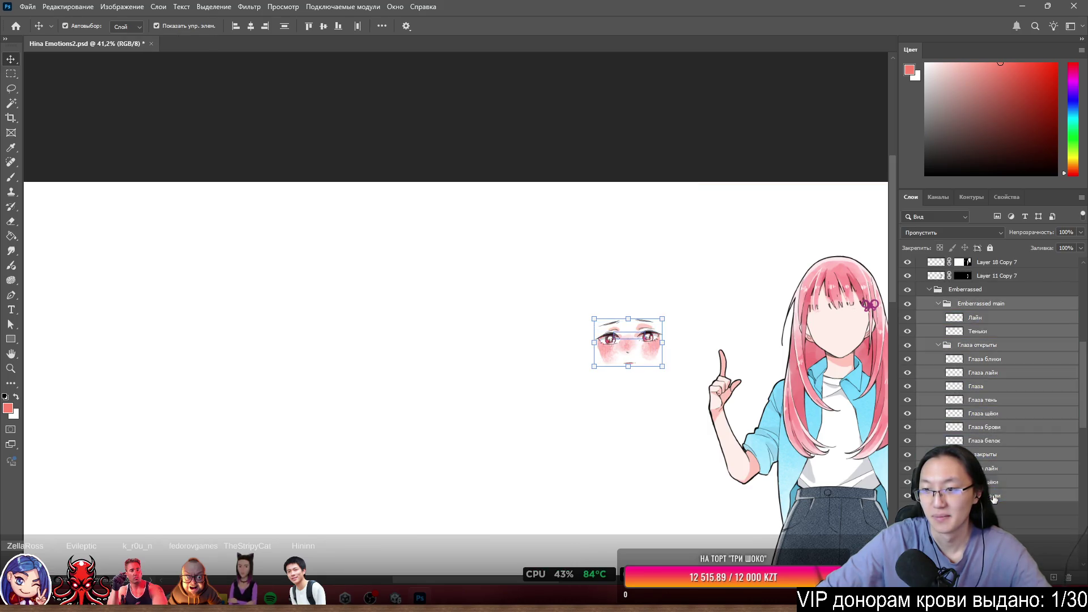
left_click(980, 294, "shift")
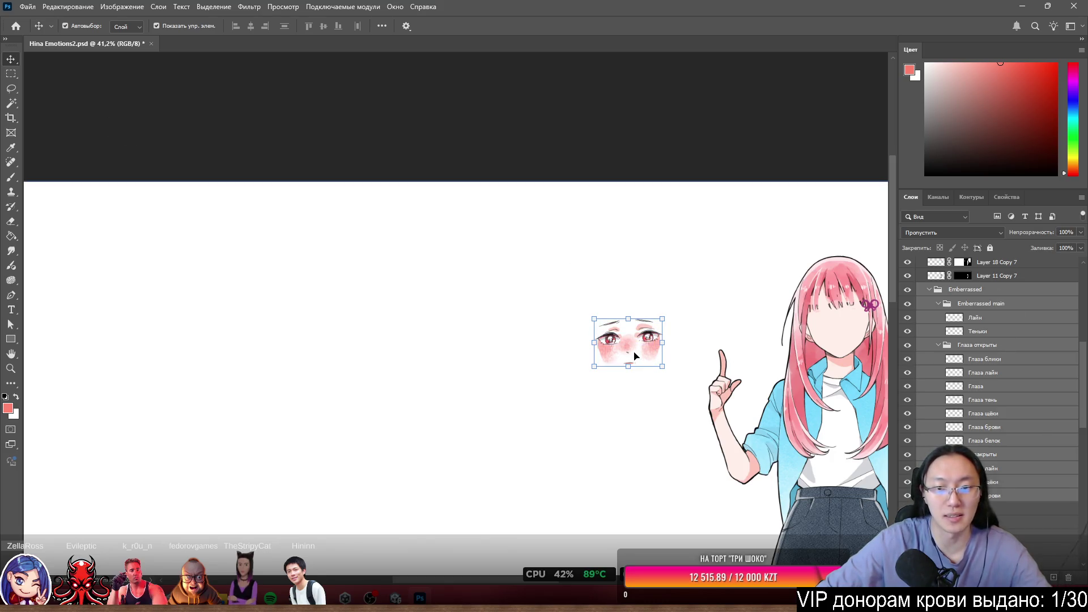
left_click(519, 340)
scroll(664, 369, "up", 1)
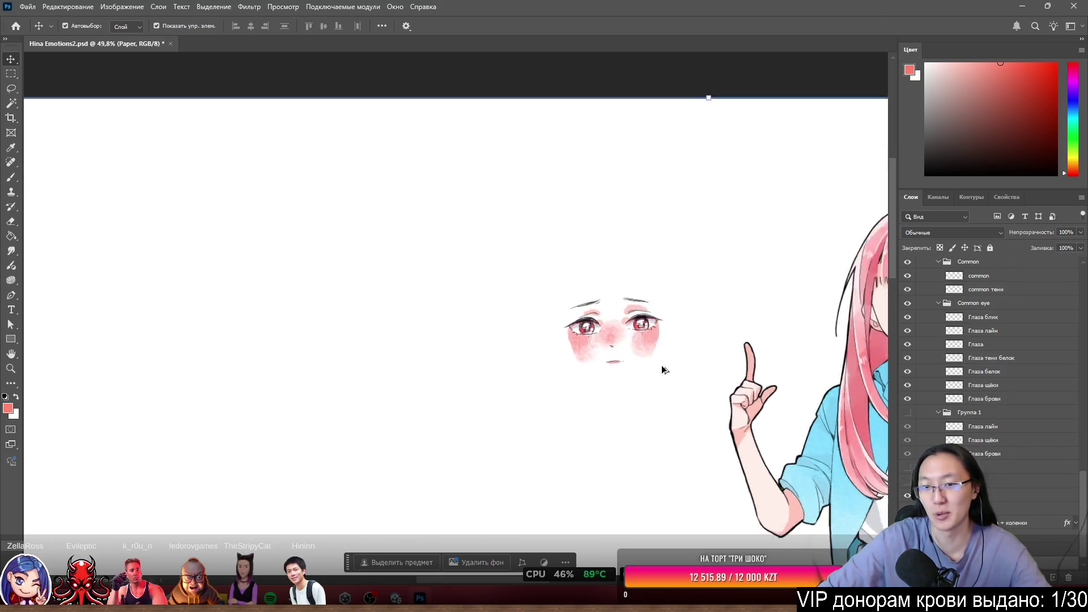
scroll(664, 369, "up", 3)
scroll(1014, 408, "down", 3)
left_click(1026, 451)
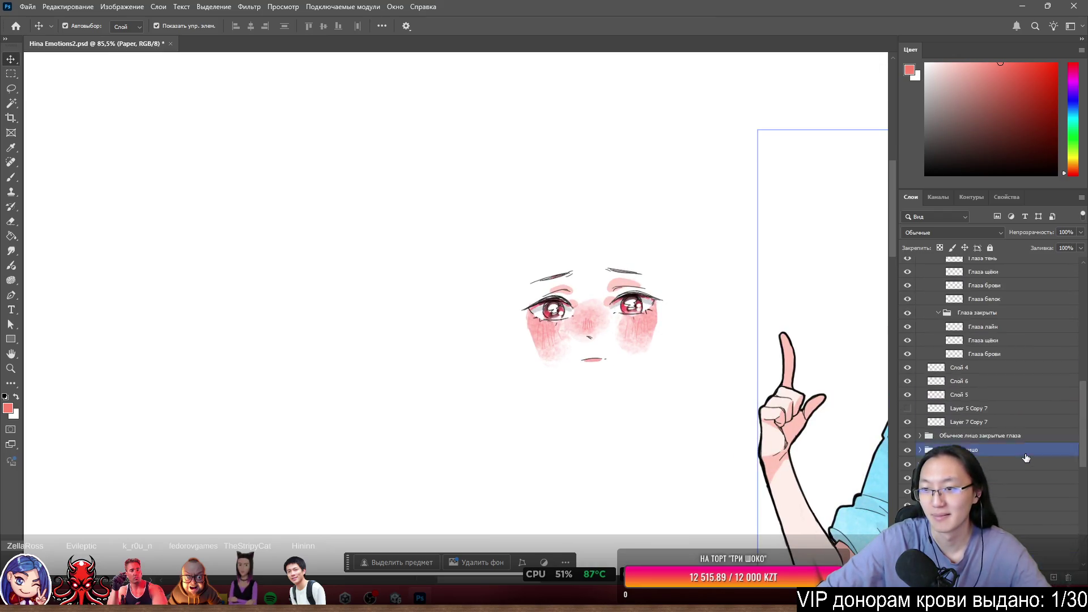
scroll(1009, 397, "up", 3)
left_click(1000, 334)
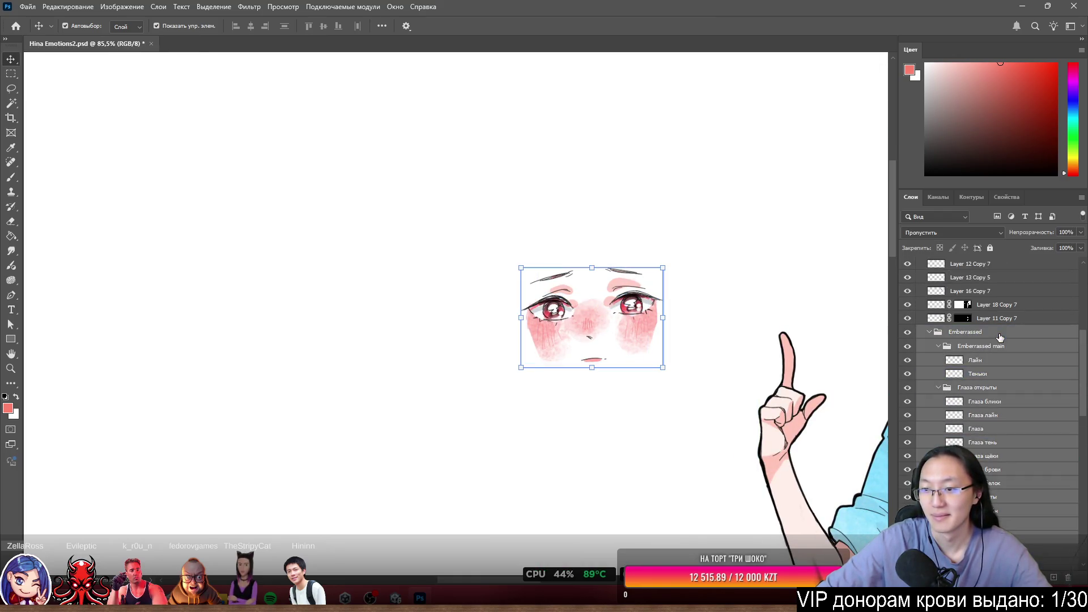
scroll(566, 354, "up", 1)
Move the embarrassed face onto the first girl's face and nudge it into line with her eyes.
left_click_drag(561, 322, 137, 322)
scroll(643, 359, "down", 5)
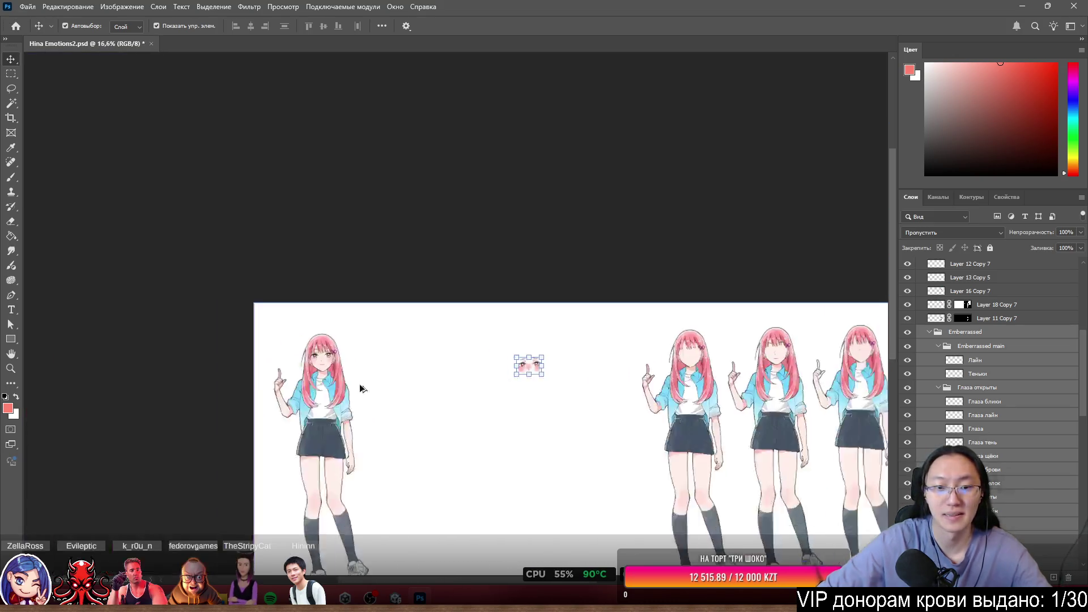
scroll(360, 388, "up", 2)
left_click_drag(860, 322, 456, 305)
scroll(456, 305, "up", 3)
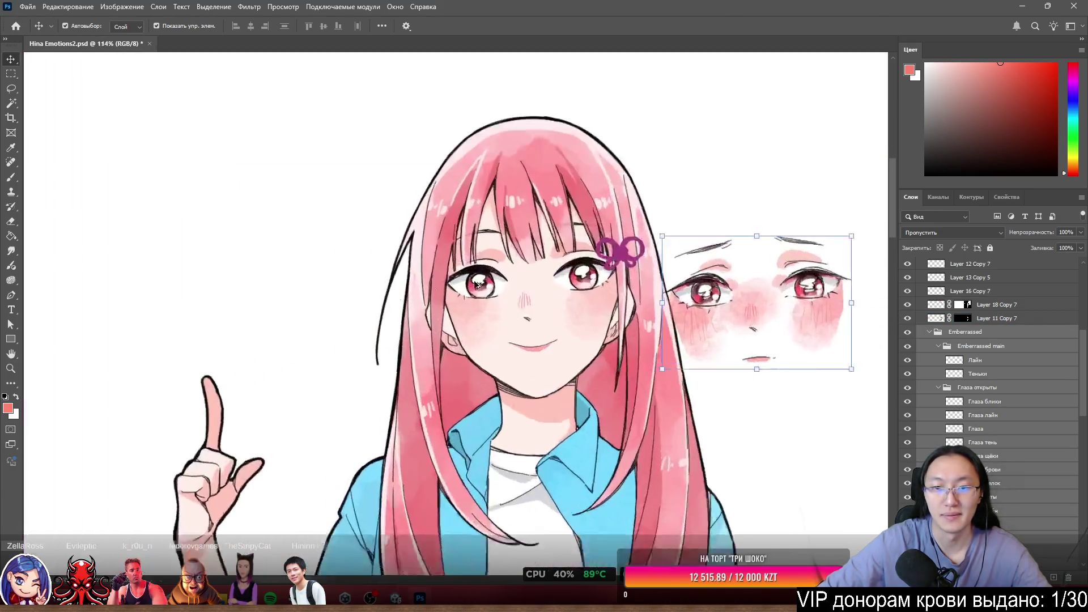
scroll(617, 278, "up", 3)
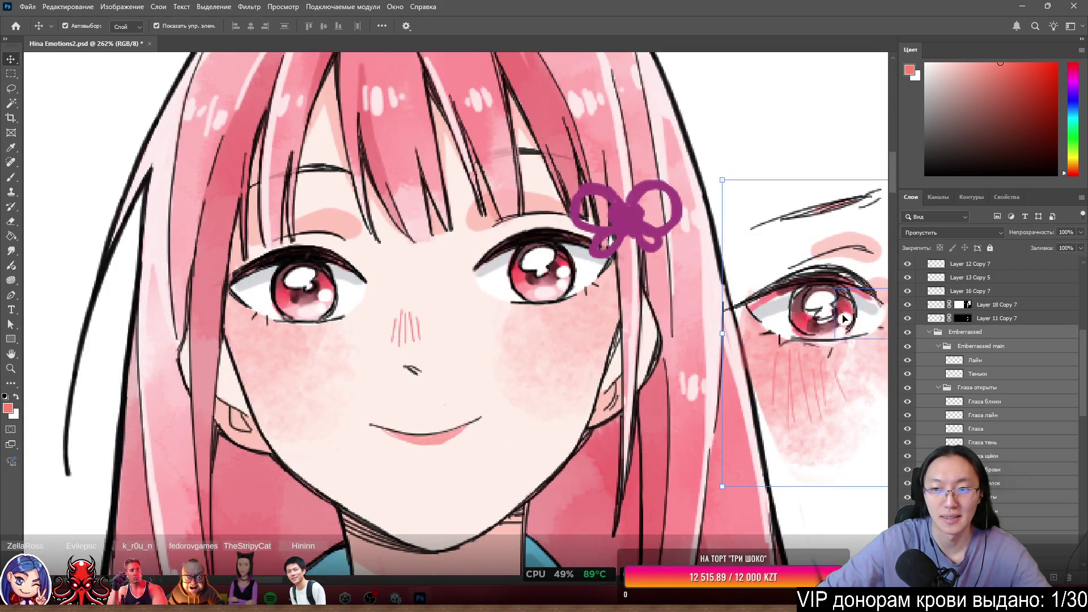
left_click_drag(844, 318, 544, 286)
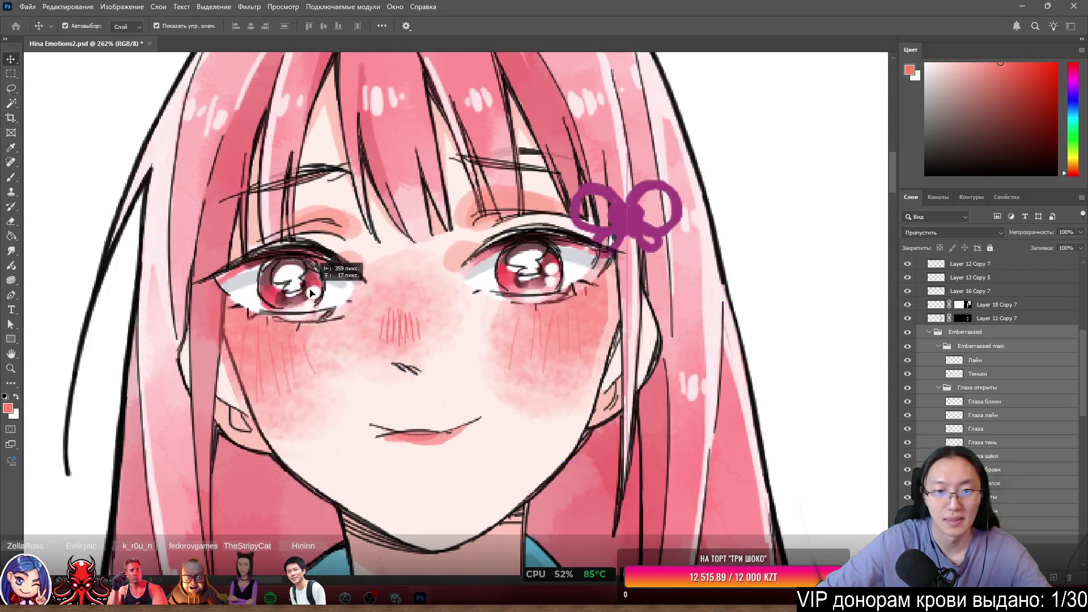
scroll(447, 300, "up", 8)
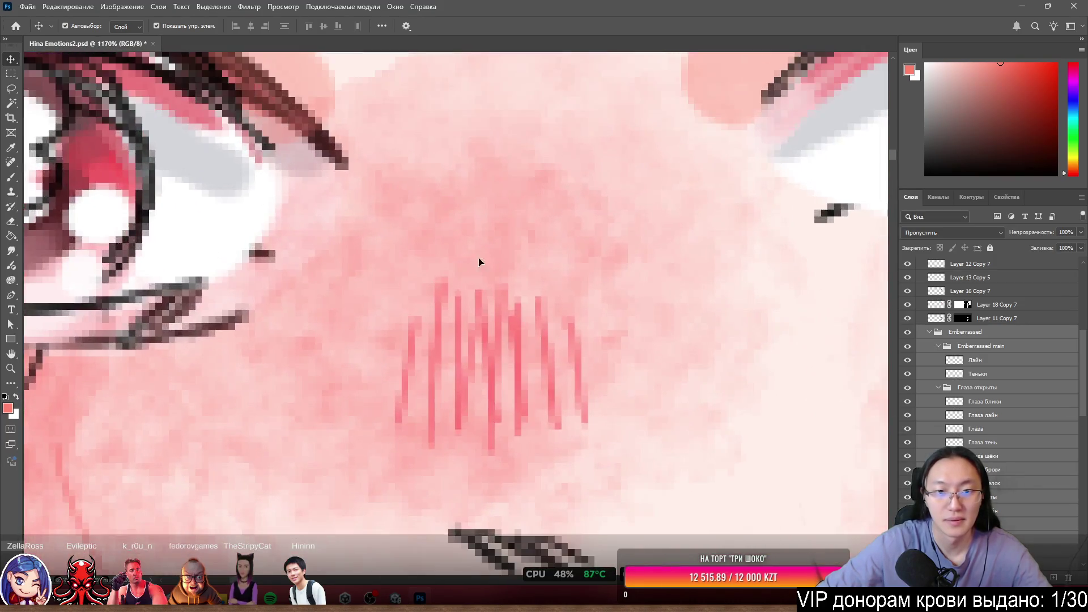
mouse_move(479, 261)
left_mouse_down()
mouse_move(466, 175)
mouse_move(474, 187)
mouse_move(512, 183)
mouse_move(511, 192)
mouse_move(542, 175)
mouse_move(517, 177)
mouse_move(535, 193)
left_mouse_up()
scroll(548, 215, "down", 2)
scroll(549, 215, "down", 8)
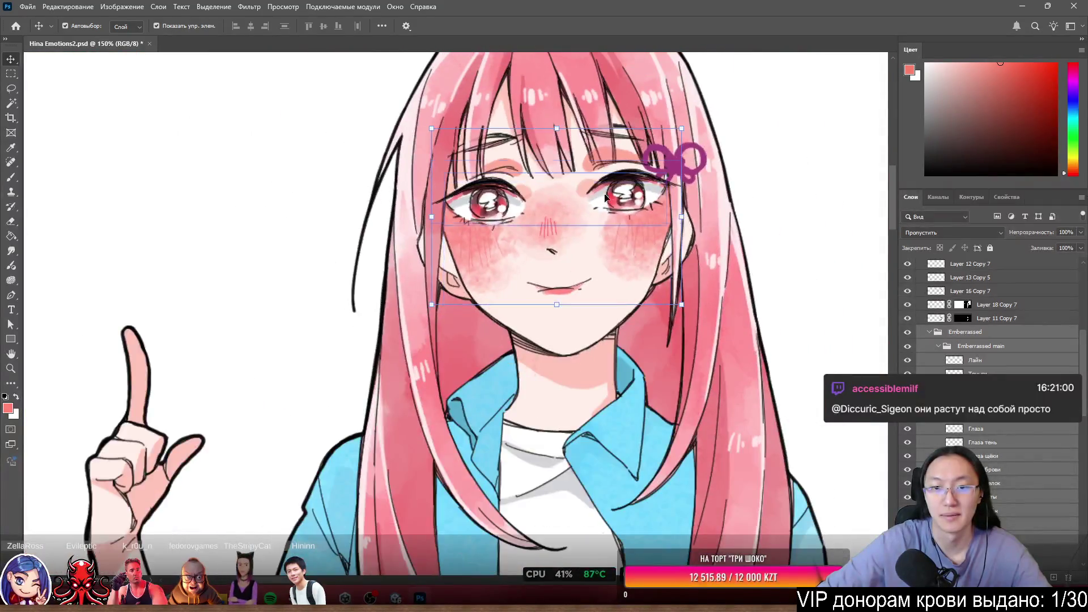
Collapse the Emberrassed and light smile groups in the Layers panel.
left_click(907, 332)
left_click(987, 336)
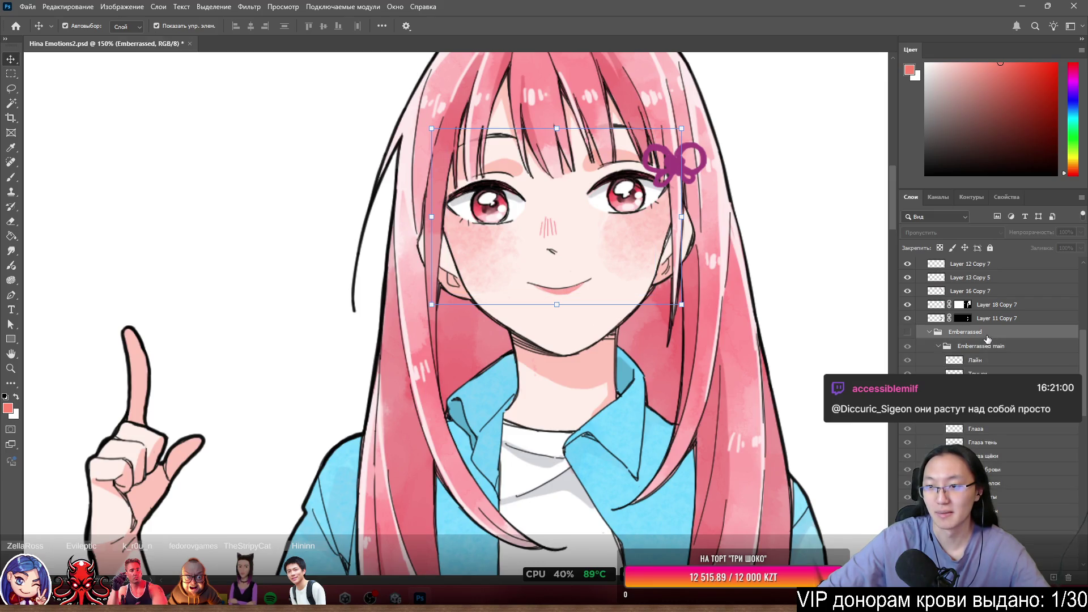
left_click(930, 333)
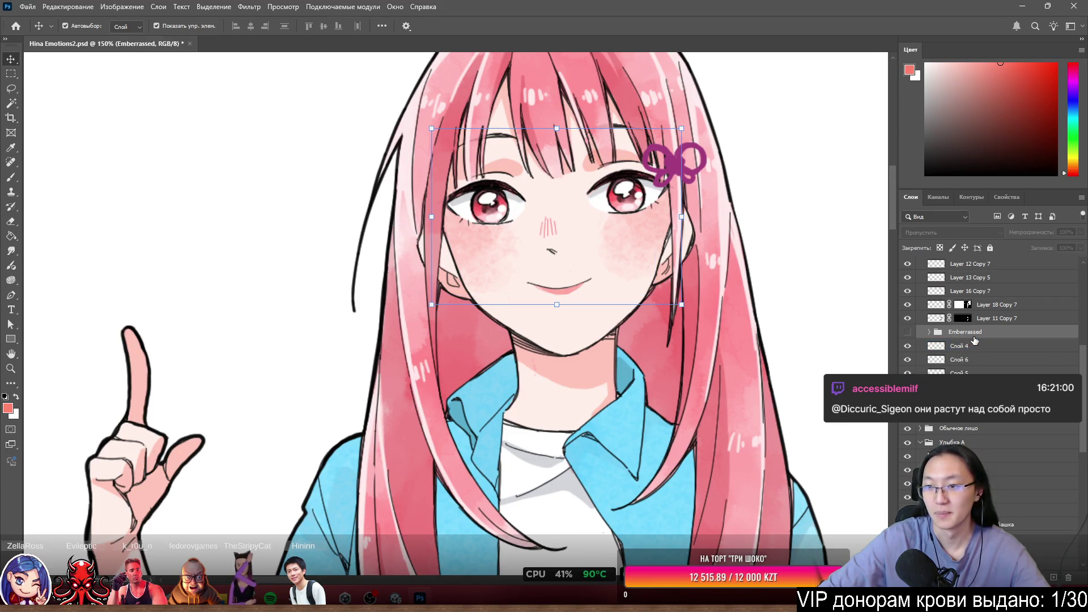
scroll(991, 317, "down", 6)
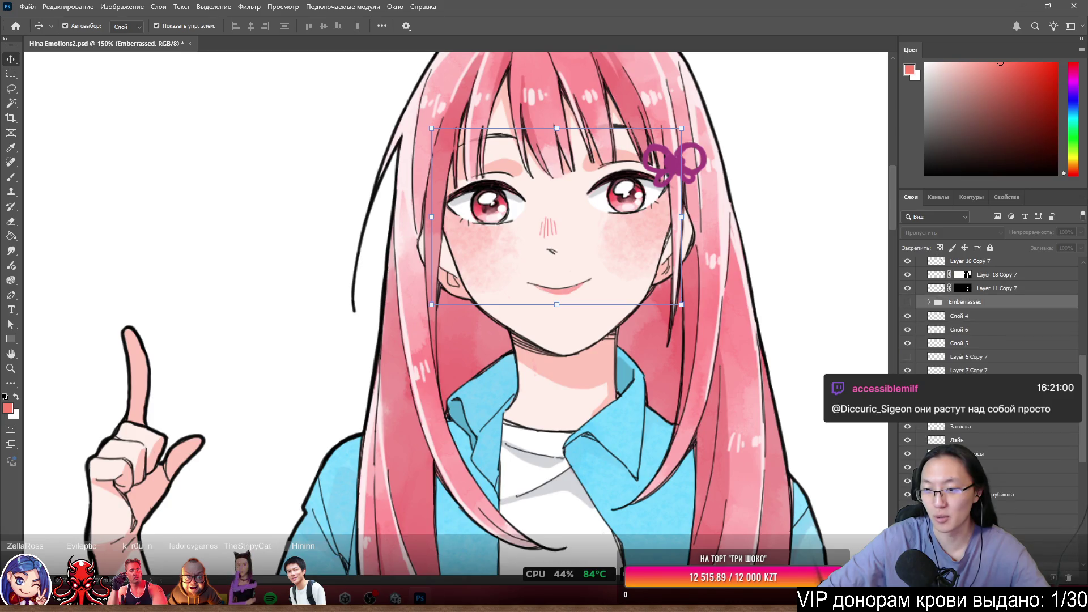
scroll(991, 317, "down", 5)
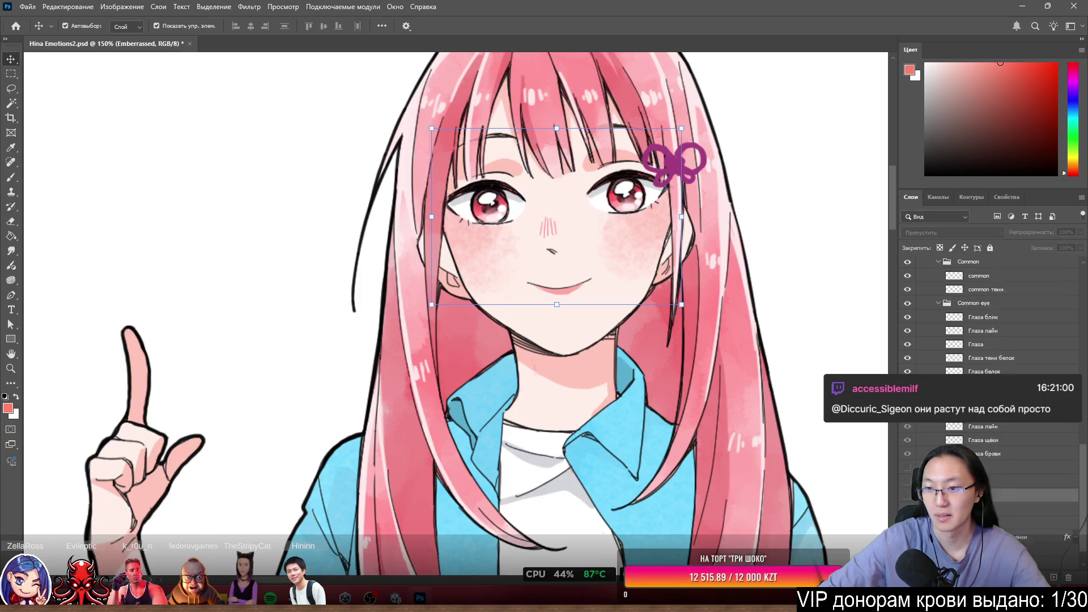
scroll(963, 317, "up", 3)
left_click(964, 304)
left_click(930, 291)
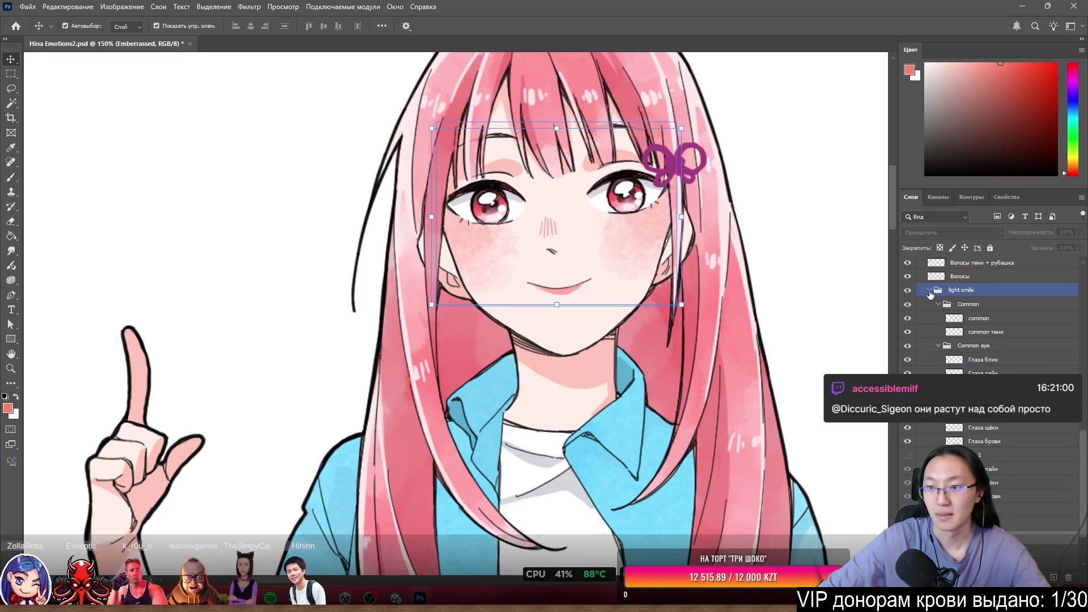
left_click(929, 291)
Hide the light smile group and make the Emberrassed expression visible.
left_click(991, 497)
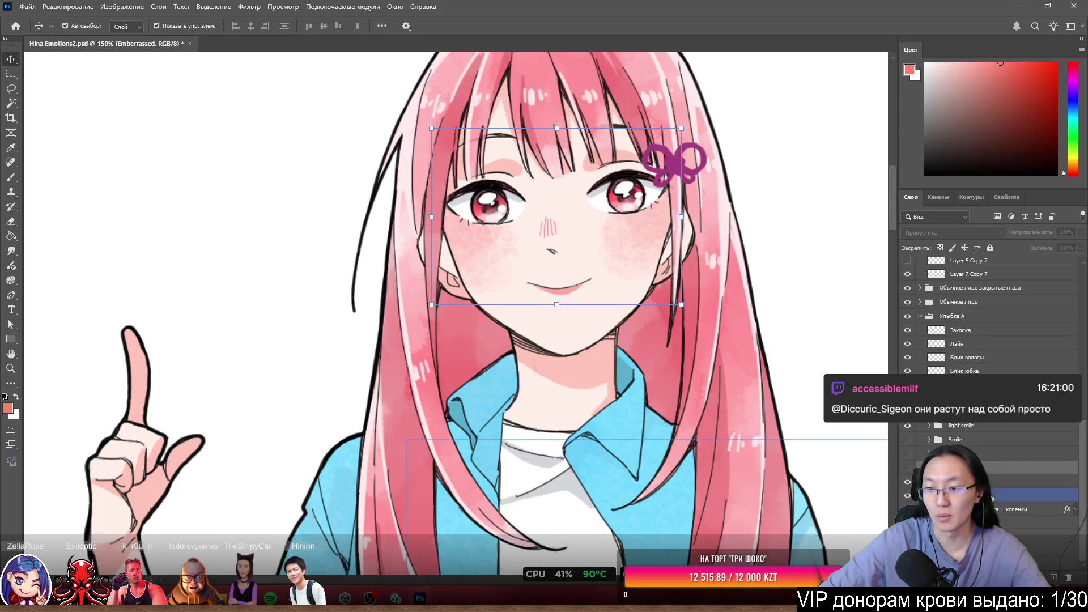
left_click(922, 427)
left_click(908, 425)
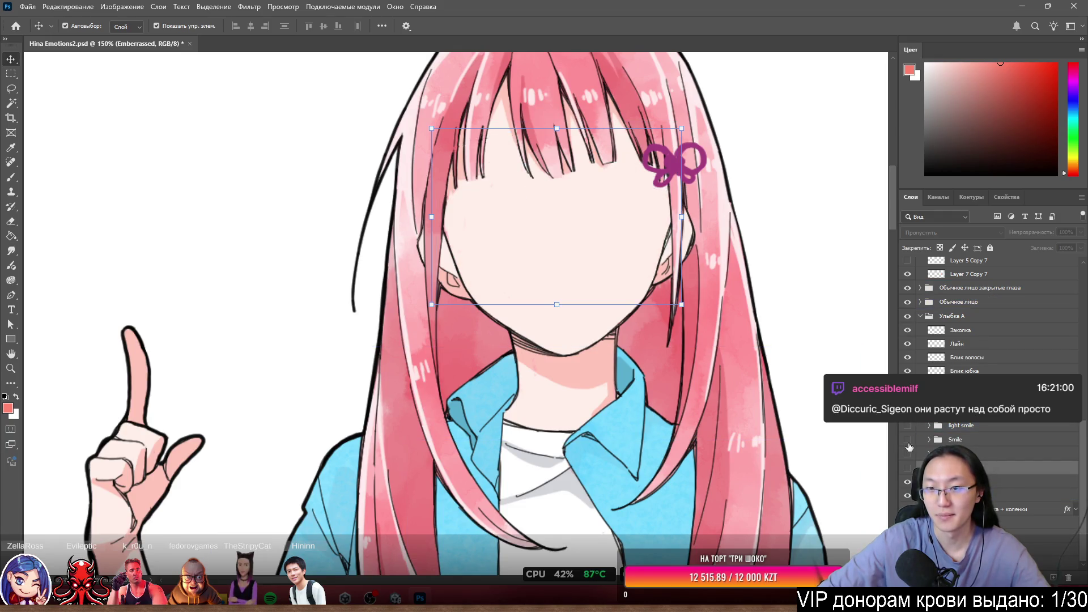
left_click(907, 468)
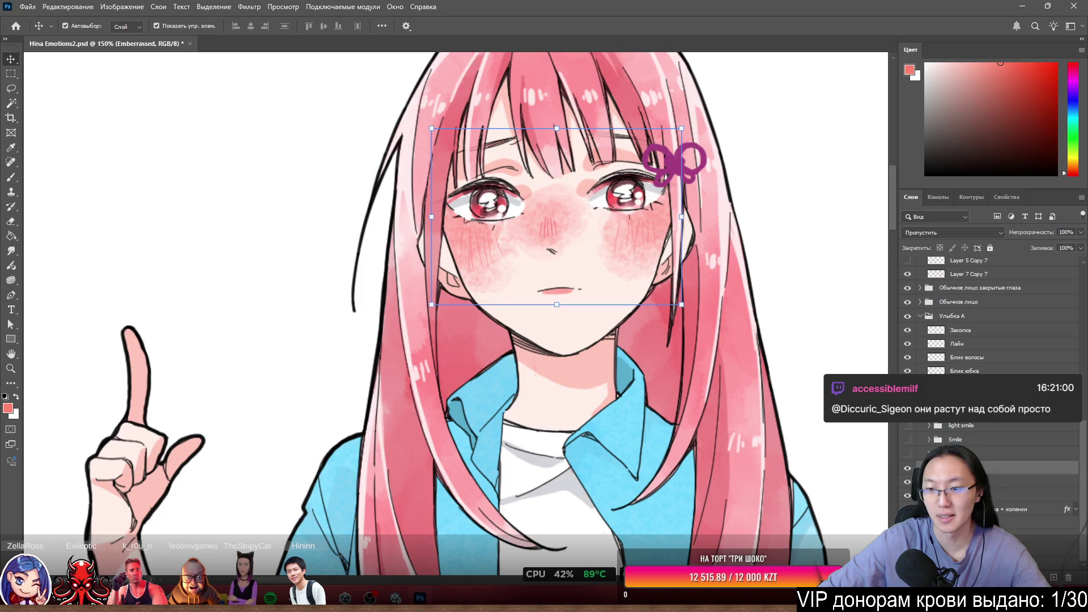
scroll(952, 468, "down", 1)
Toggle the Emberrassed layers to compare the open-eyes and closed-eyes versions.
left_click(963, 468)
left_click(963, 481)
left_click(963, 495)
left_click(907, 495)
left_click(907, 495)
left_click(907, 495)
left_click(907, 495)
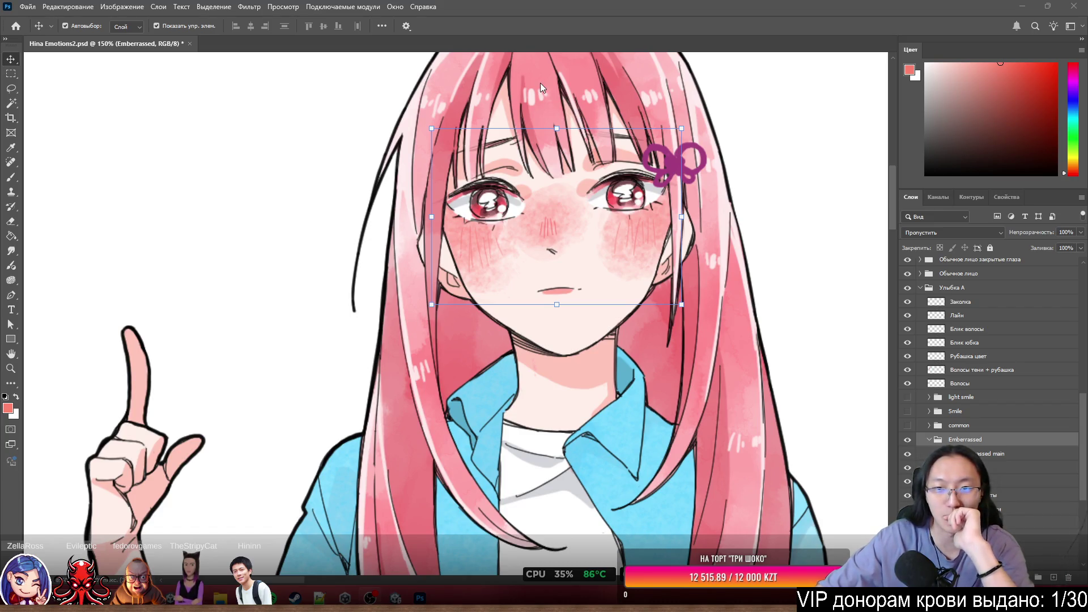
scroll(716, 214, "down", 3)
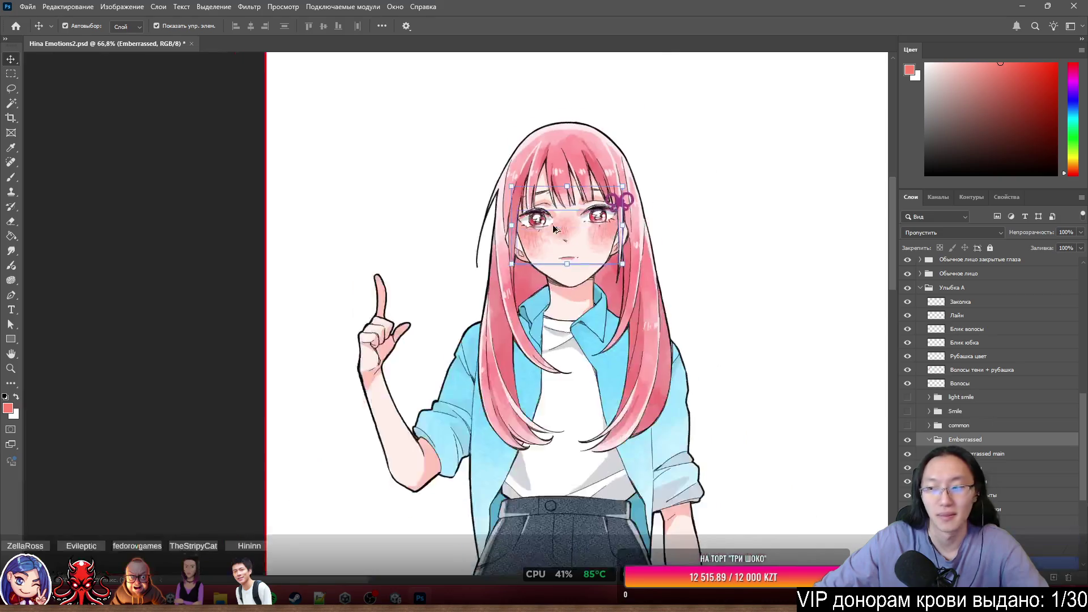
Inspect the eye whites, eye line, cheek shading and eye band layers.
scroll(652, 228, "up", 4)
left_click(652, 227)
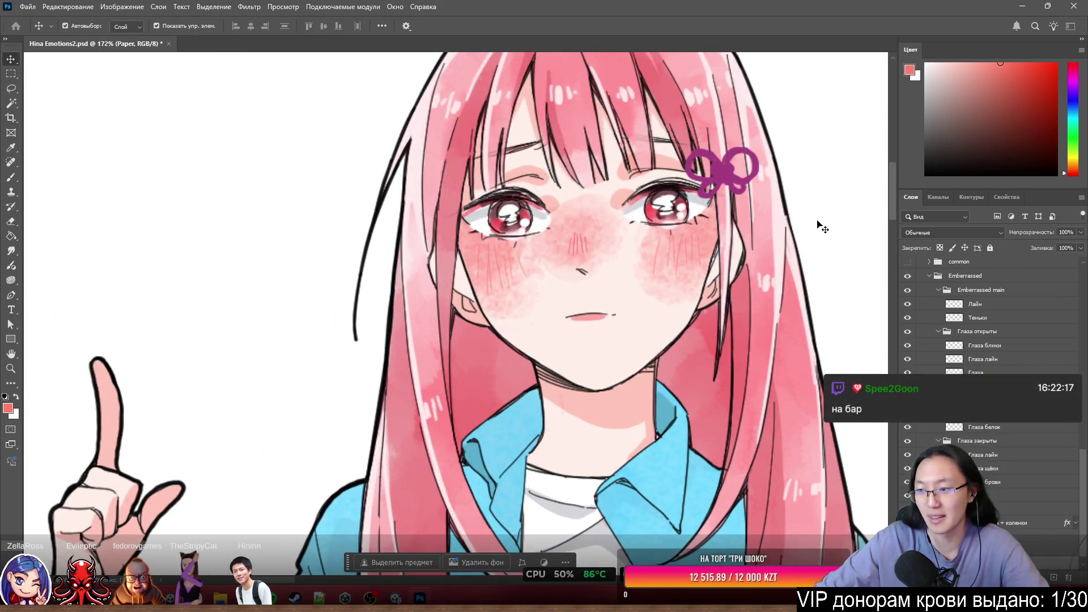
scroll(737, 221, "up", 2)
scroll(589, 210, "up", 2)
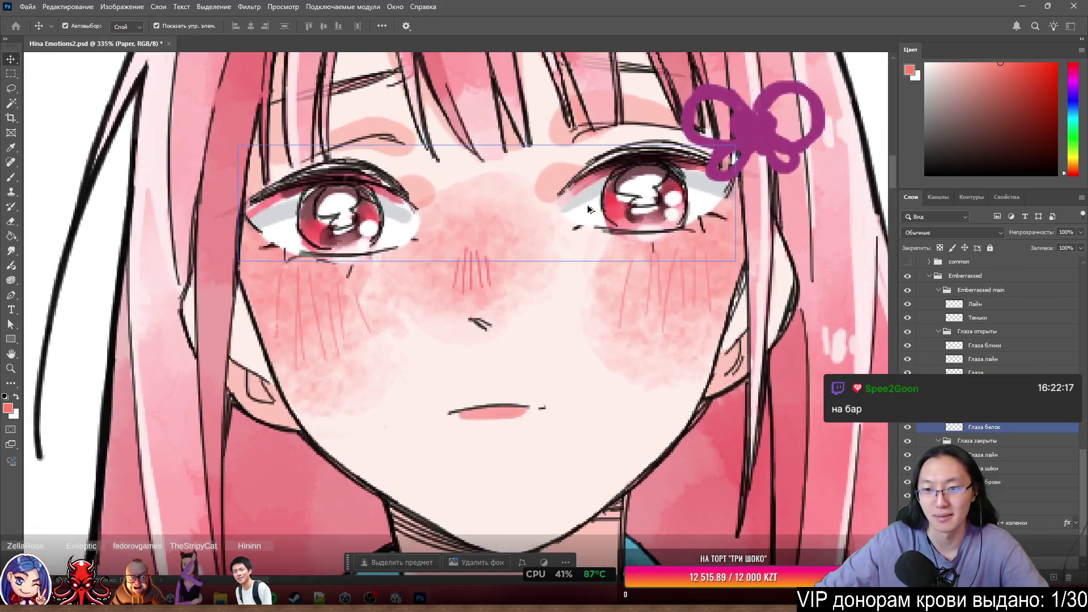
left_click(605, 182)
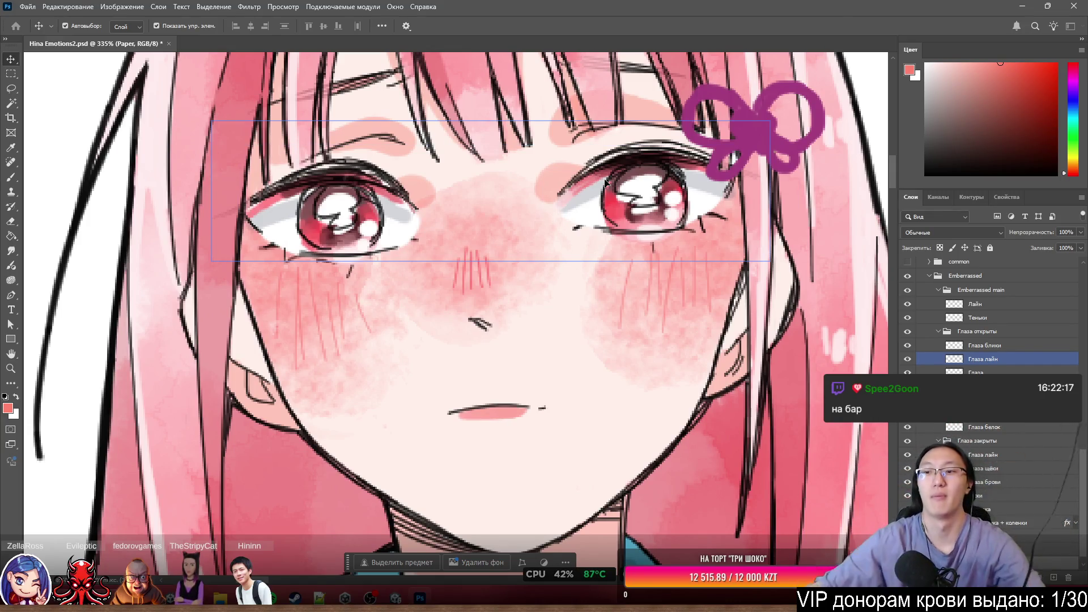
left_click(980, 386)
left_click(981, 399)
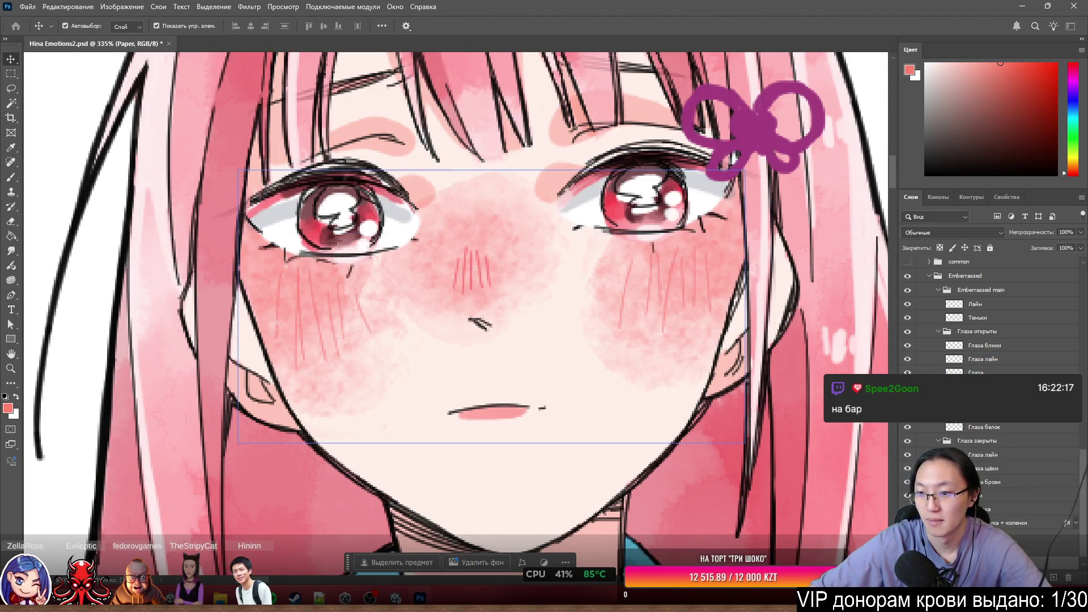
Select and collapse the Emberrassed group.
scroll(924, 372, "up", 3)
left_click(927, 347)
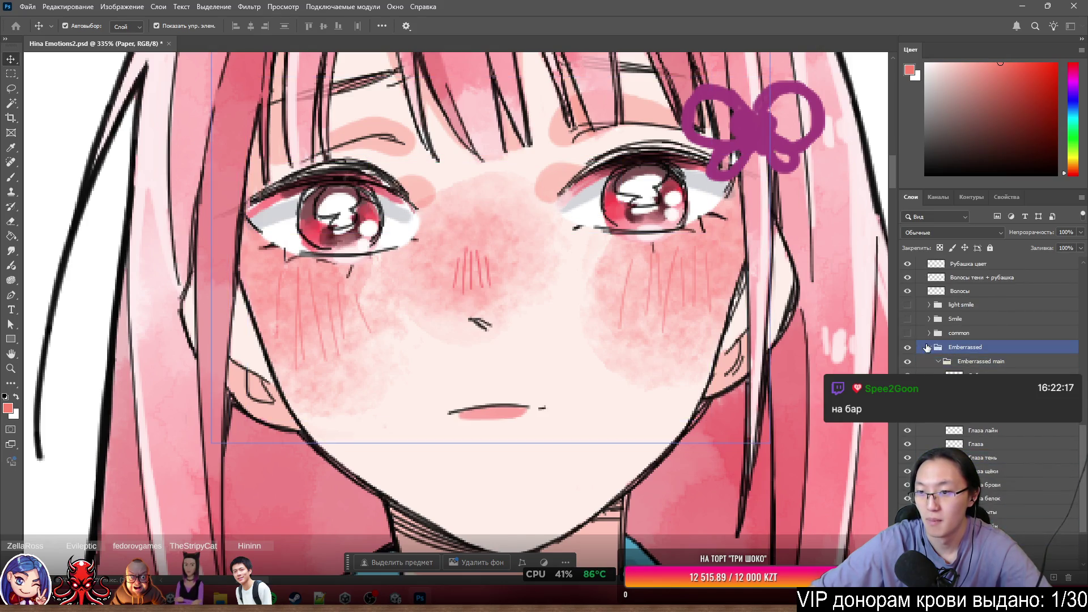
left_click(929, 348)
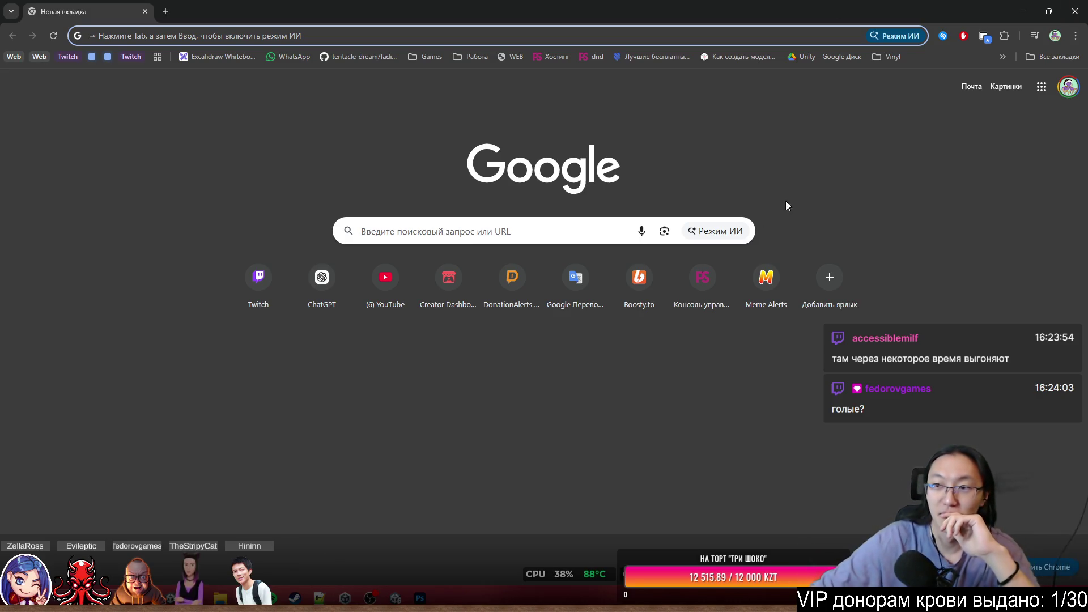
Search Google for 'little brazil алматы' and open the restaurant's Instagram result.
left_click(805, 169)
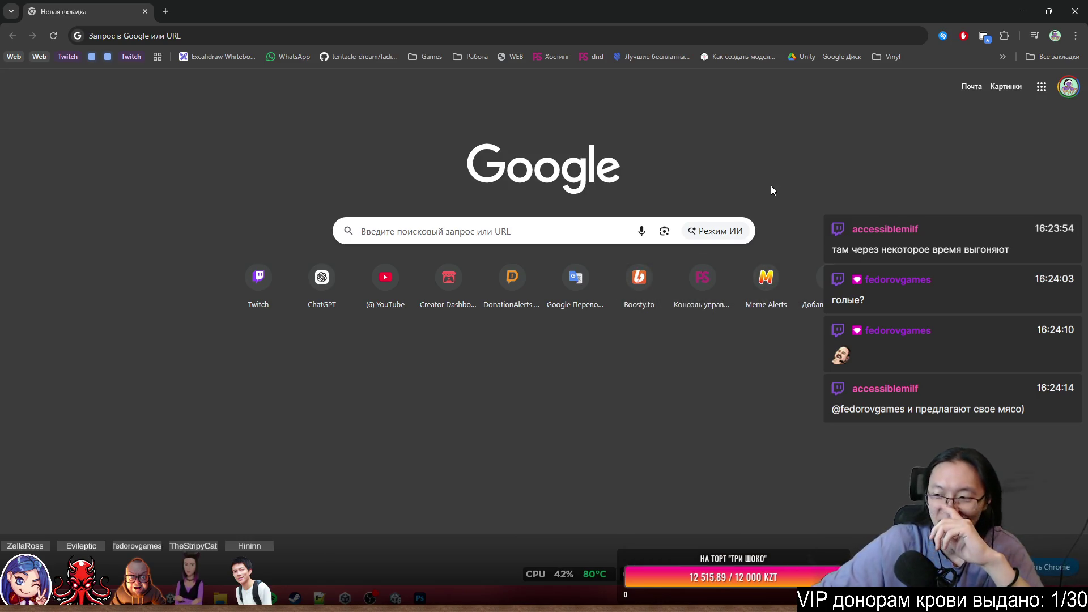
left_click(245, 35)
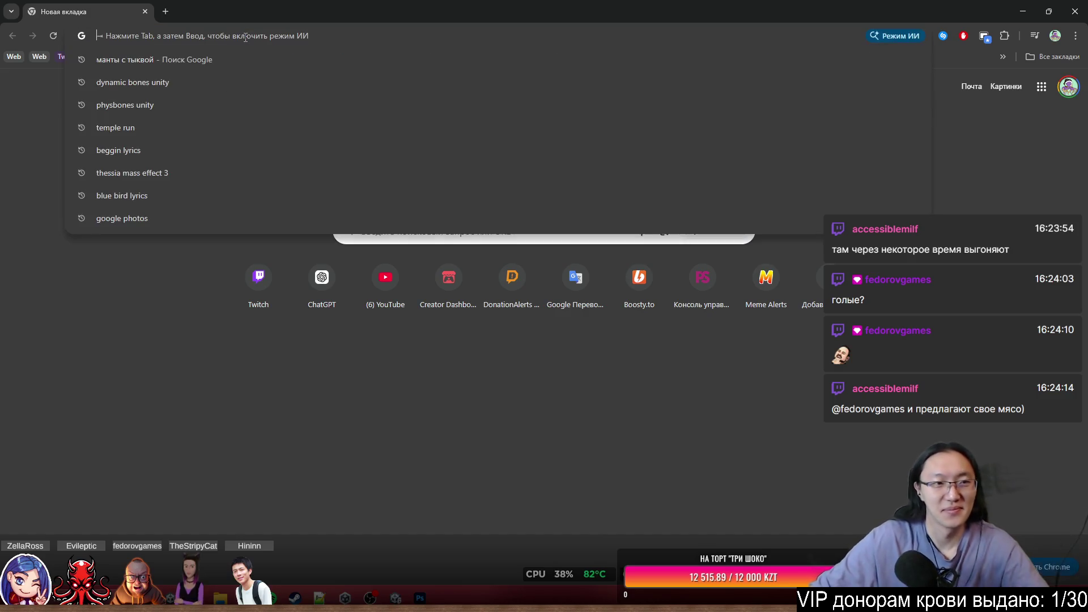
type("little ")
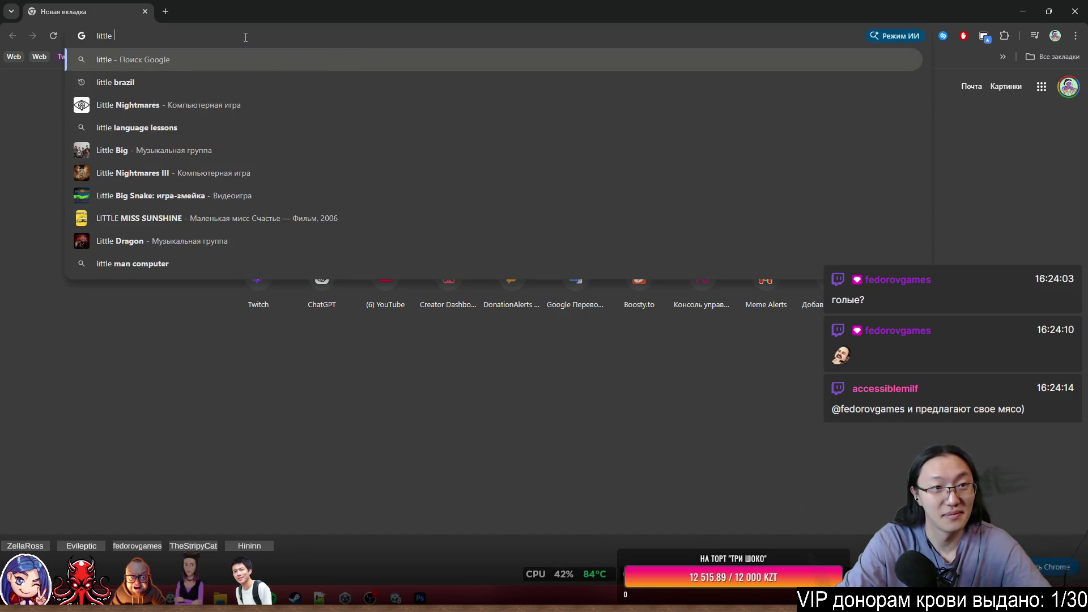
type("brazil алматы")
key("Return")
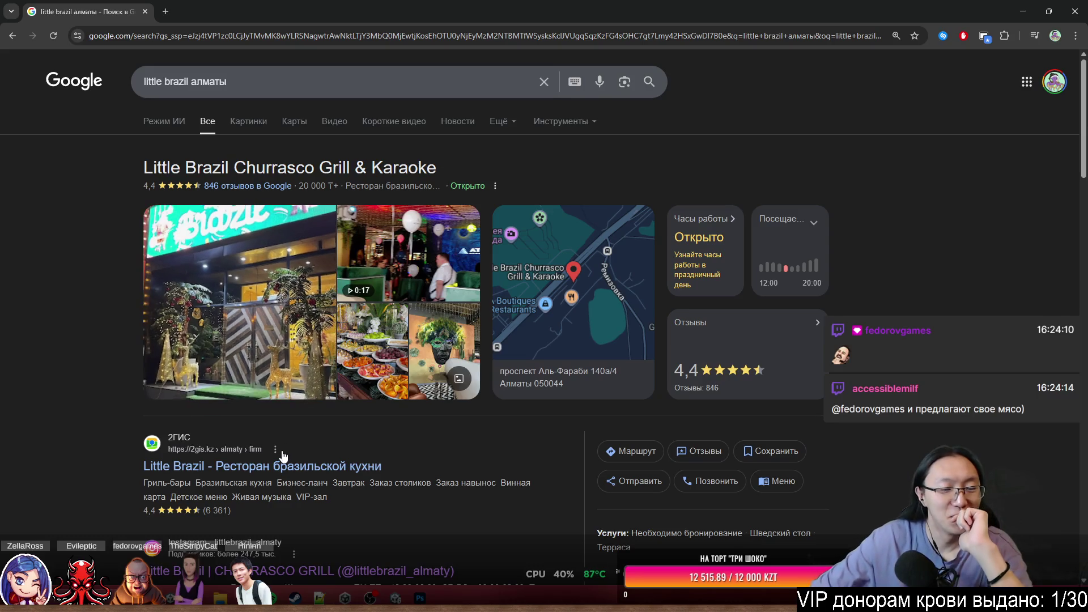
scroll(285, 447, "down", 2)
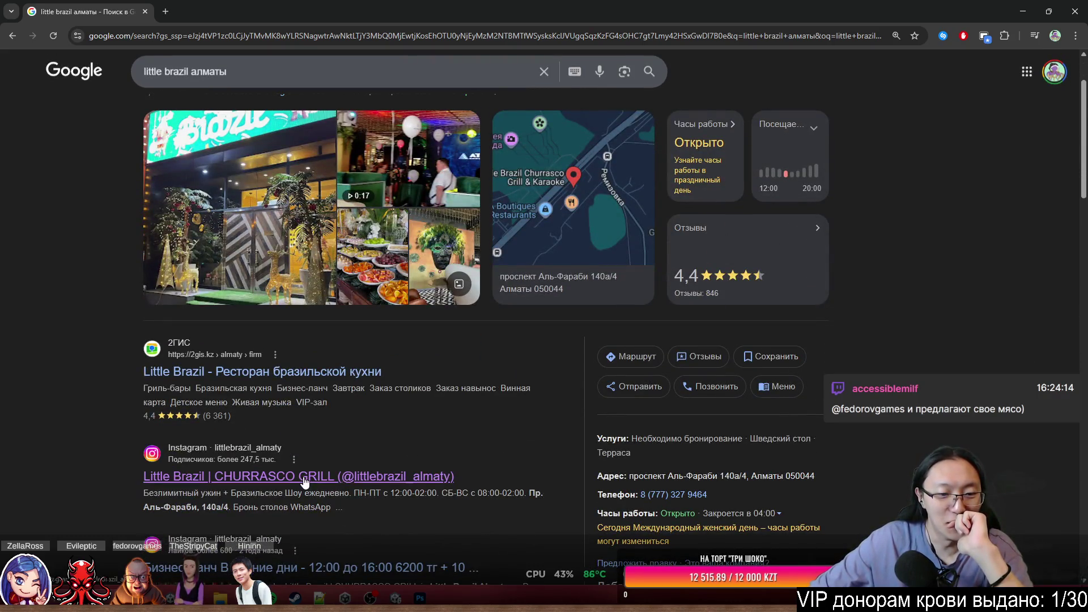
scroll(334, 448, "down", 2)
left_click(403, 383)
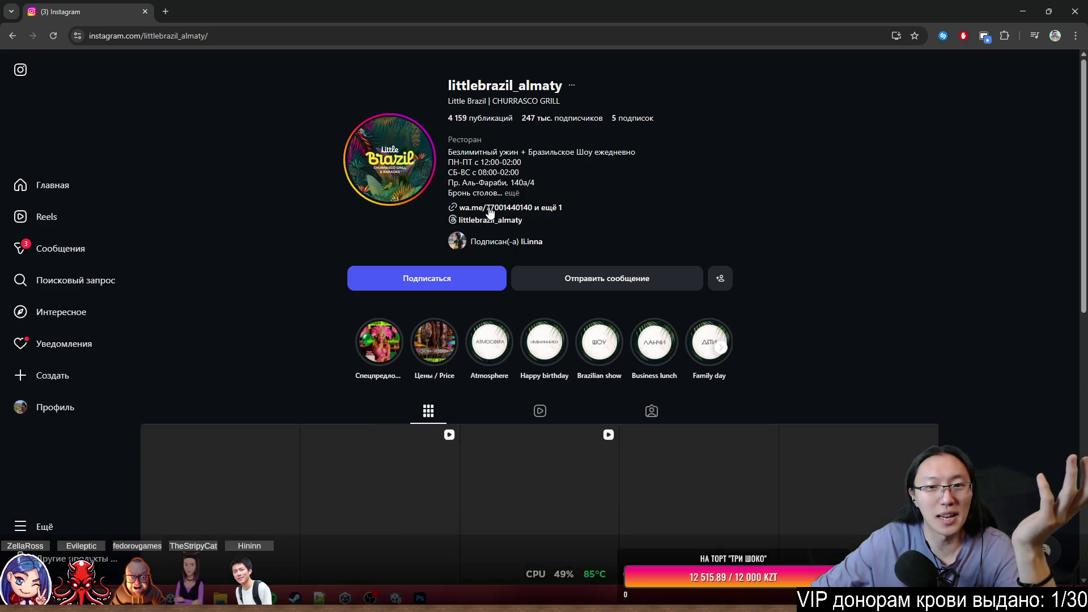
Expand the bio and view the Цены / Price highlight, pausing on the opening-hours slide.
left_click(513, 193)
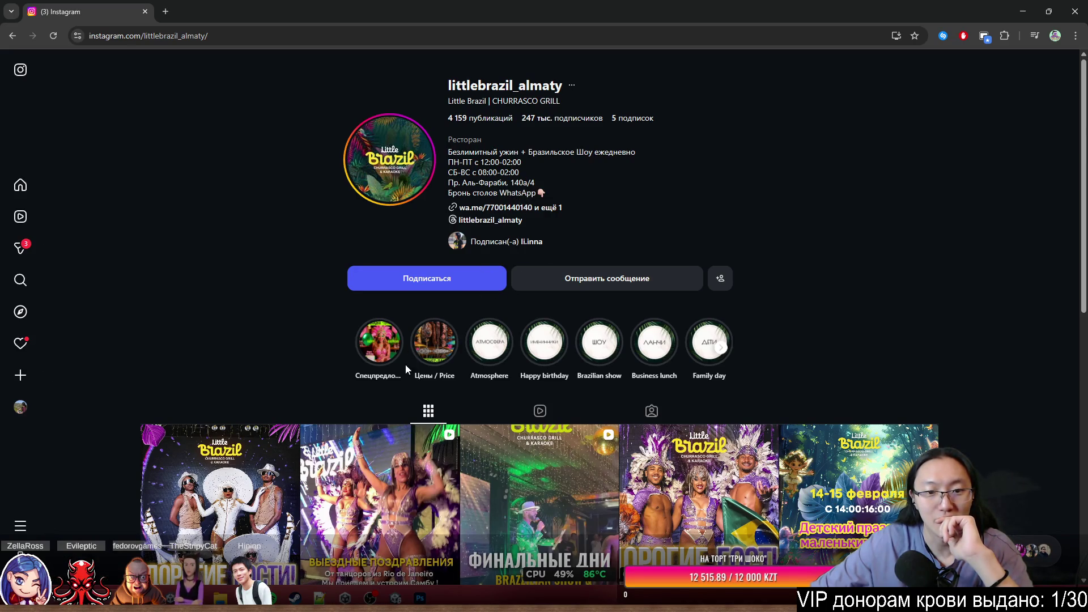
left_click(442, 355)
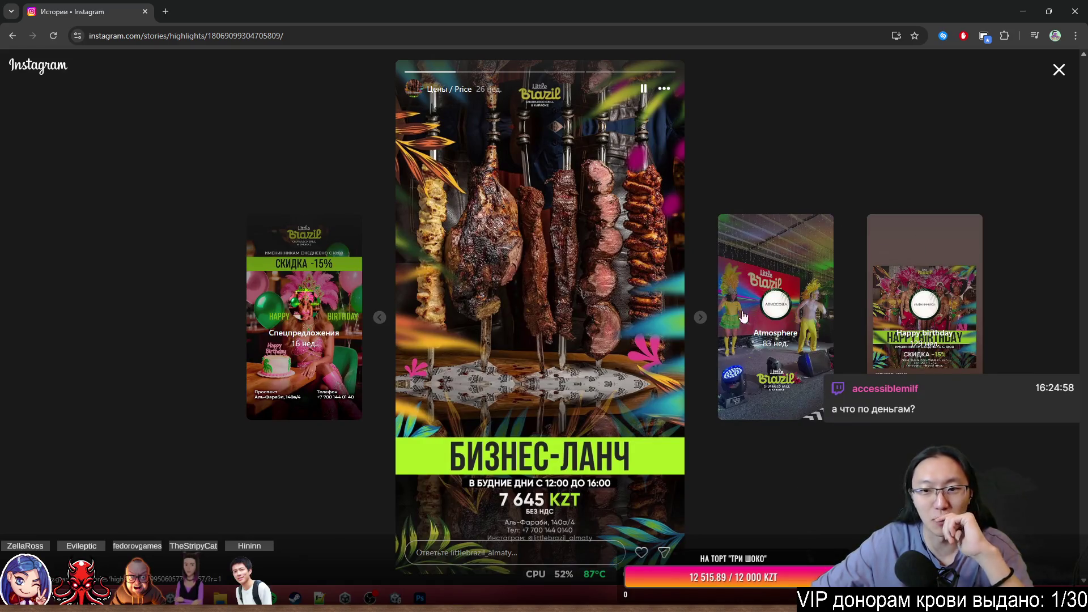
left_click(701, 318)
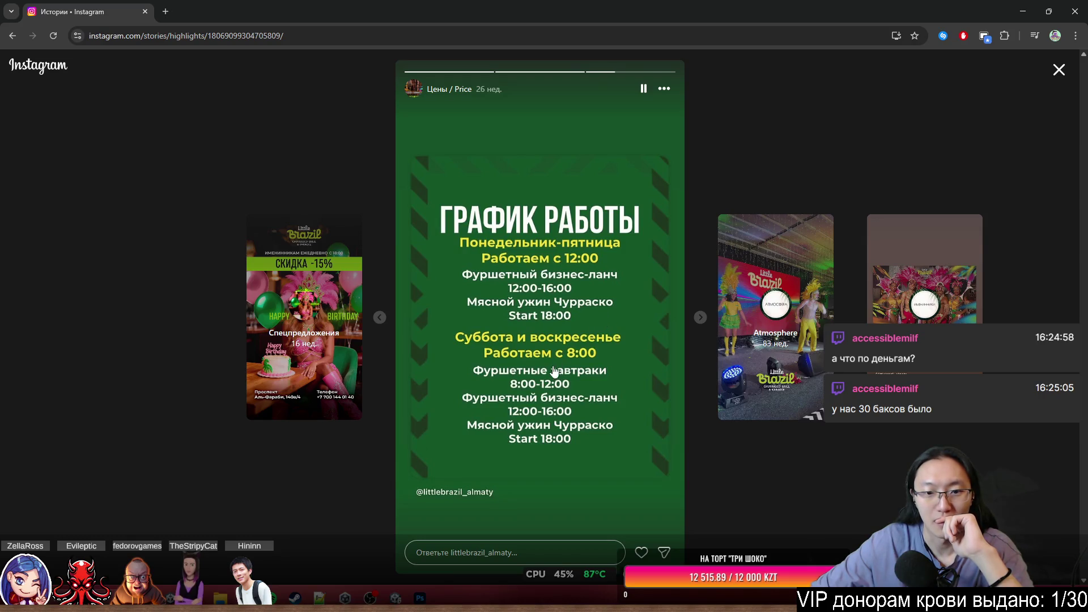
left_click(535, 368)
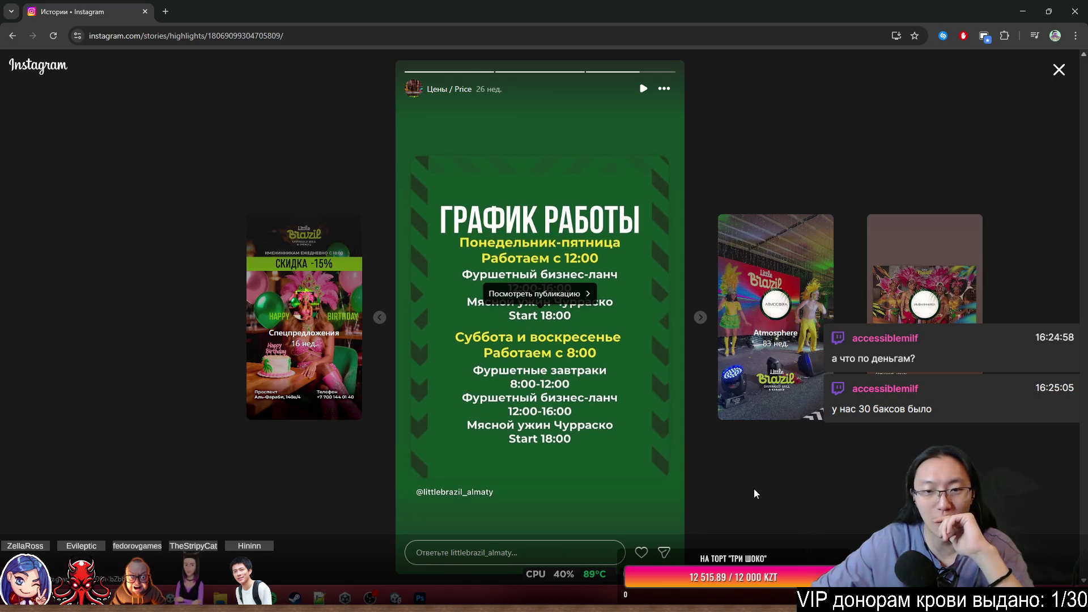
left_click(771, 513)
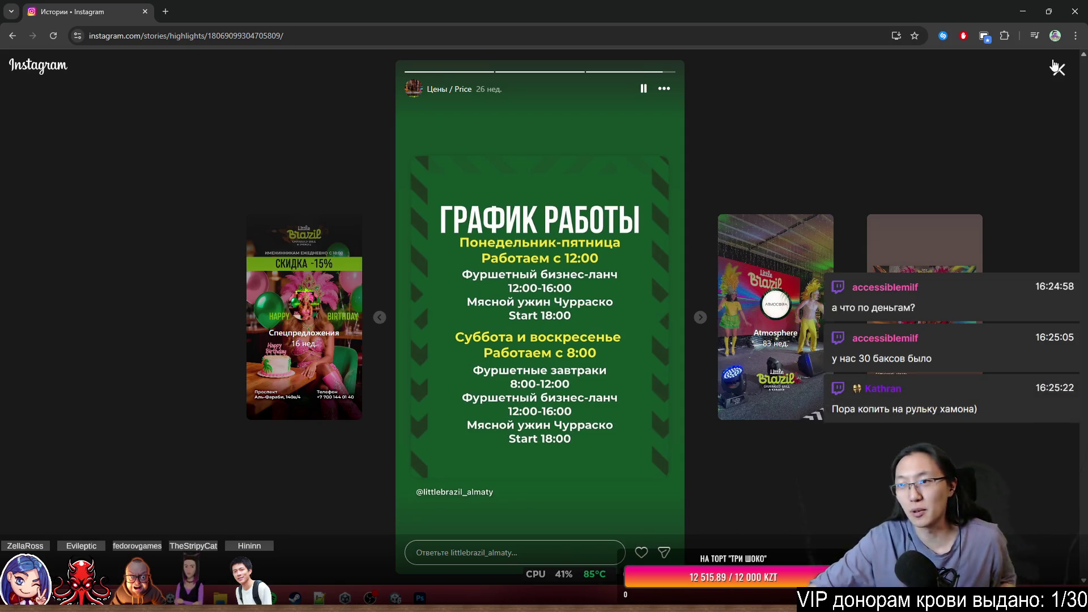
left_click(1058, 69)
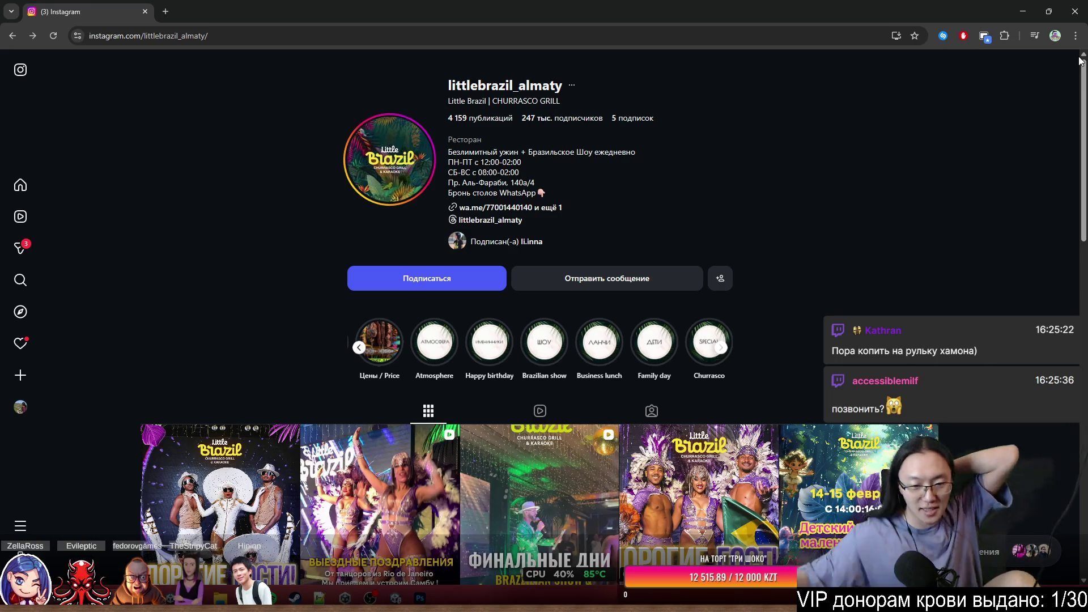
Scroll the post grid, check the calendar flyout, then restore and close the browser.
scroll(731, 226, "down", 5)
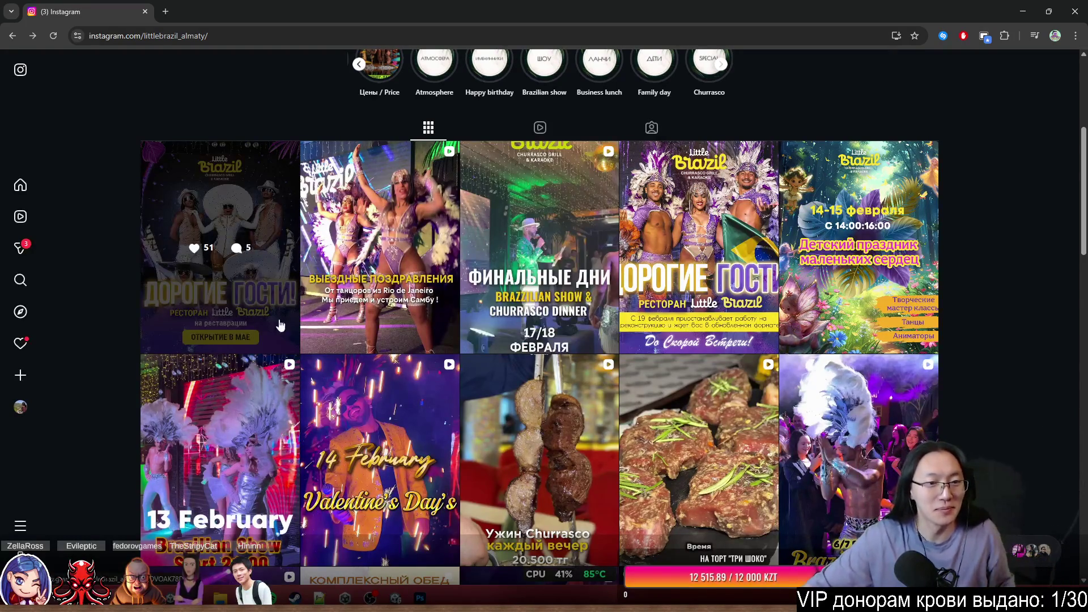
left_click(1061, 579)
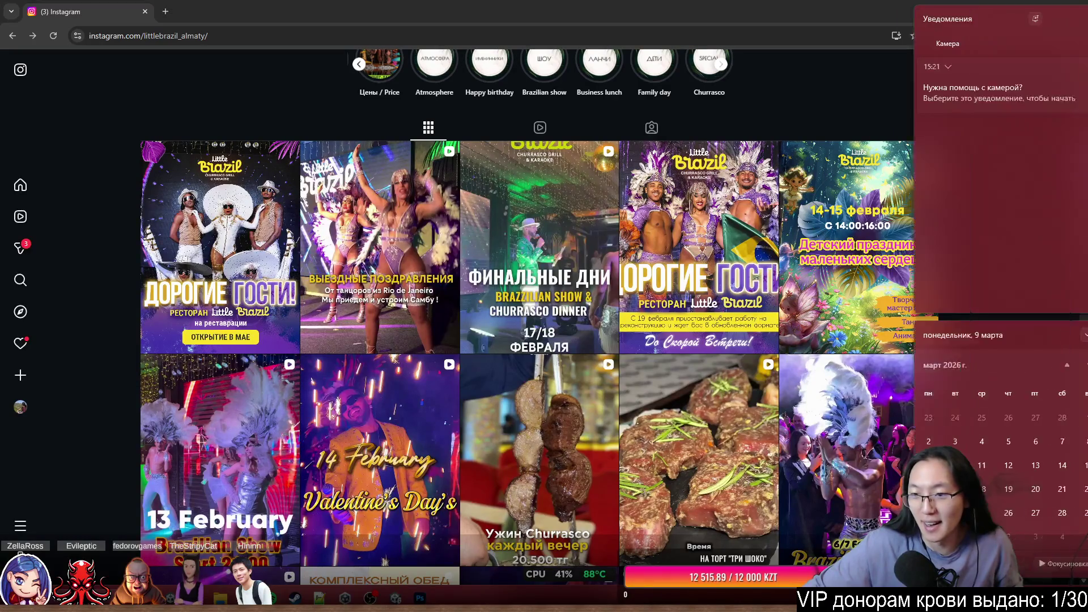
scroll(986, 465, "down", 2)
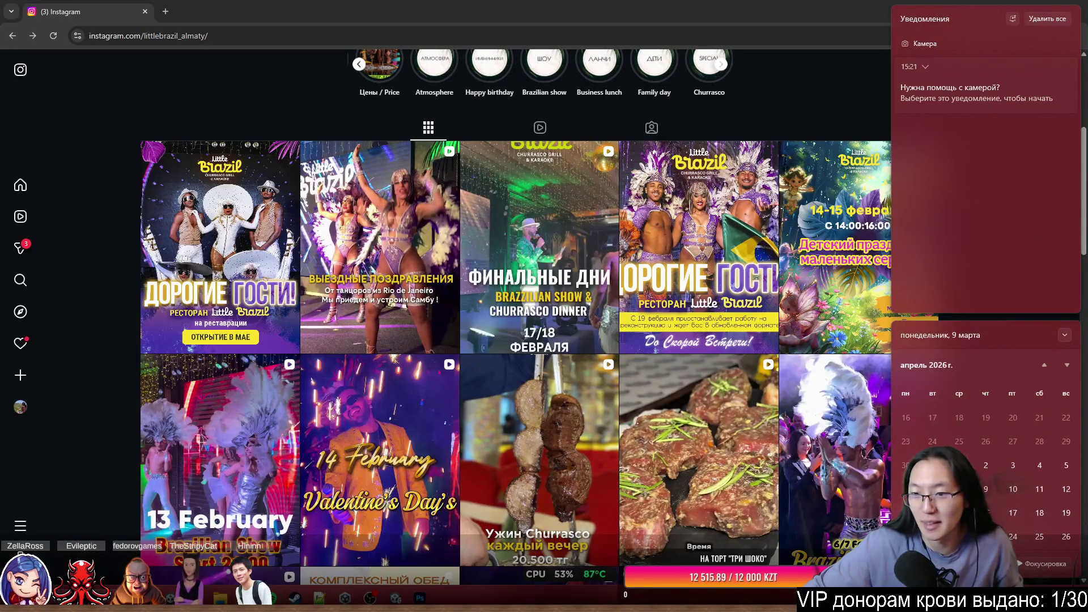
scroll(986, 464, "down", 2)
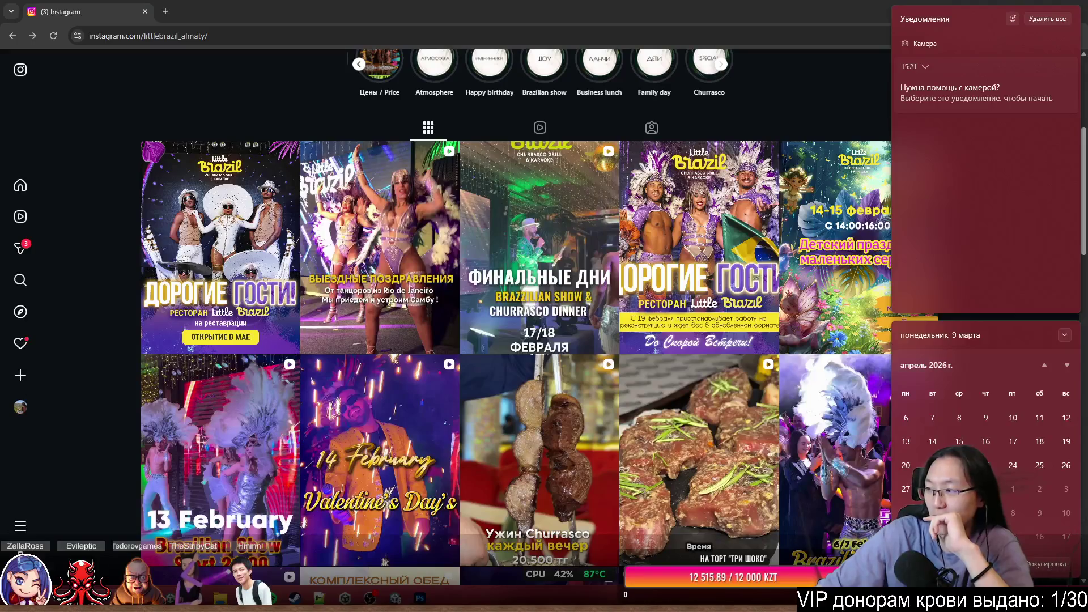
scroll(366, 258, "up", 5)
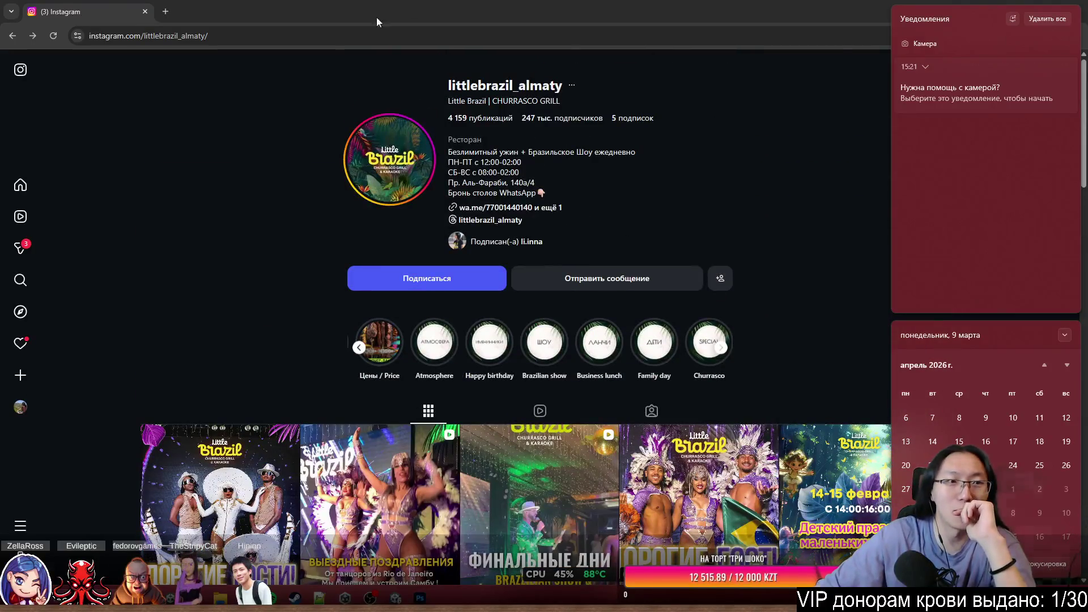
double_click(376, 17)
left_click(656, 149)
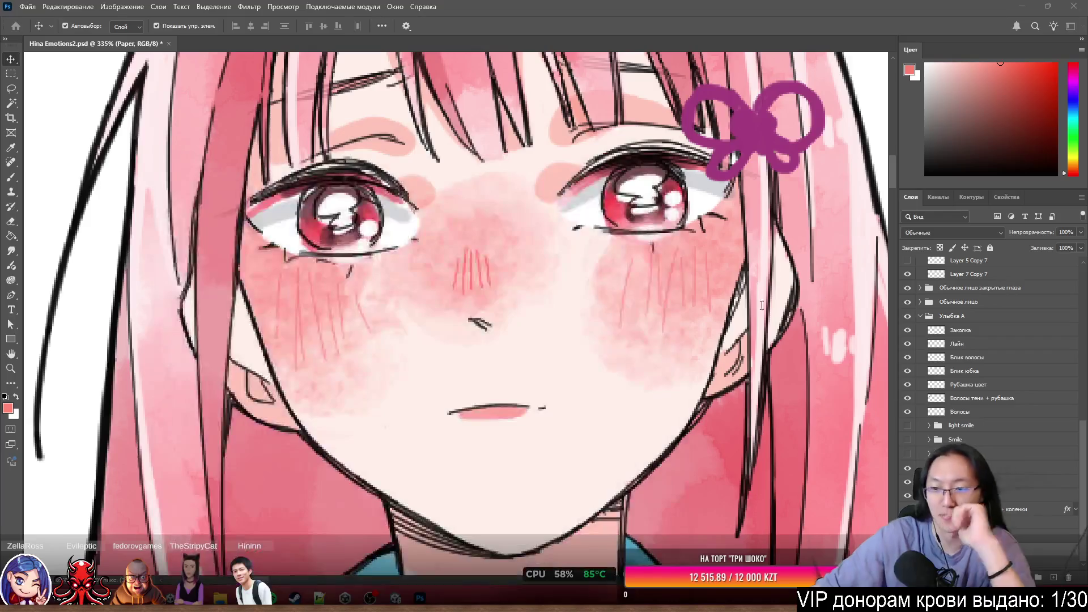
Fit the canvas on screen and drag the red background to fill behind the character.
key("ctrl+minus")
key("ctrl+0")
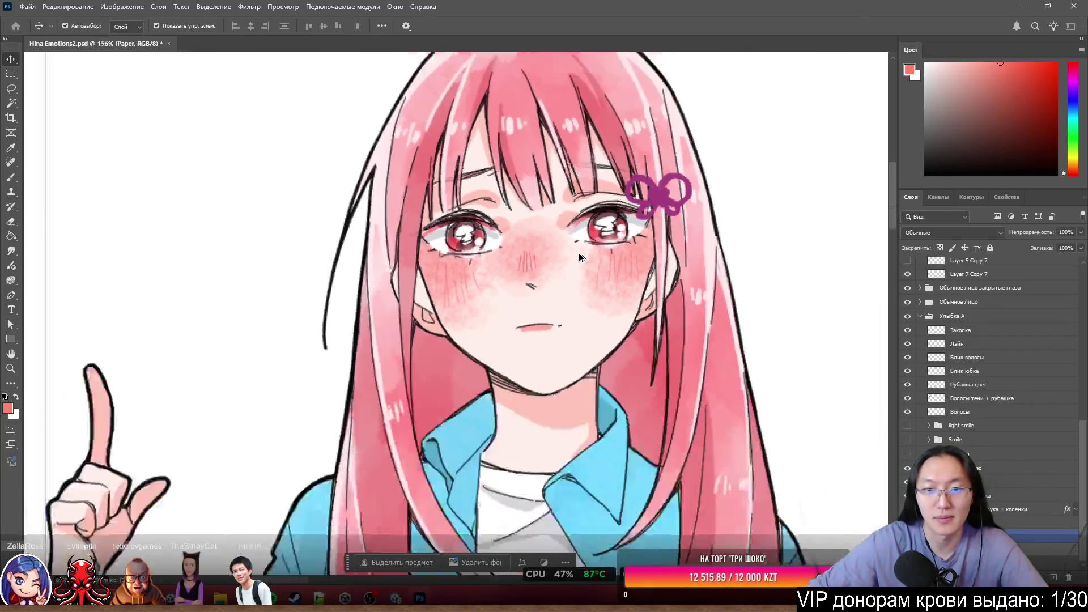
scroll(535, 202, "down", 5)
scroll(721, 226, "up", 2)
mouse_move(722, 226)
left_mouse_down()
mouse_move(797, 294)
mouse_move(768, 215)
mouse_move(782, 348)
left_mouse_up()
Select the Улыбка A group and collapse the Грустное лицо Copy 2 group.
scroll(537, 159, "up", 3)
scroll(595, 238, "up", 7)
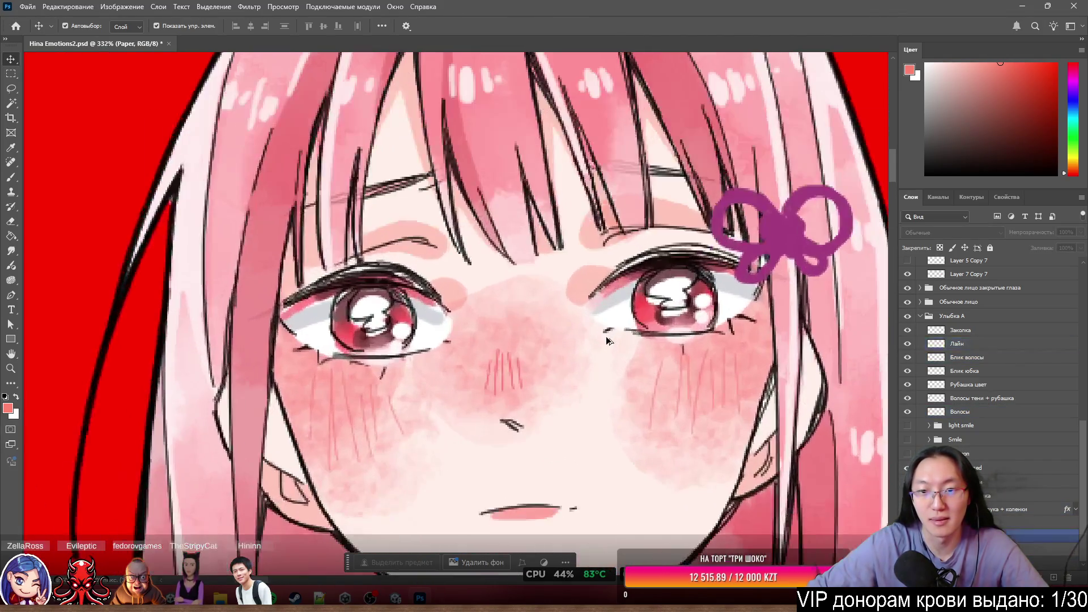
scroll(673, 300, "up", 2)
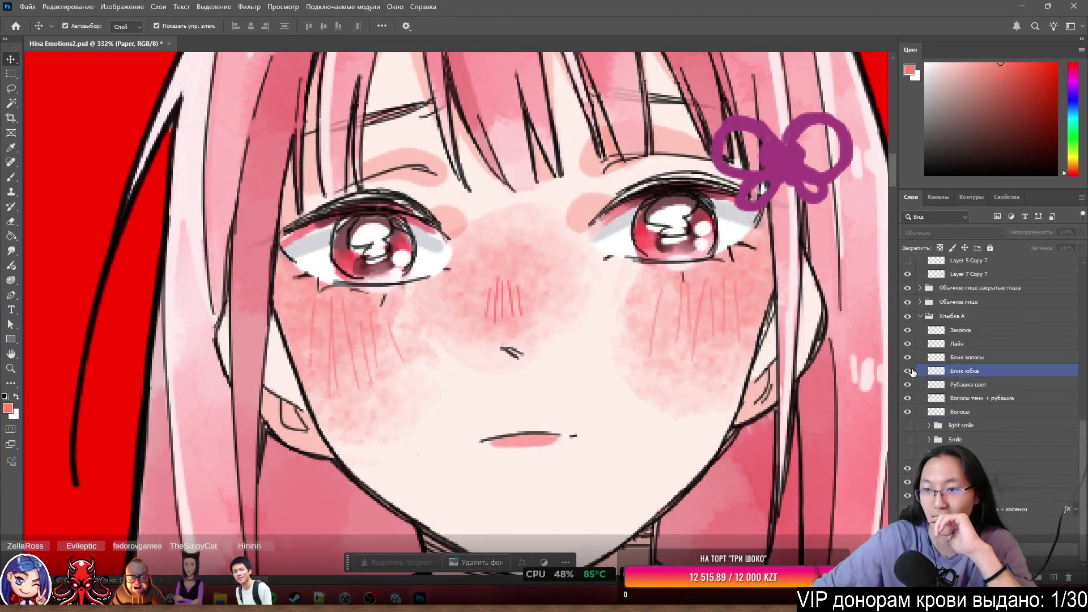
scroll(963, 340, "up", 1)
left_click(910, 333)
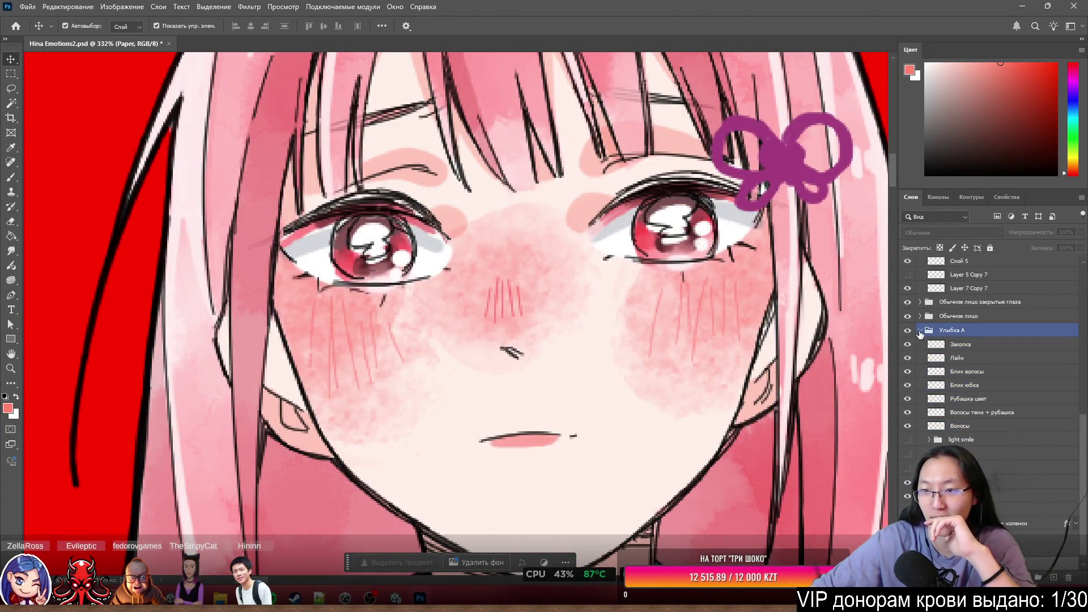
scroll(920, 334, "up", 5)
left_click(935, 357)
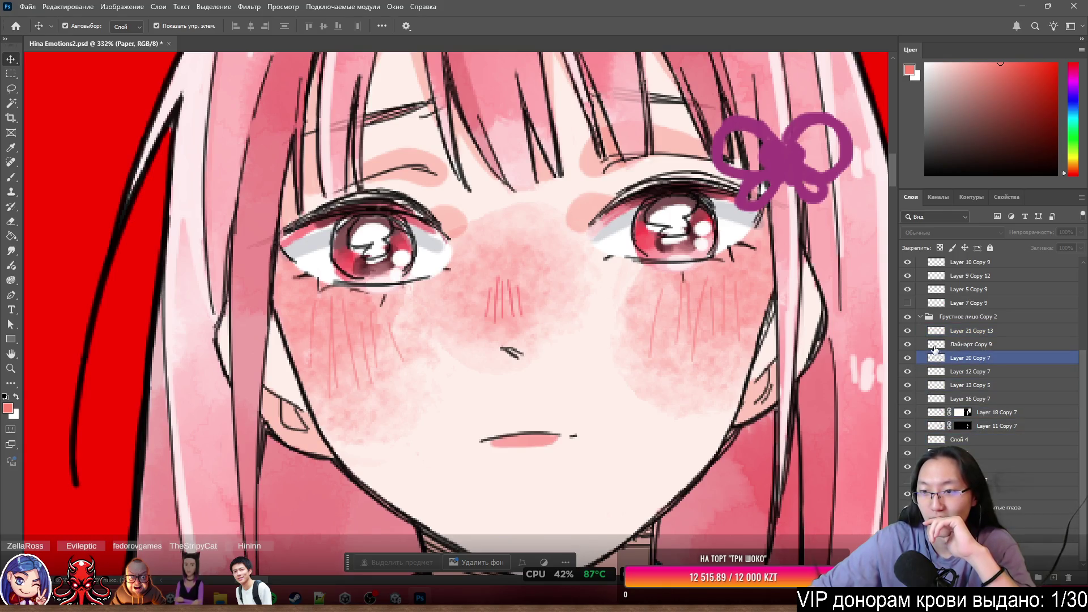
scroll(935, 349, "up", 5)
left_click(936, 444)
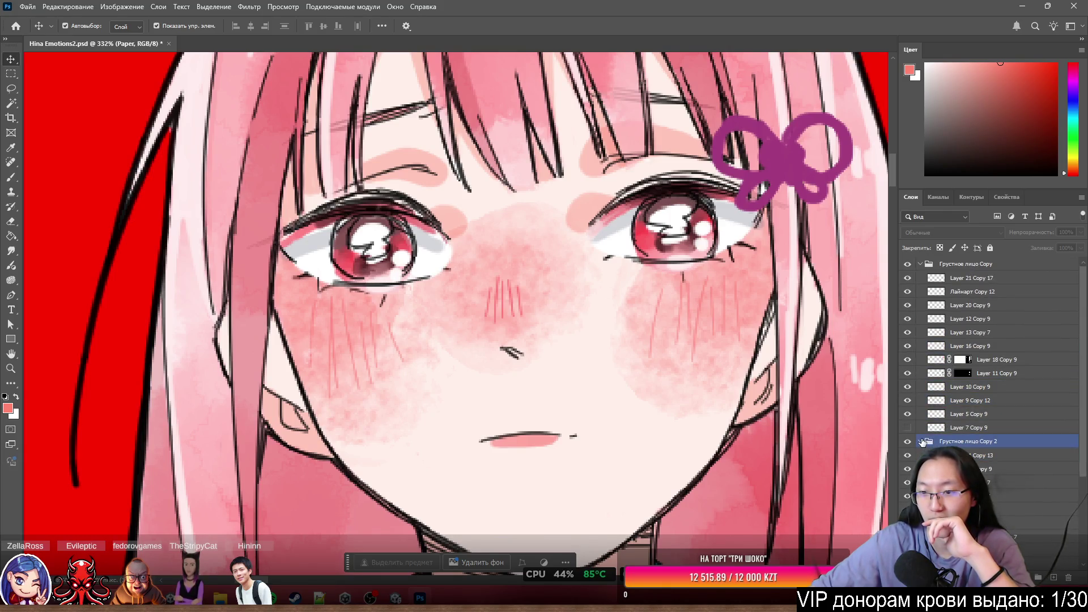
left_click(921, 442)
Toggle visibility of the Обычное лицо закрытые глаза face layers to compare.
left_click(918, 455)
left_click(908, 456)
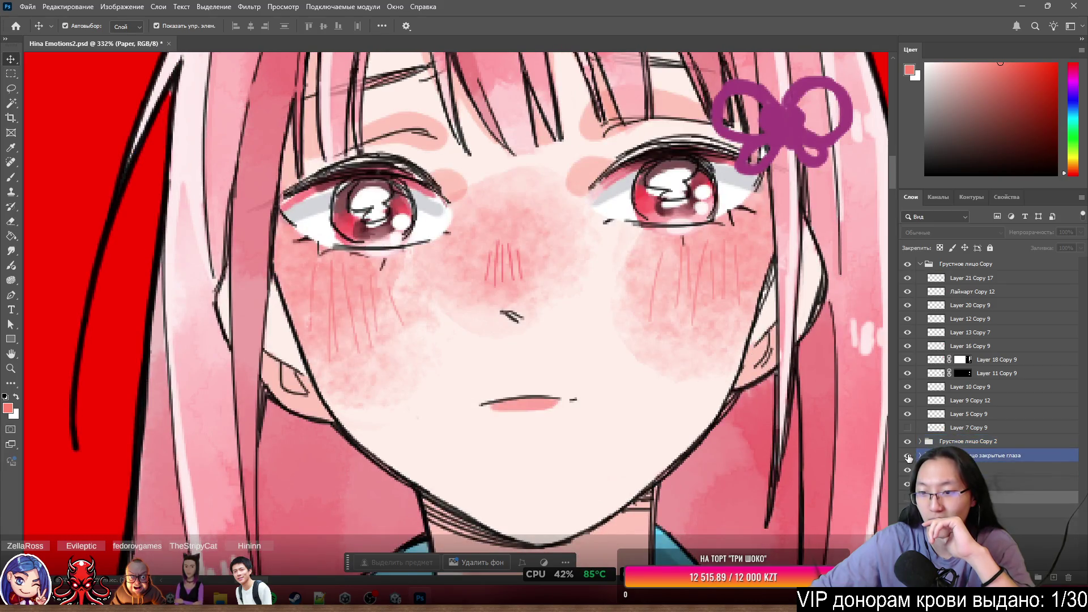
left_click_drag(909, 457, 907, 483)
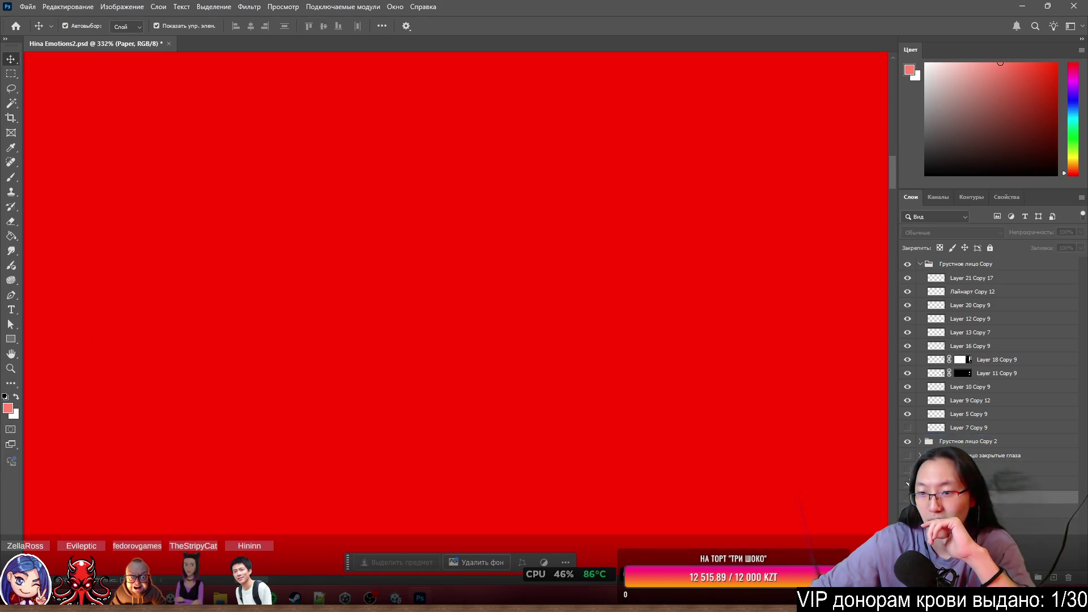
left_click(906, 485)
left_click(907, 485)
left_click(907, 485)
scroll(963, 397, "down", 3)
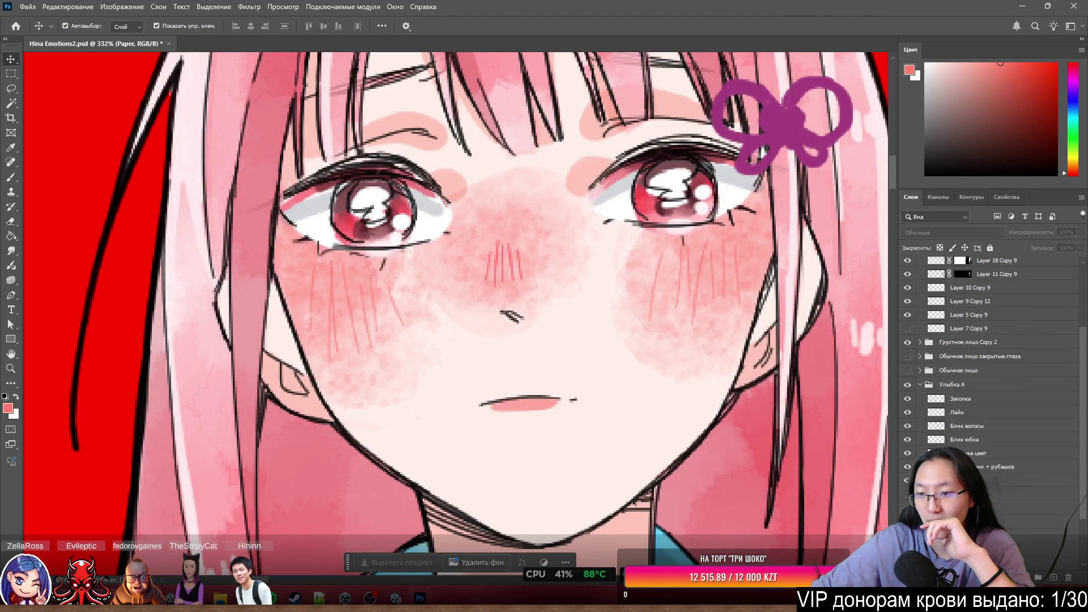
Cycle the expression groups' visibility through Smile until the light smile face shows.
left_click(969, 385)
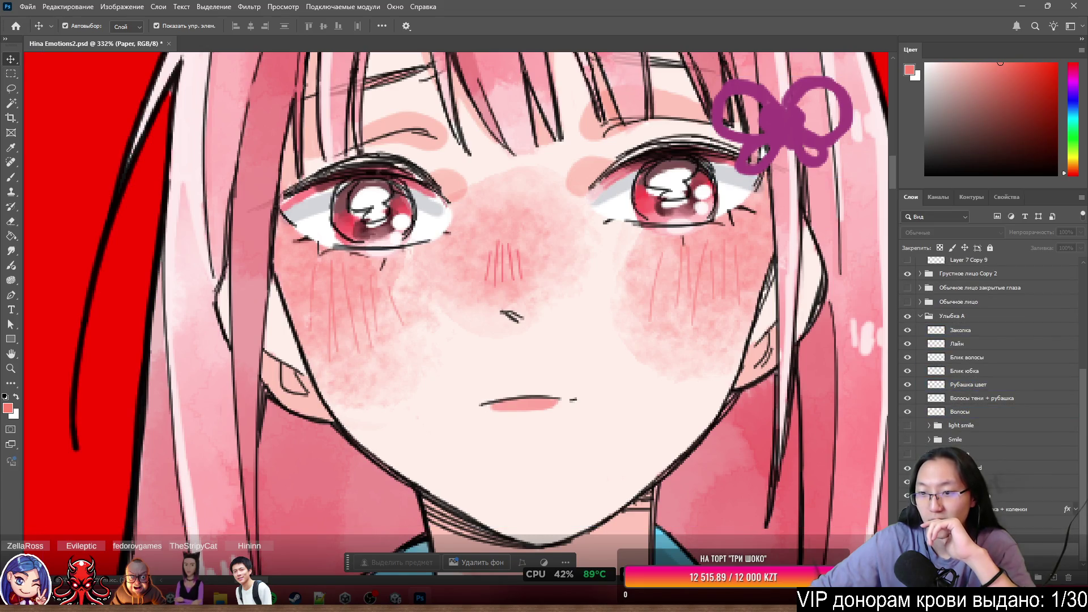
left_click(907, 468)
left_click(907, 454)
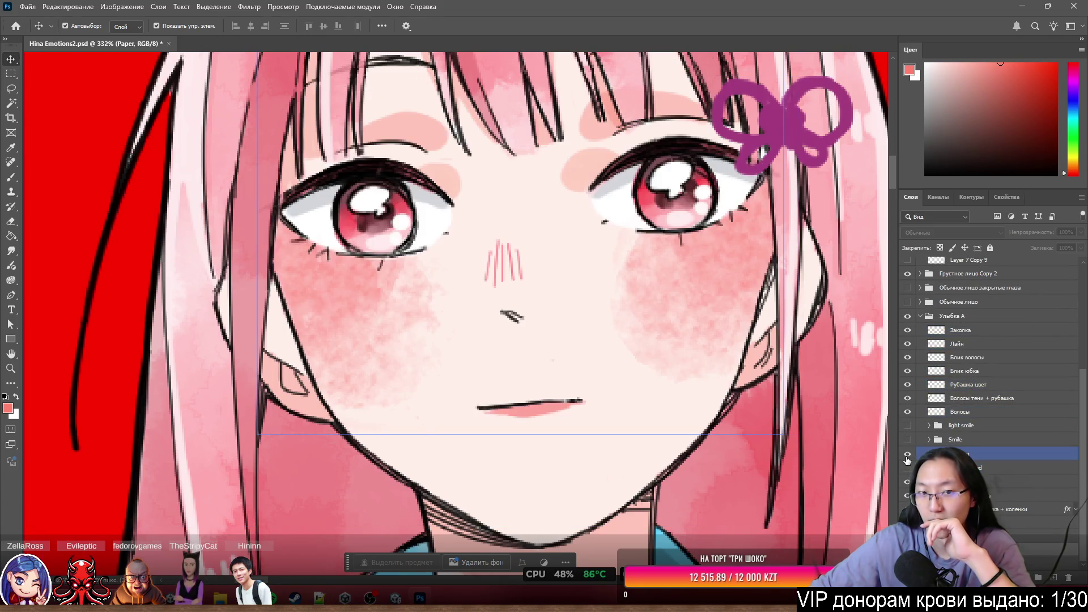
left_click(907, 456)
left_click(908, 441)
left_click(908, 441)
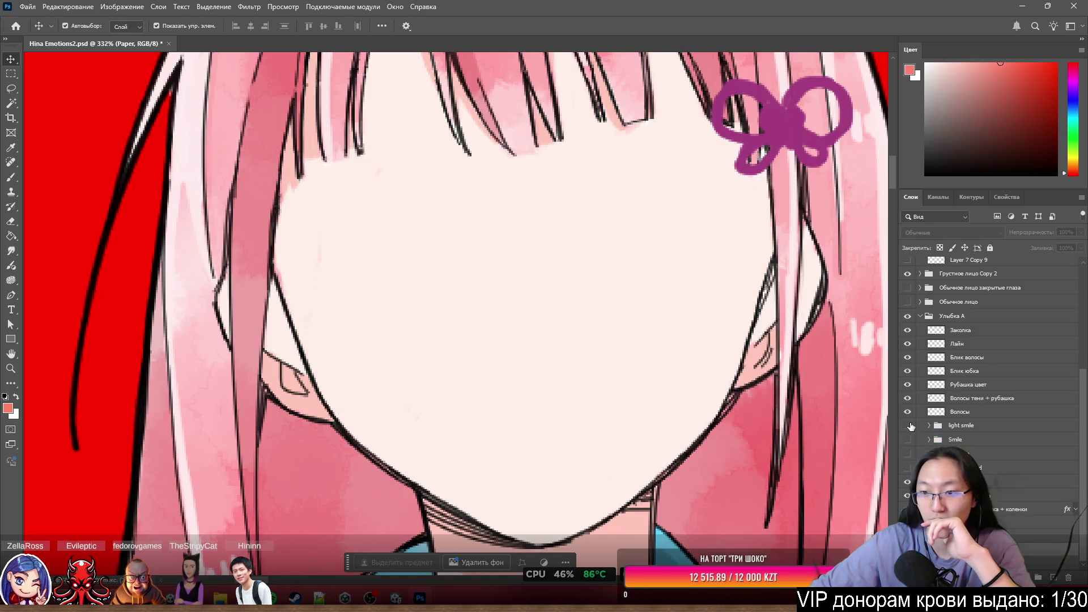
left_click(908, 425)
scroll(495, 273, "down", 10)
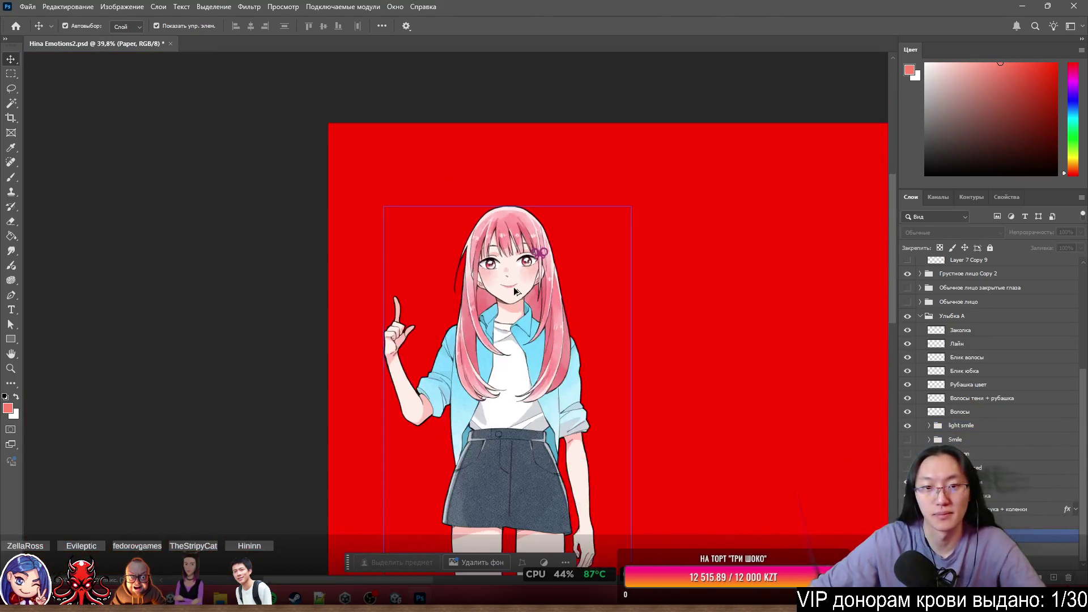
Zoom in on the bangs and eyes and make the Лайн line-art layer active.
left_click(519, 296)
scroll(518, 296, "down", 5)
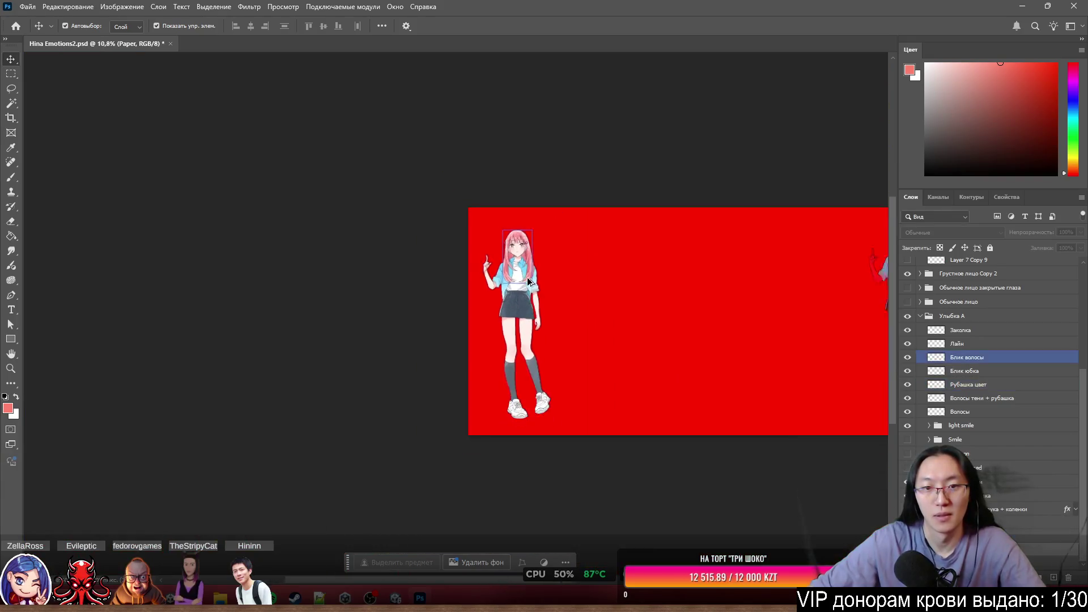
scroll(586, 252, "up", 3)
scroll(231, 324, "down", 2)
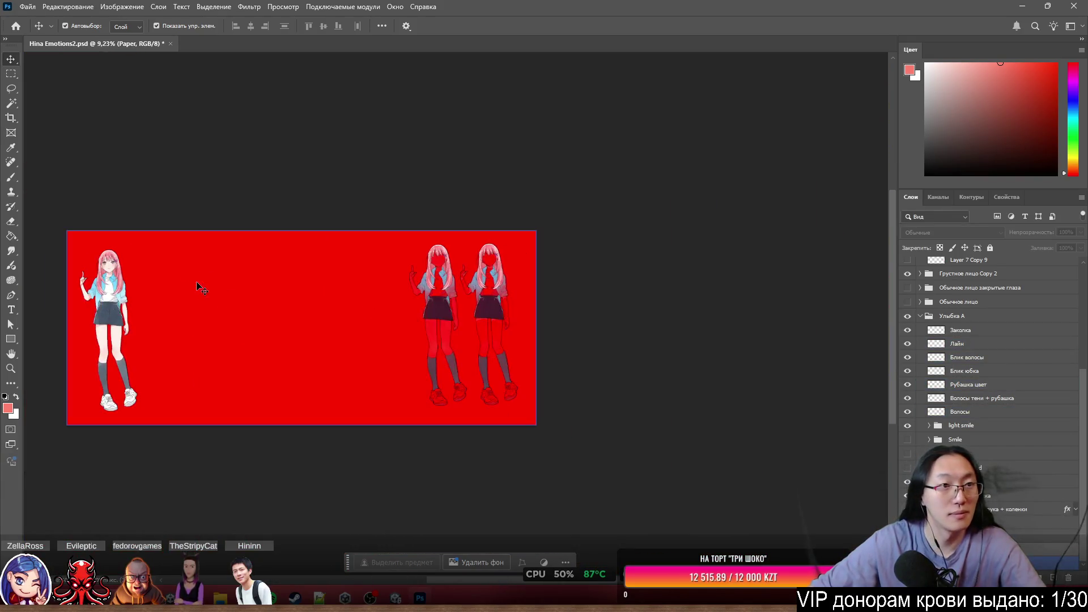
scroll(199, 287, "up", 5)
scroll(495, 346, "left", 5)
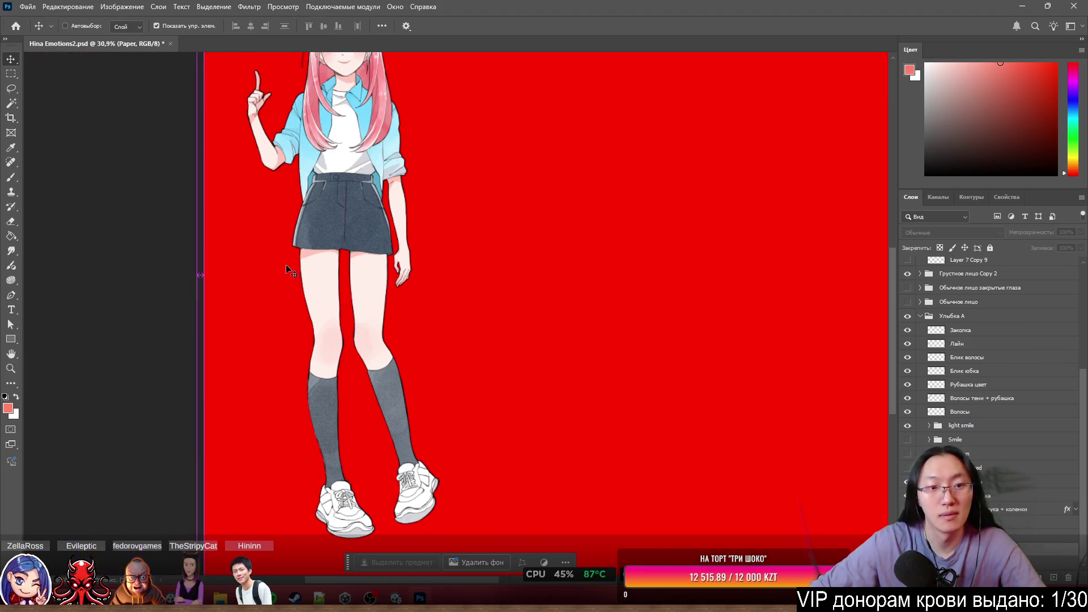
scroll(369, 255, "up", 5)
scroll(719, 229, "up", 3)
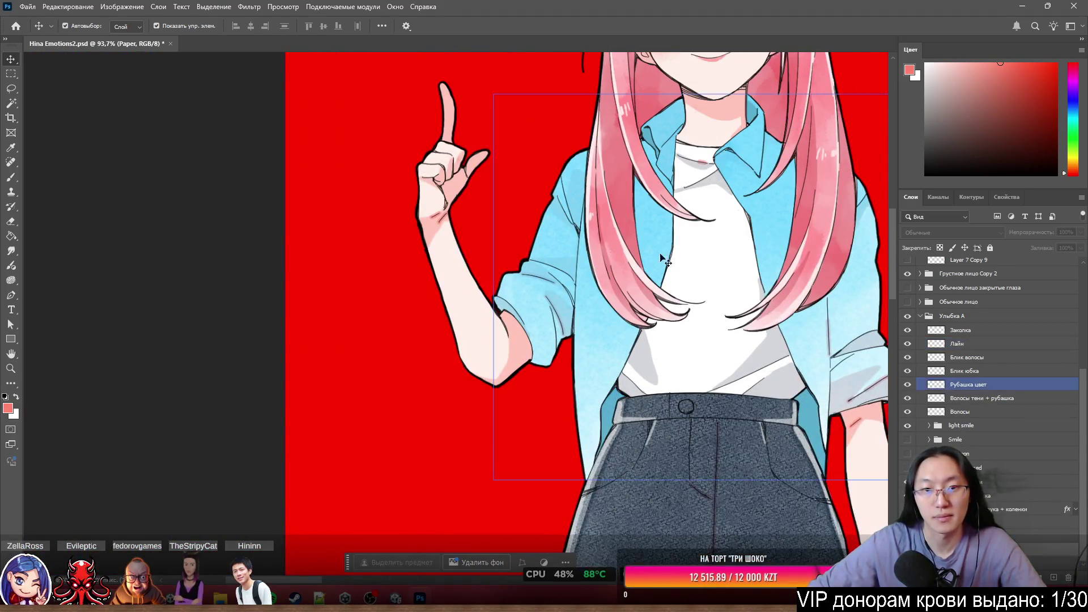
scroll(645, 252, "right", 2)
scroll(674, 265, "up", 3)
scroll(671, 262, "right", 3)
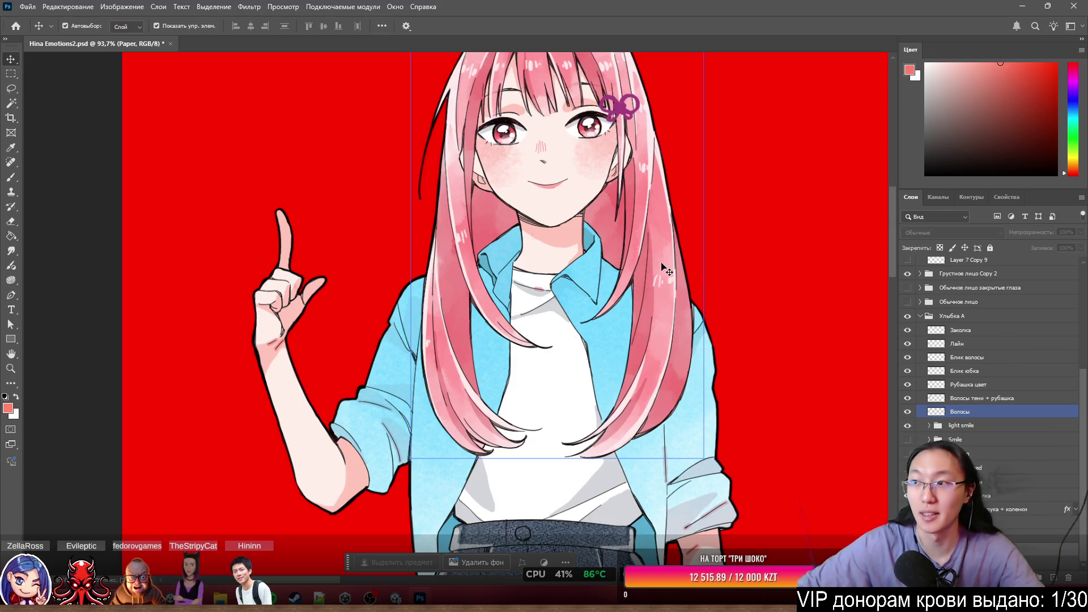
scroll(601, 221, "up", 5)
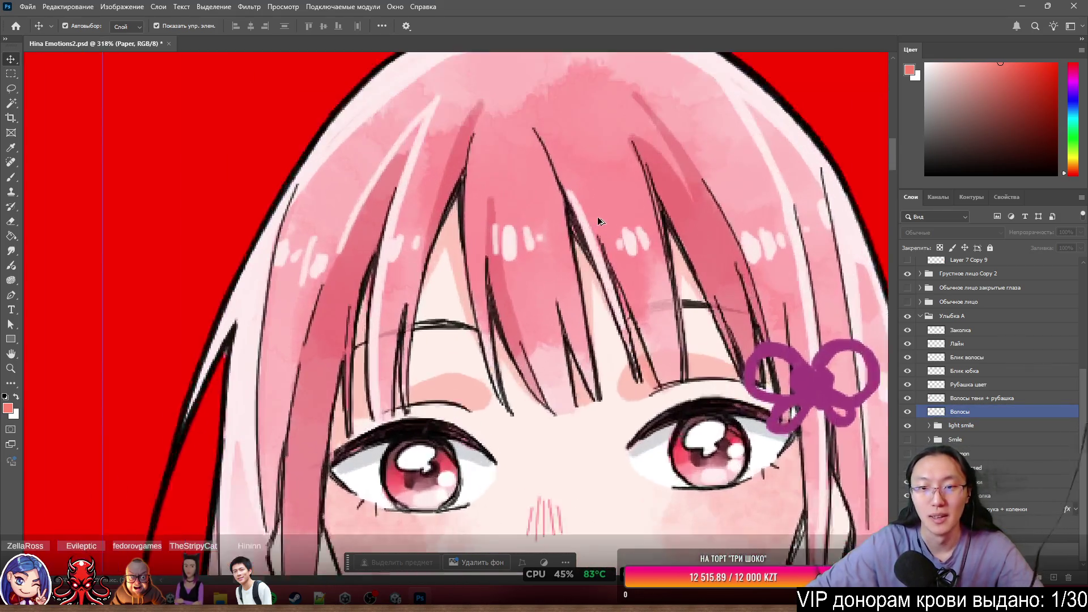
scroll(601, 220, "up", 1)
left_click(561, 209)
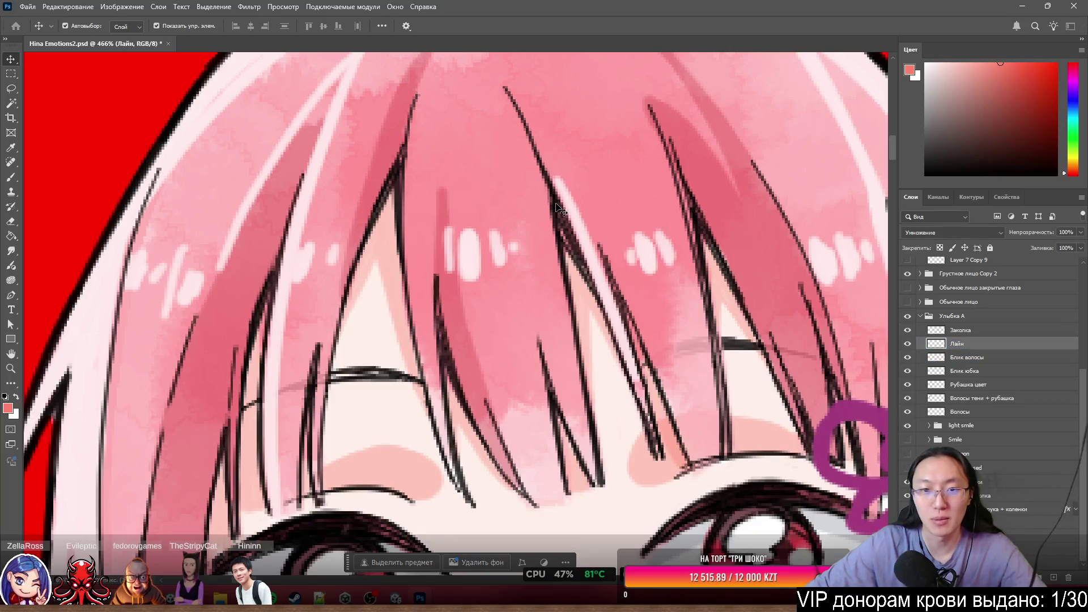
Undo and redo the vertical guide change, then fit the whole character with Ctrl+0.
scroll(479, 173, "down", 2)
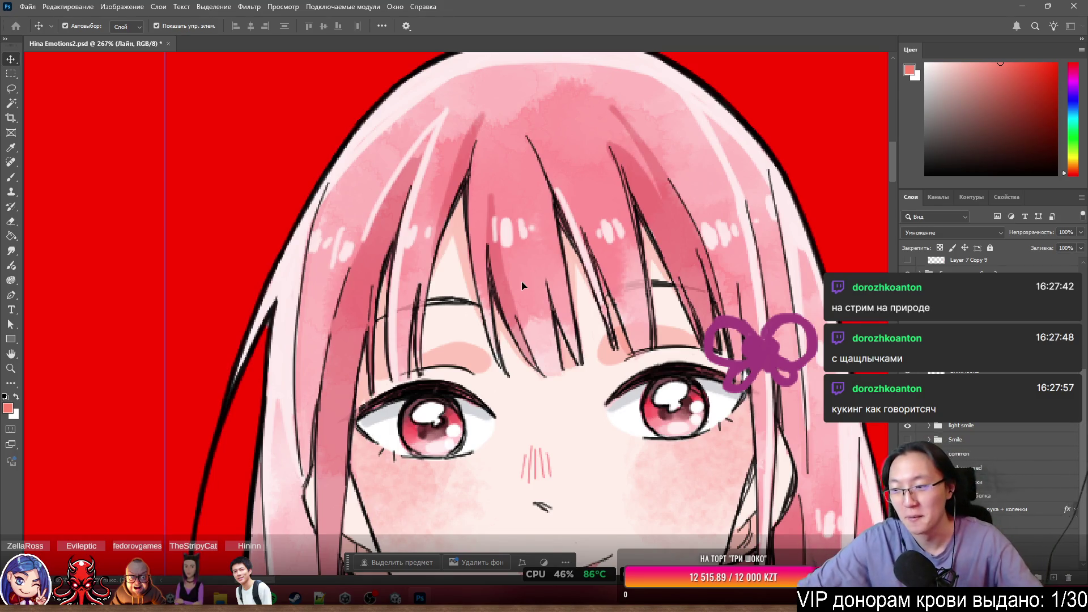
key("ctrl+z")
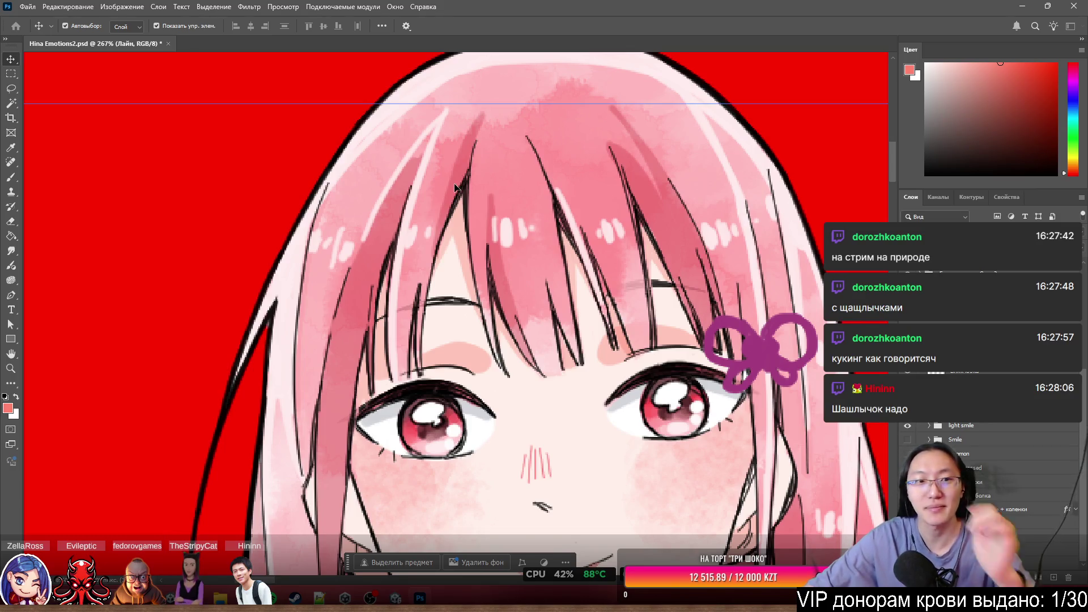
key("ctrl+shift+z")
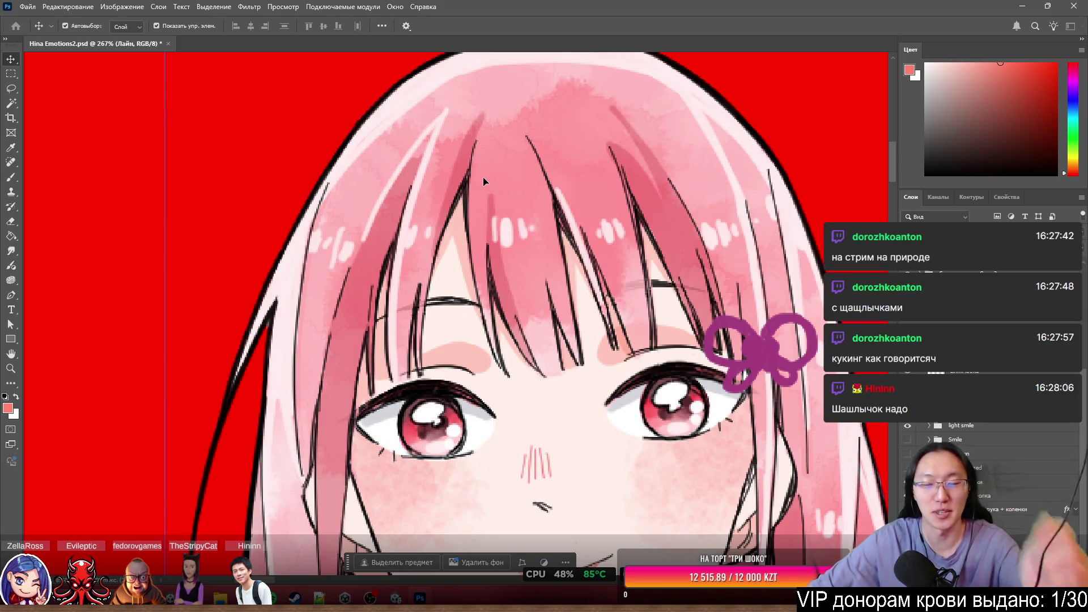
key("ctrl+0")
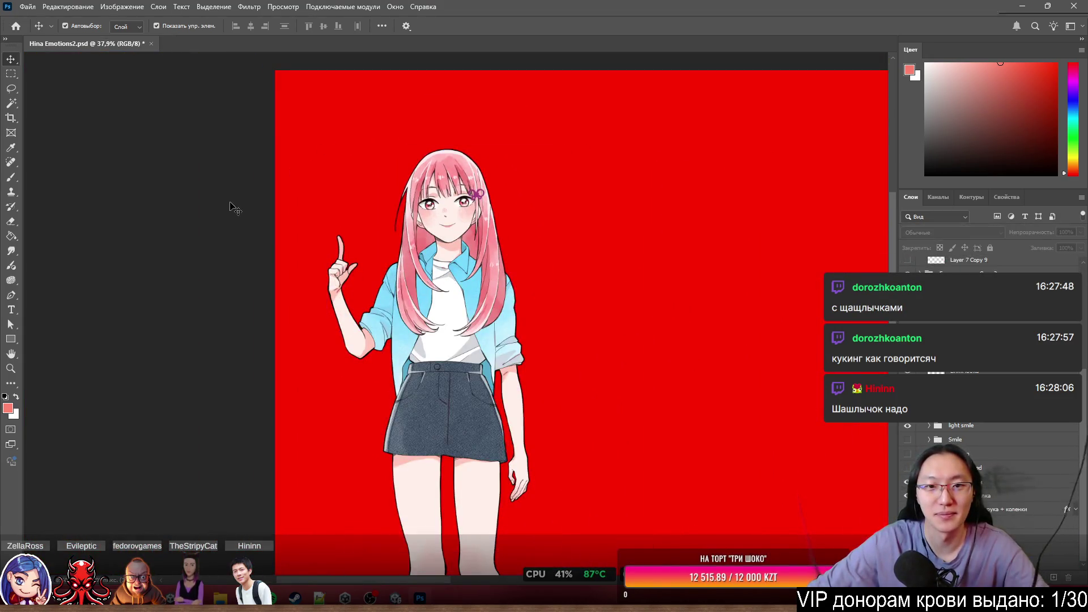
Zoom to about 66.6% on the character's head and upper body.
scroll(311, 224, "up", 2)
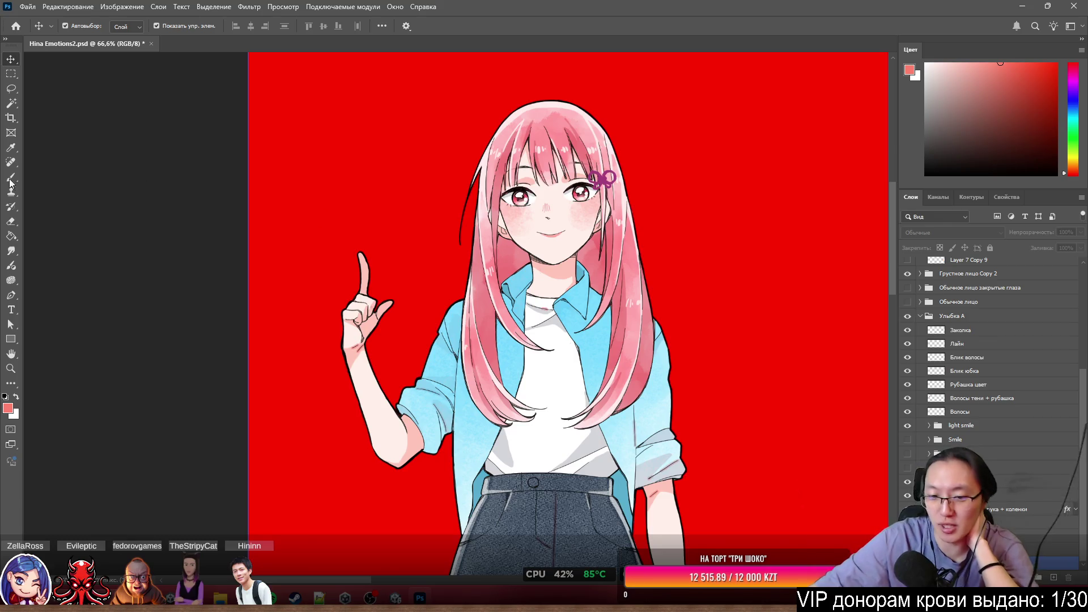
Select and then deselect the skirt layer, and bring Google Chrome up full screen.
left_click(513, 573)
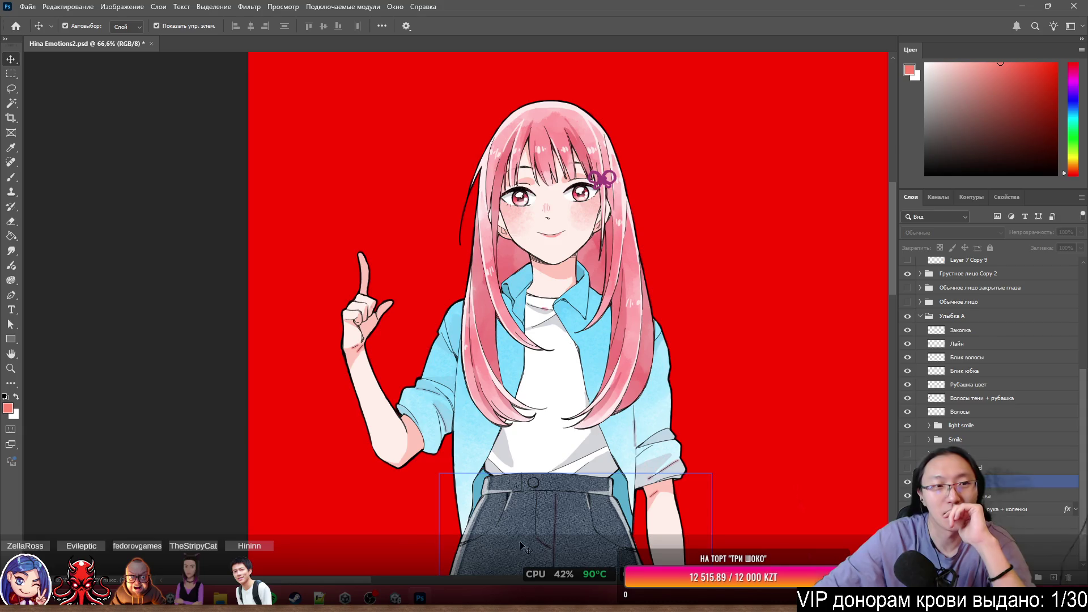
left_click(126, 248)
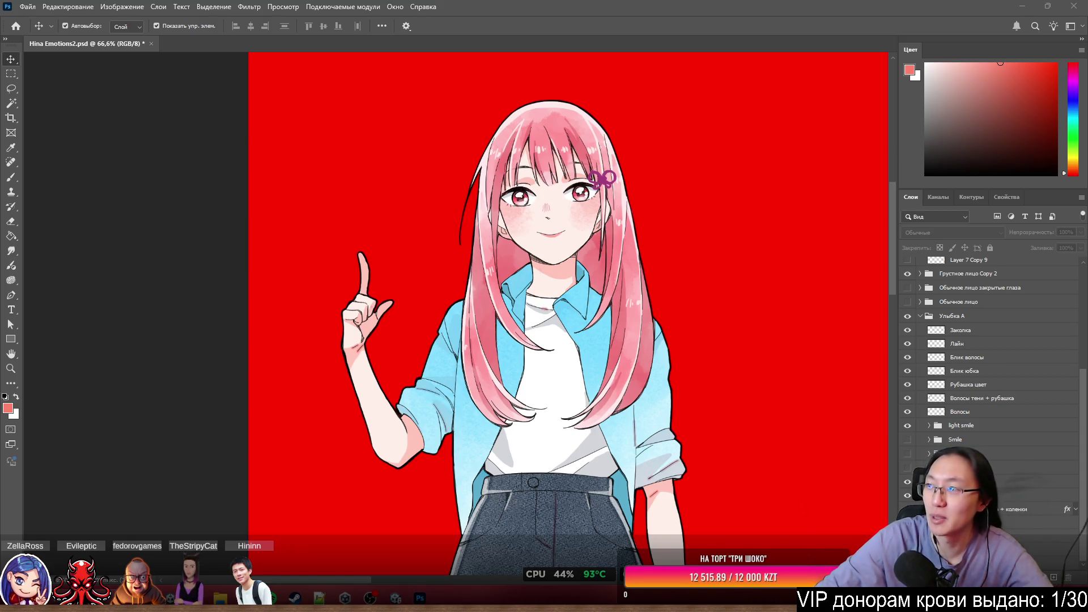
left_click_drag(656, 87, 553, 5)
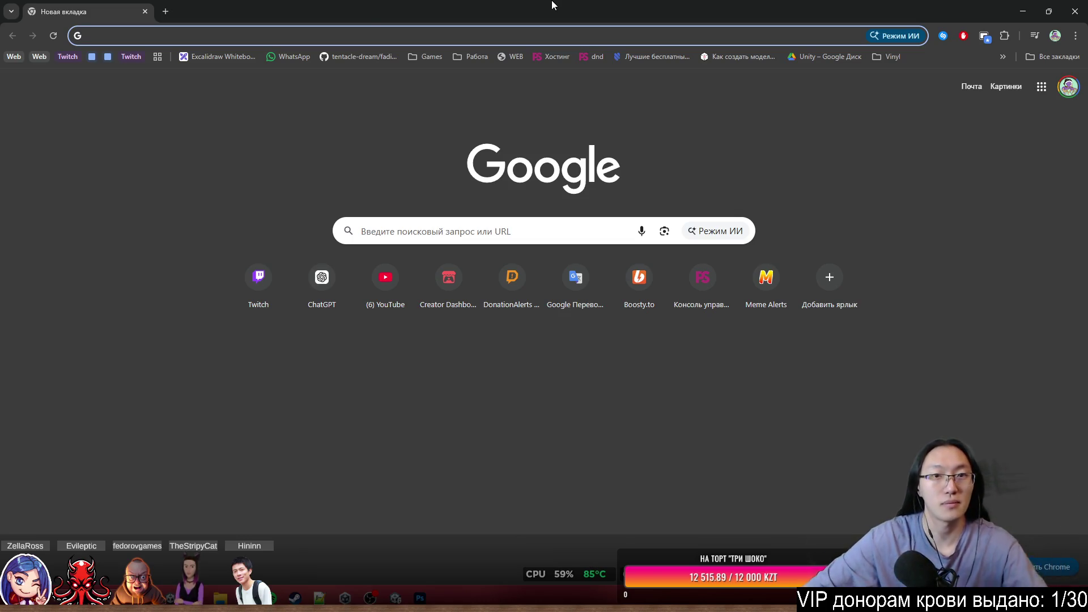
Search Google for 'каспи магазин' and open the Kaspi.kz sports nutrition ad.
left_click(373, 30)
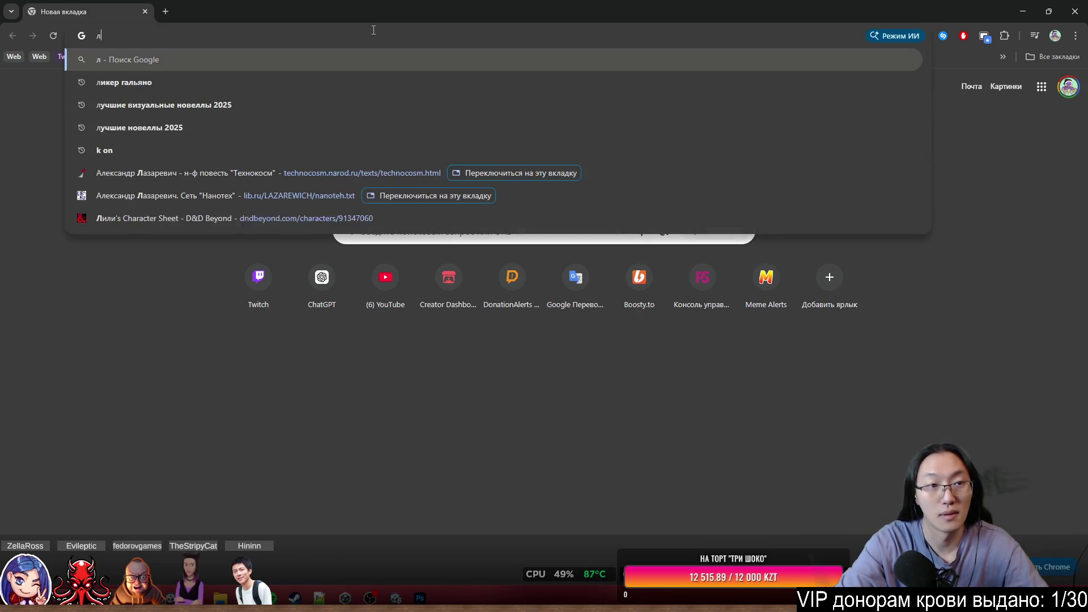
type("каспт")
key("BackSpace")
type("и мага")
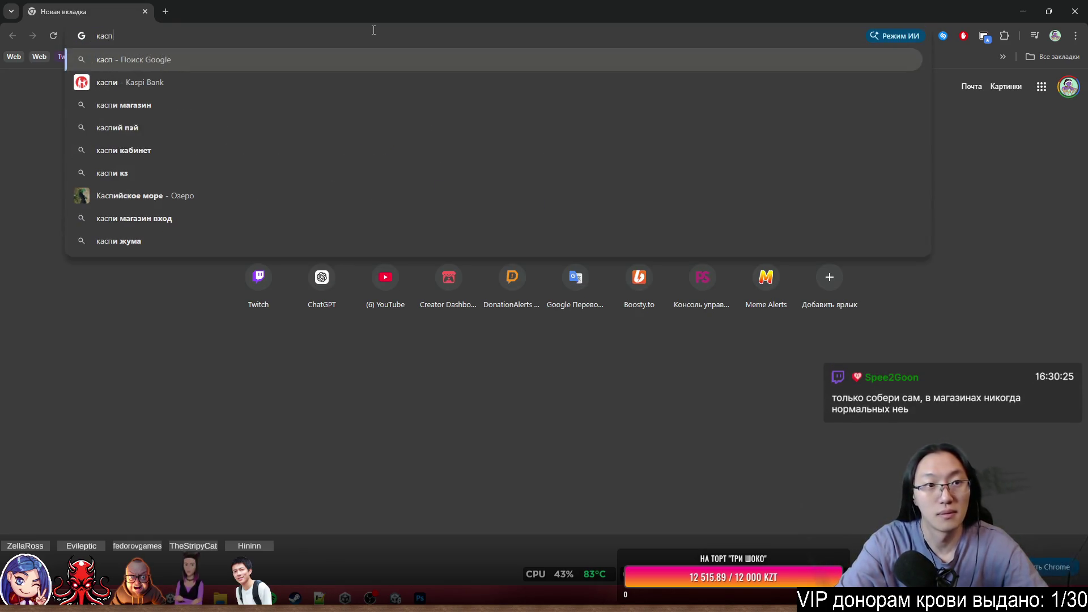
type("зин")
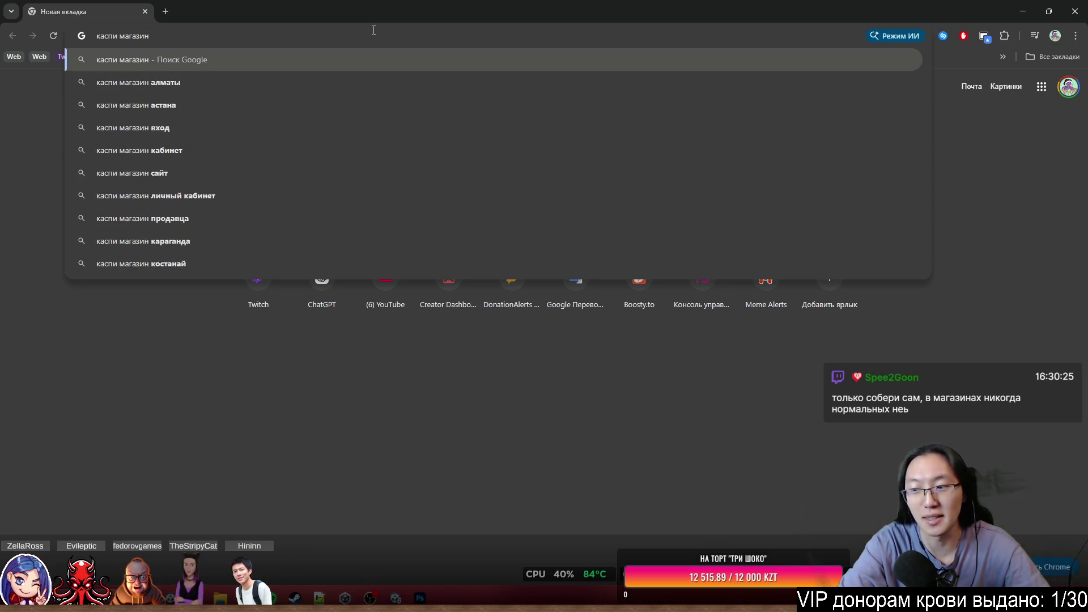
key("Return")
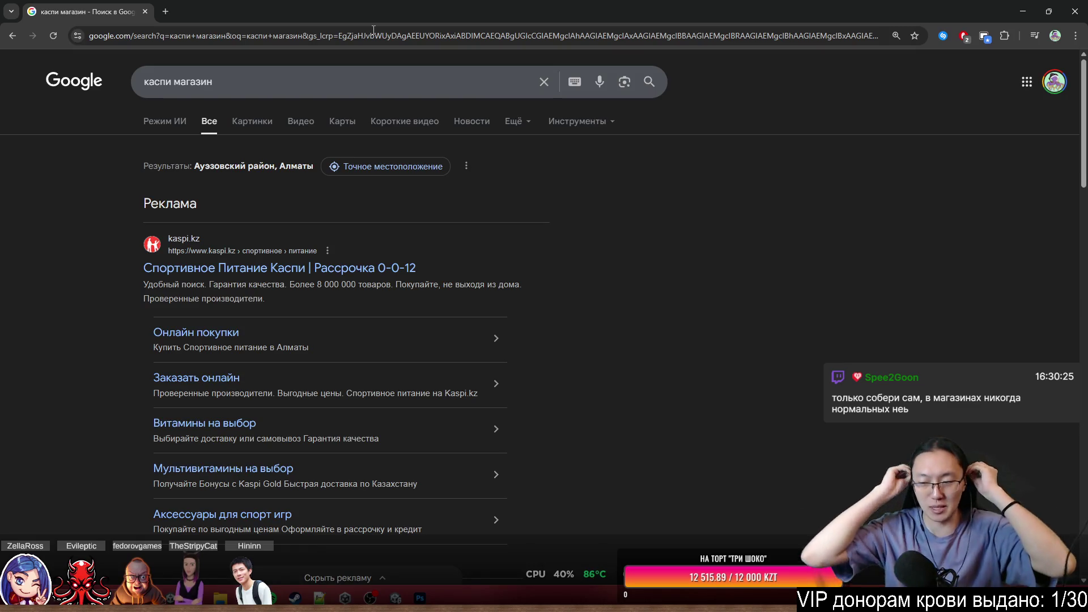
left_click(366, 272)
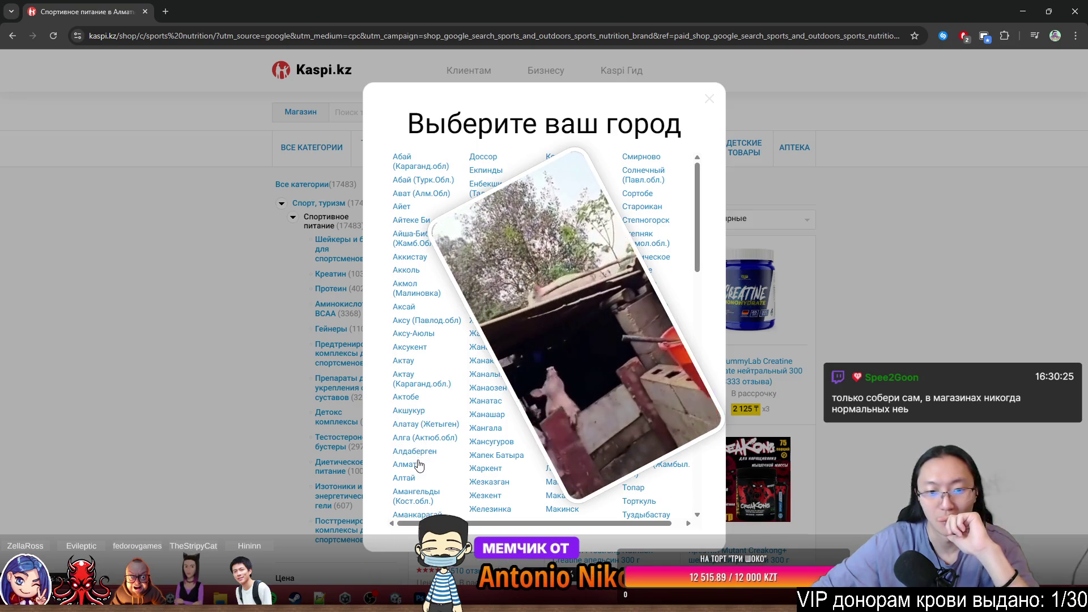
Set the shopping city to Алматы, collapse Спорт, туризм, and bring up the Компьютеры menu.
left_click(419, 465)
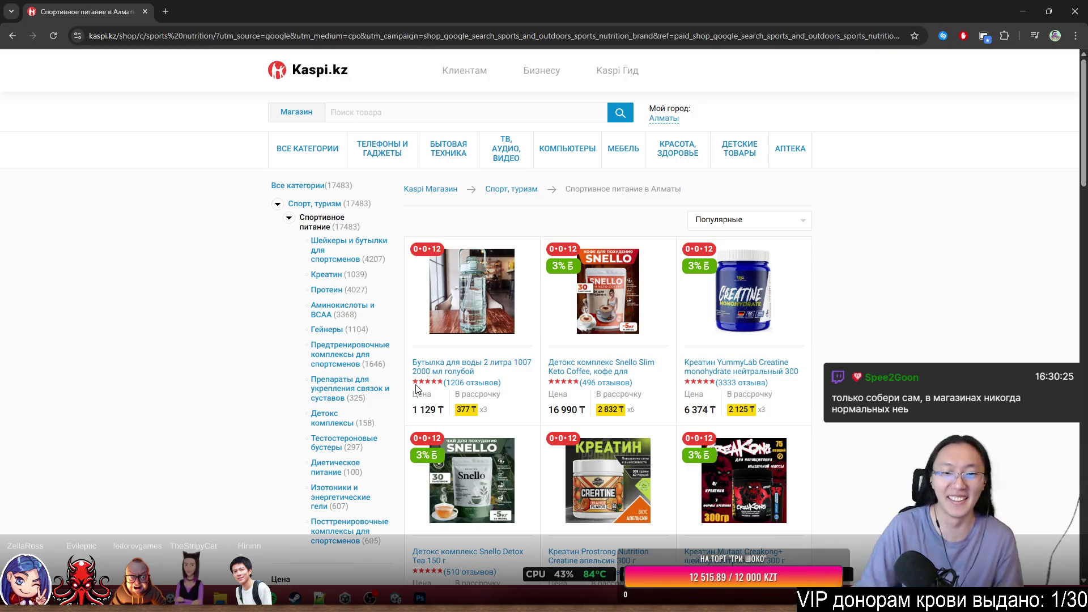
left_click(278, 204)
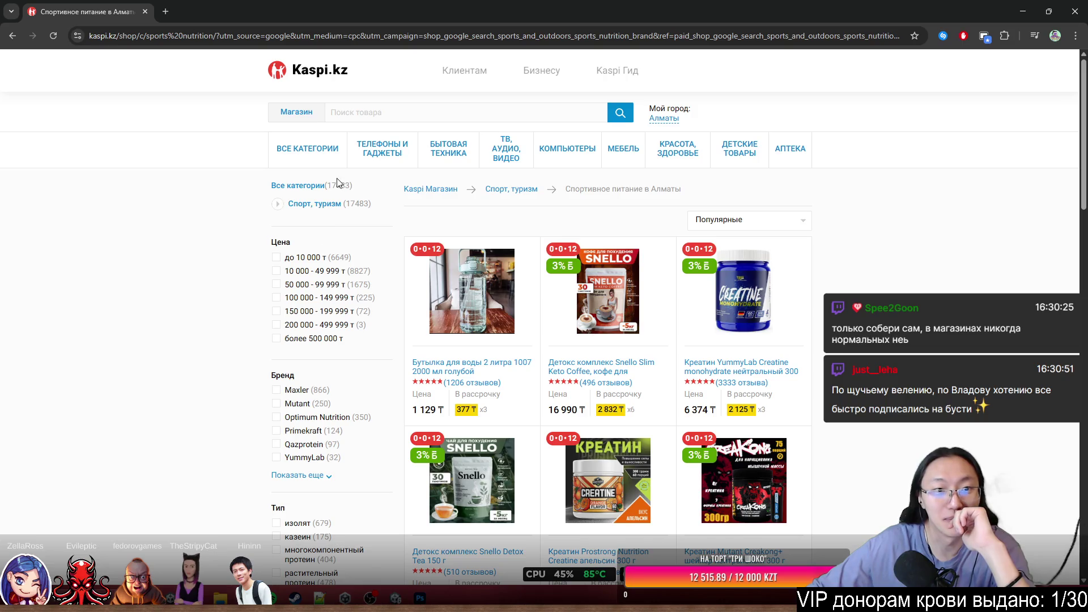
mouse_move(379, 150)
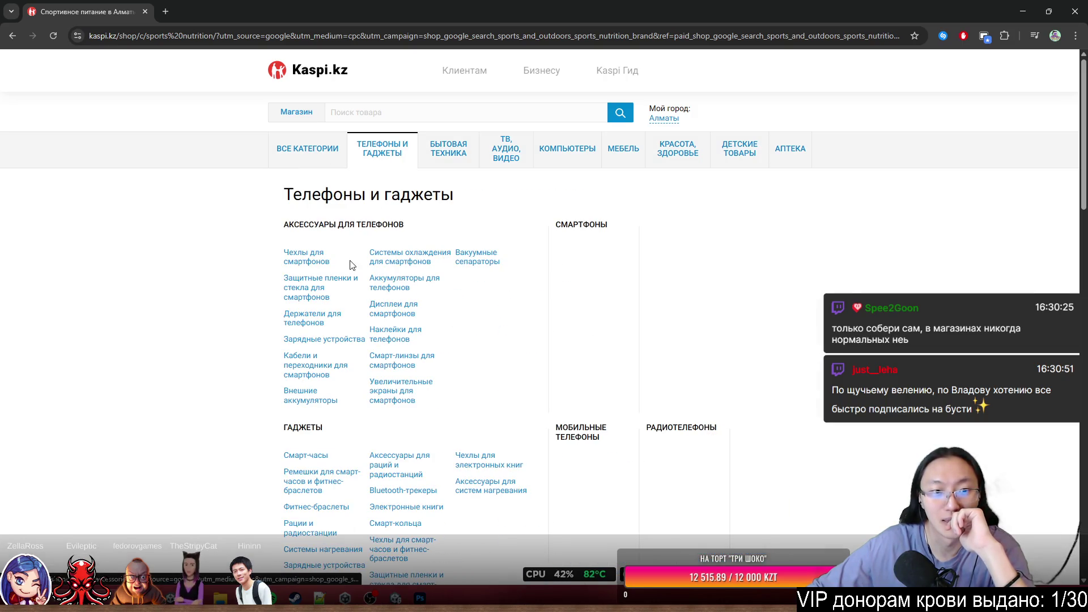
mouse_move(462, 156)
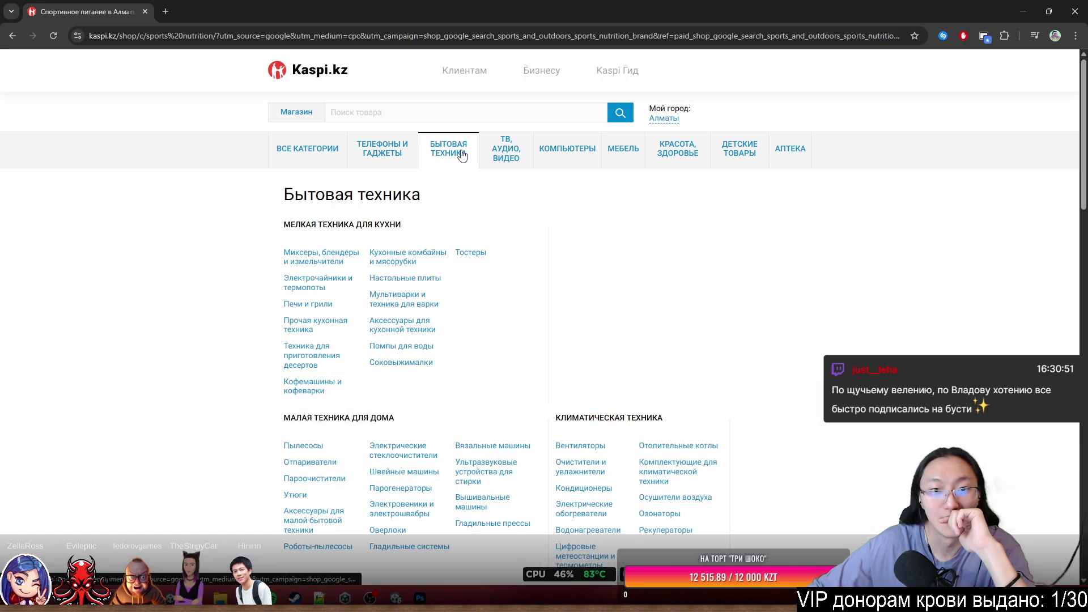
mouse_move(553, 154)
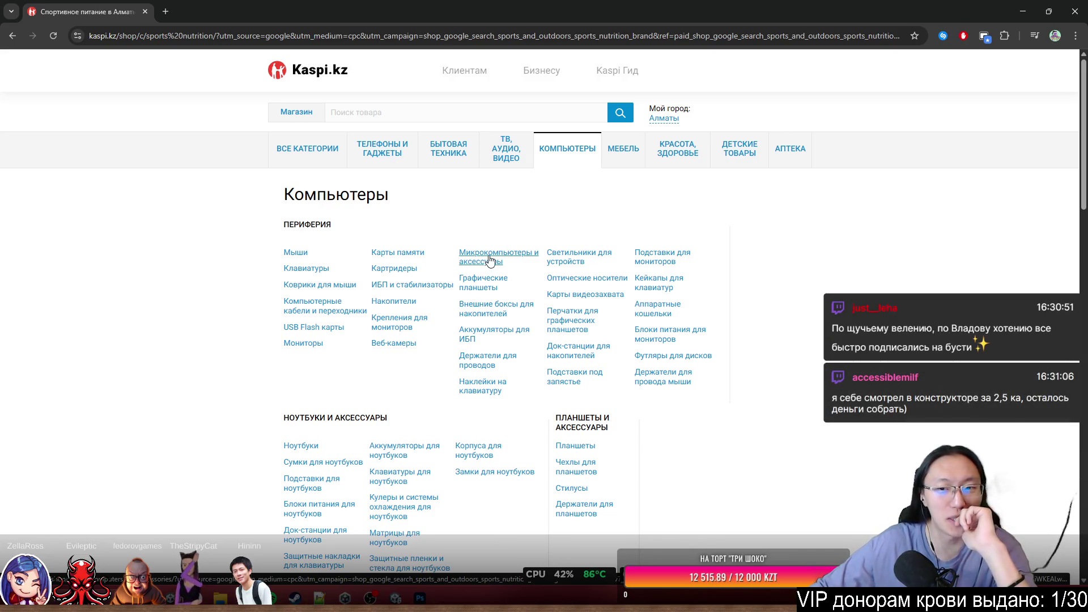
Scroll through the Компьютеры catalogue and open the Системные блоки desktop PC listing.
scroll(539, 322, "down", 2)
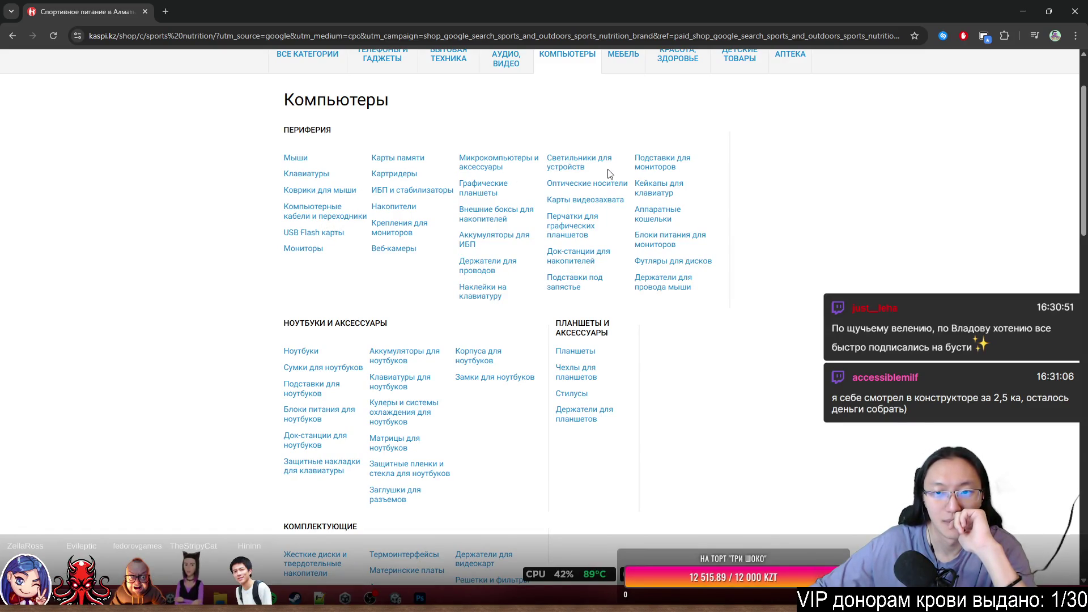
scroll(351, 385, "down", 4)
scroll(343, 391, "up", 4)
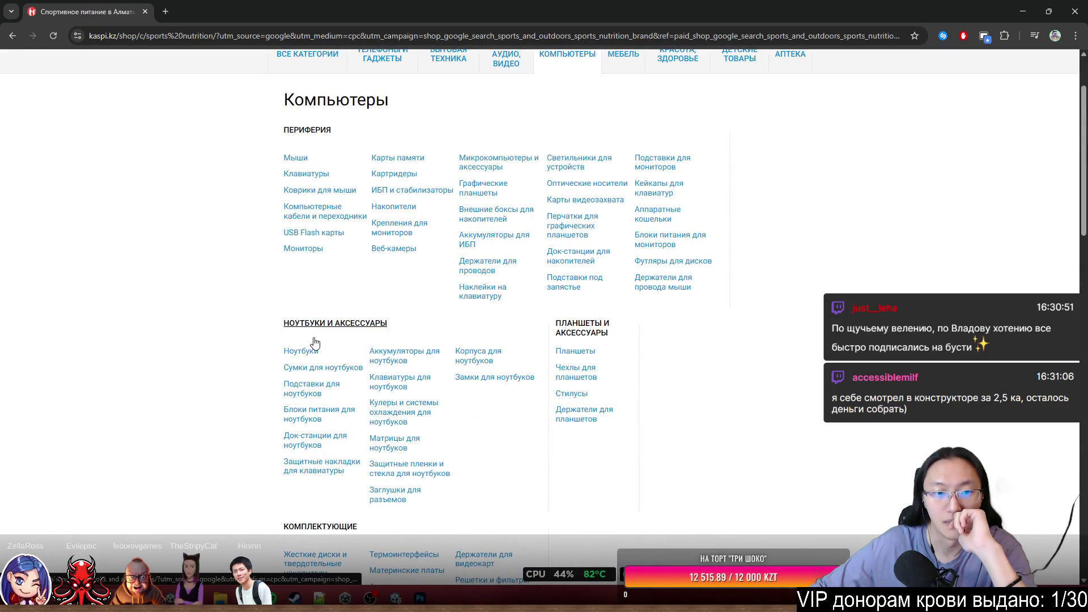
scroll(328, 335, "down", 2)
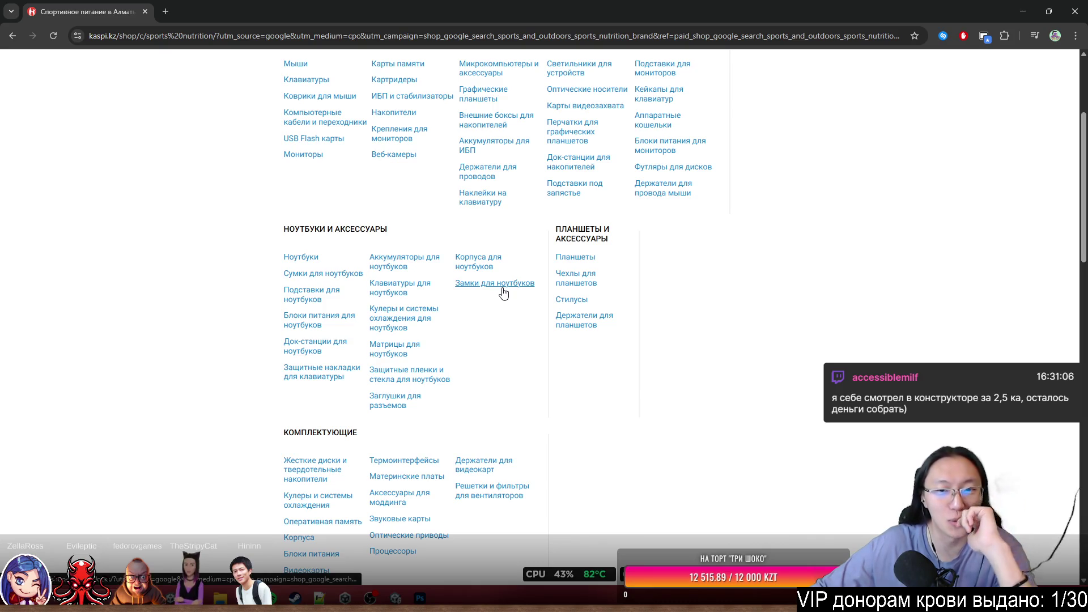
scroll(503, 292, "down", 5)
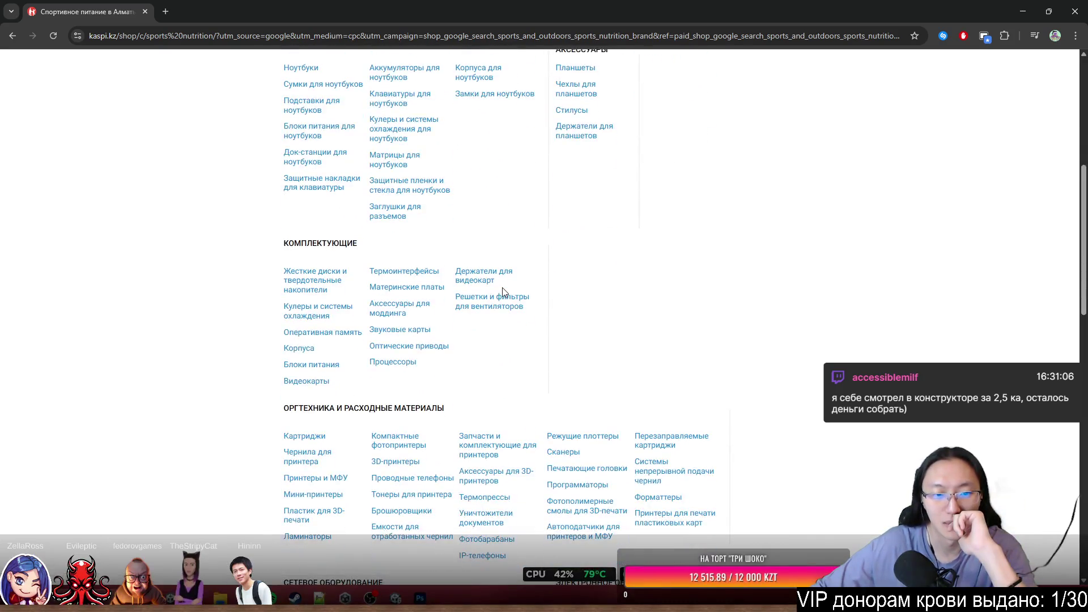
scroll(503, 293, "down", 5)
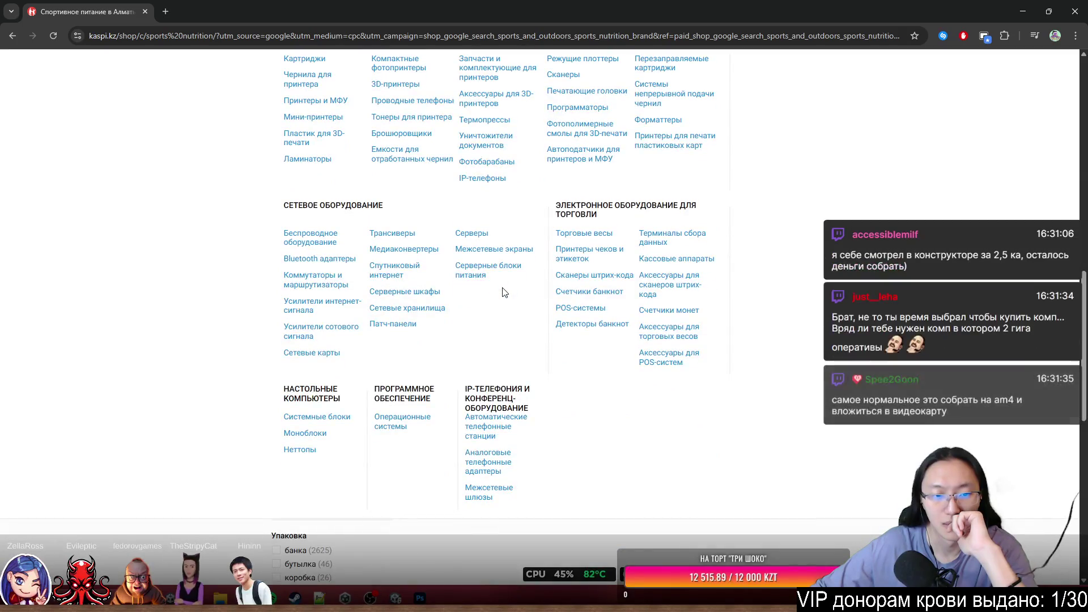
left_click(336, 425)
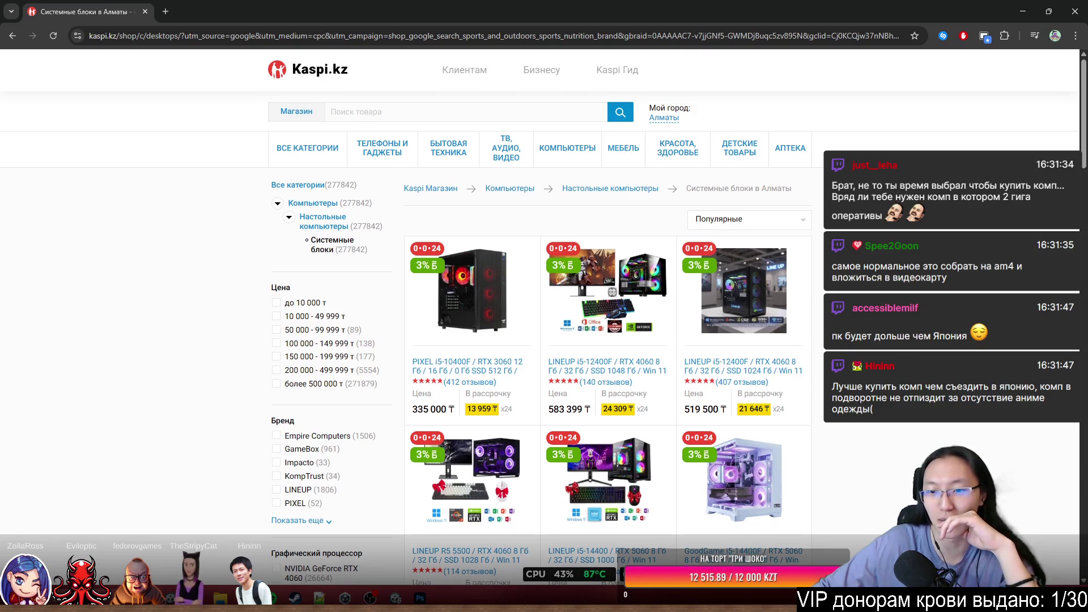
Open the LINEUP i5-14400 / RTX 5060 PC (687 000 ₸) in a new tab from the listings.
scroll(607, 317, "down", 1)
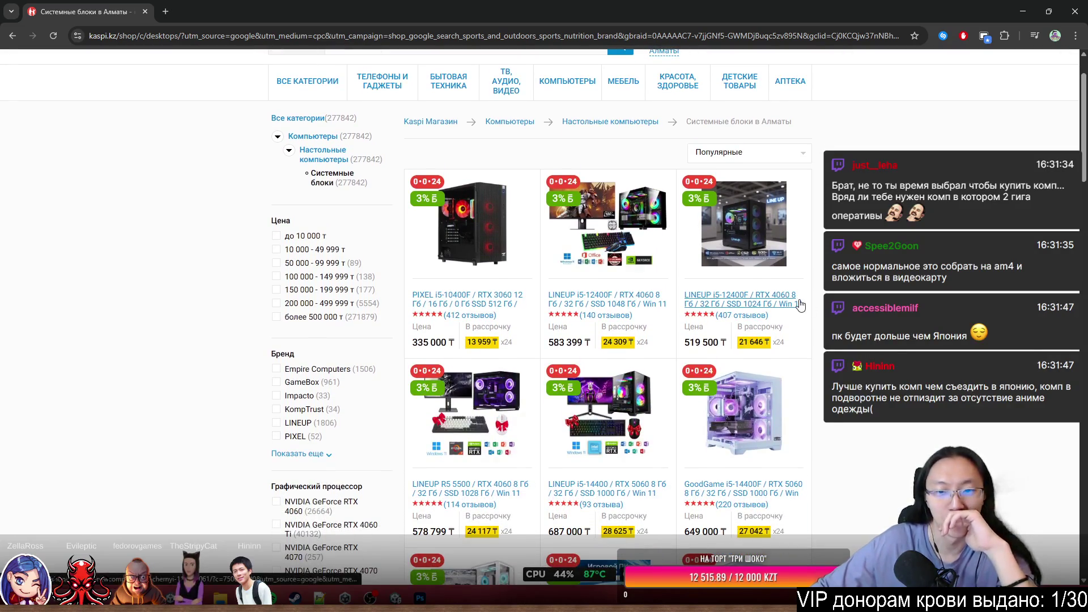
scroll(736, 306, "down", 2)
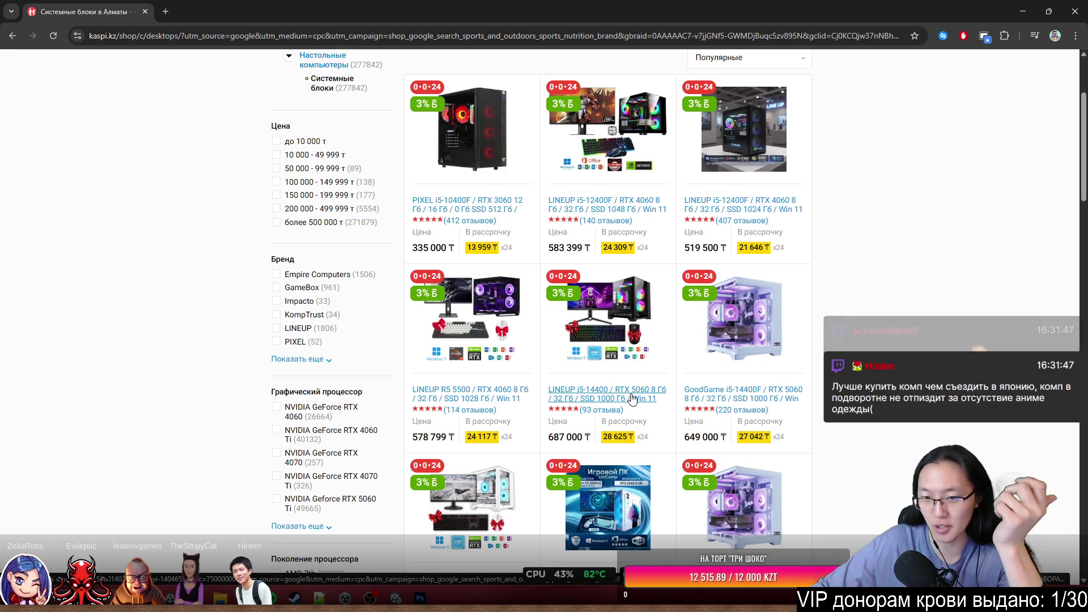
middle_click(640, 401)
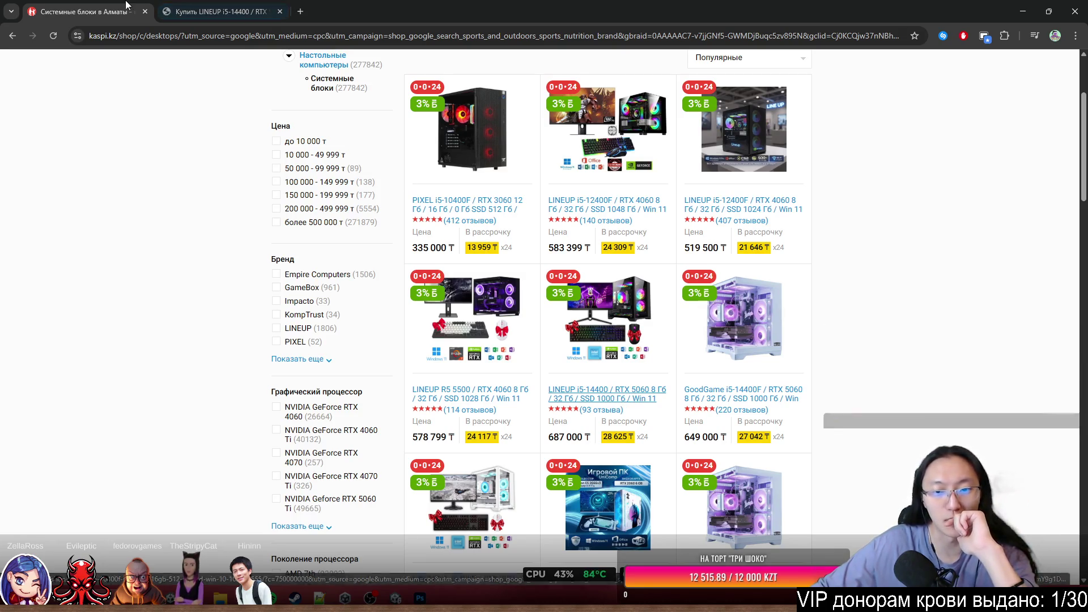
left_click(197, 6)
Show the LINEUP PC's Характеристики specification table.
scroll(846, 328, "down", 3)
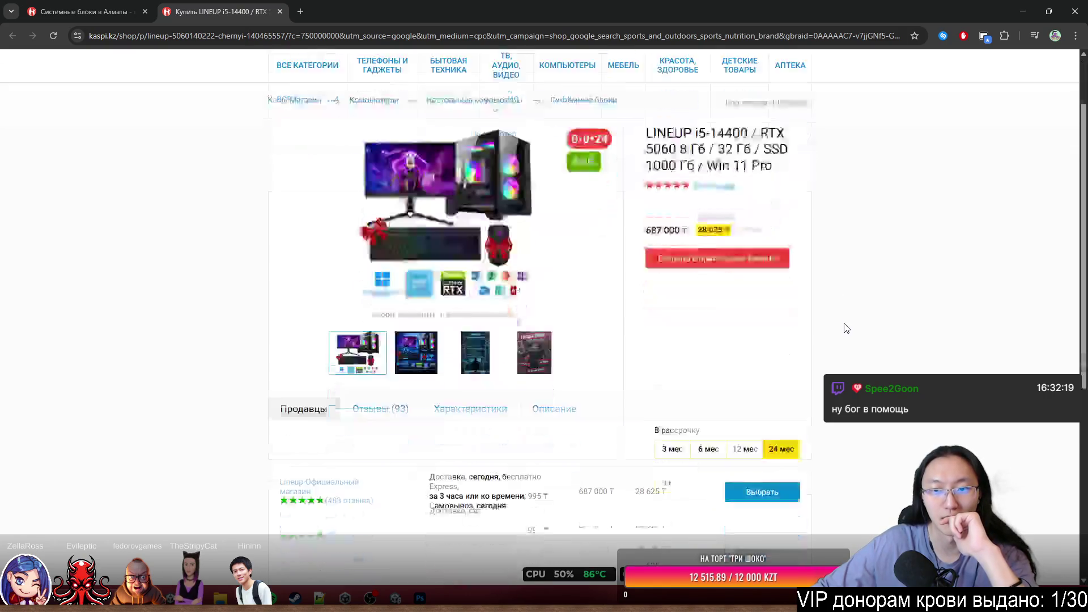
scroll(846, 327, "up", 2)
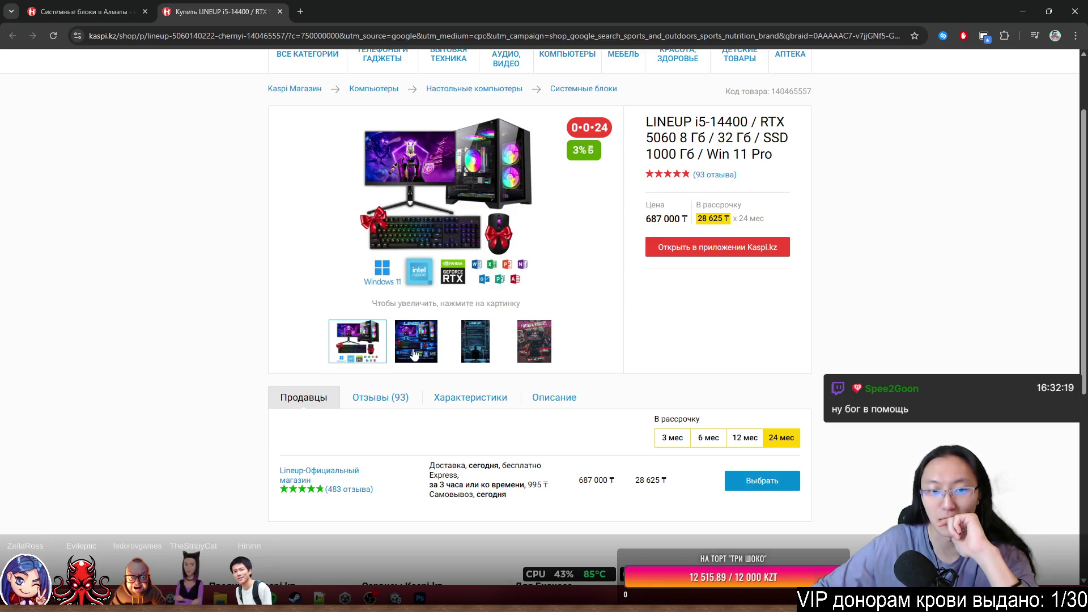
scroll(572, 347, "down", 5)
scroll(397, 311, "up", 3)
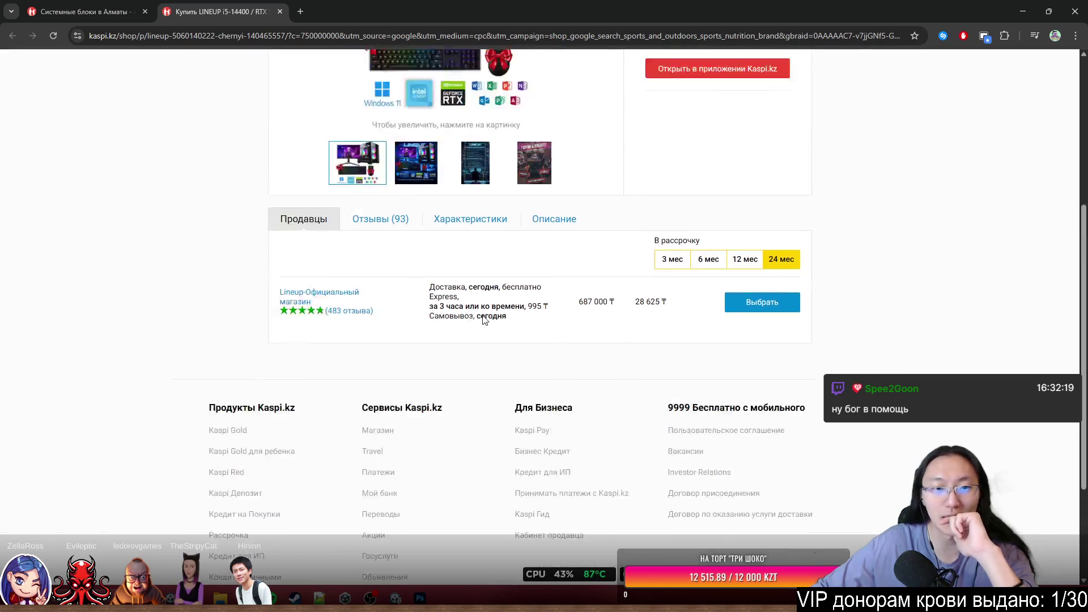
left_click(470, 313)
scroll(470, 313, "down", 5)
scroll(779, 216, "up", 2)
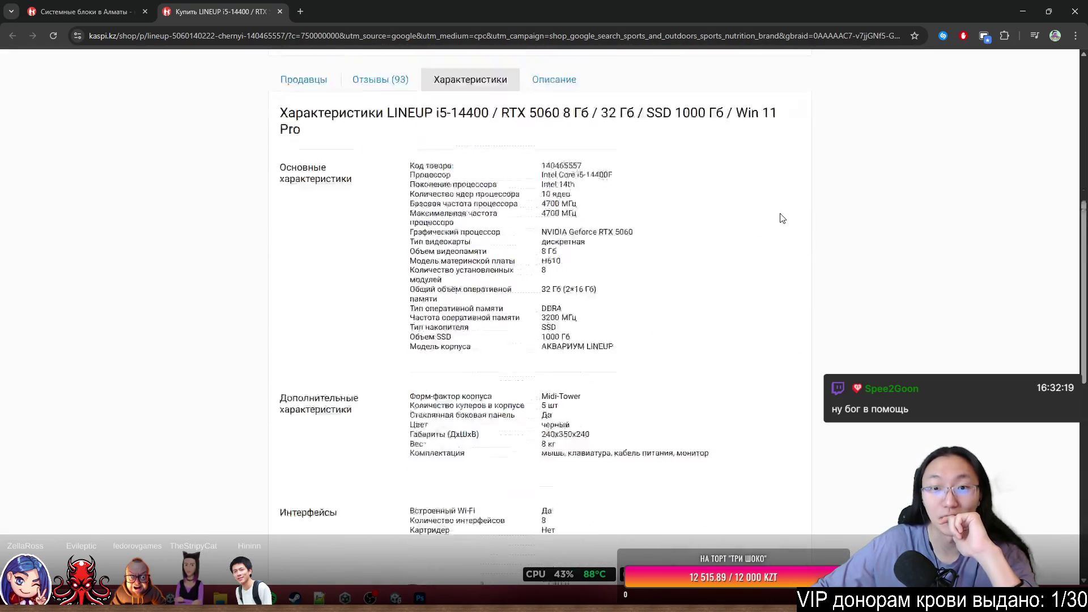
Highlight key specs: i5-14400F processor, RTX 5060 graphics, 8 Гб video memory, DDR4 memory.
left_click_drag(577, 210, 616, 218)
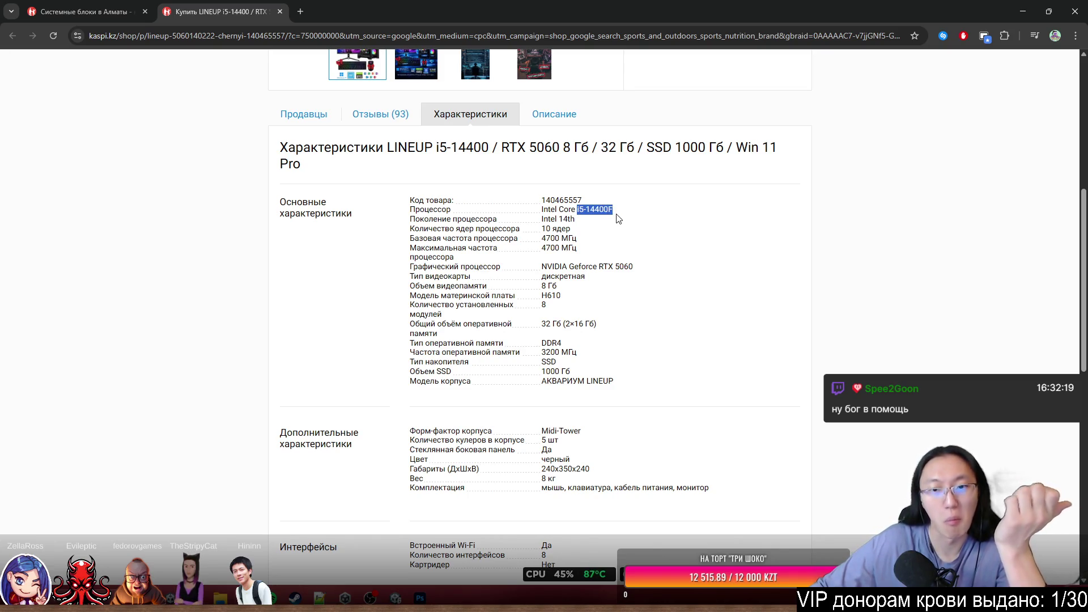
left_click(547, 269)
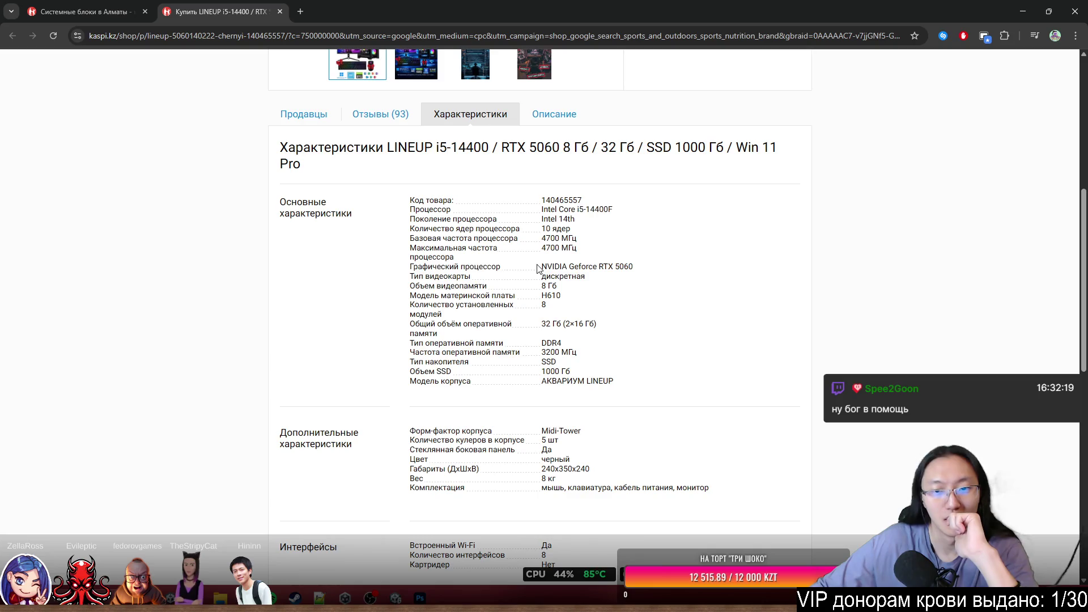
triple_click(580, 269)
left_click(621, 271)
left_click_drag(604, 269, 637, 275)
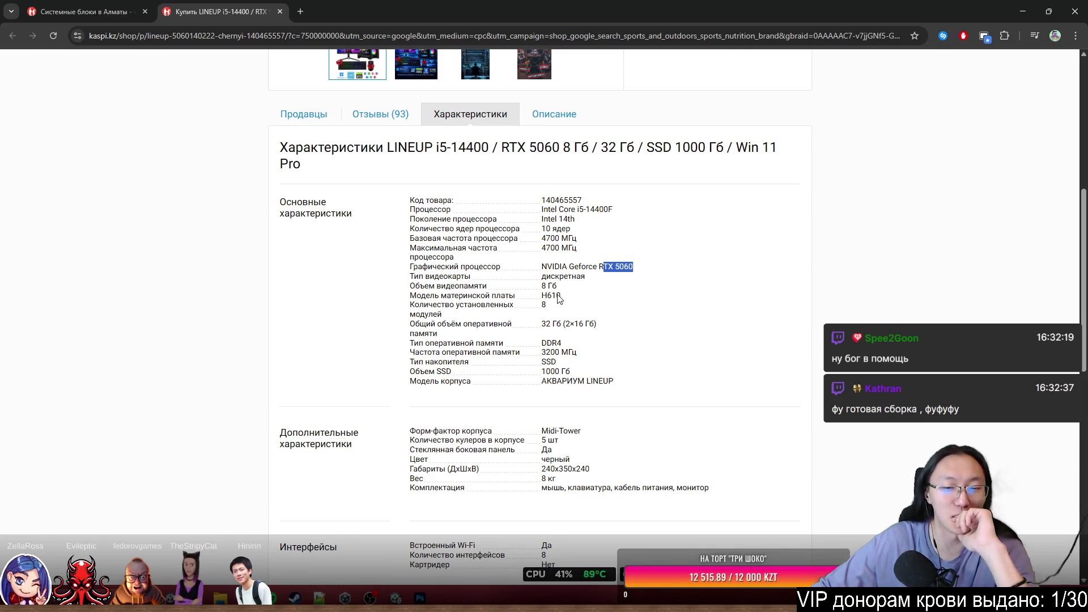
left_click_drag(543, 288, 556, 290)
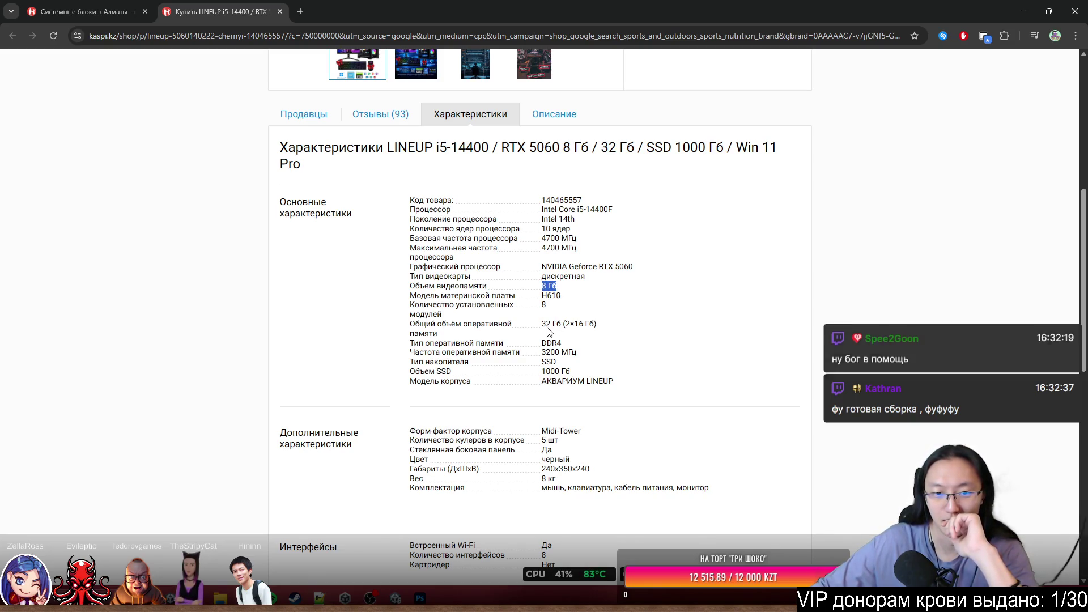
left_click_drag(550, 340, 567, 355)
left_click(567, 355)
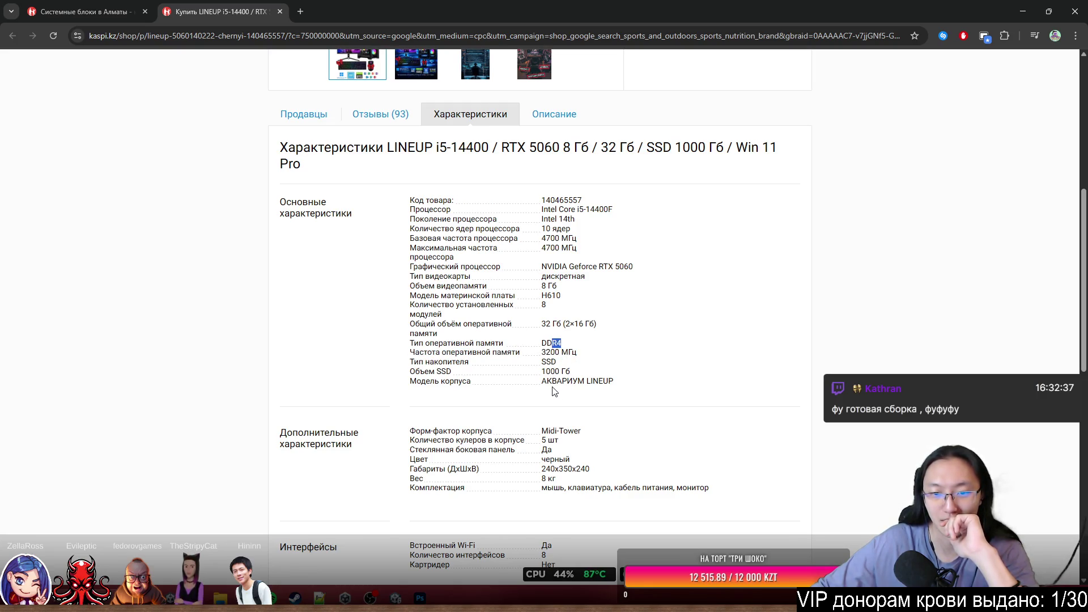
left_click(627, 387)
Scroll through the rest of the product's specifications.
scroll(635, 397, "down", 3)
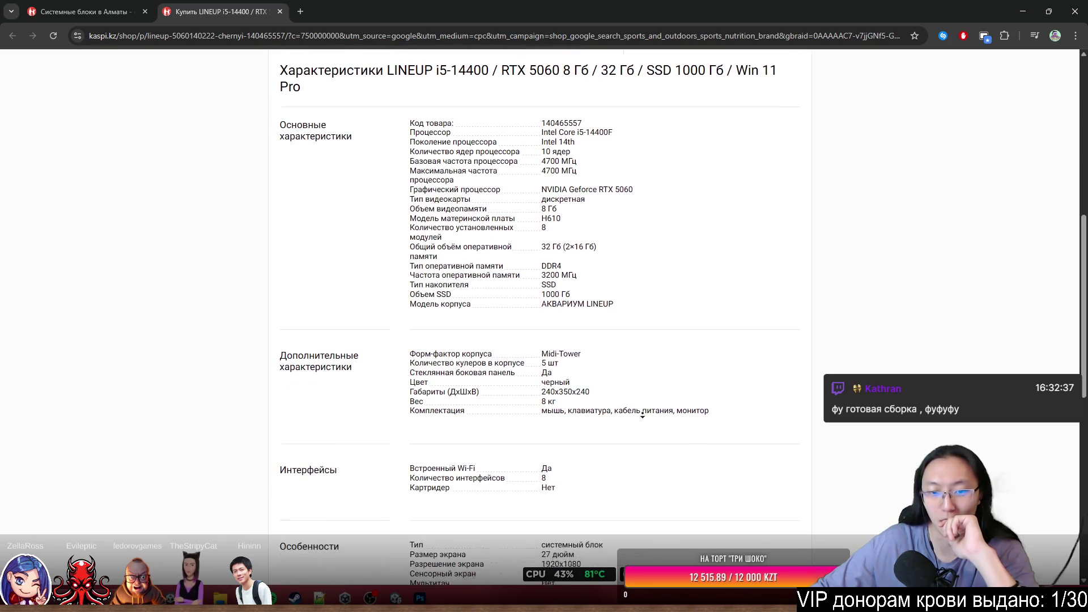
scroll(647, 408, "up", 10)
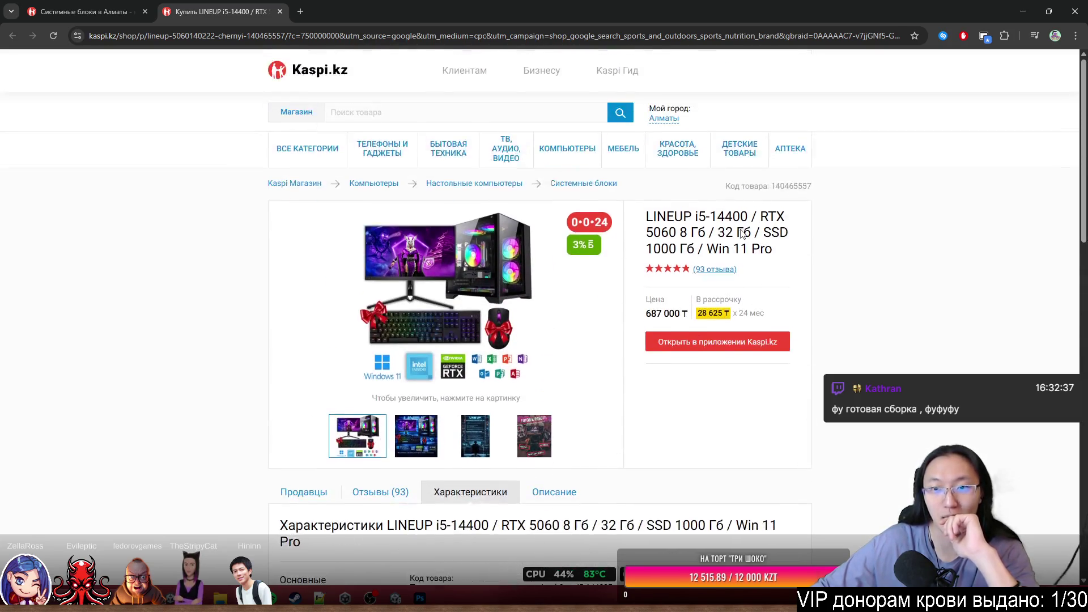
scroll(639, 393, "down", 5)
scroll(674, 432, "up", 2)
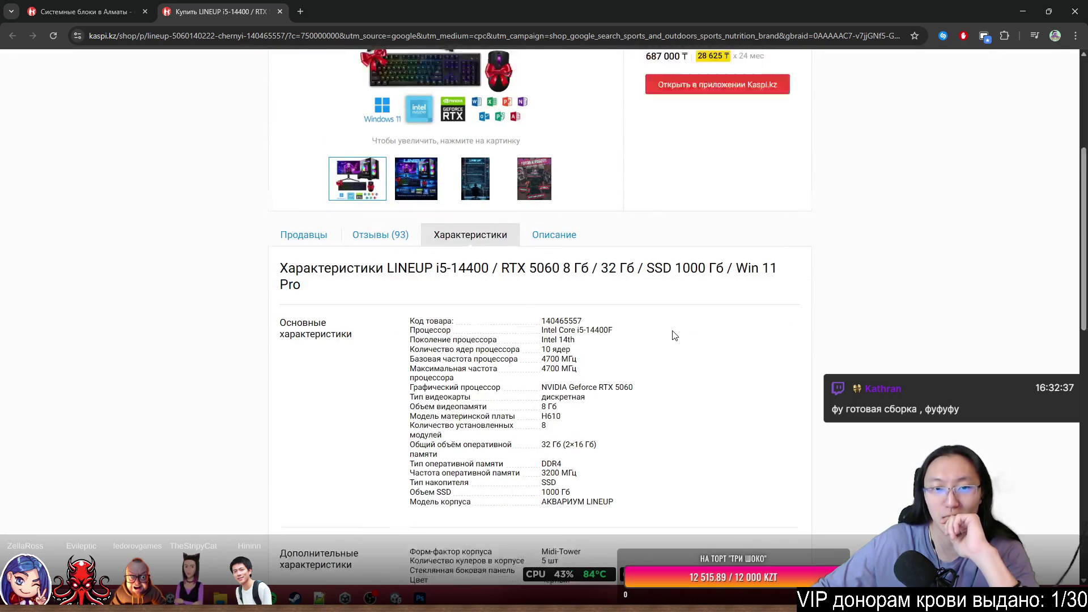
scroll(725, 318, "down", 3)
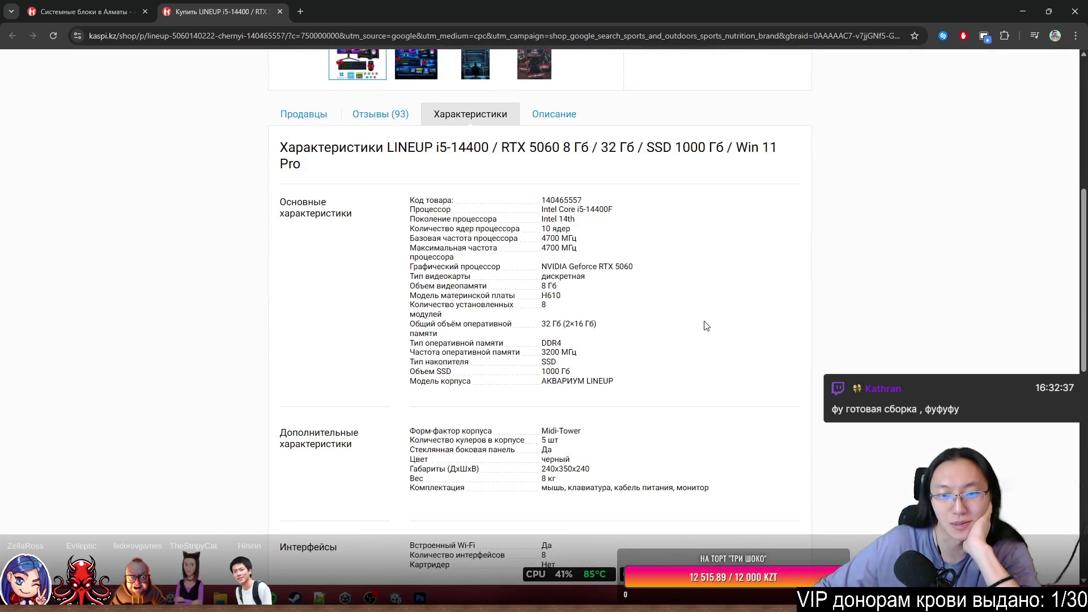
scroll(721, 338, "down", 3)
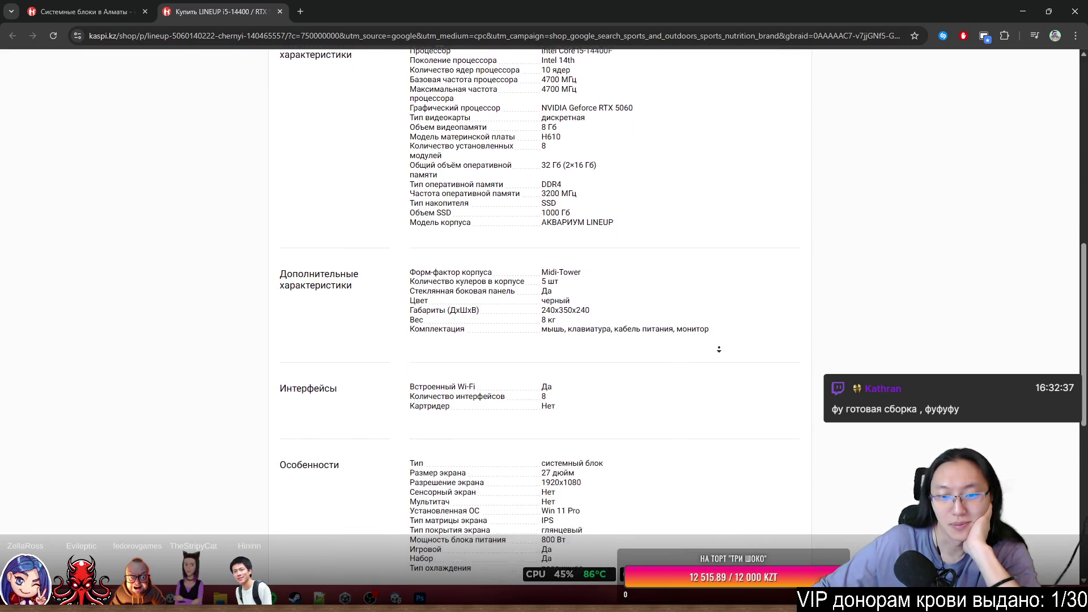
scroll(723, 347, "down", 2)
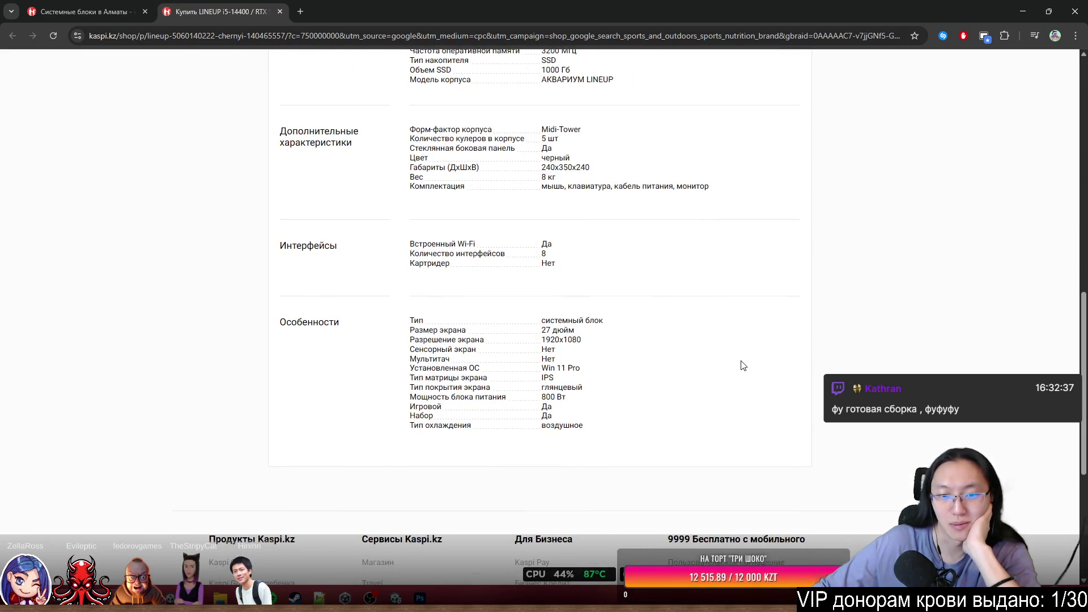
scroll(740, 363, "up", 9)
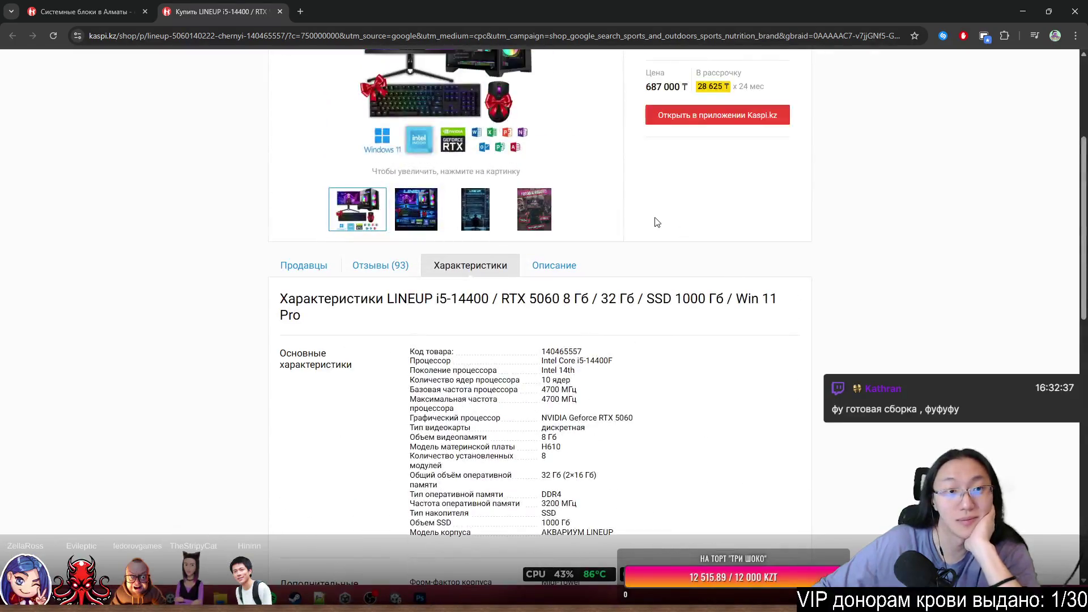
scroll(680, 301, "down", 5)
Split the product page into its own window with the desktop PC catalogue beside it.
mouse_move(252, 11)
left_mouse_down()
mouse_move(824, 242)
mouse_move(1069, 294)
mouse_move(988, 200)
mouse_move(1079, 201)
mouse_move(988, 181)
mouse_move(669, 172)
mouse_move(1062, 224)
mouse_move(1085, 261)
left_mouse_up()
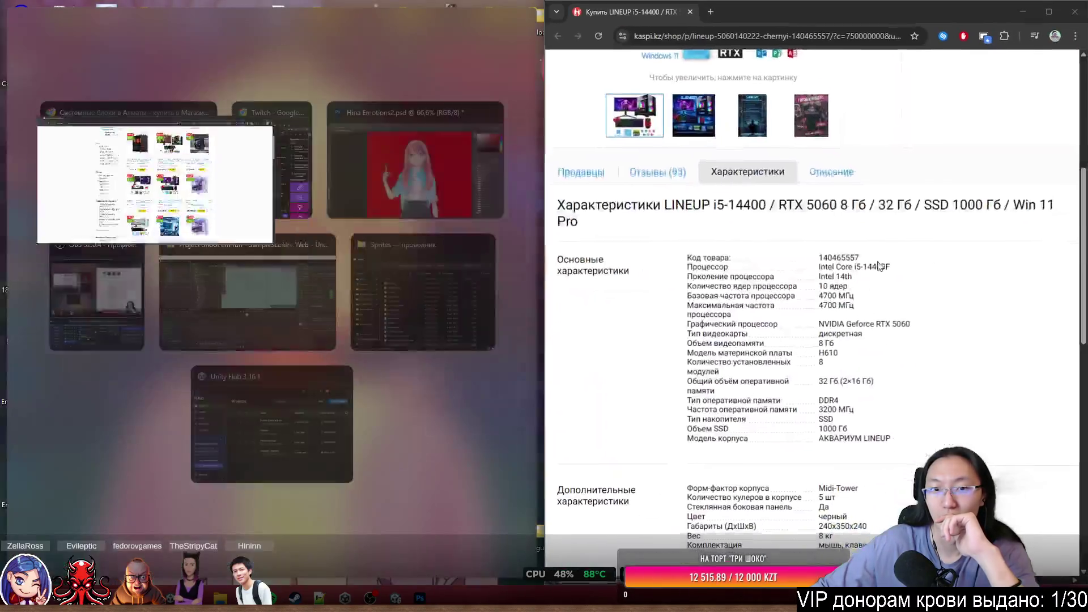
left_click(131, 182)
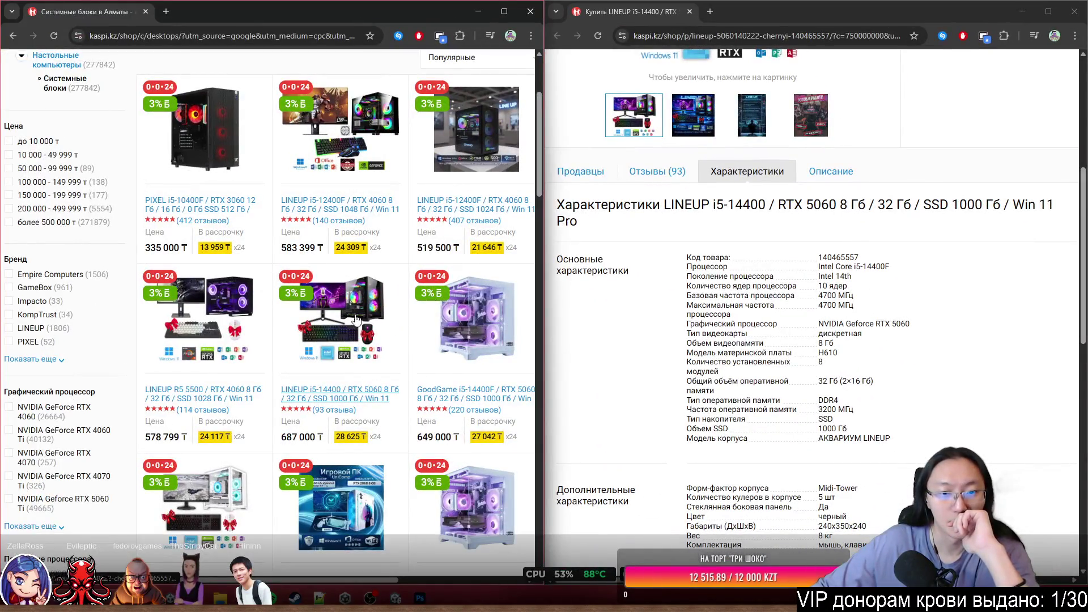
scroll(315, 277, "down", 2)
scroll(291, 254, "down", 1)
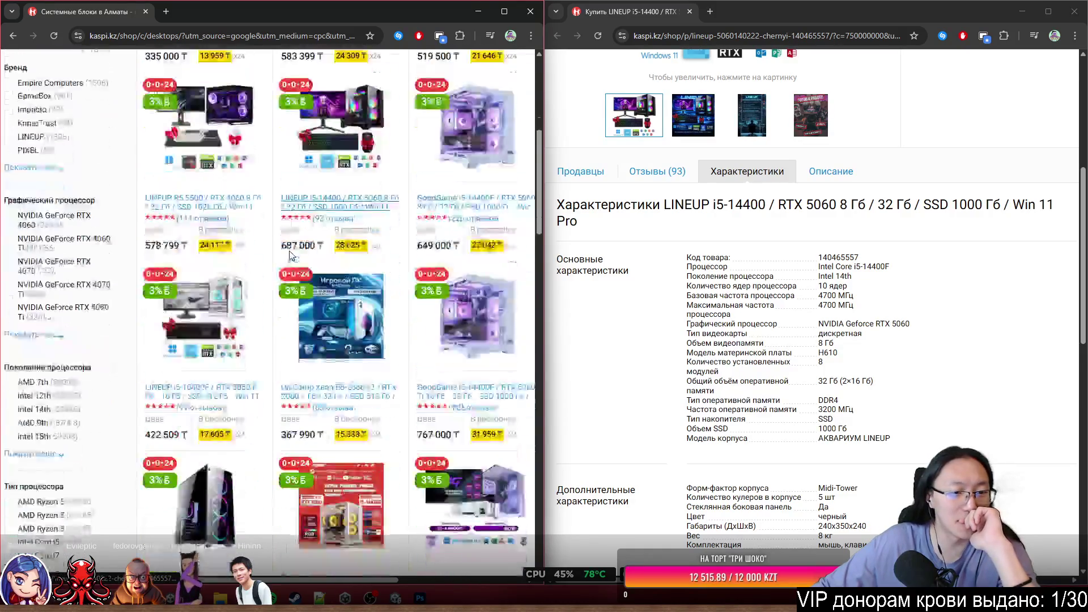
scroll(290, 255, "down", 2)
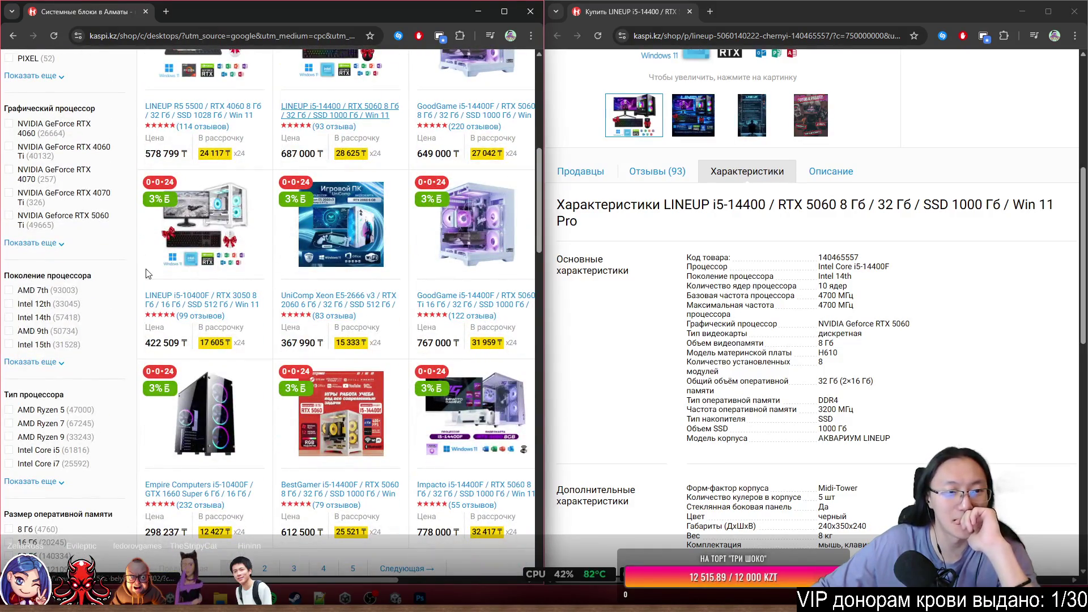
scroll(146, 274, "down", 2)
scroll(114, 284, "right", 2)
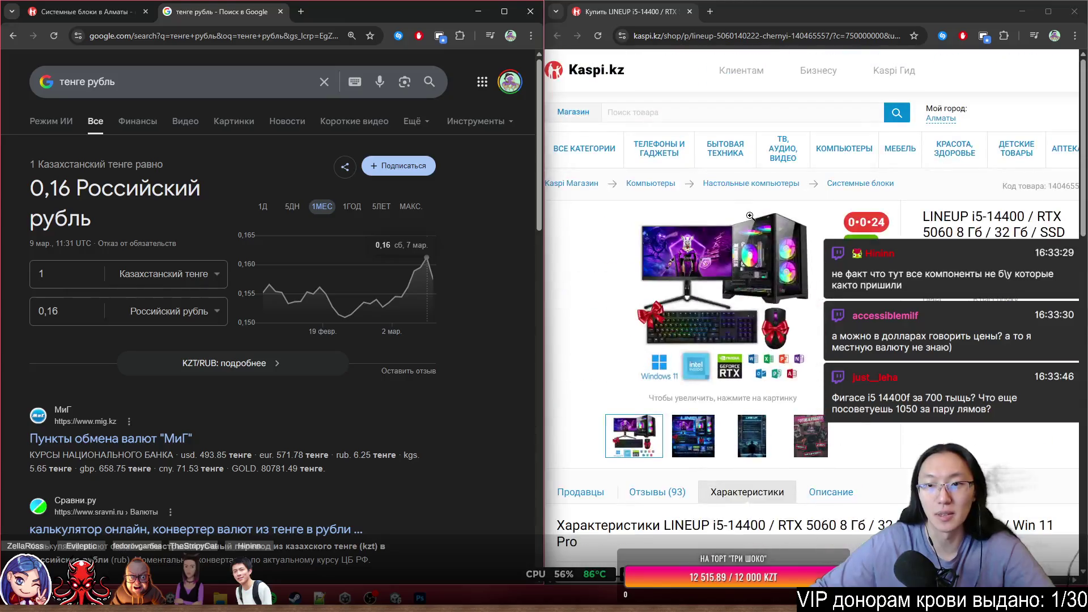
Enter 687 as the tenge amount in Google's converter, giving 108,23 rubles.
left_click(40, 311)
type("687")
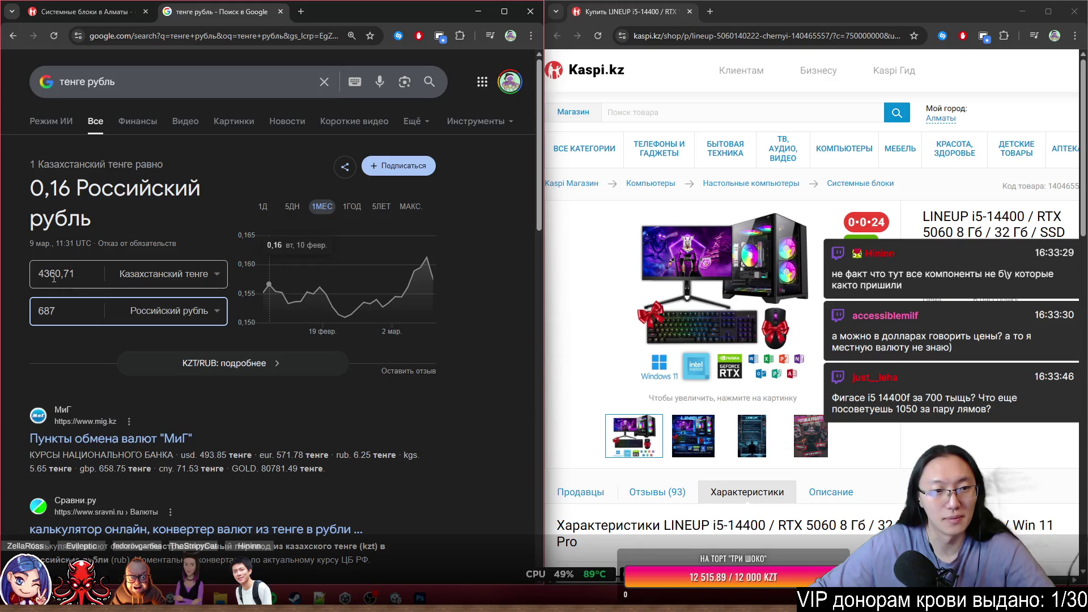
left_click(53, 279)
type("687")
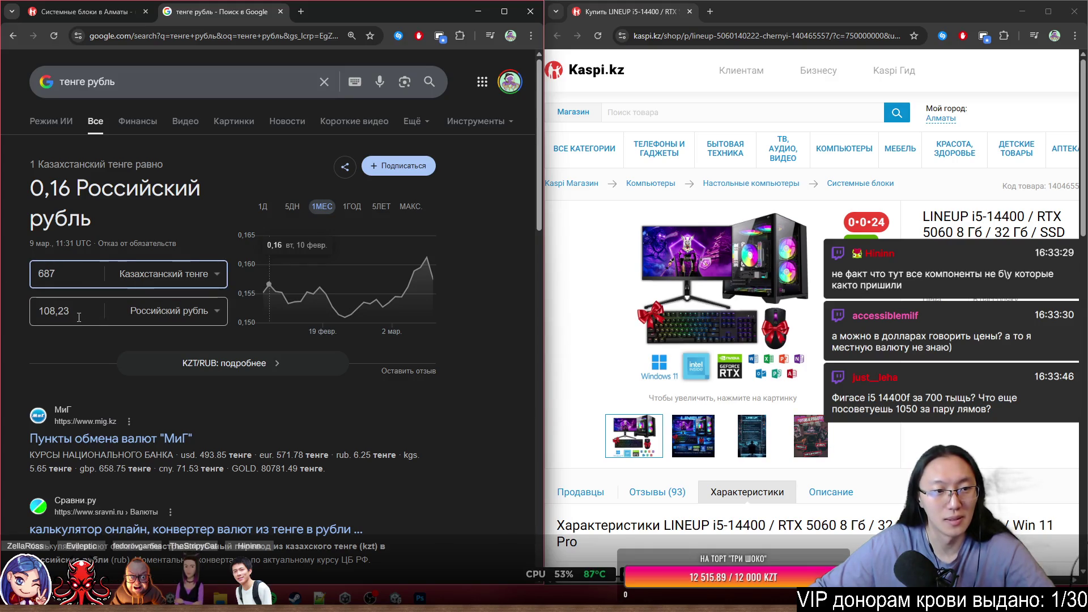
left_click(57, 312)
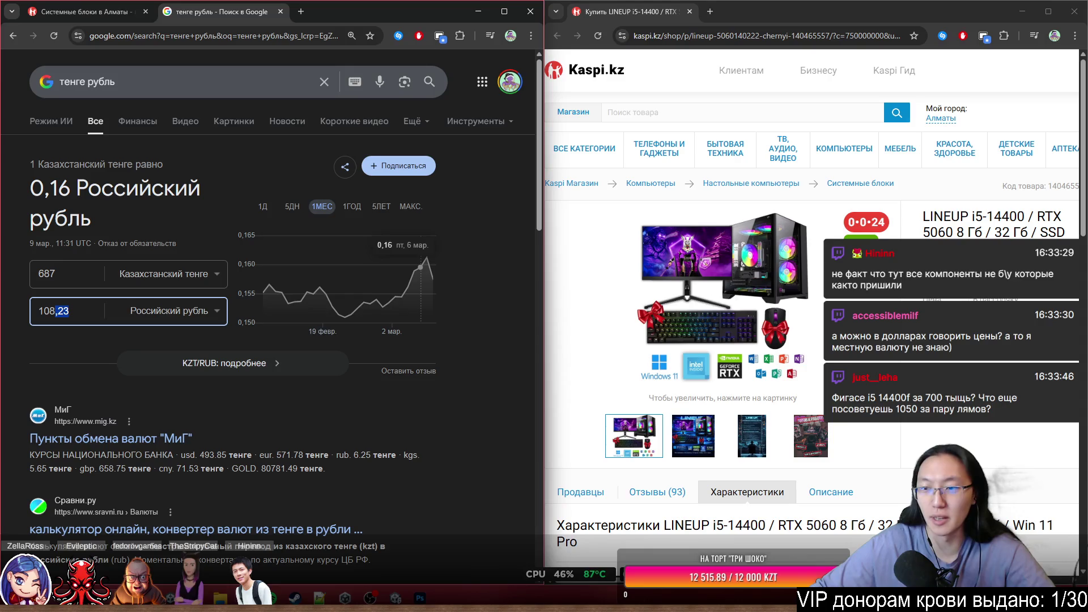
Return to the Kaspi Системные блоки catalogue and scroll down the listings.
left_click(77, 12)
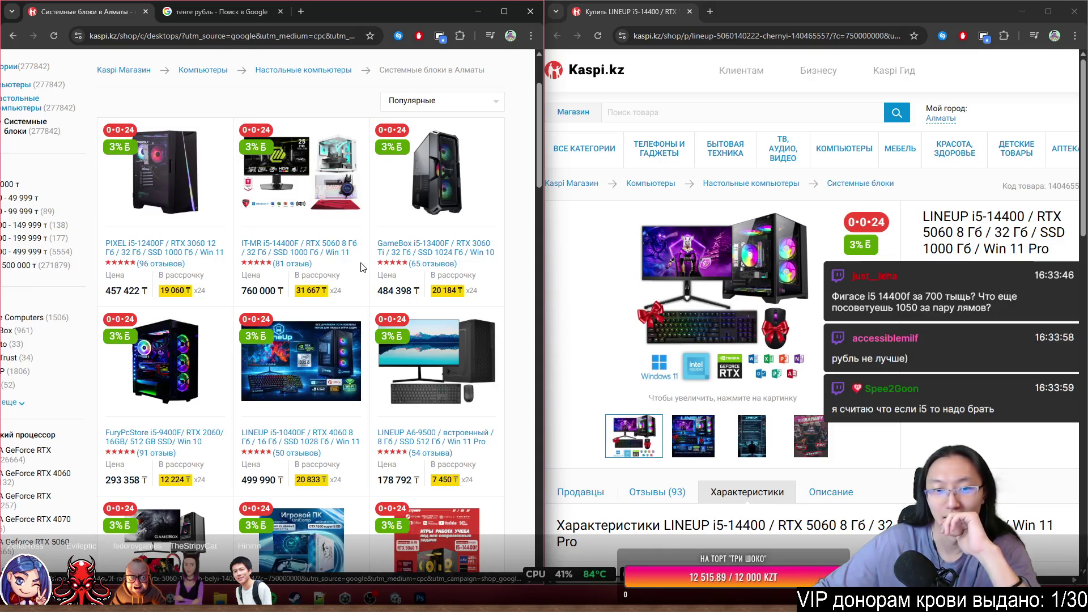
scroll(318, 216, "down", 2)
scroll(513, 204, "down", 1)
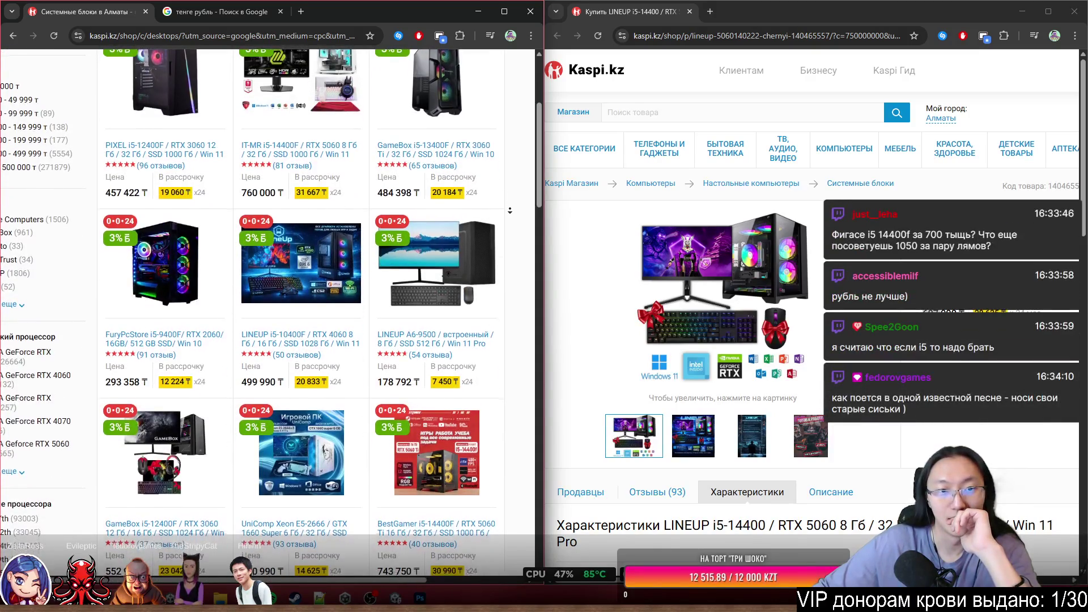
Open chatgpt.com in a new browser tab.
left_click(301, 11)
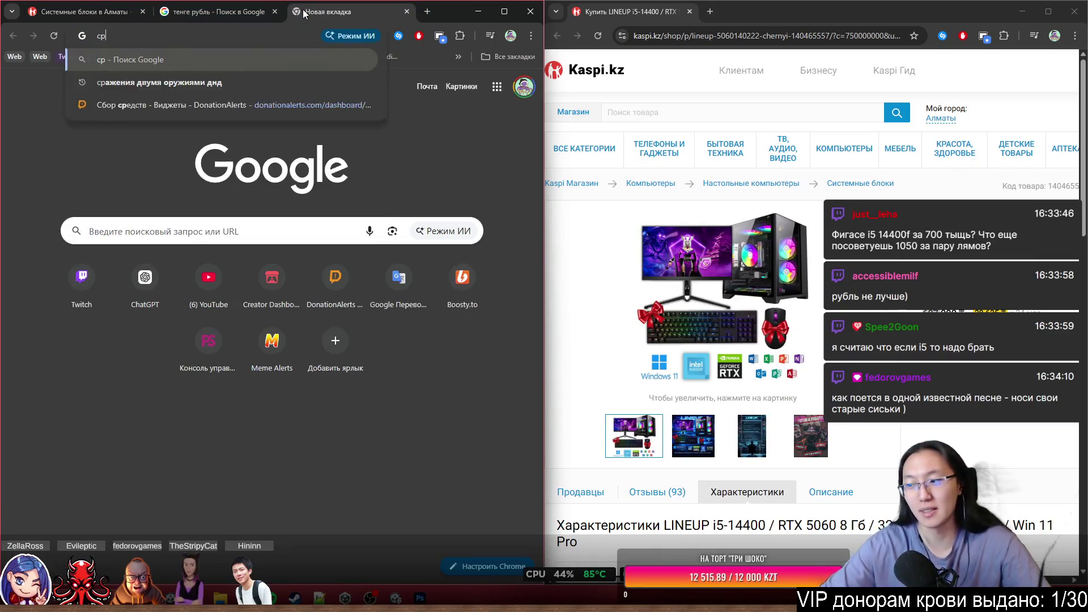
type("срф")
key("BackSpace")
key("BackSpace")
key("BackSpace")
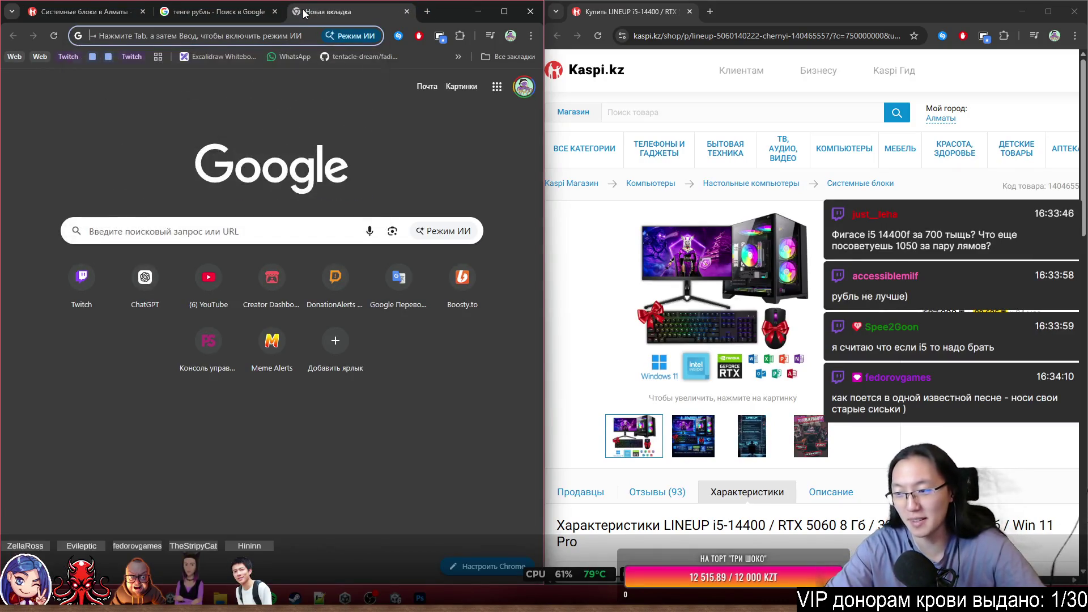
type("cha")
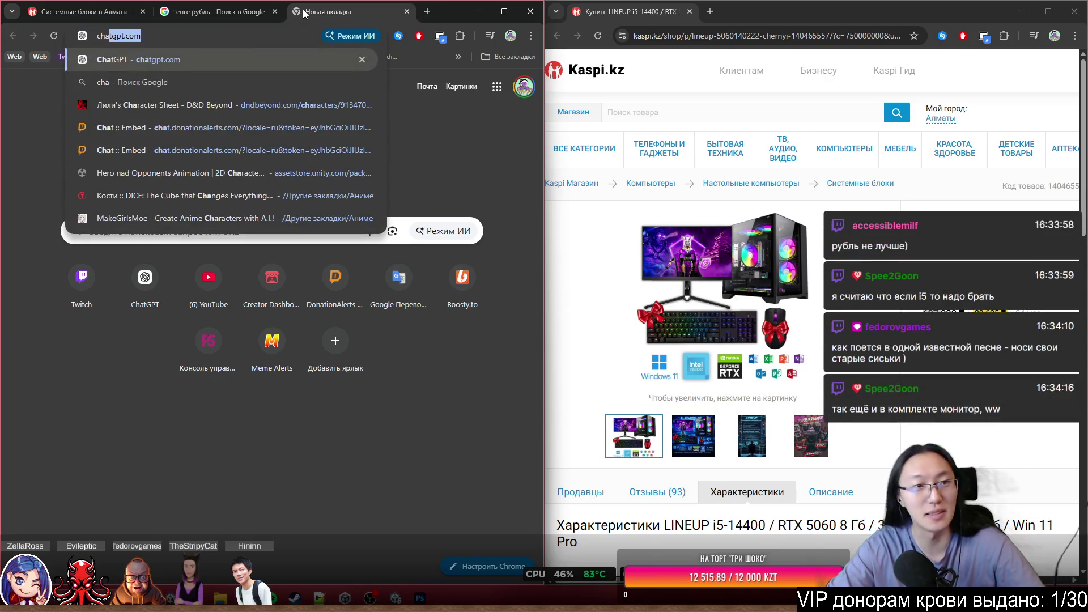
key("Return")
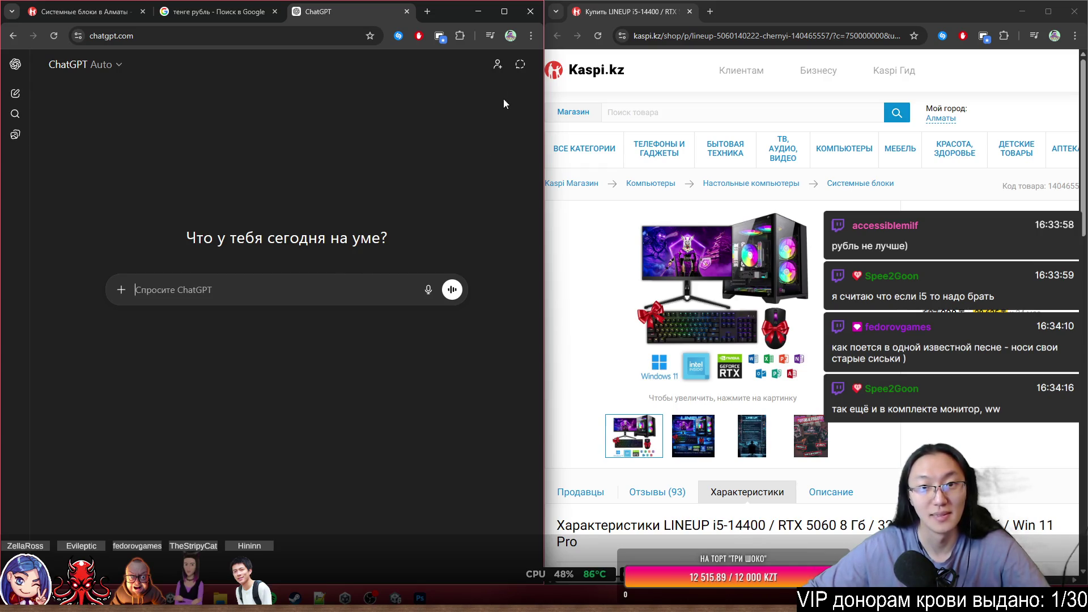
In a temporary chat, ask whether gaming, streaming and game dev need a top-tier or mid-range processor.
left_click(520, 64)
type("Ghbdtn")
key("BackSpace")
key("BackSpace")
key("BackSpace")
type("Привет.")
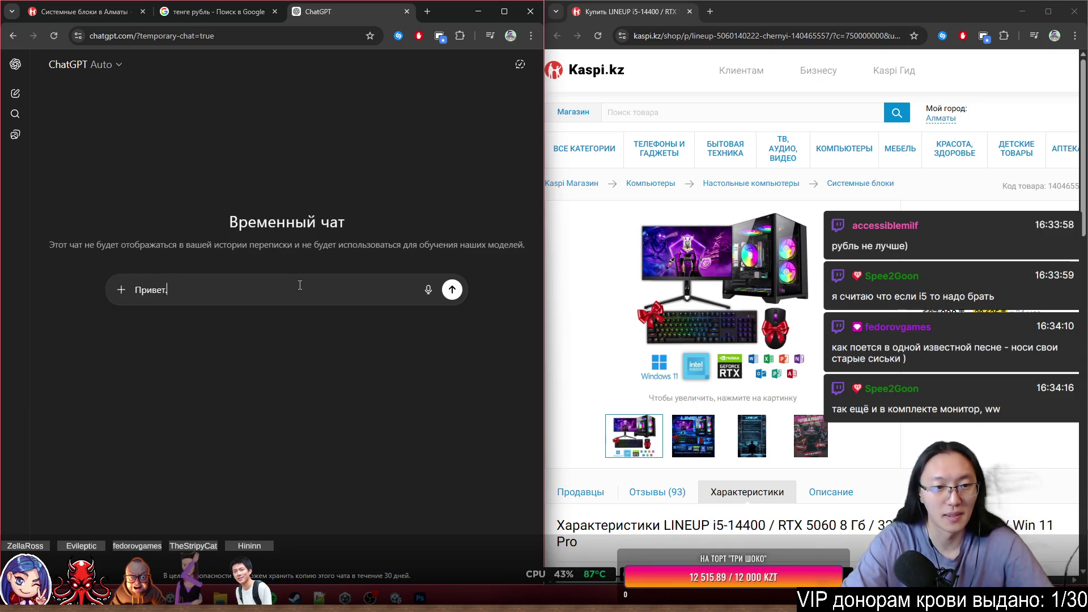
type("игра")
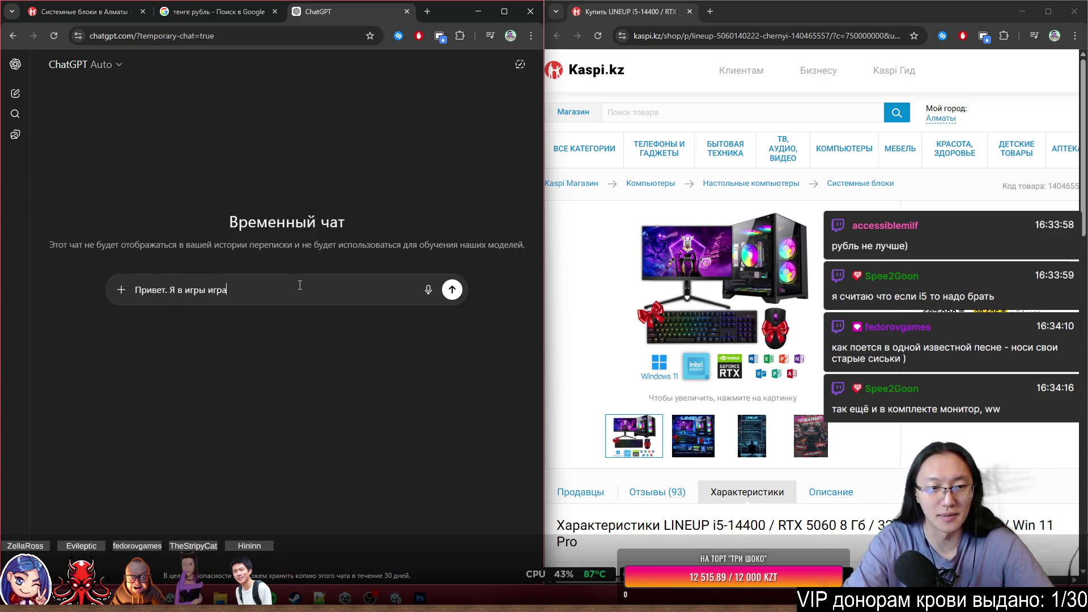
type("ю стримю и ")
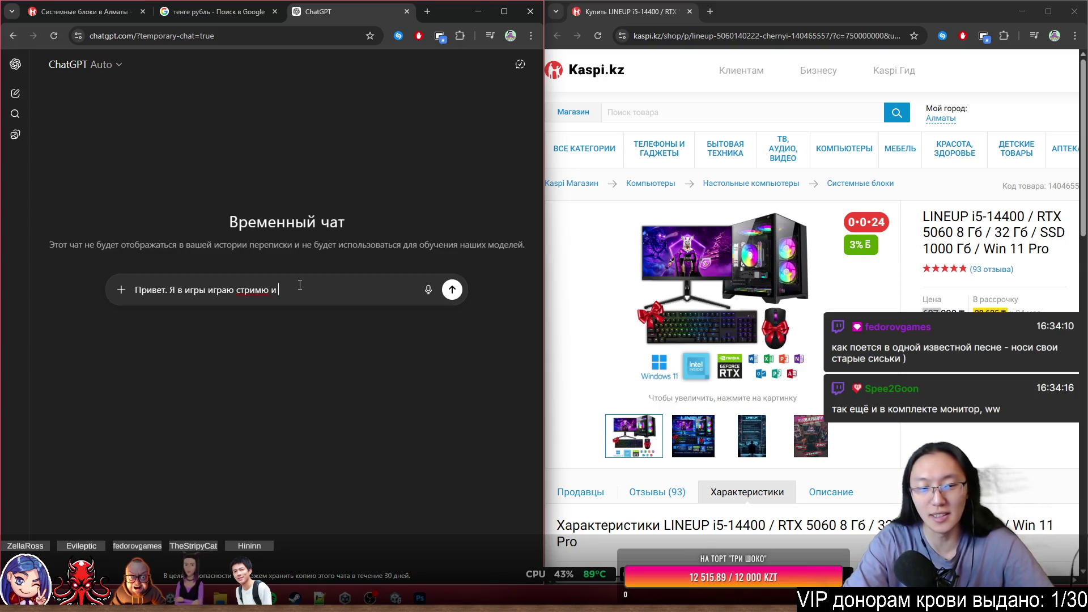
type("игры разрабатываю, мне")
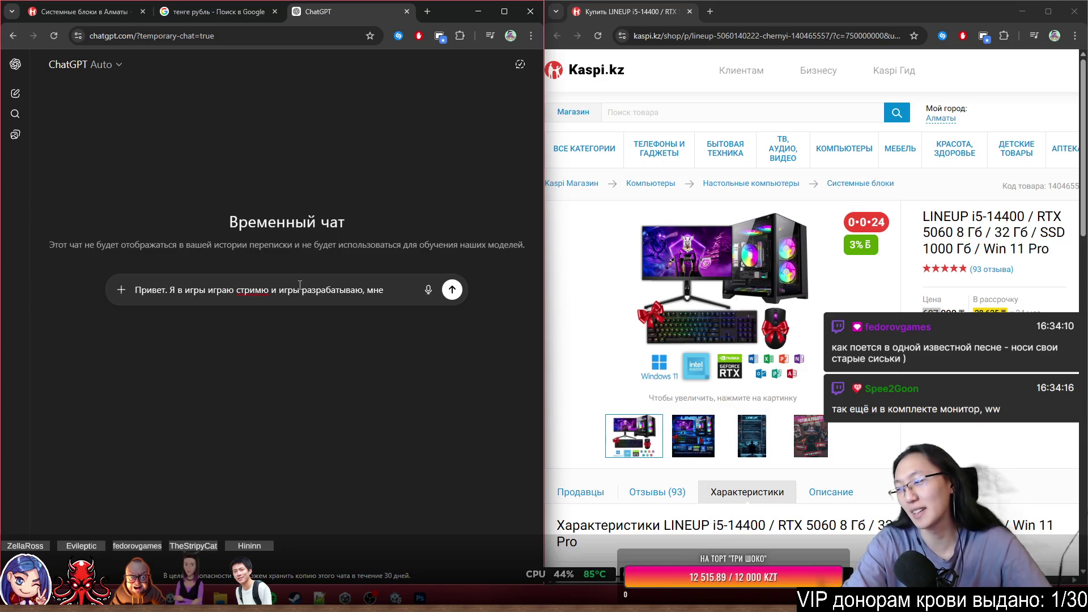
type(" процессо")
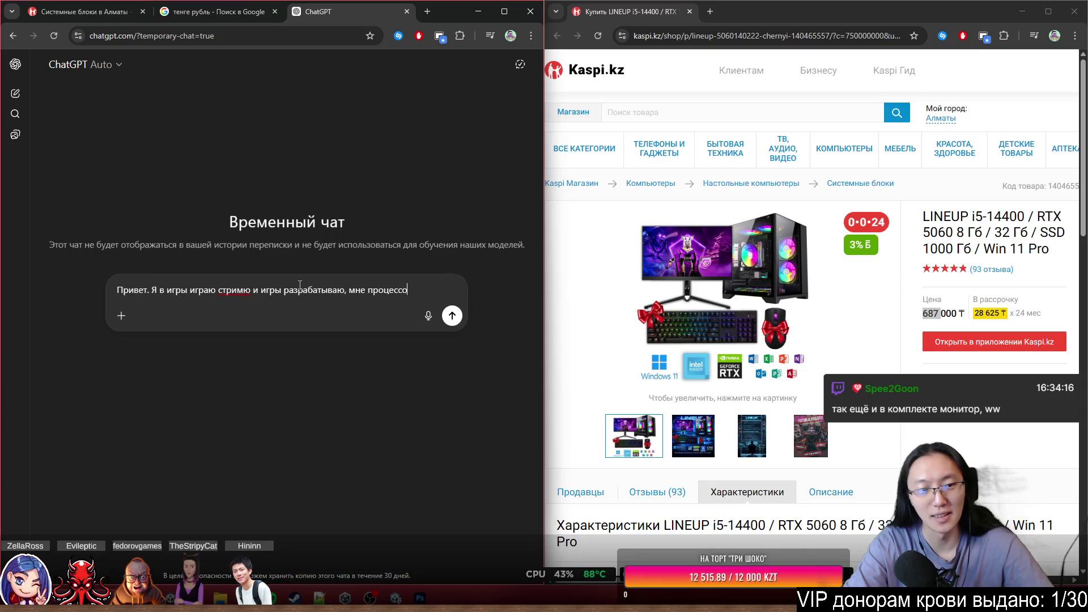
type("повый или с")
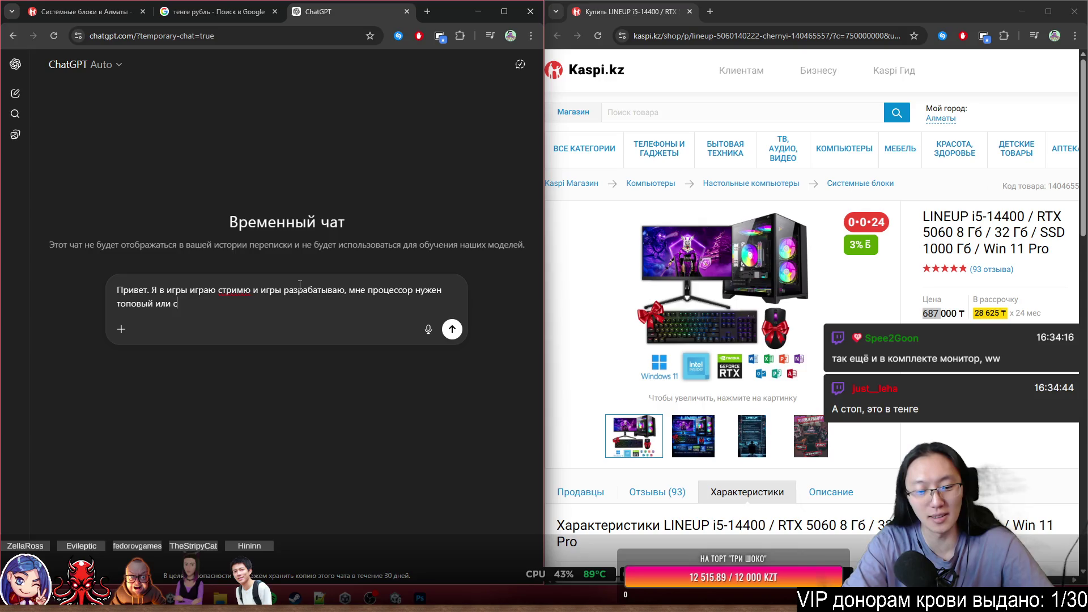
type("редний подойдёт")
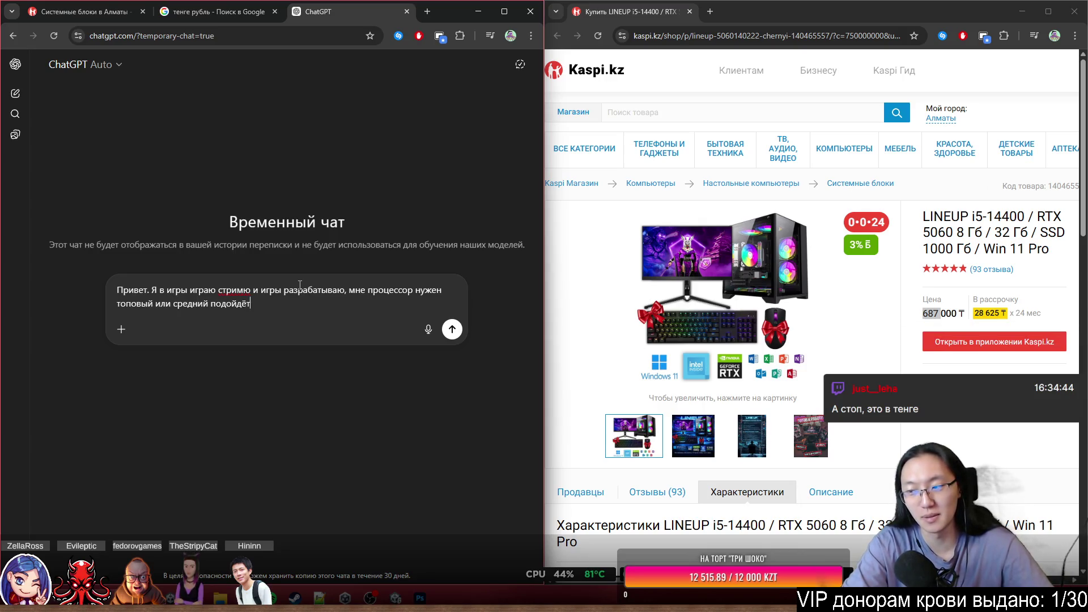
key("Return")
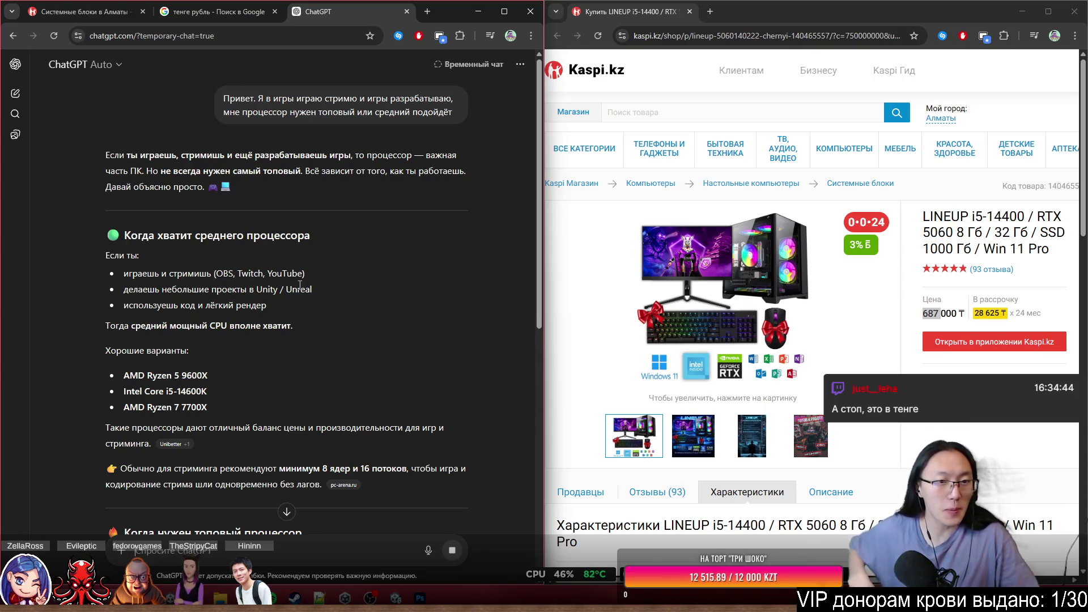
Read ChatGPT's mid-range processor recommendations, comparing against the Kaspi specifications window.
scroll(295, 281, "down", 2)
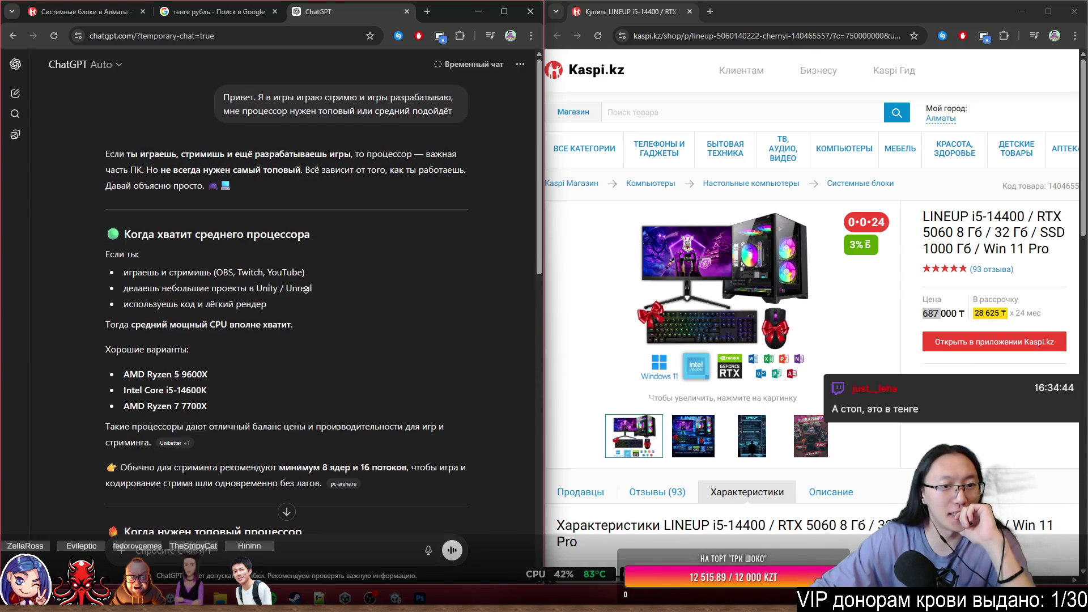
scroll(307, 295, "down", 2)
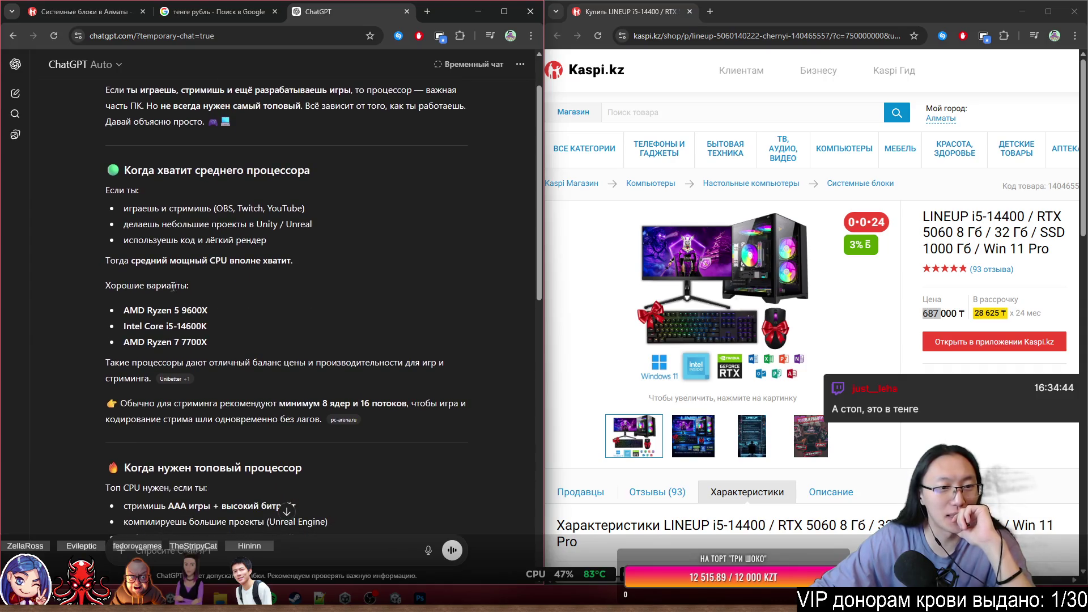
left_click_drag(173, 327, 186, 327)
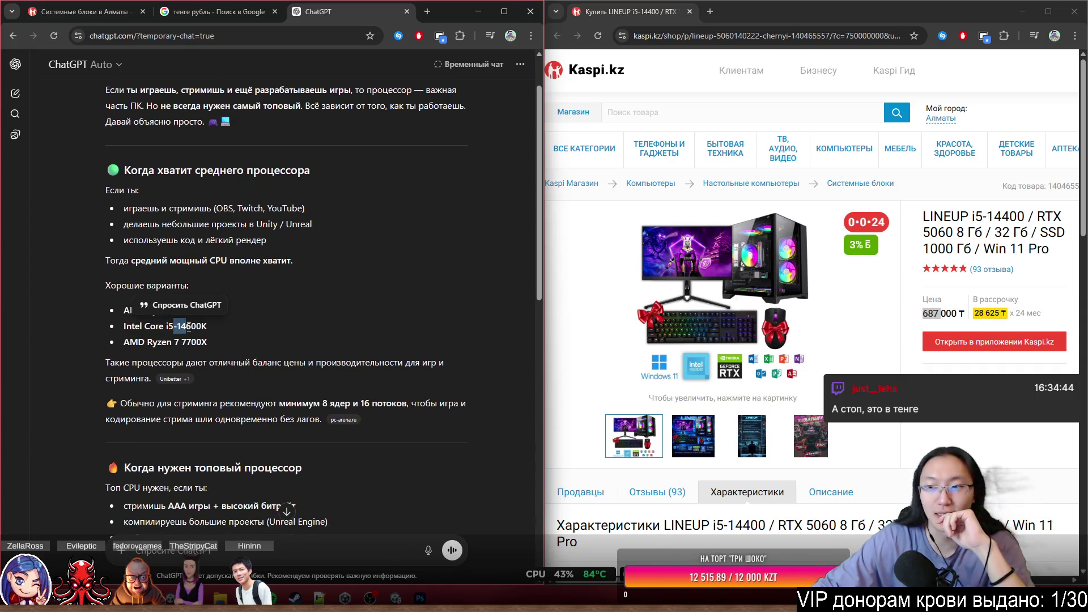
scroll(868, 362, "down", 6)
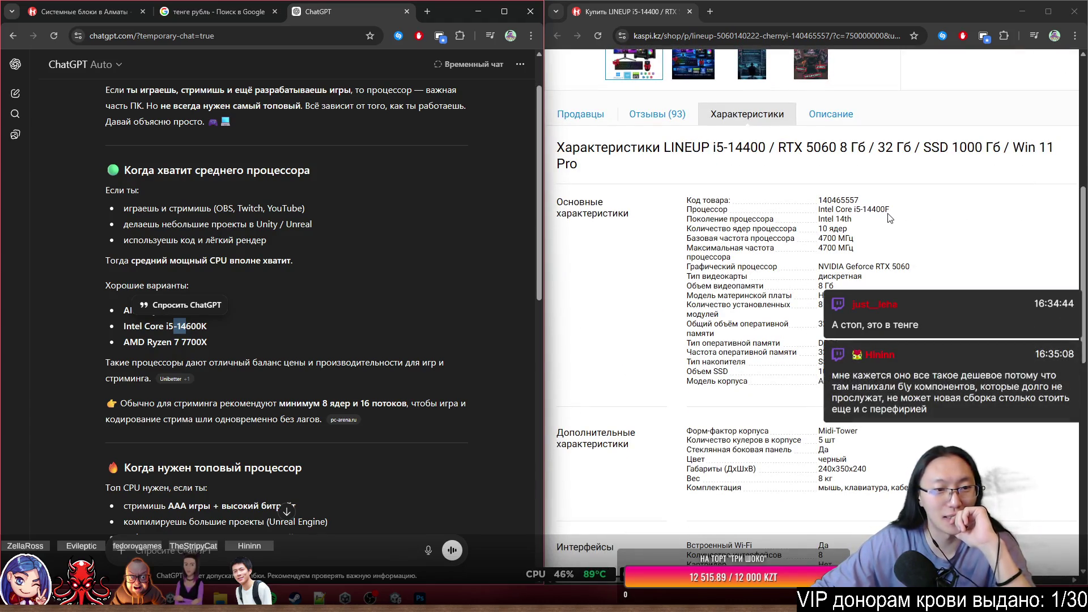
left_click(892, 225)
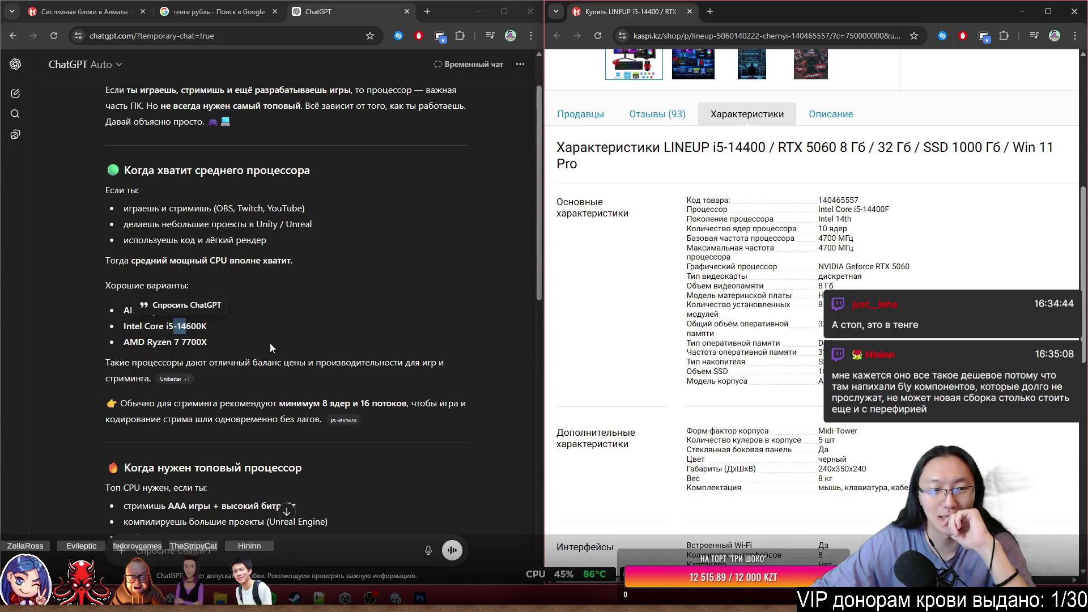
left_click(207, 343)
Read the top-tier picks, marking i7-14700K, then return to the 687-tenge-to-ruble results.
scroll(267, 327, "down", 1)
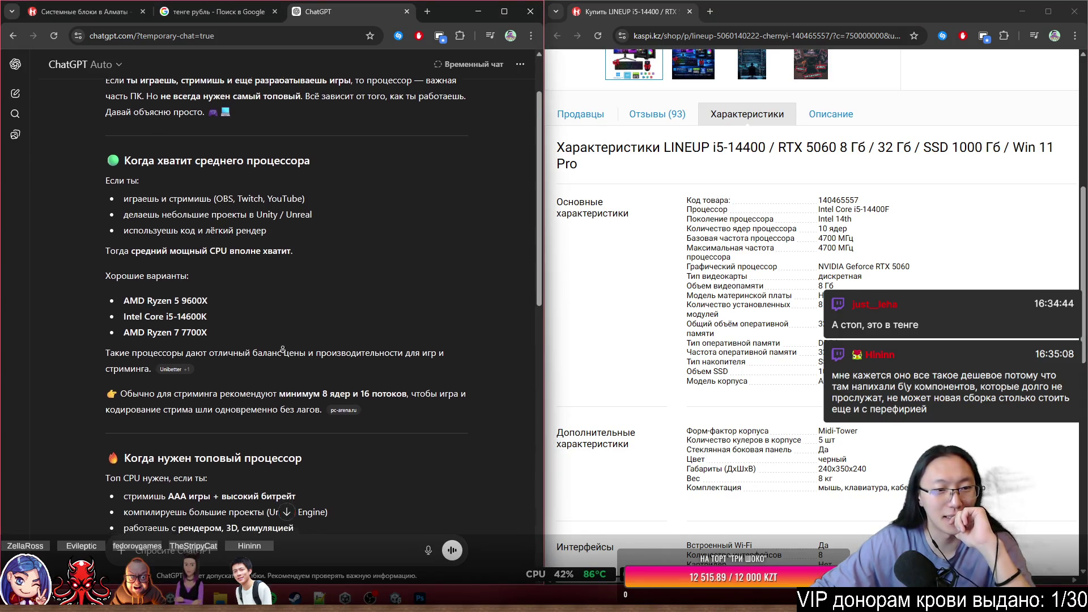
scroll(277, 327, "down", 1)
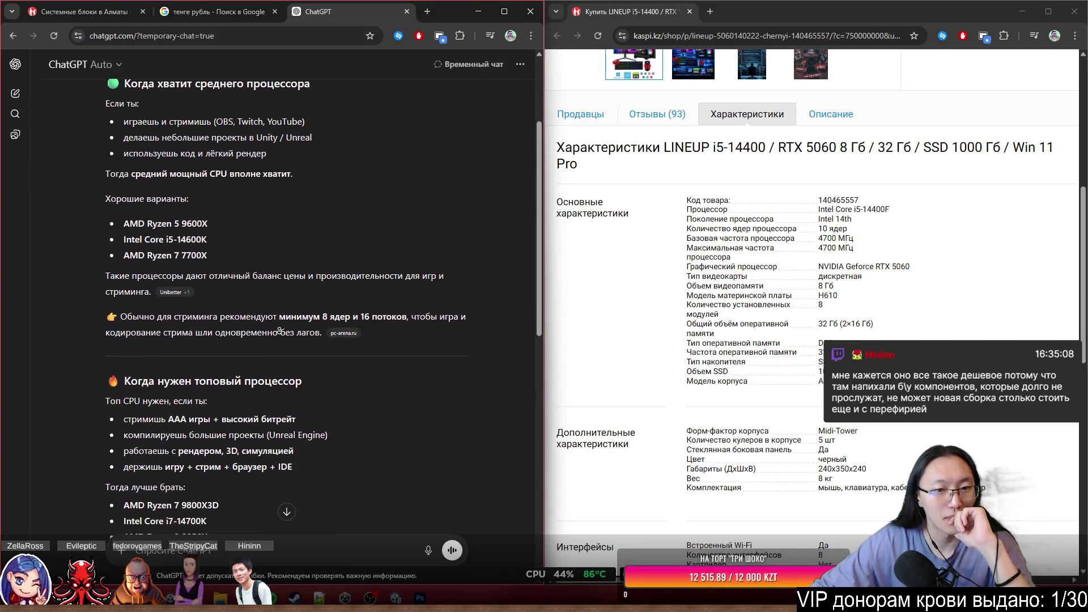
scroll(278, 329, "down", 1)
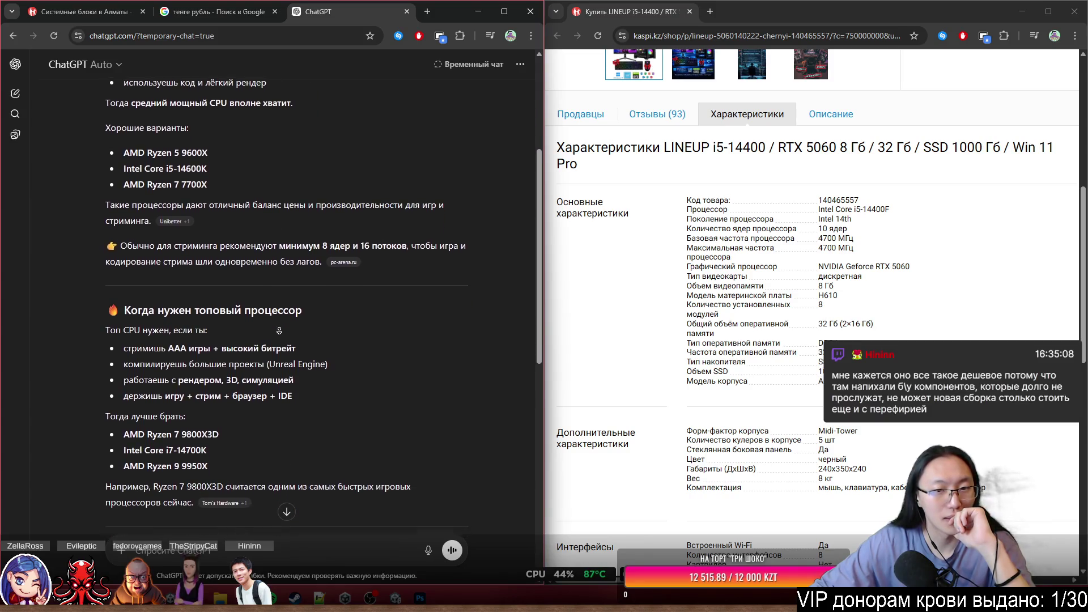
scroll(279, 329, "down", 1)
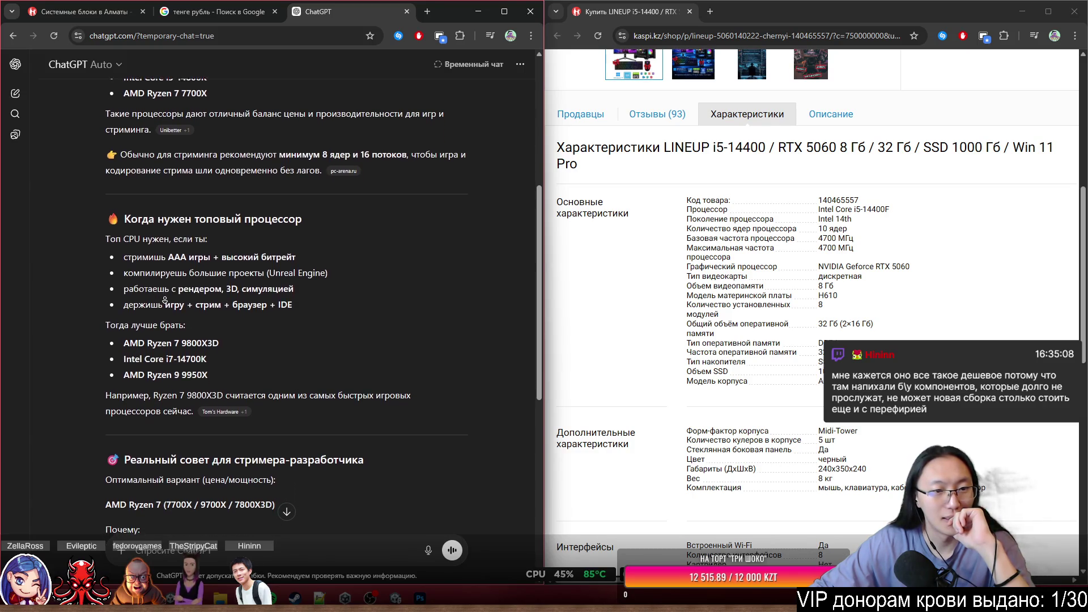
mouse_move(177, 352)
left_mouse_down()
mouse_move(220, 362)
mouse_move(225, 389)
left_mouse_up()
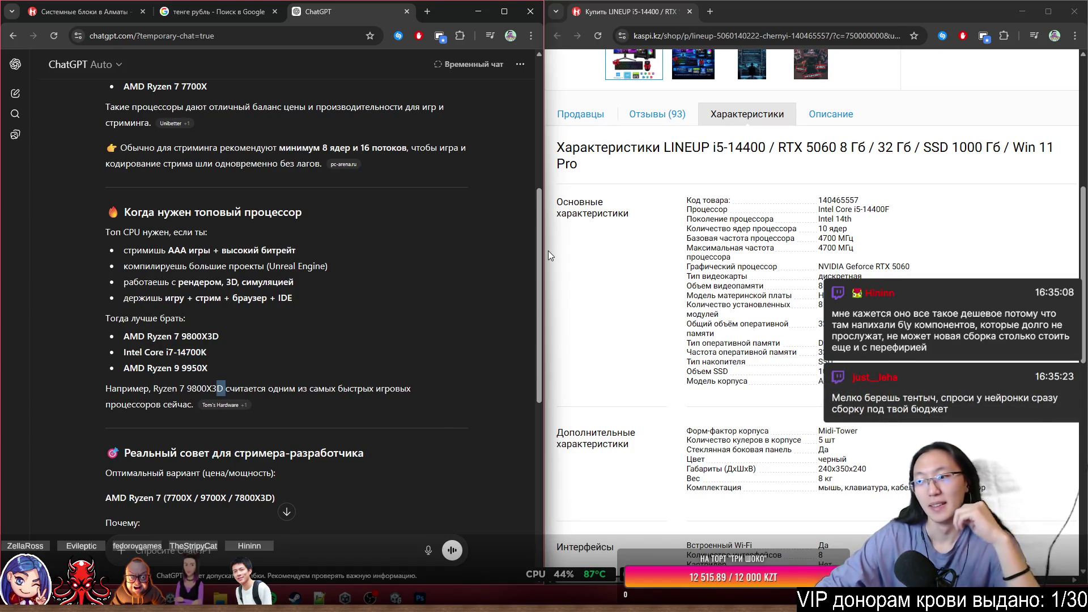
left_click(267, 12)
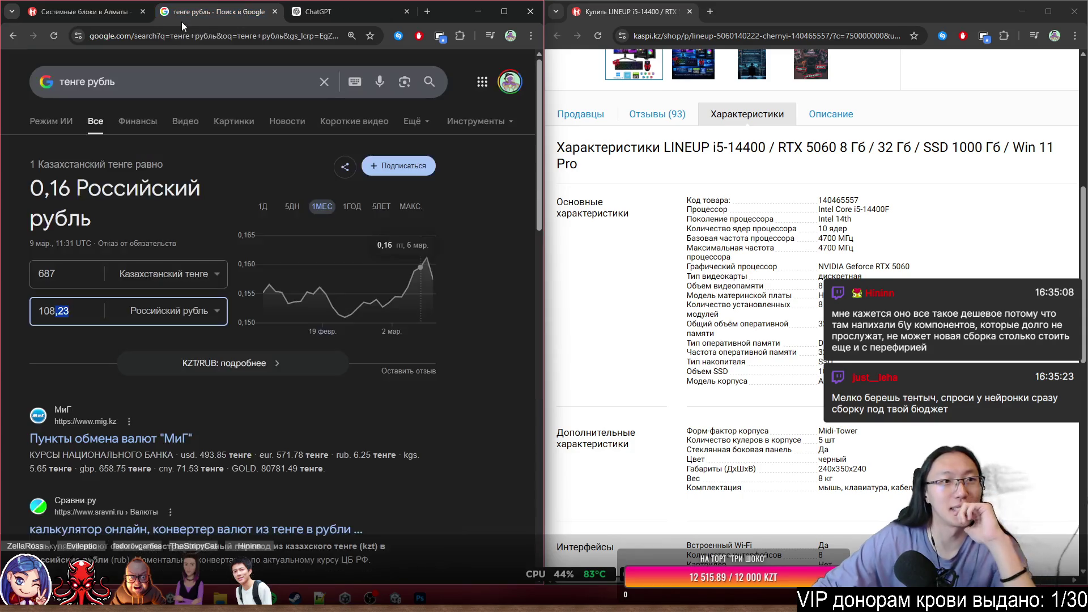
Back on the Kaspi Системные блоки listing, page through to pages 3 and then 4.
left_click(131, 13)
scroll(88, 156, "down", 2)
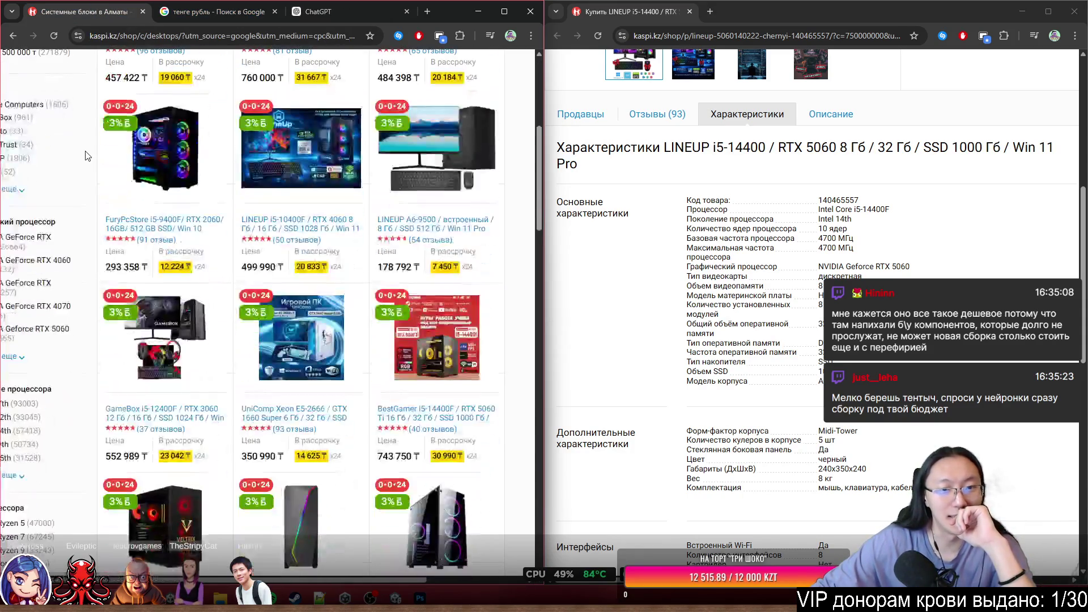
scroll(88, 156, "down", 5)
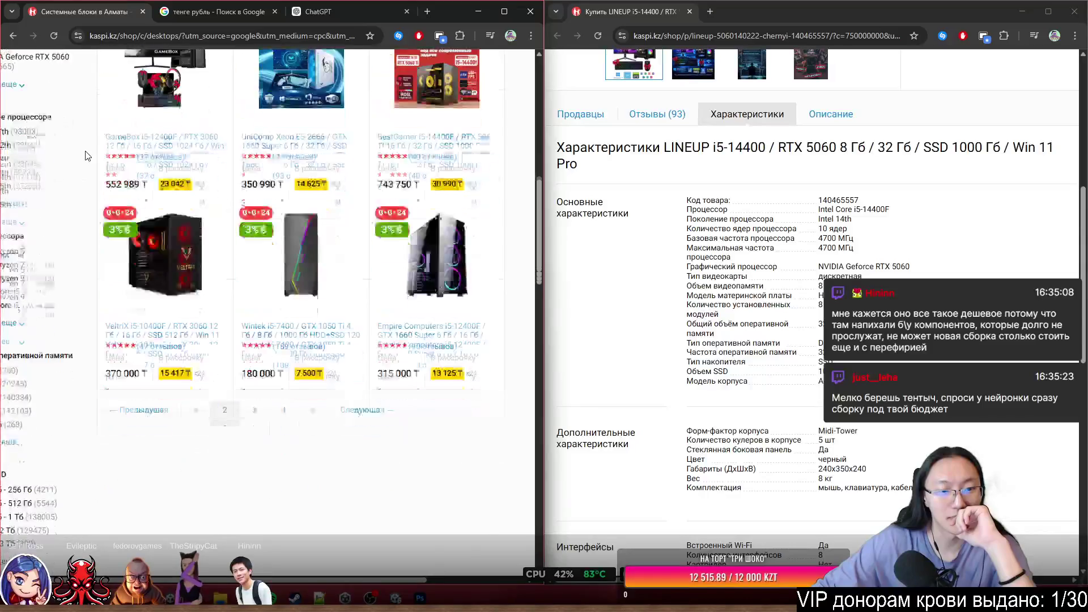
left_click(251, 399)
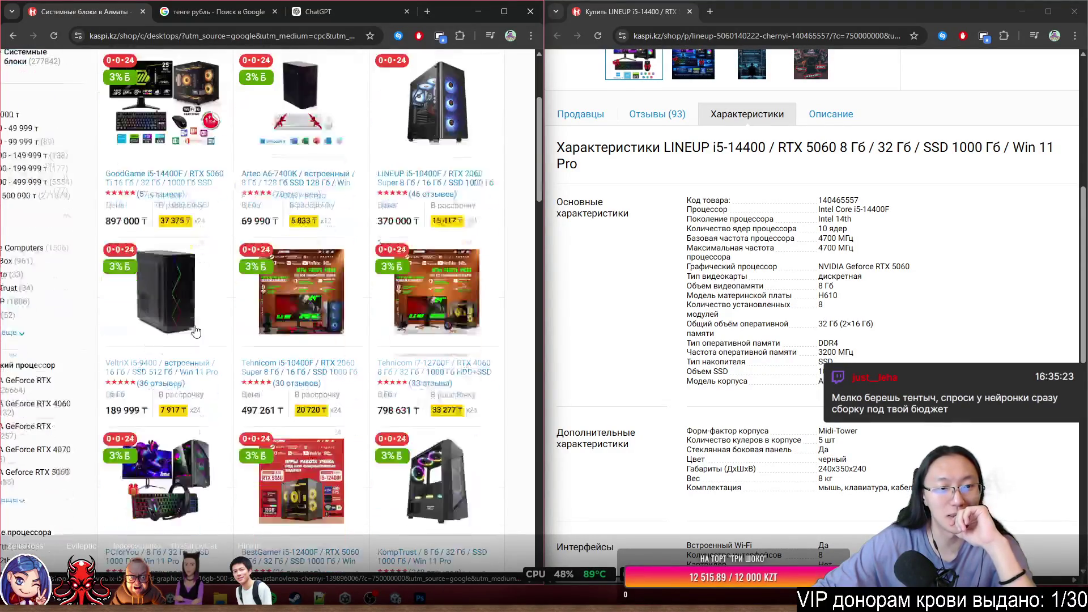
scroll(195, 330, "down", 3)
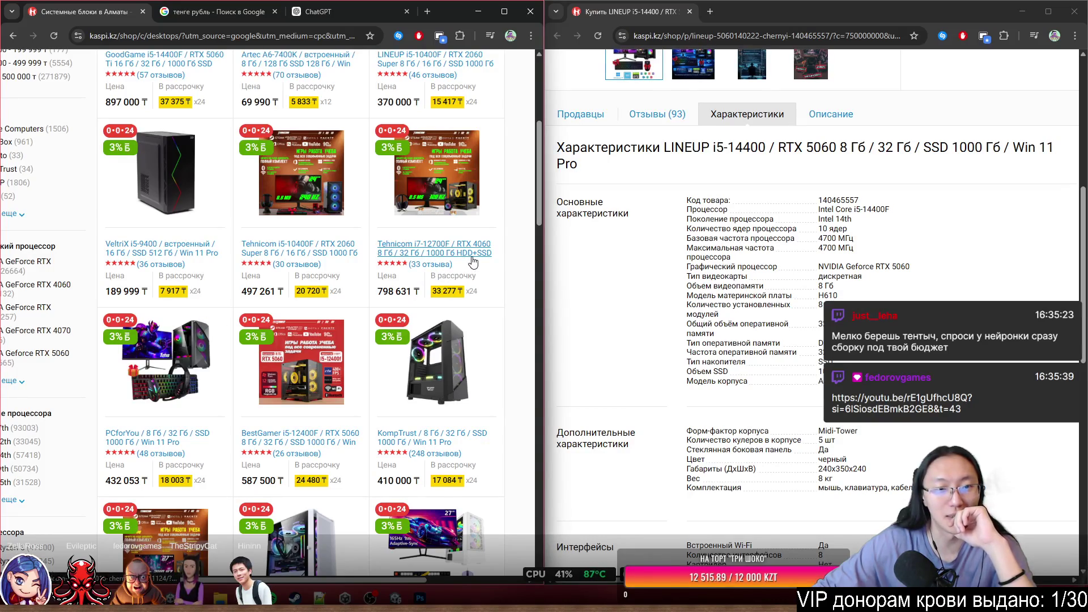
scroll(466, 283, "down", 3)
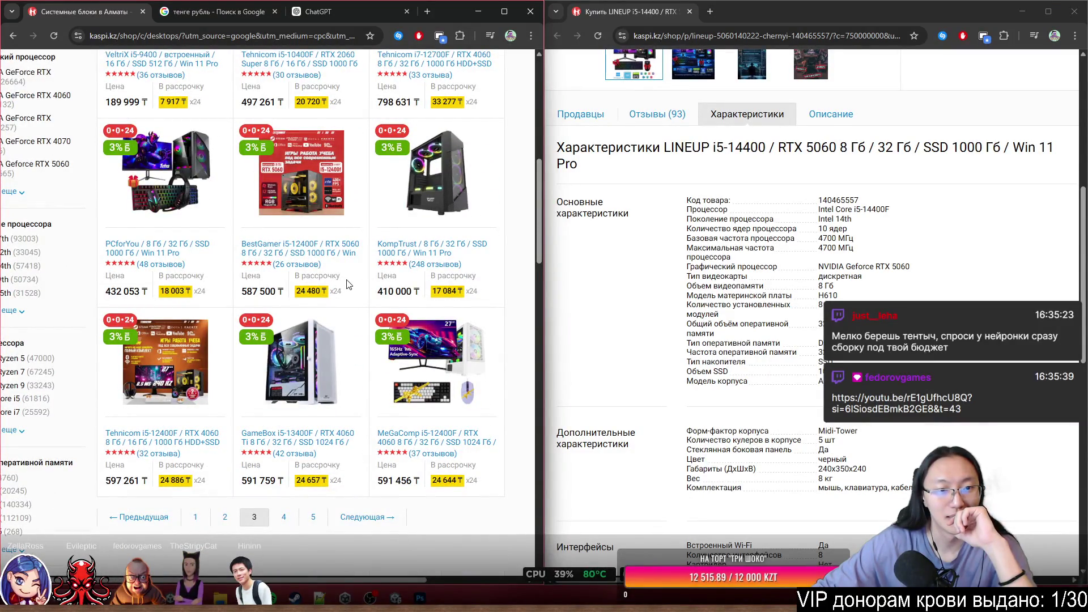
scroll(257, 328, "down", 2)
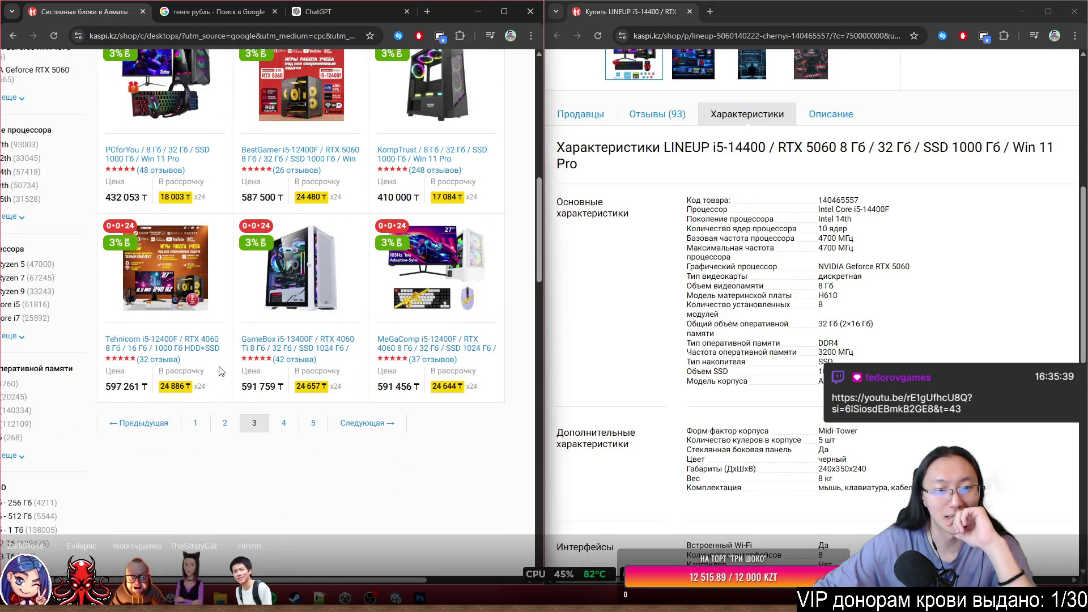
left_click(275, 424)
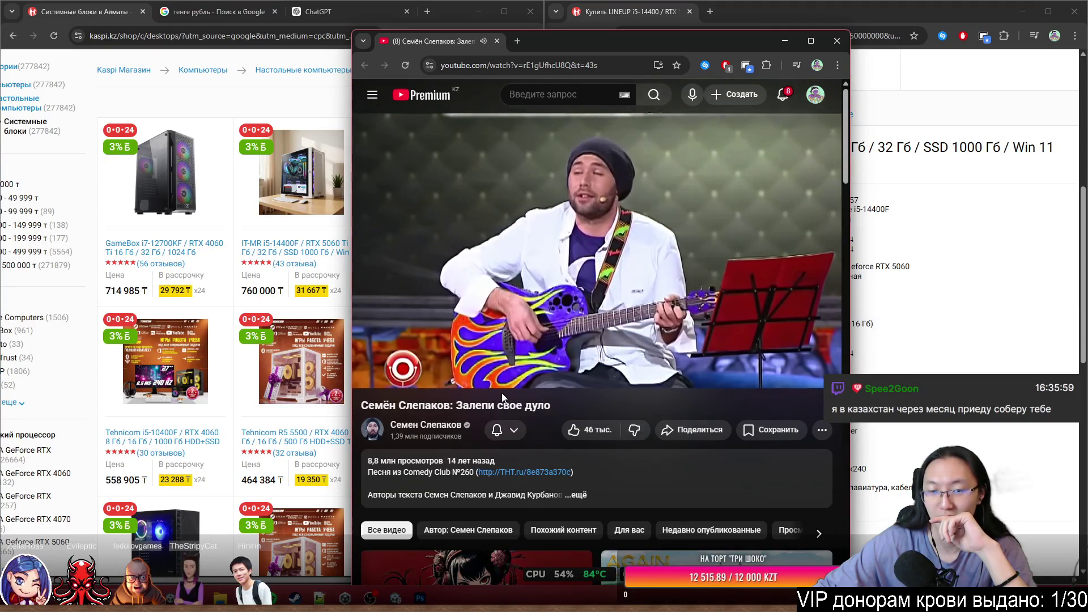
mouse_move(561, 371)
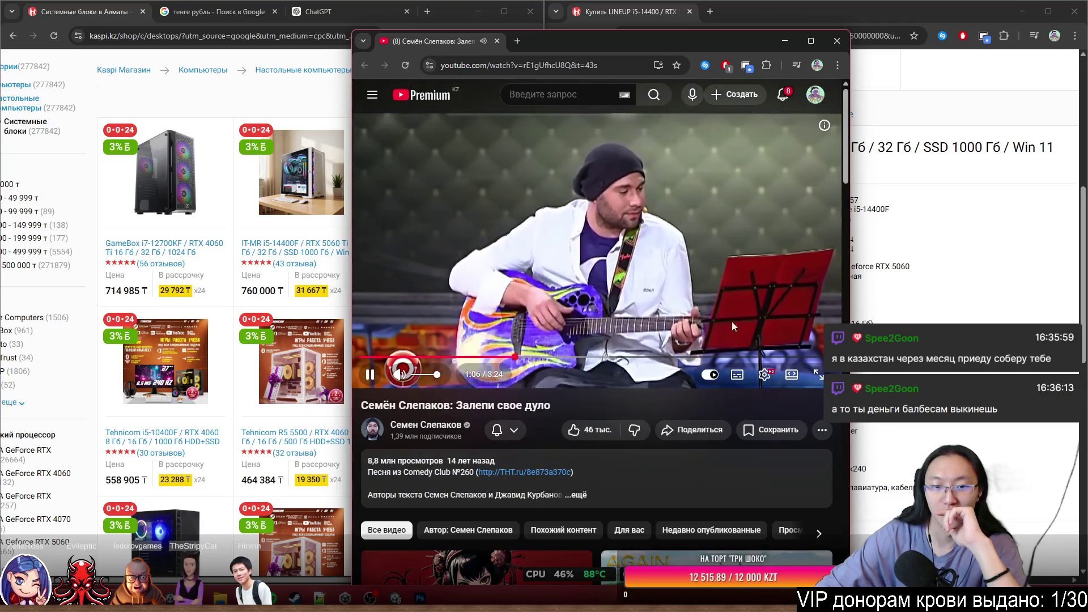
left_click(829, 41)
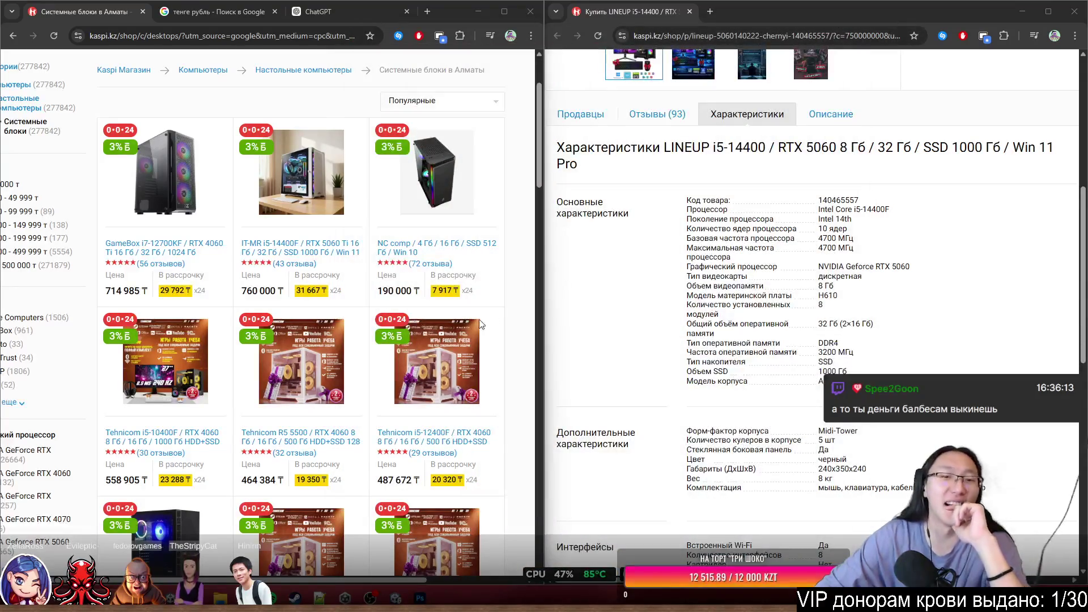
Open the IT-MR i5-14400F RTX 5060 Ti PC's product page (760 000 ₸).
scroll(510, 254, "down", 1)
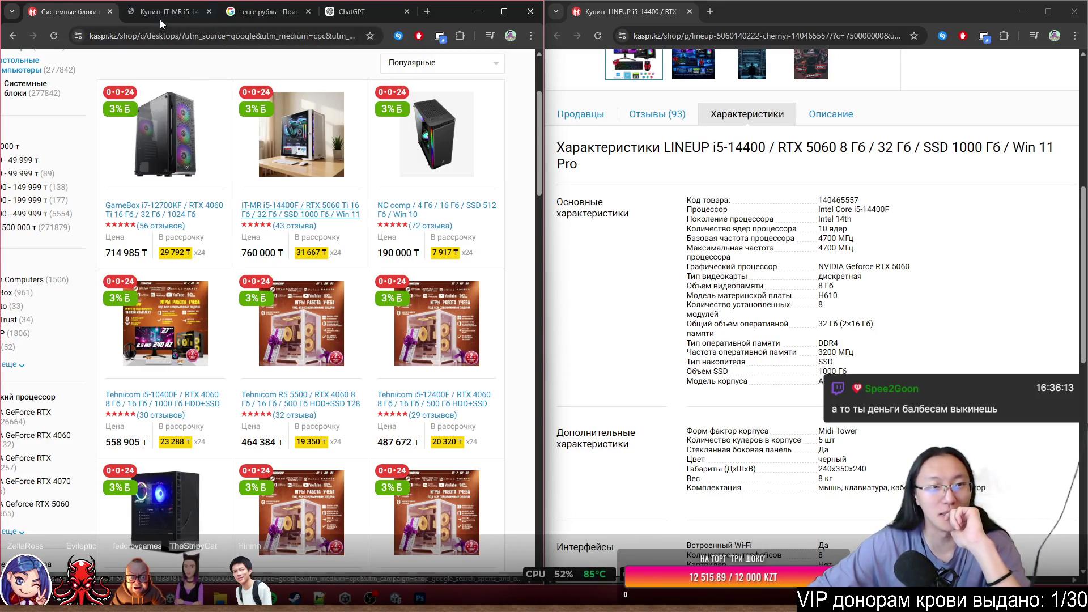
left_click(160, 18)
scroll(238, 133, "down", 8)
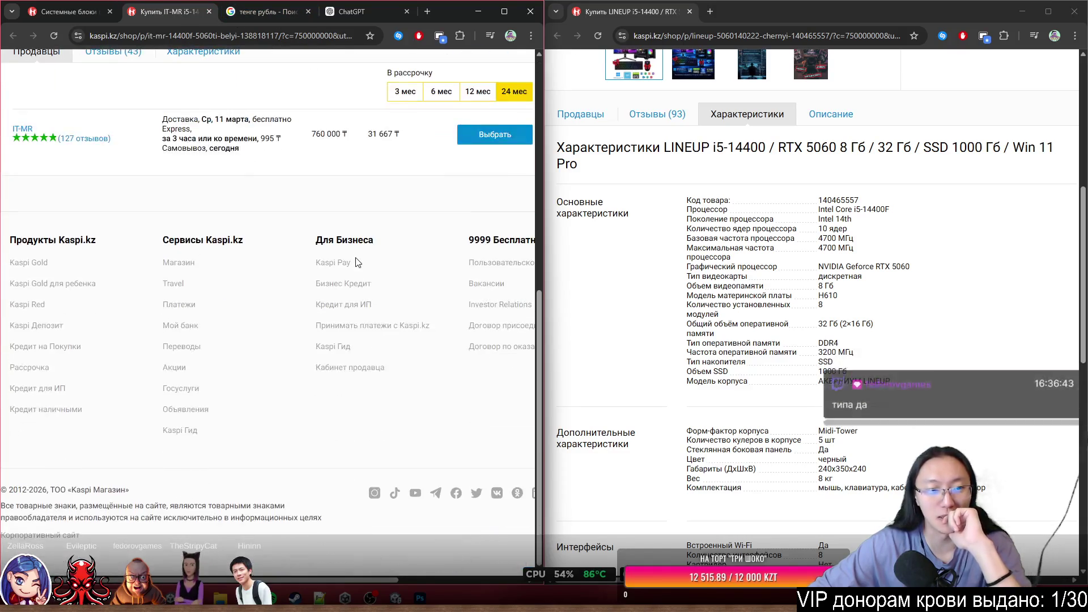
scroll(404, 304, "up", 7)
scroll(430, 340, "down", 6)
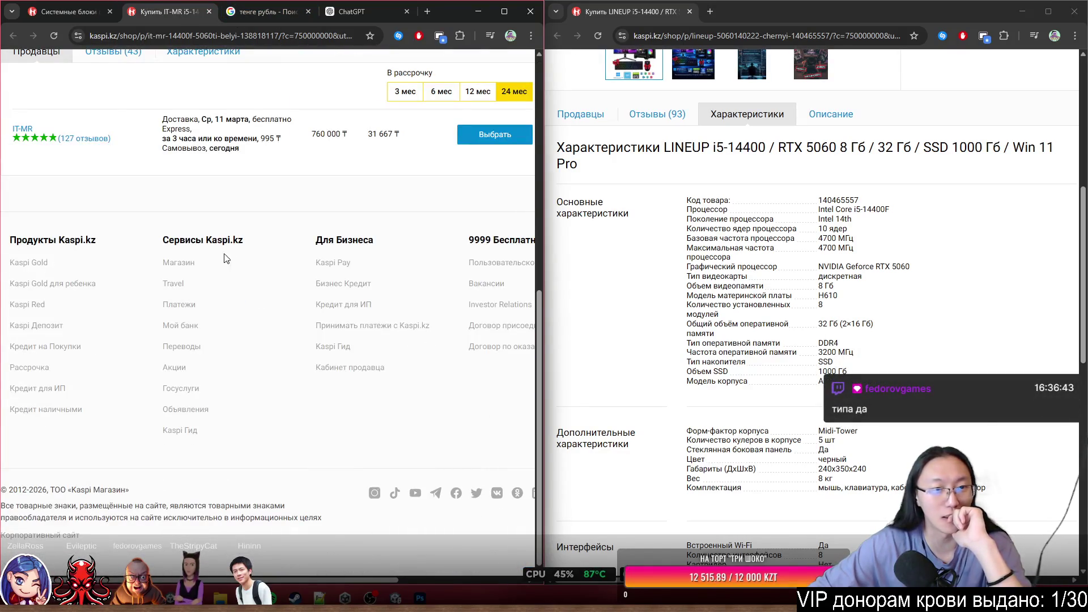
scroll(226, 258, "up", 5)
Review the IT-MR specifications, marking video memory and motherboard lines, then return to the listing.
left_click(180, 340)
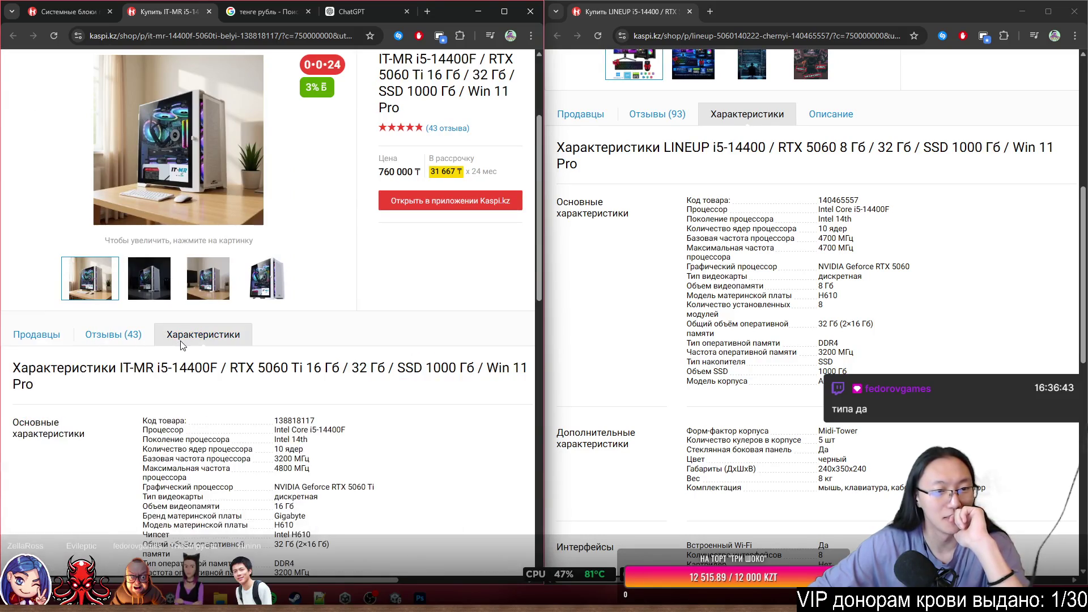
scroll(265, 329, "down", 3)
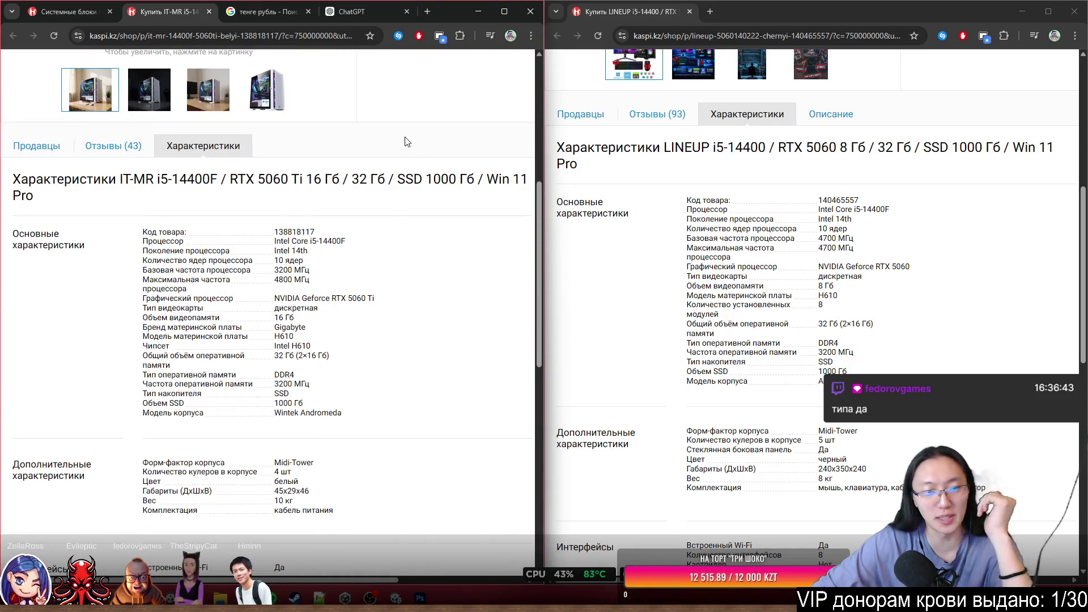
scroll(395, 205, "down", 2)
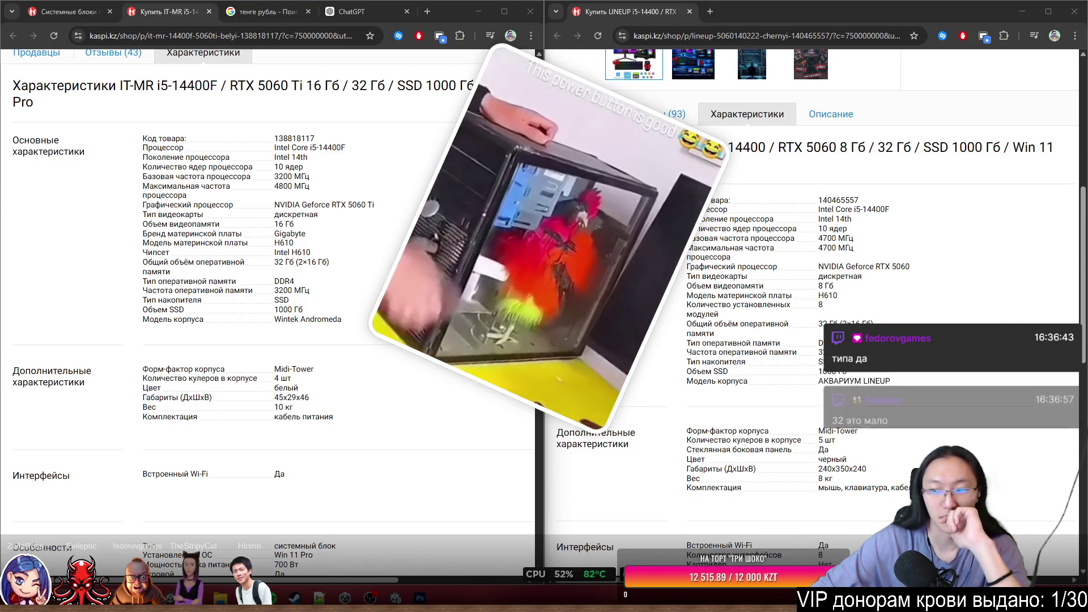
scroll(267, 283, "down", 1)
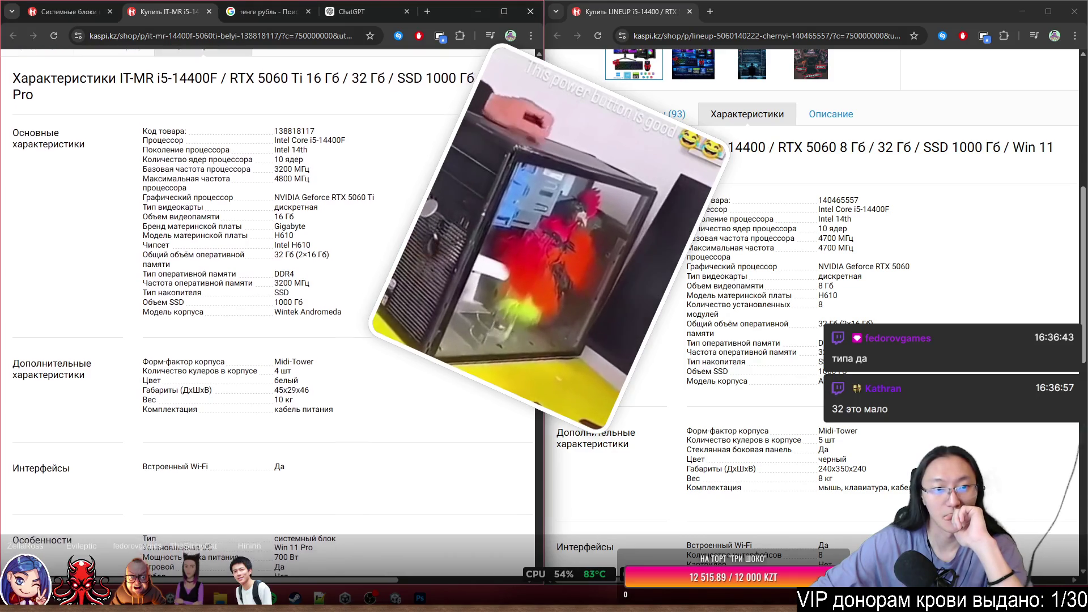
left_click_drag(275, 207, 306, 219)
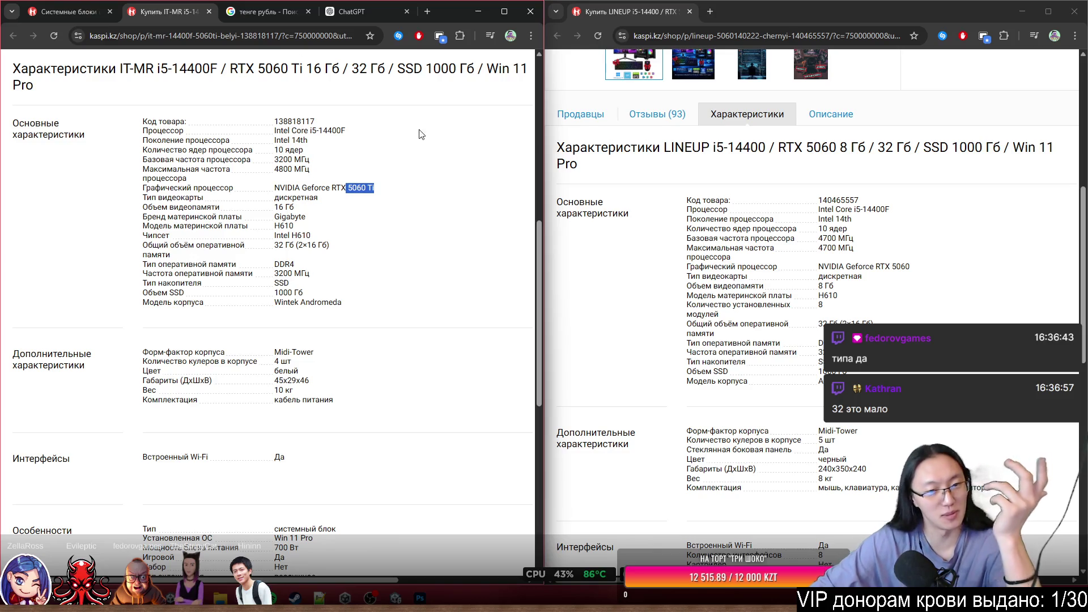
scroll(399, 250, "up", 8)
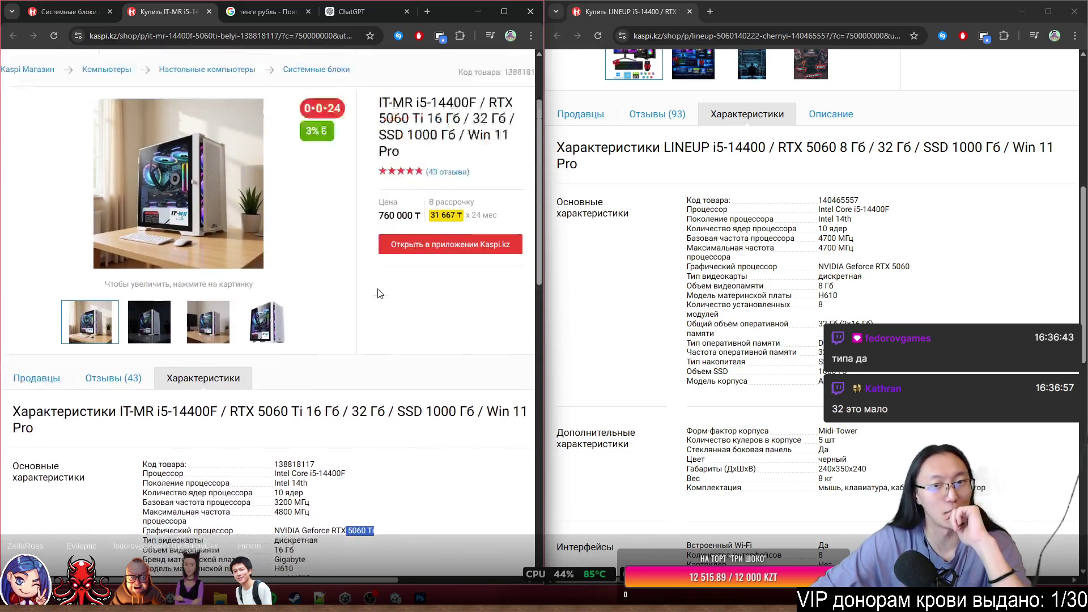
scroll(380, 302, "down", 8)
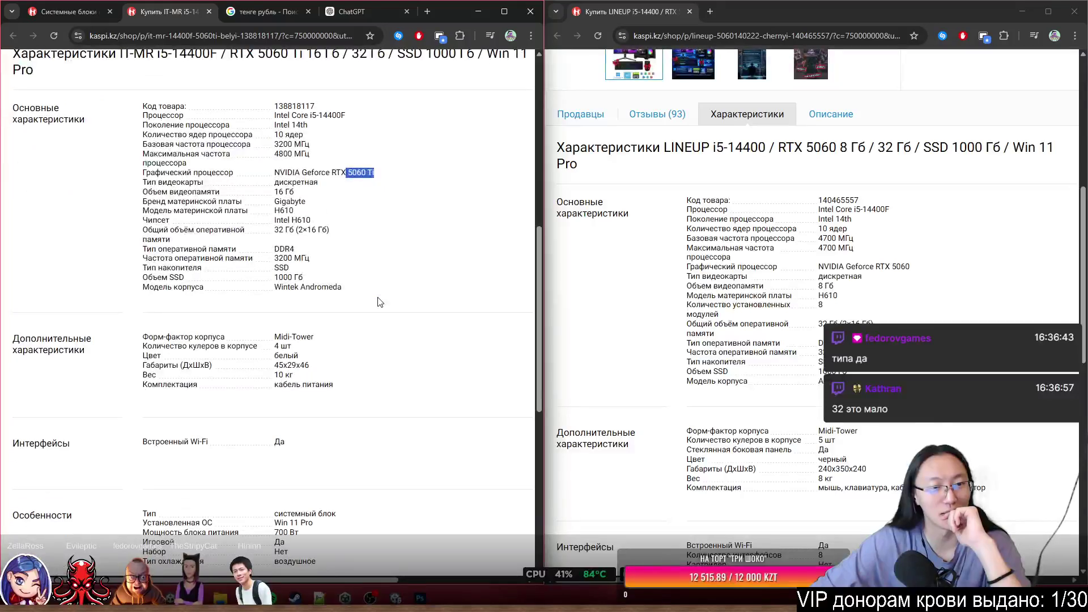
scroll(380, 302, "down", 5)
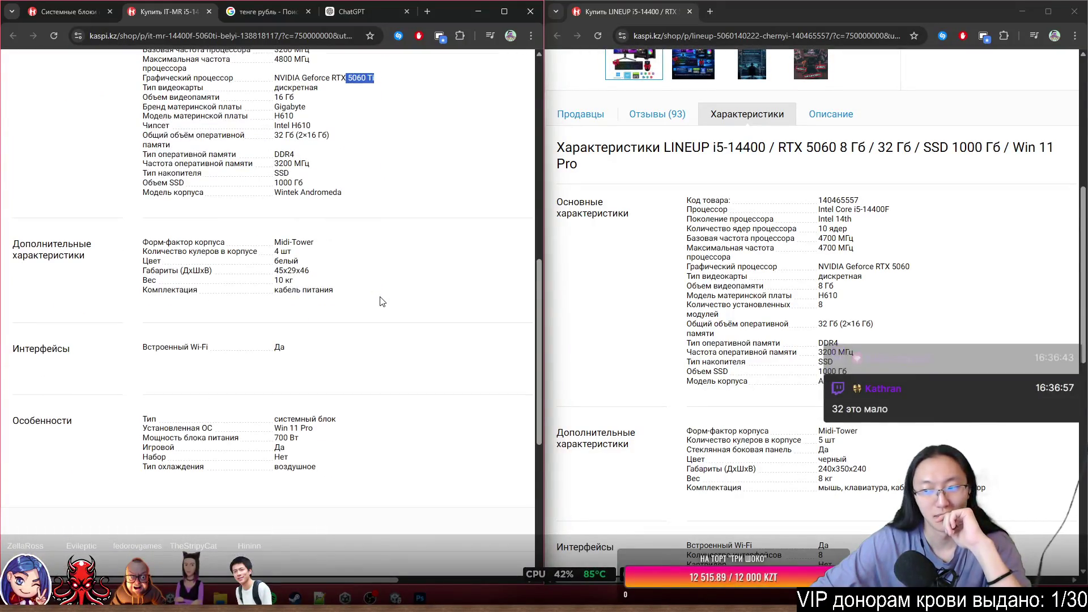
scroll(380, 302, "up", 10)
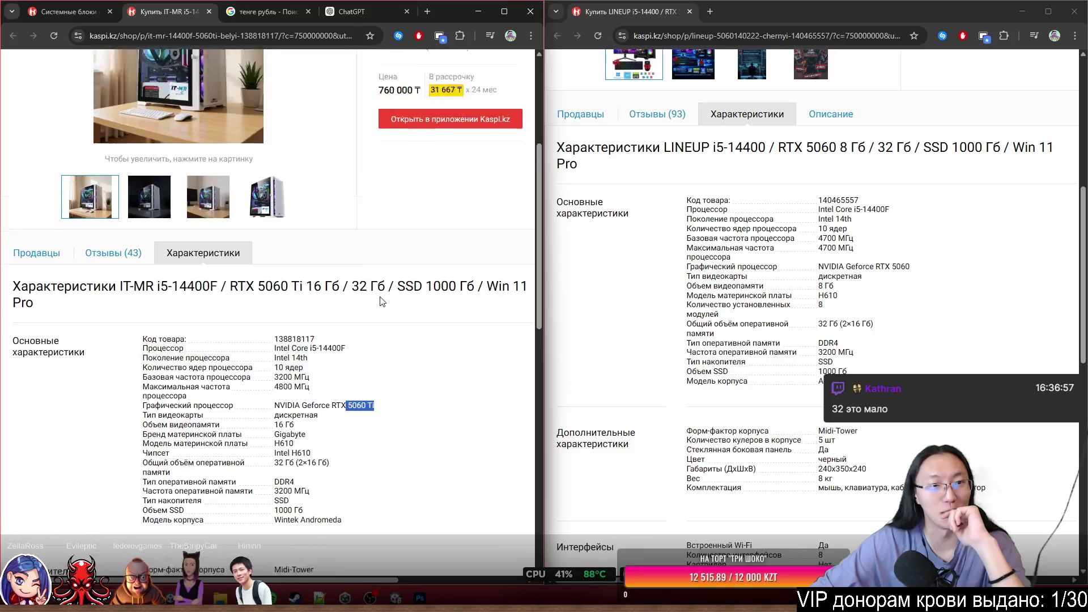
scroll(379, 301, "down", 4)
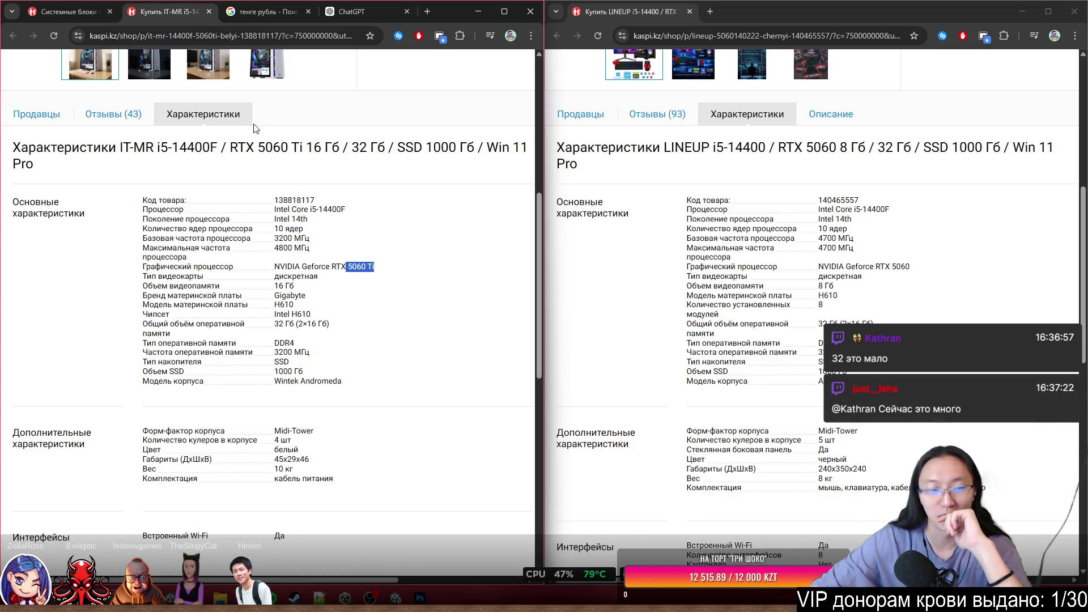
scroll(264, 149, "down", 2)
left_click(57, 12)
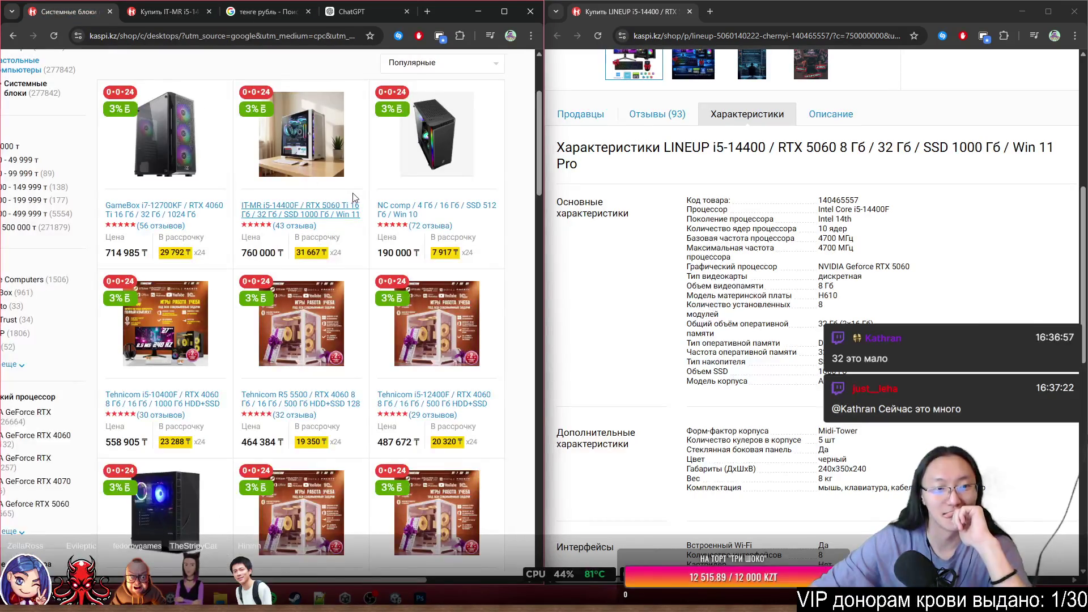
Page through the Kaspi.kz desktop PC listings to pages 5 and 6.
scroll(499, 197, "down", 7)
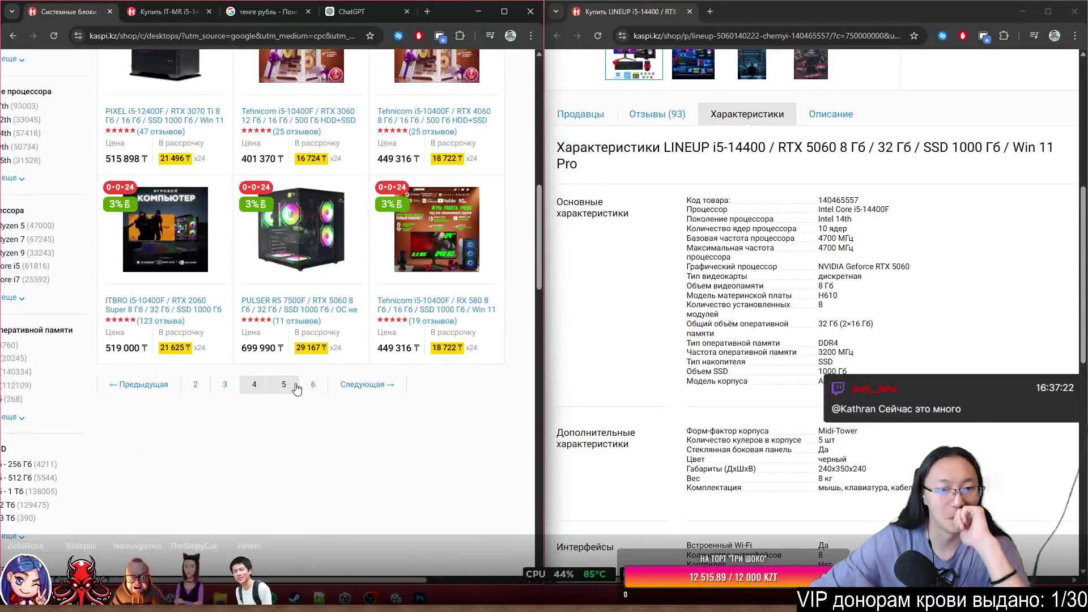
left_click(285, 382)
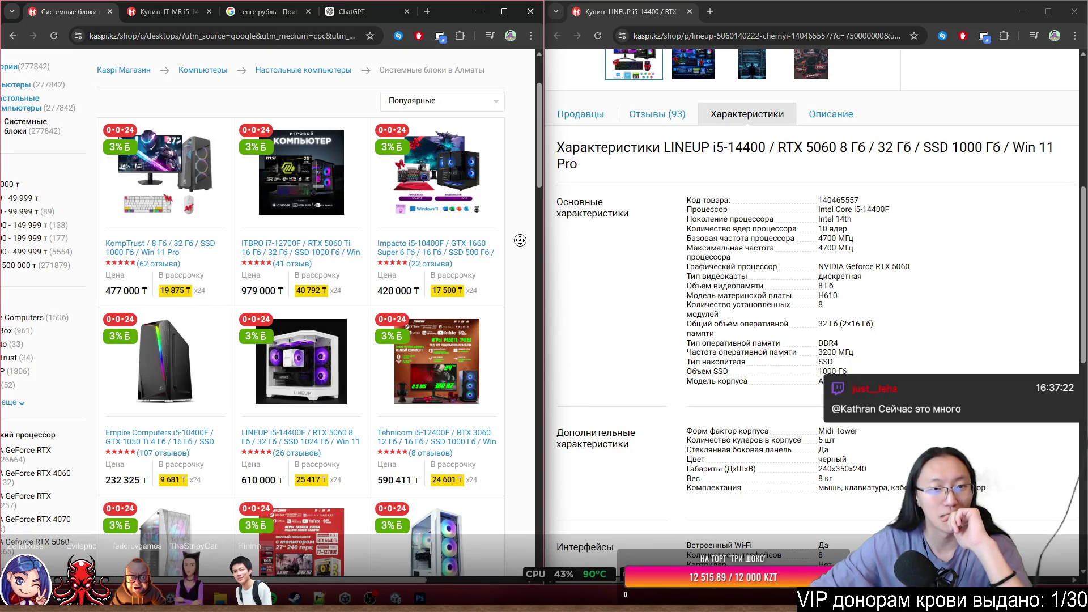
scroll(520, 240, "down", 1)
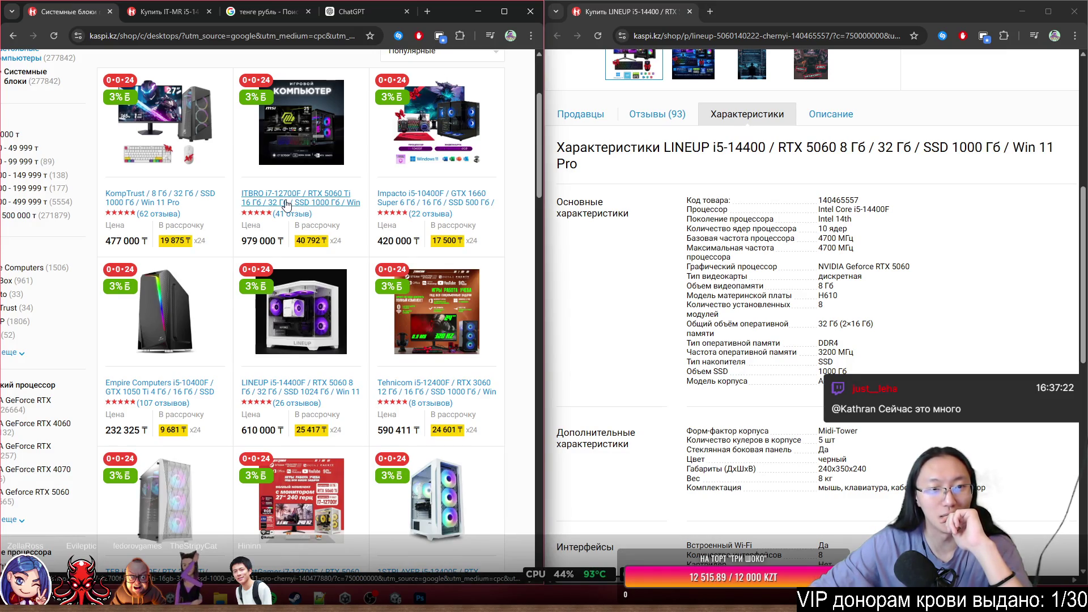
middle_click(507, 309)
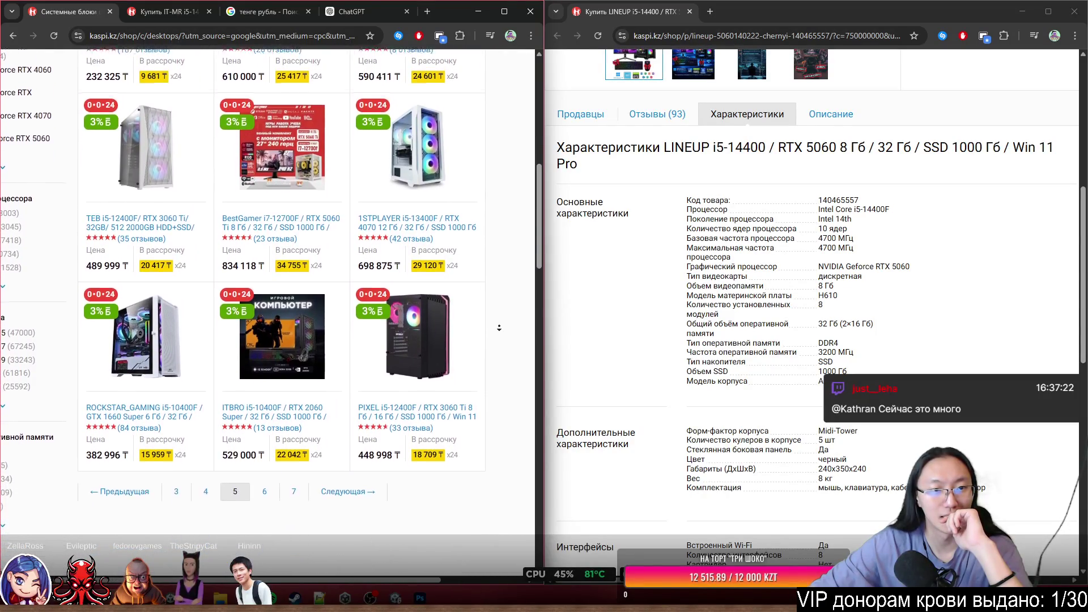
middle_click(344, 215)
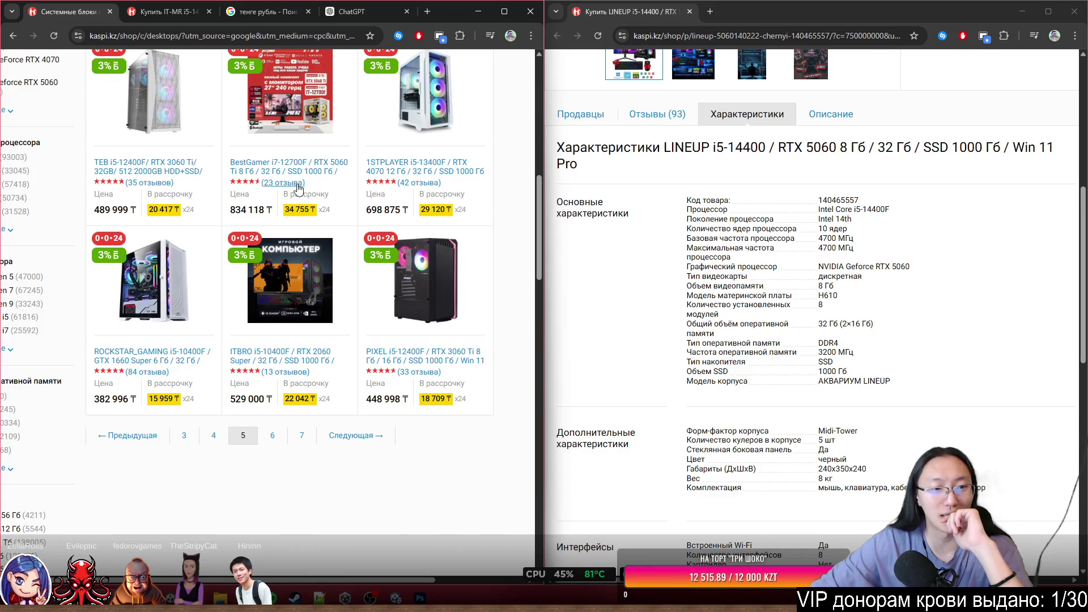
left_click(280, 441)
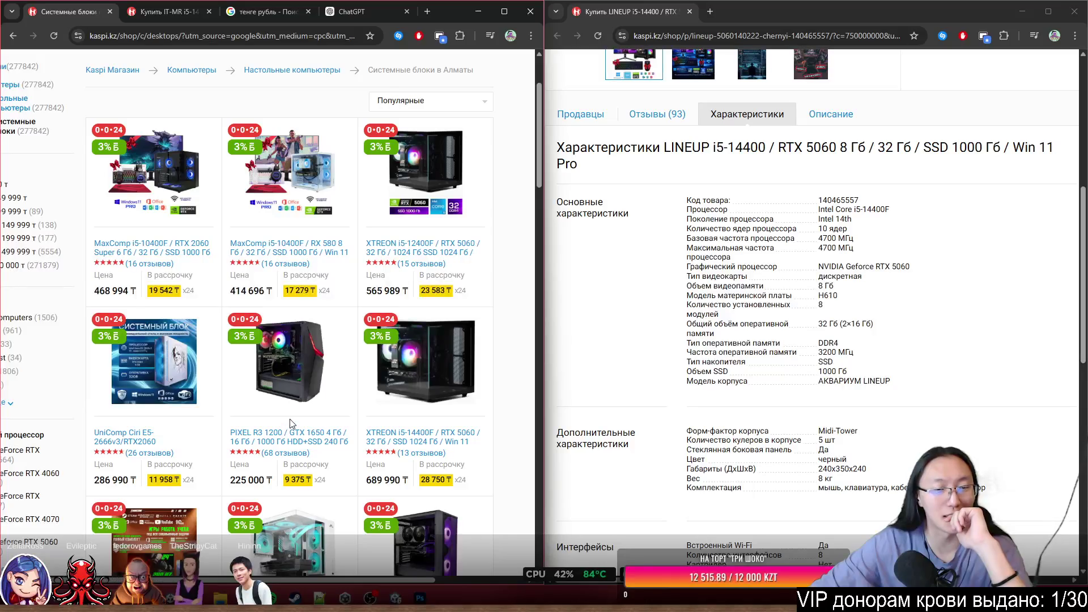
Continue browsing the desktop PC listings through pages 7 and 8.
scroll(292, 423, "down", 3)
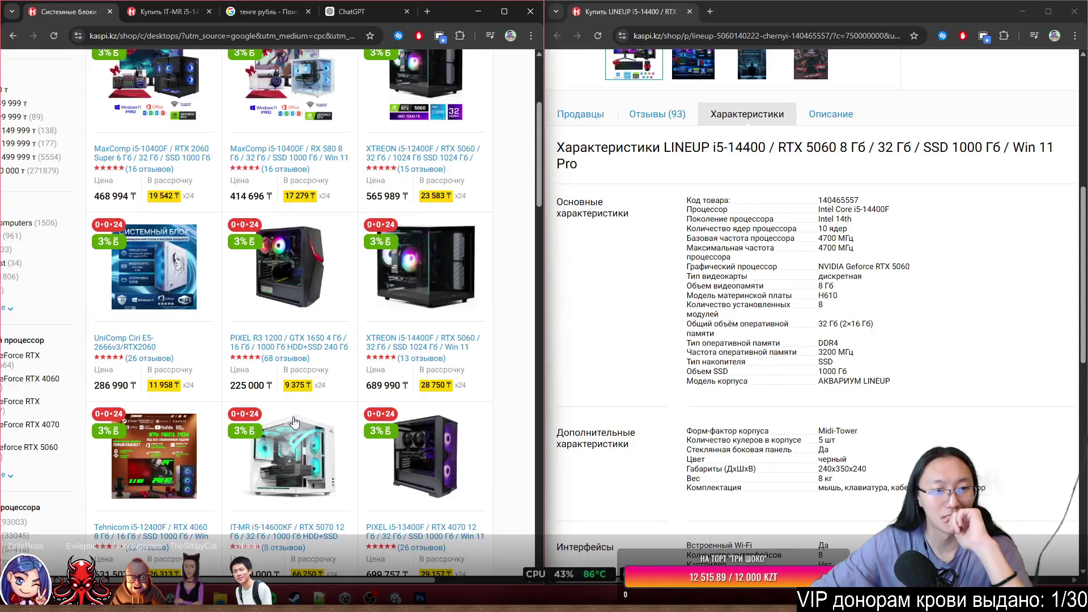
scroll(460, 295, "up", 2)
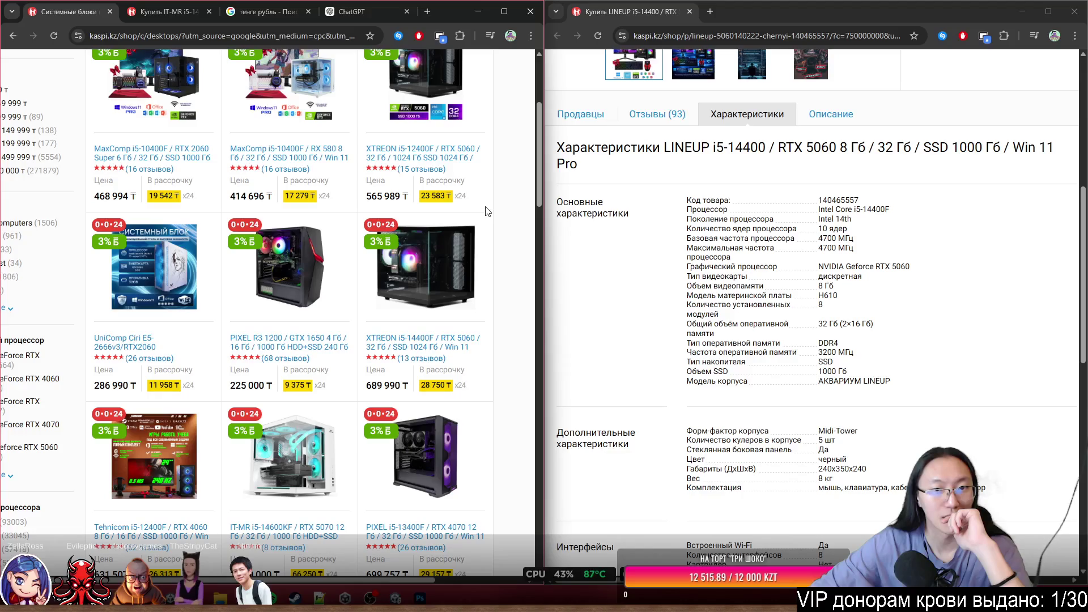
middle_click(491, 234)
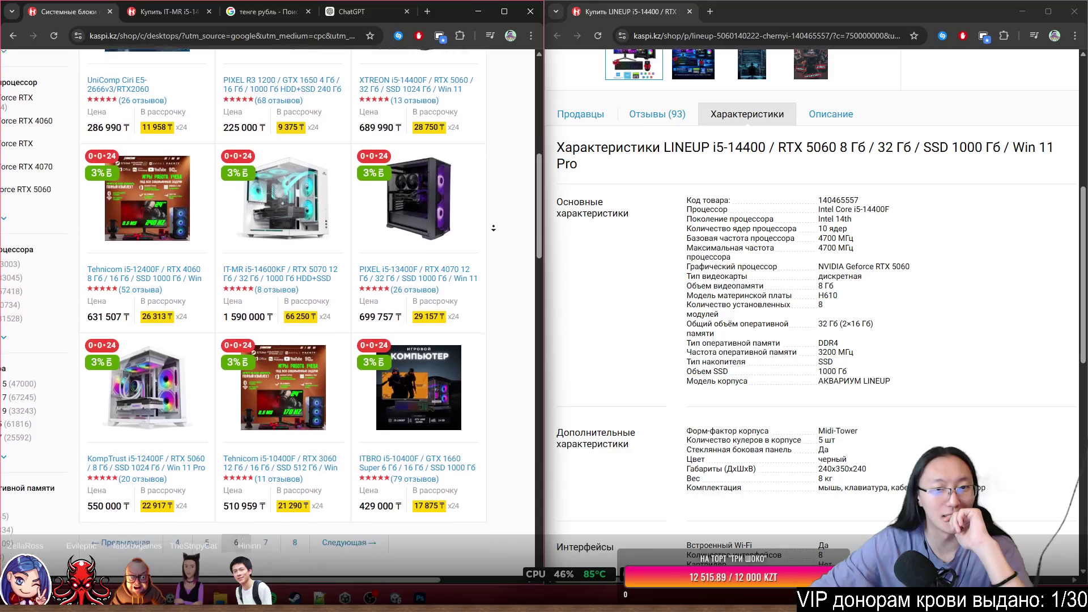
left_click(299, 482)
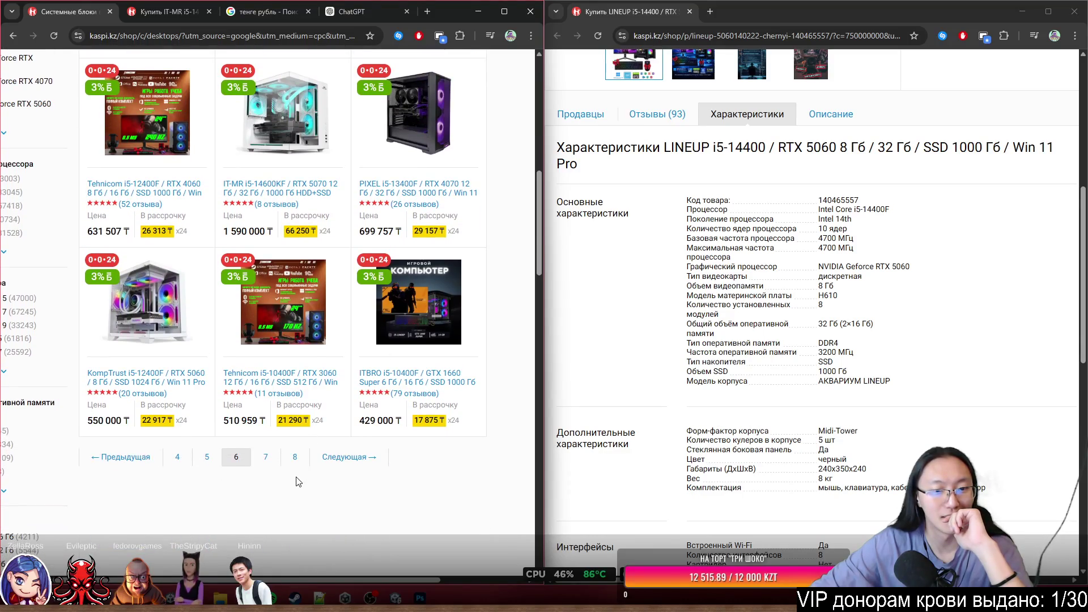
left_click(267, 457)
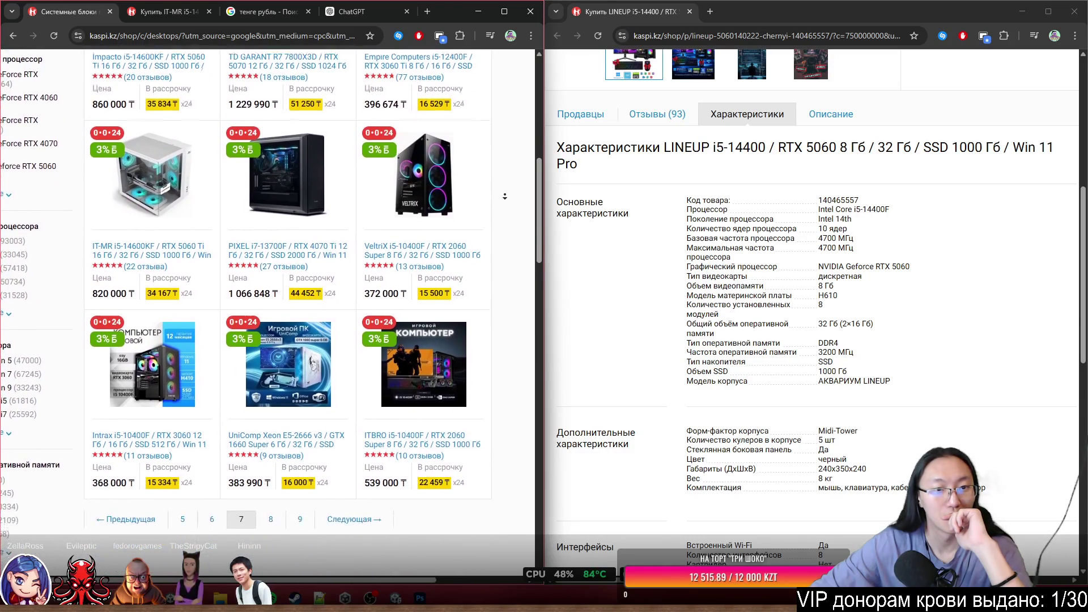
left_click(401, 210)
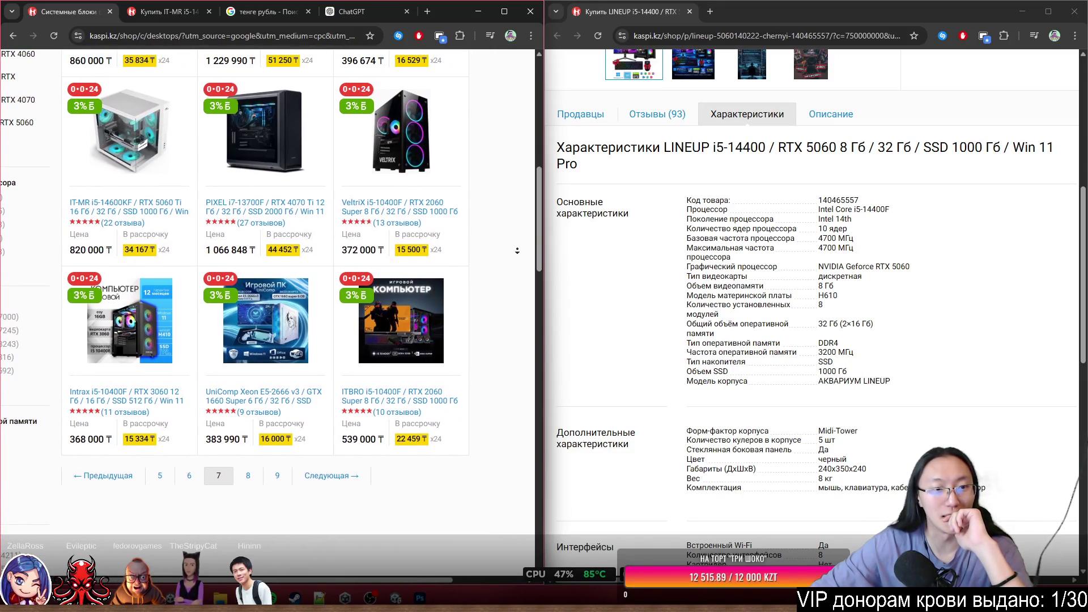
left_click(330, 238)
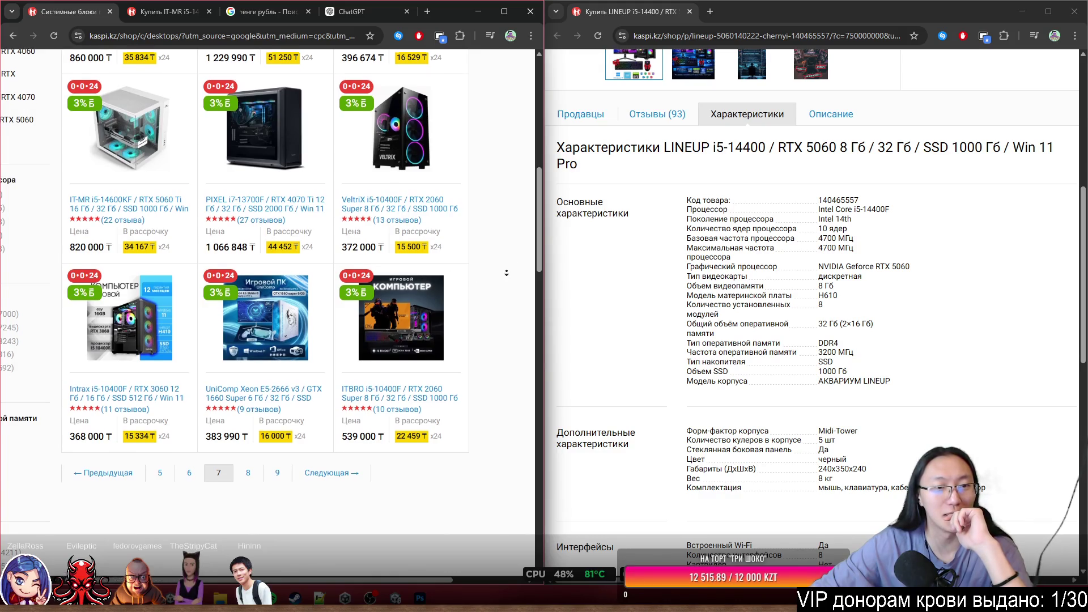
middle_click(503, 282)
left_click(244, 358)
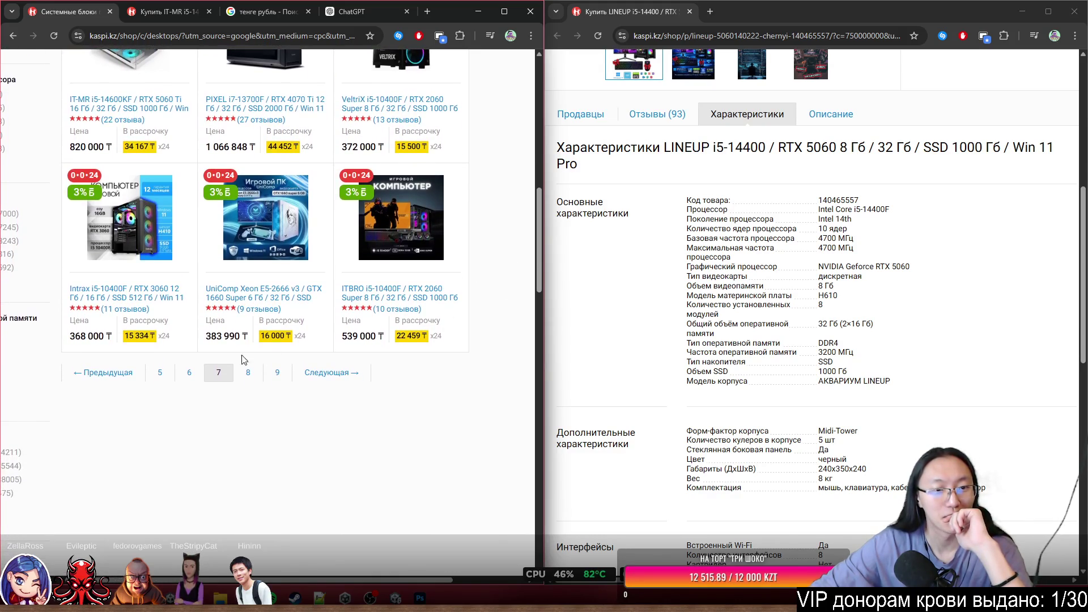
left_click(245, 374)
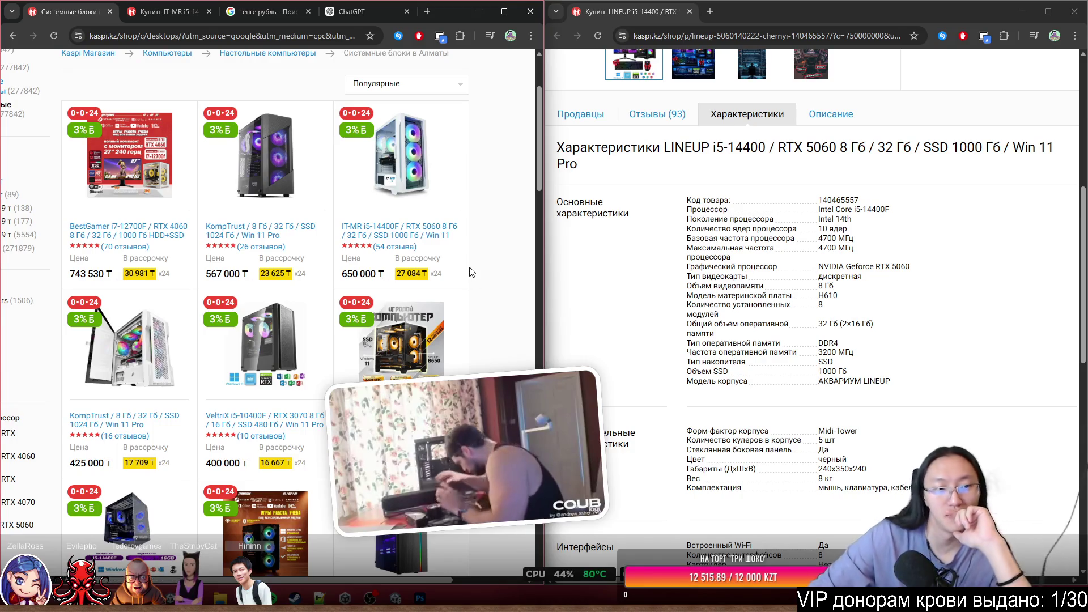
Scroll through page 8, then close the desktop-PC catalogue window.
scroll(446, 302, "down", 2)
scroll(446, 302, "down", 2)
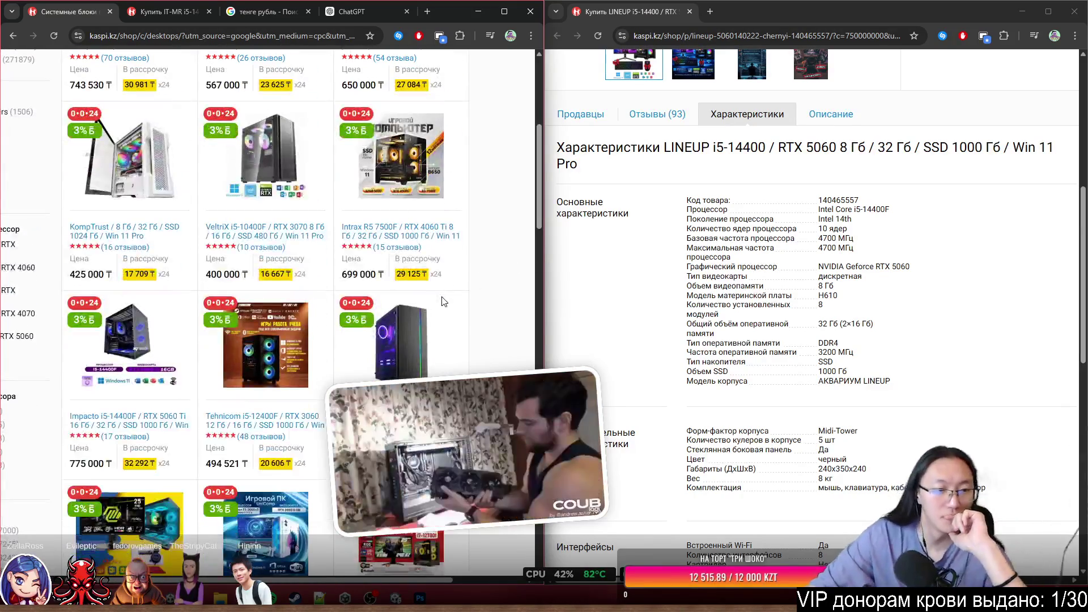
scroll(513, 278, "down", 5)
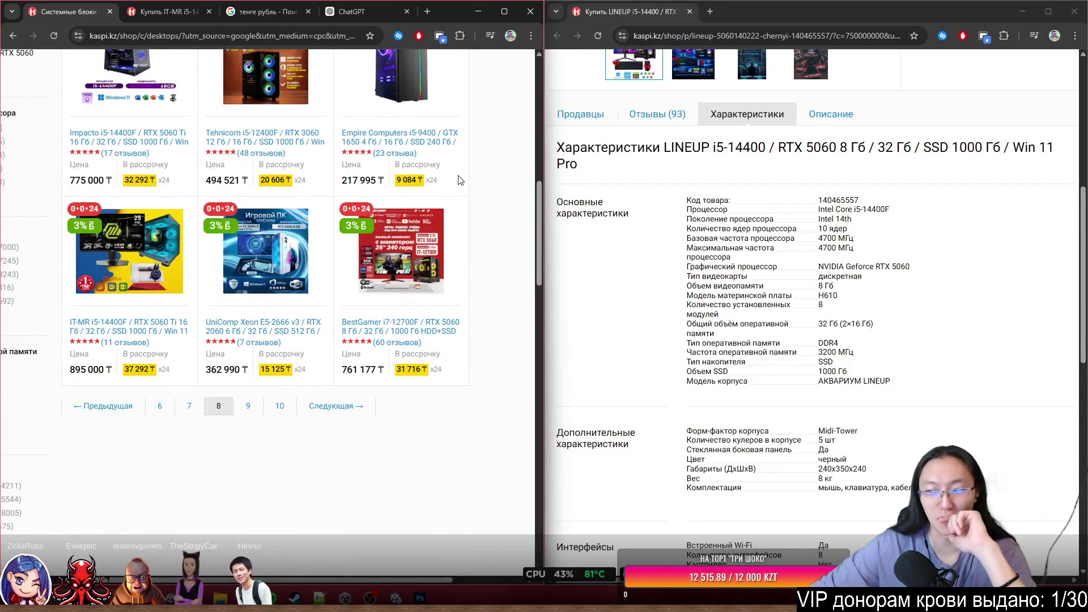
left_click(527, 16)
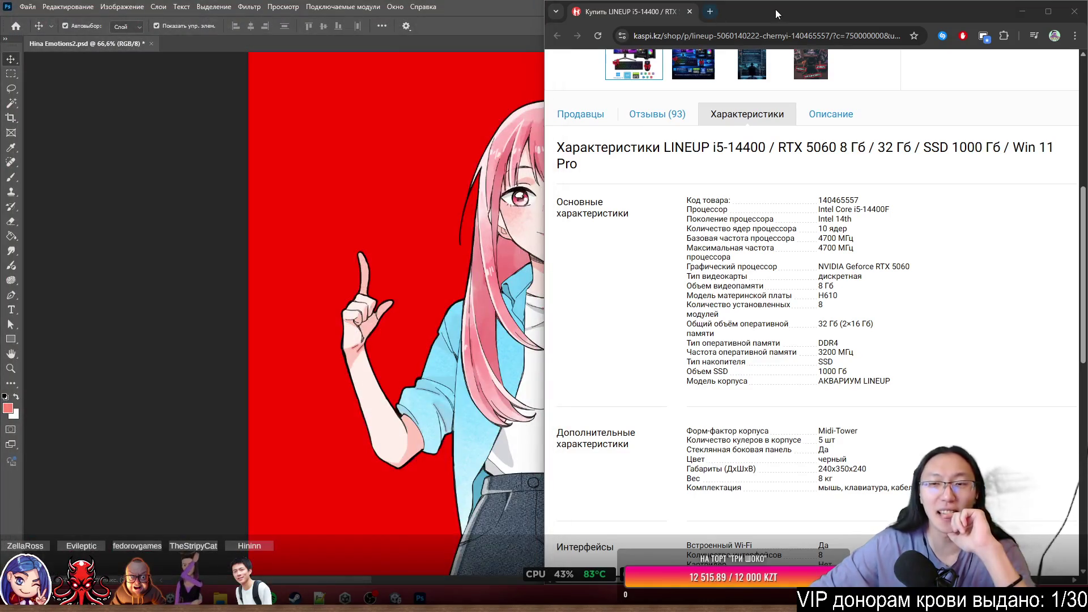
Close the Kaspi.kz specifications window and reframe the Hina Emotions2.psd canvas at 100%.
left_click_drag(850, 11, 817, 54)
left_click(817, 52)
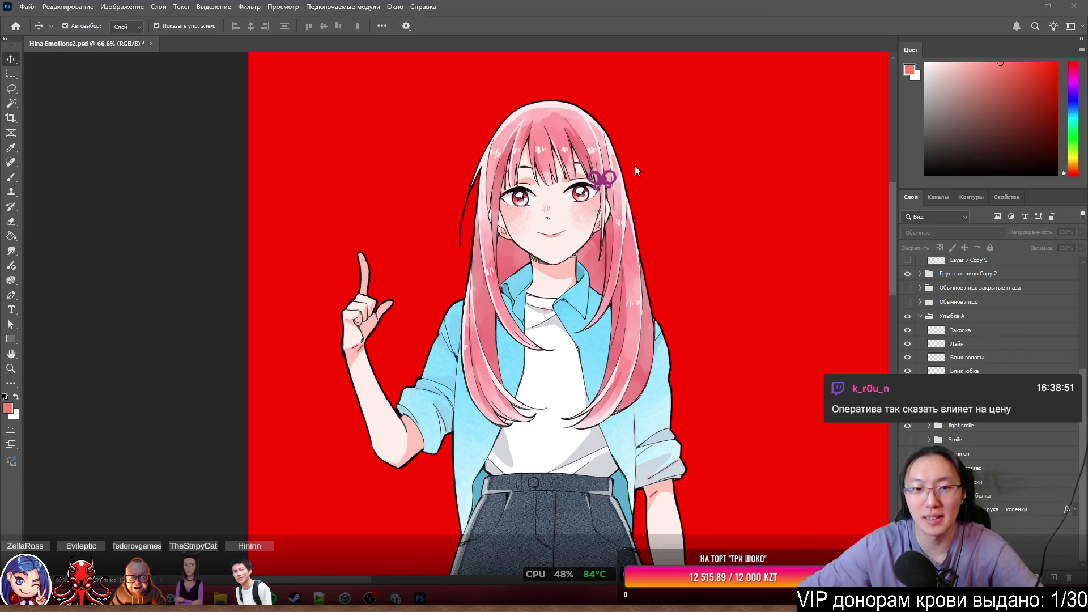
scroll(663, 295, "down", 1)
scroll(680, 329, "up", 2)
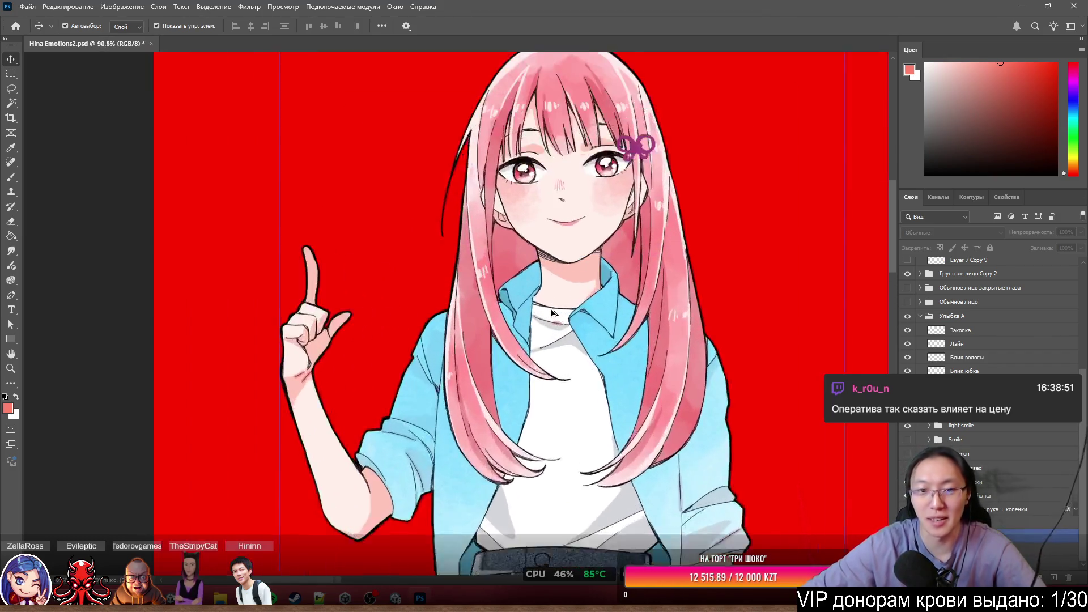
scroll(690, 340, "up", 1)
scroll(683, 283, "right", 2)
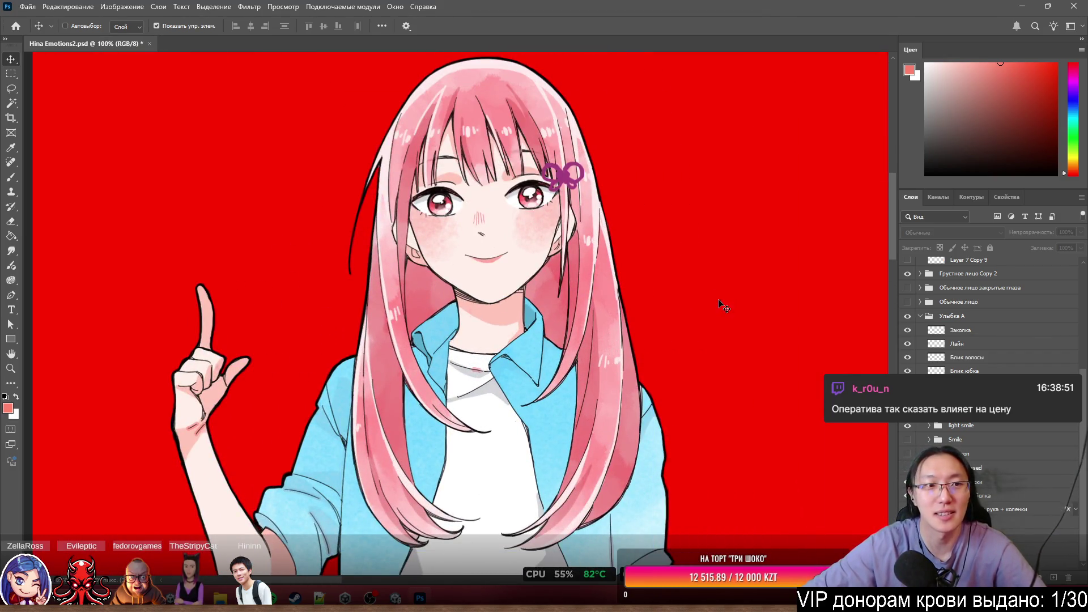
scroll(717, 300, "left", 1)
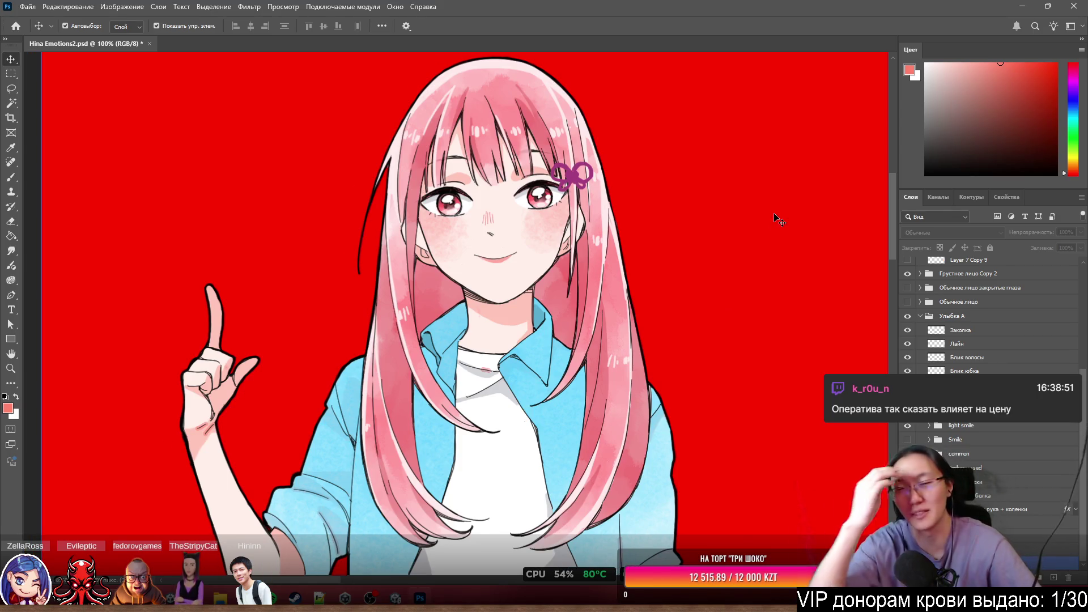
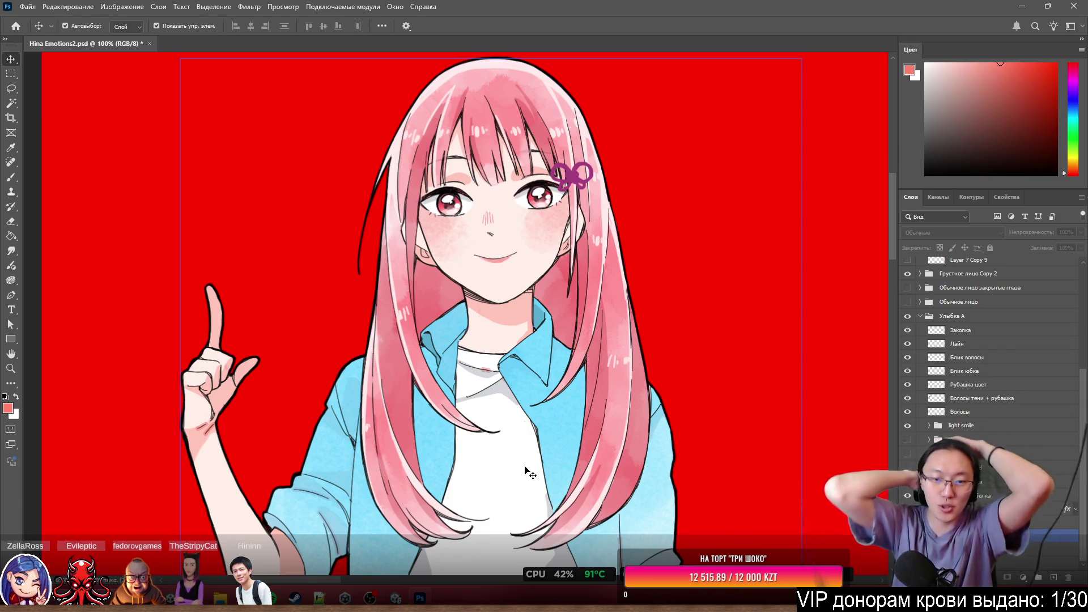
Reposition the pink blush mark on the shirt toward the collar, undoing a stray eraser dab.
scroll(481, 386, "up", 5)
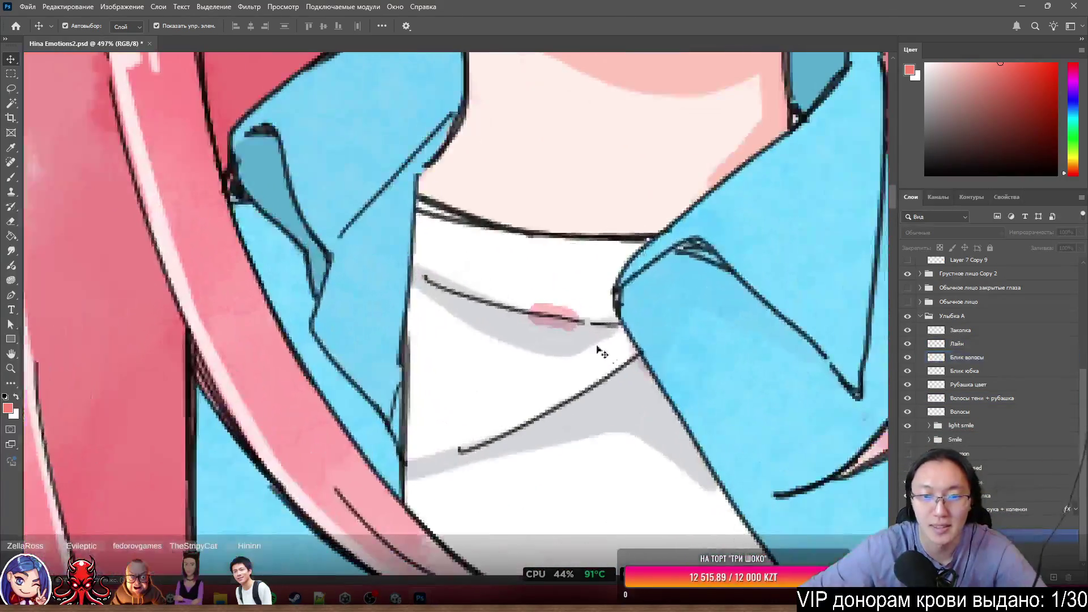
mouse_move(567, 317)
left_mouse_down()
mouse_move(676, 284)
mouse_move(560, 326)
left_mouse_up()
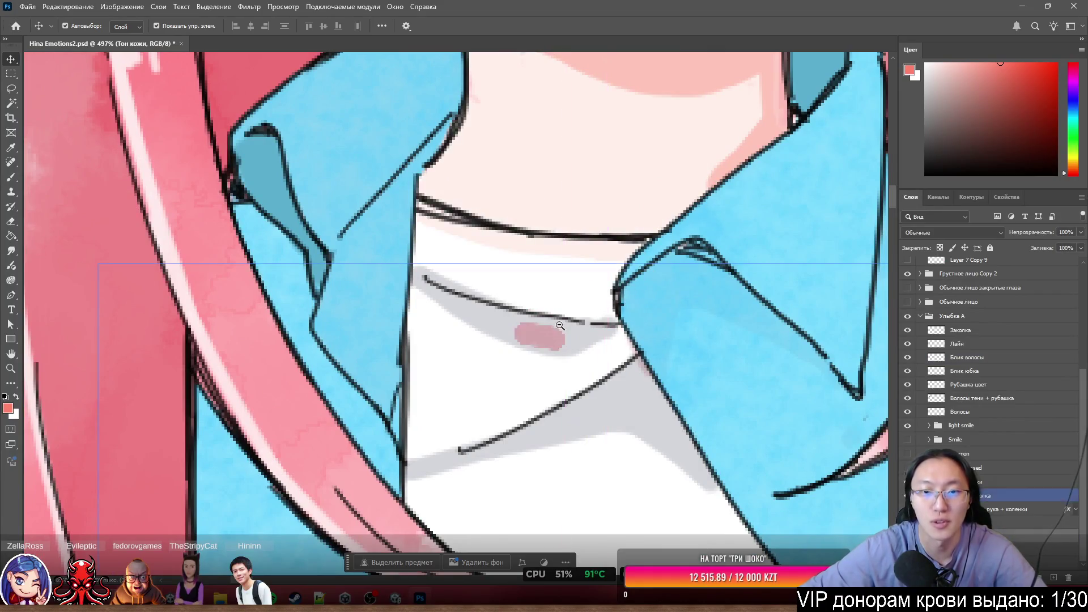
scroll(560, 326, "down", 3)
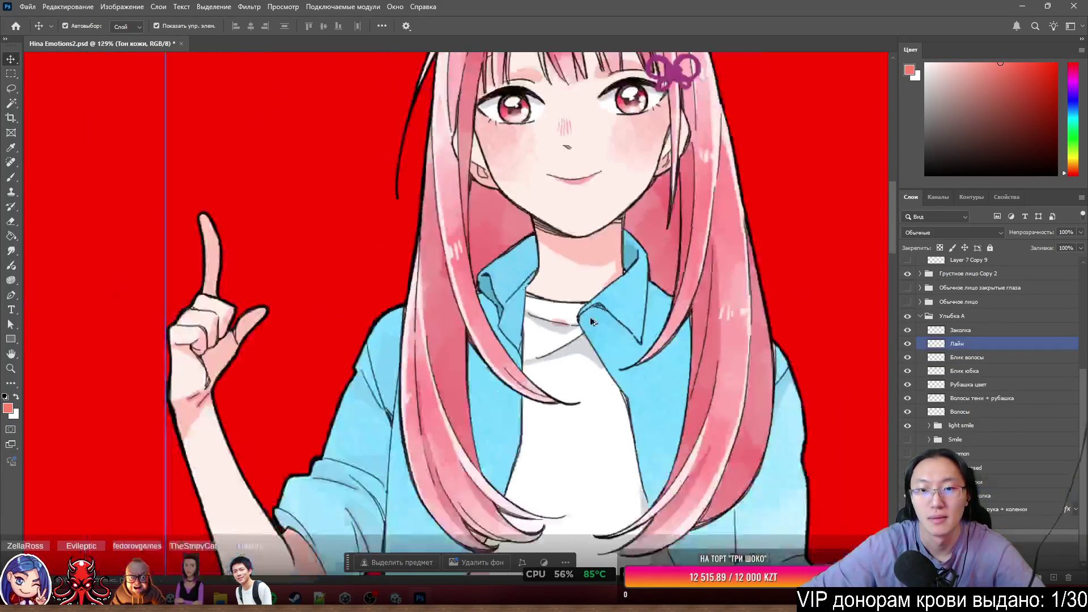
left_click(602, 320)
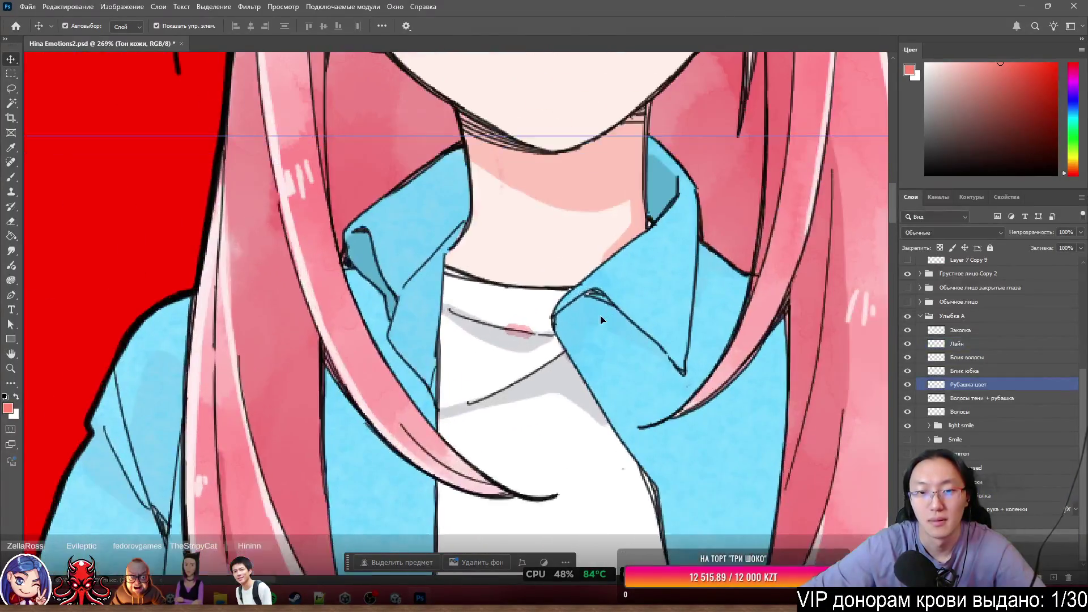
key("e")
left_click(510, 323)
key("ctrl+z")
scroll(510, 329, "up", 3)
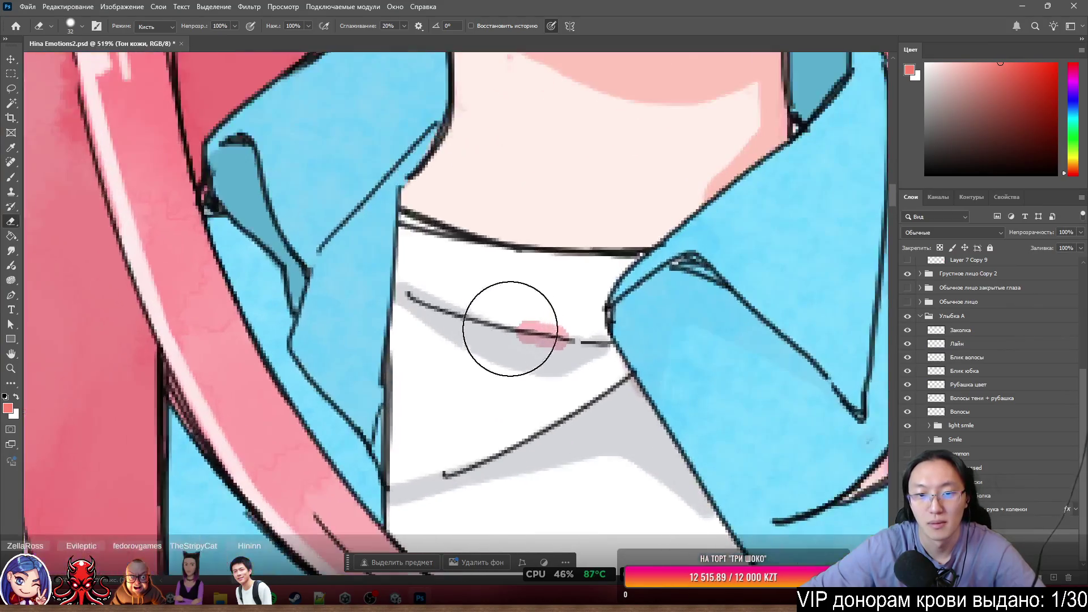
mouse_move(587, 333)
left_mouse_down()
mouse_move(628, 338)
mouse_move(489, 344)
mouse_move(606, 351)
mouse_move(619, 340)
left_mouse_up()
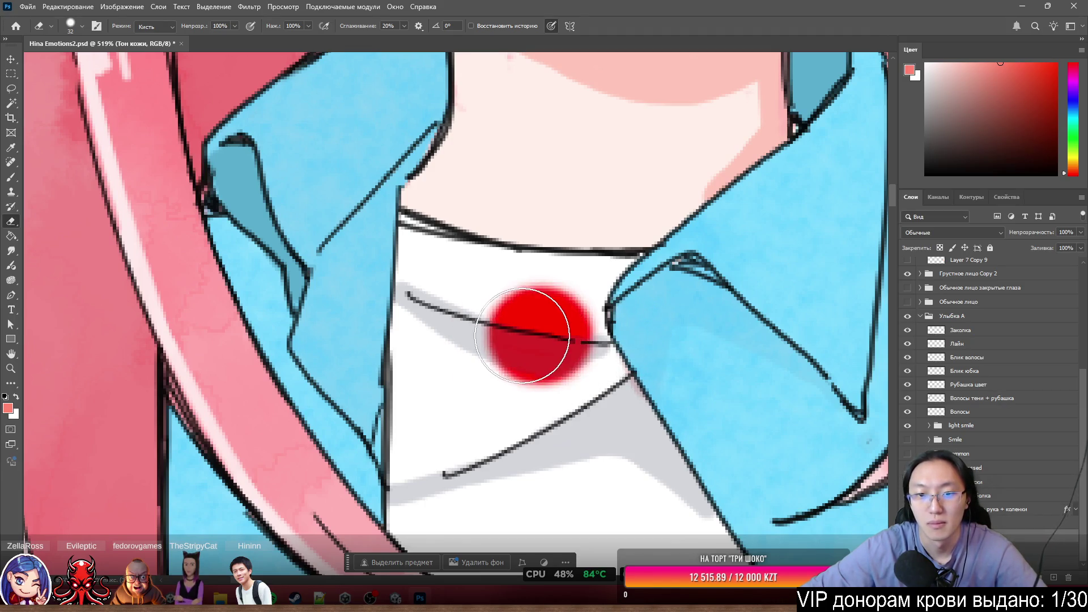
Paint white over the pink mark on the shirt just below the collar.
scroll(590, 346, "down", 5)
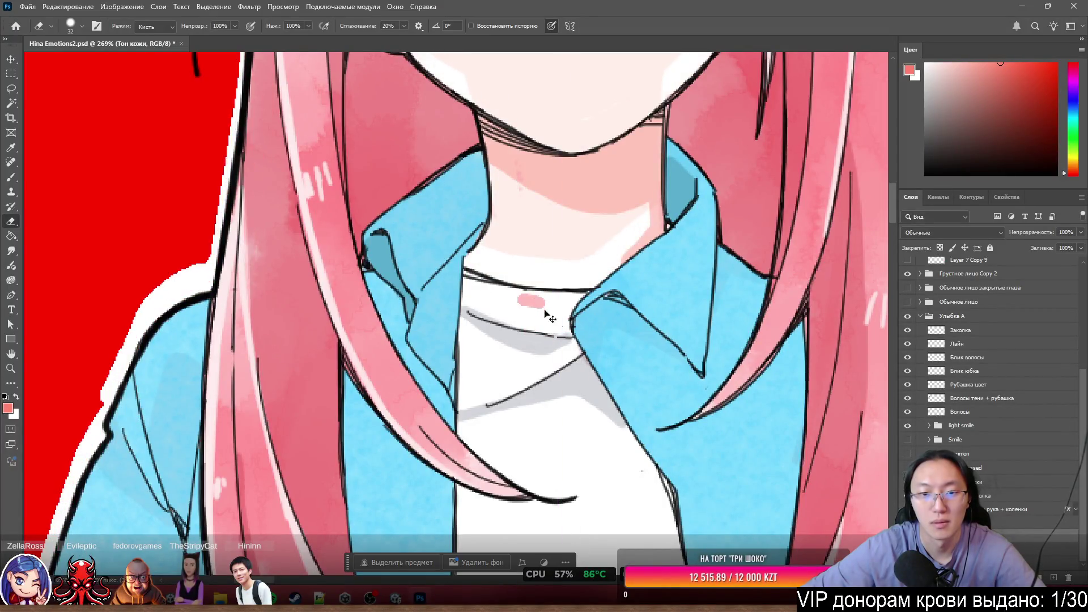
scroll(561, 338, "up", 4)
key("b")
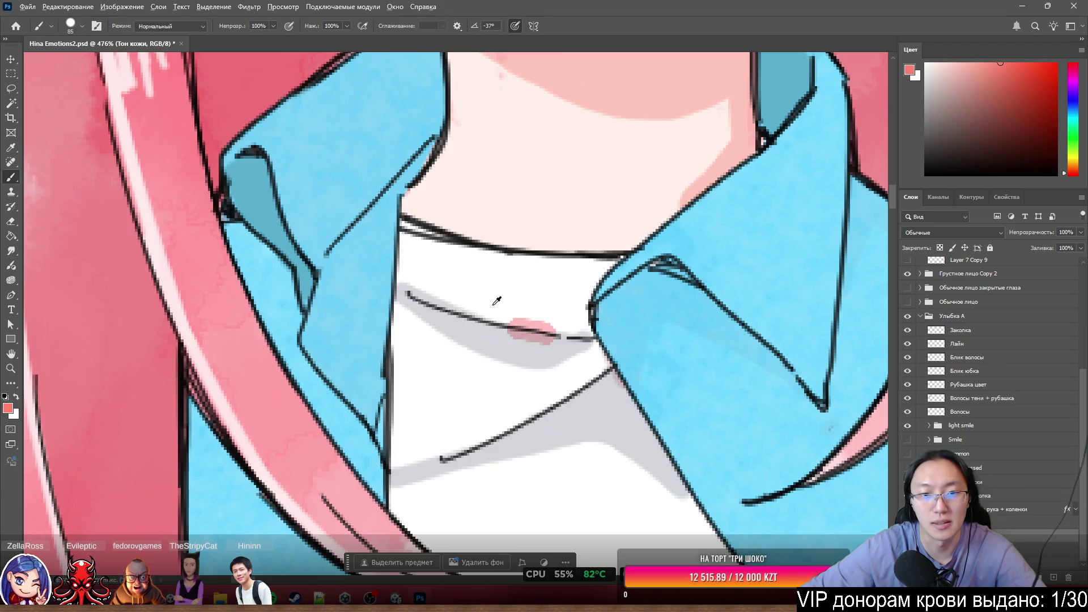
left_click(510, 353, "alt")
left_click(509, 361)
key("ctrl+z")
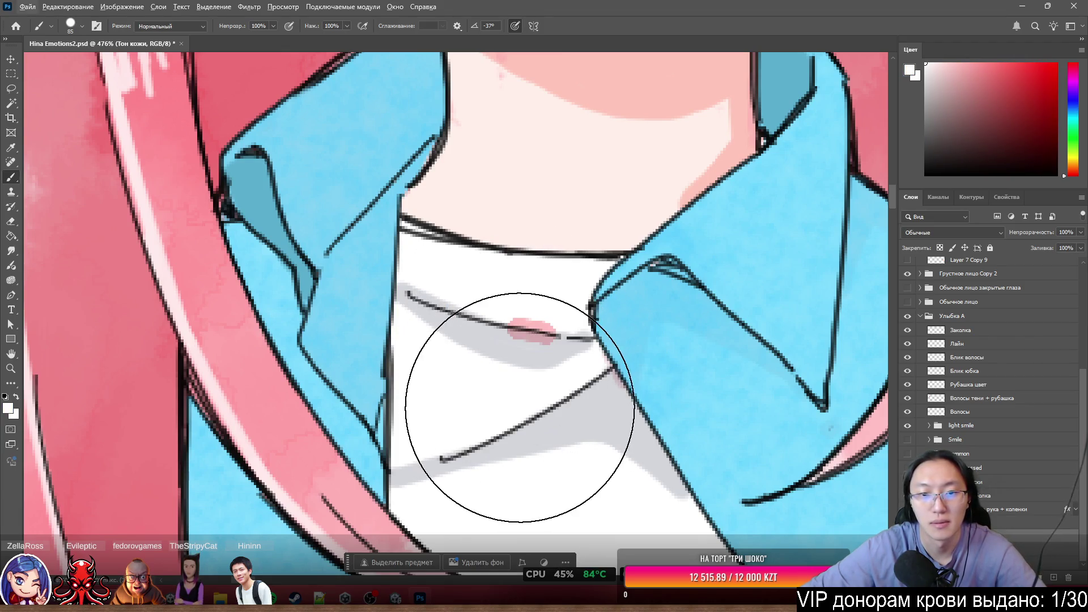
left_click(497, 373)
scroll(560, 436, "down", 2)
scroll(559, 440, "down", 4)
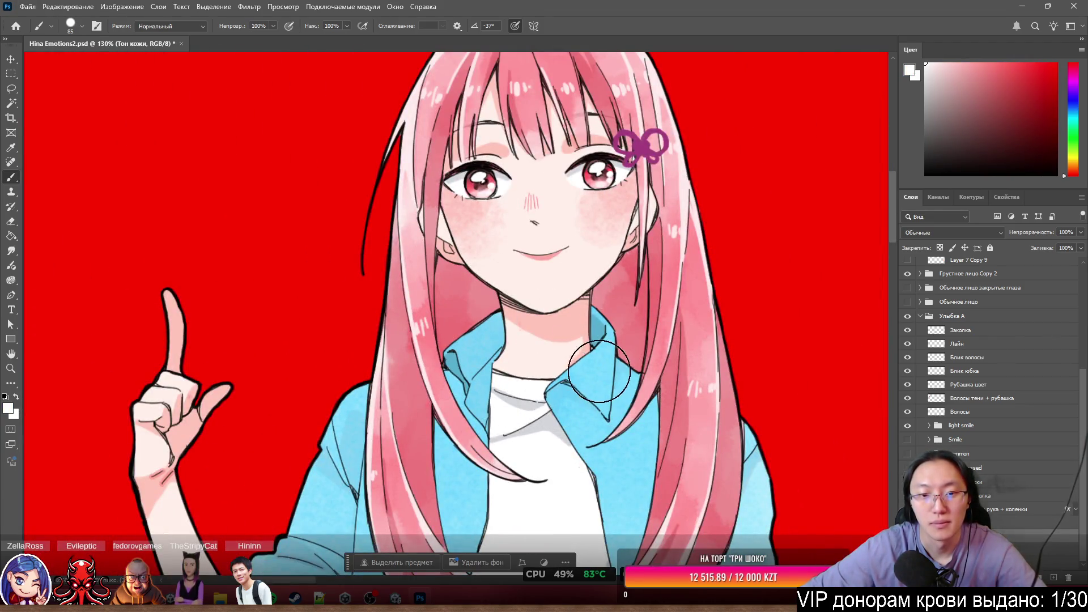
scroll(608, 374, "up", 3)
scroll(561, 397, "down", 3)
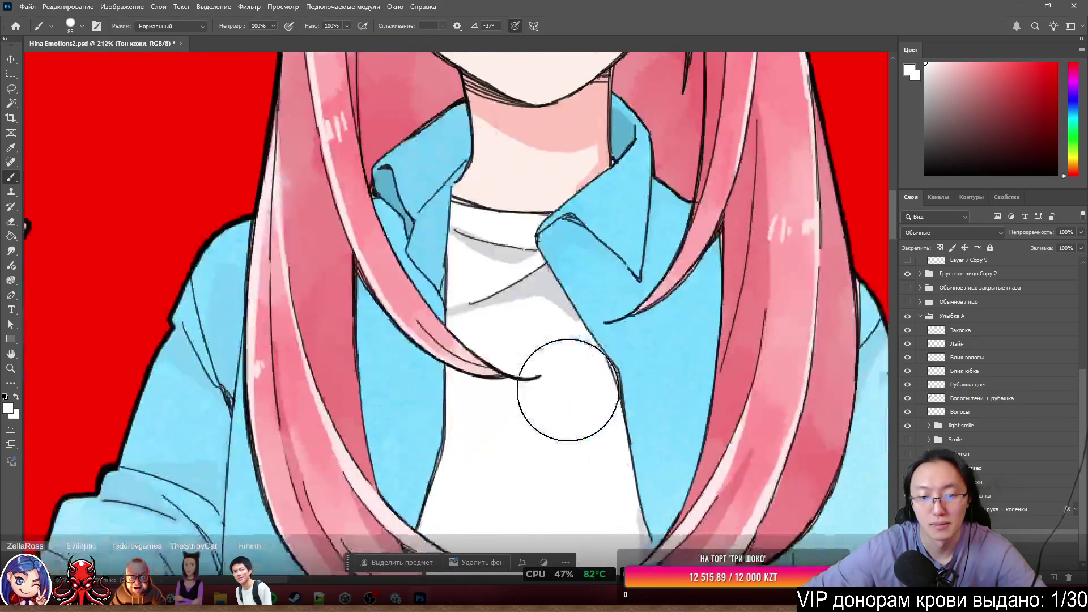
scroll(569, 382, "down", 5)
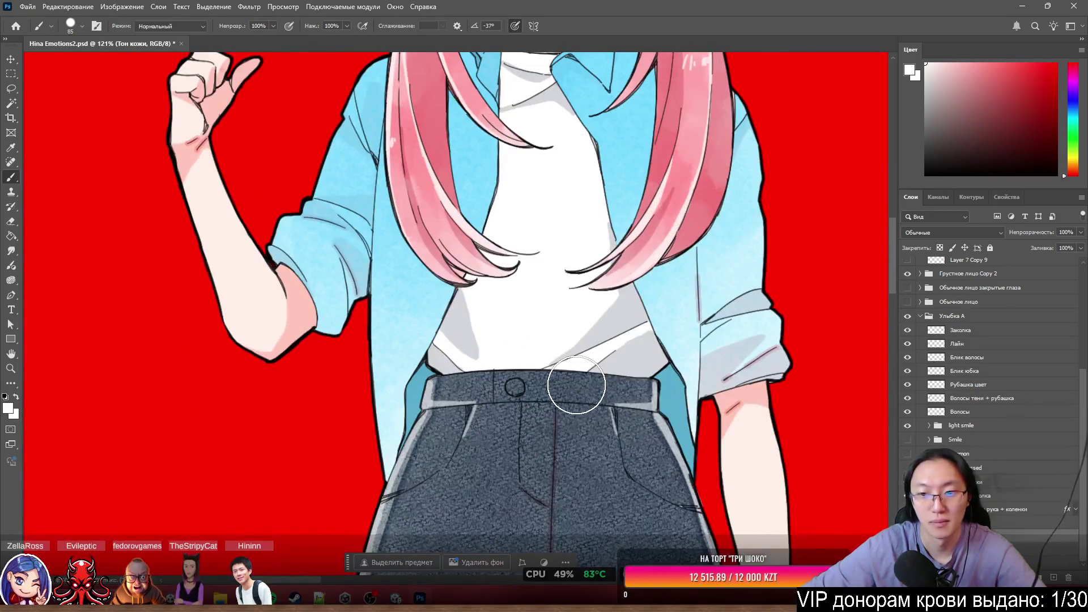
scroll(576, 385, "down", 3)
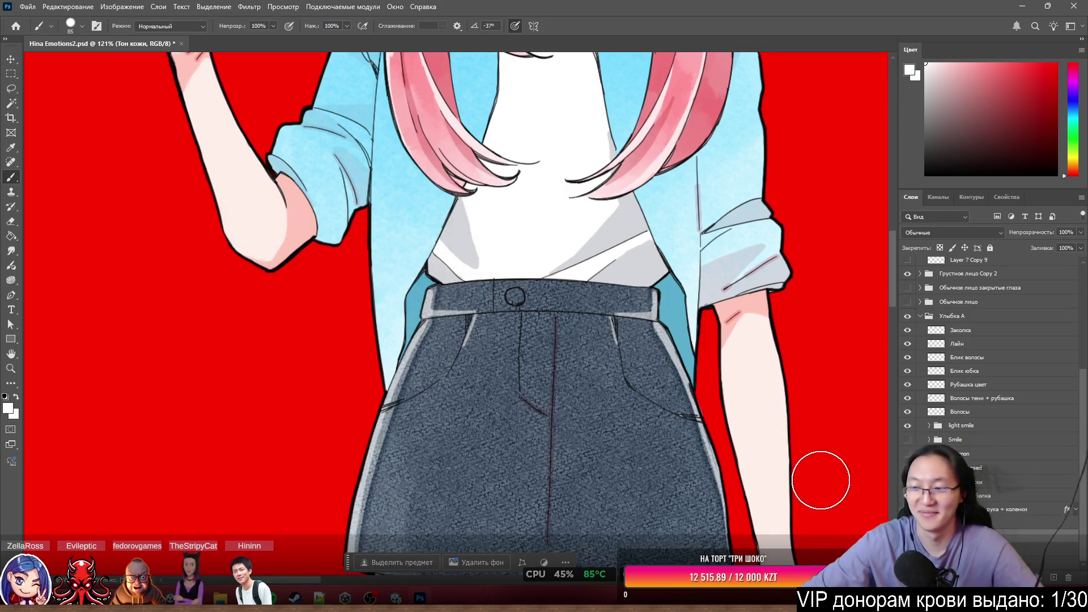
scroll(691, 364, "down", 5)
scroll(611, 351, "up", 6)
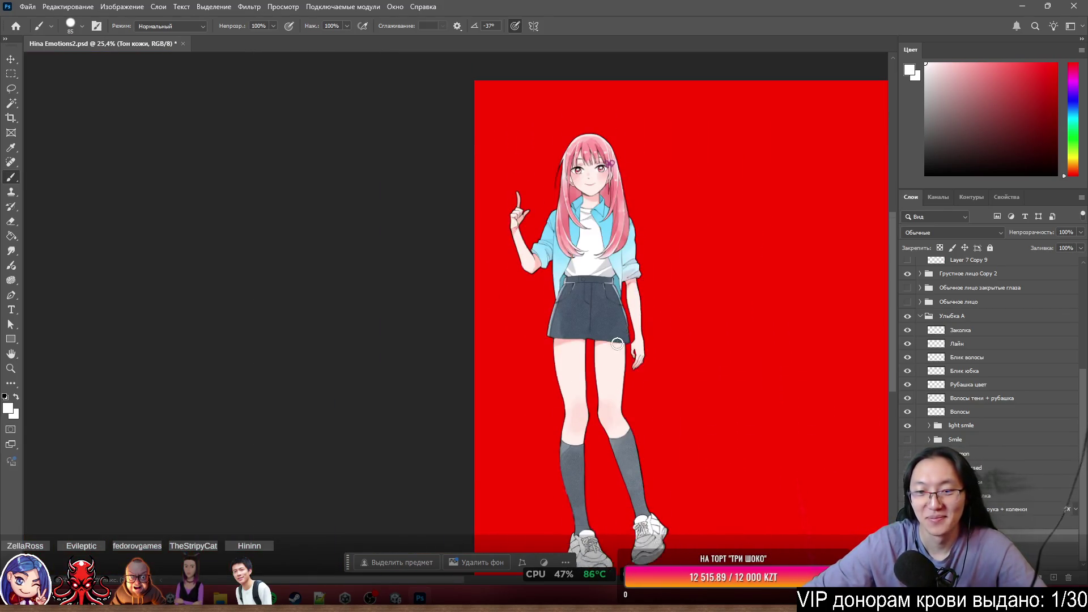
Zoom around Hina's nose and smile to inspect them, then enter Quick Mask mode.
scroll(592, 220, "up", 4)
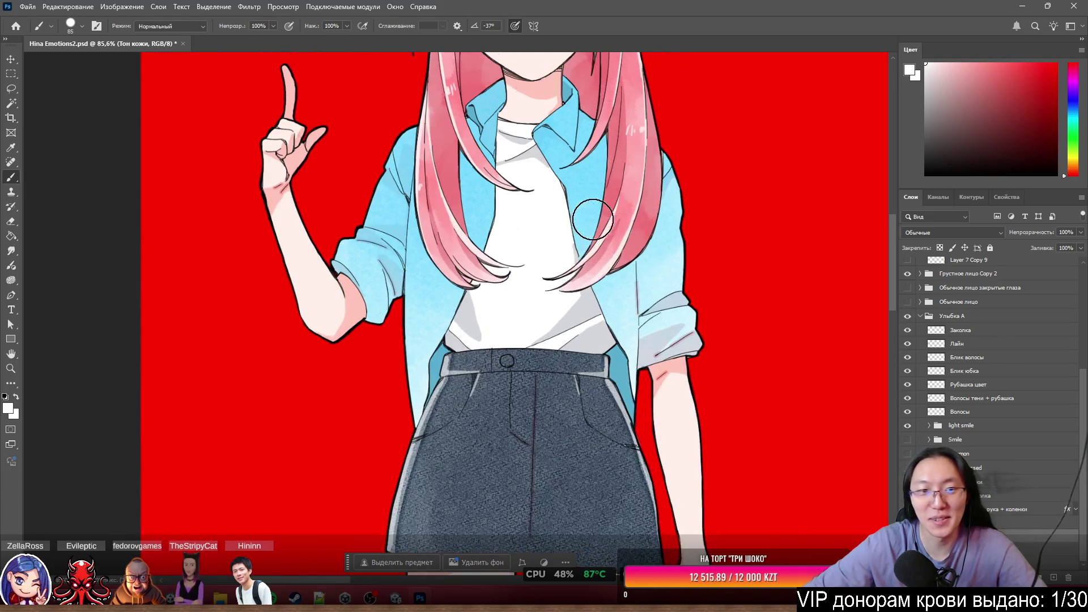
scroll(593, 220, "up", 3)
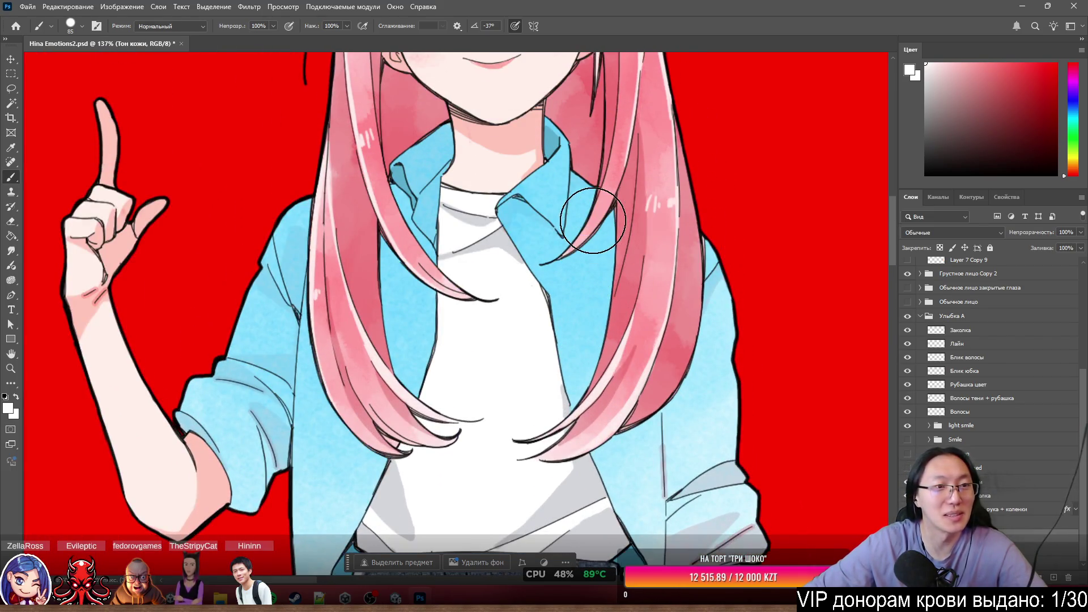
scroll(284, 182, "down", 2)
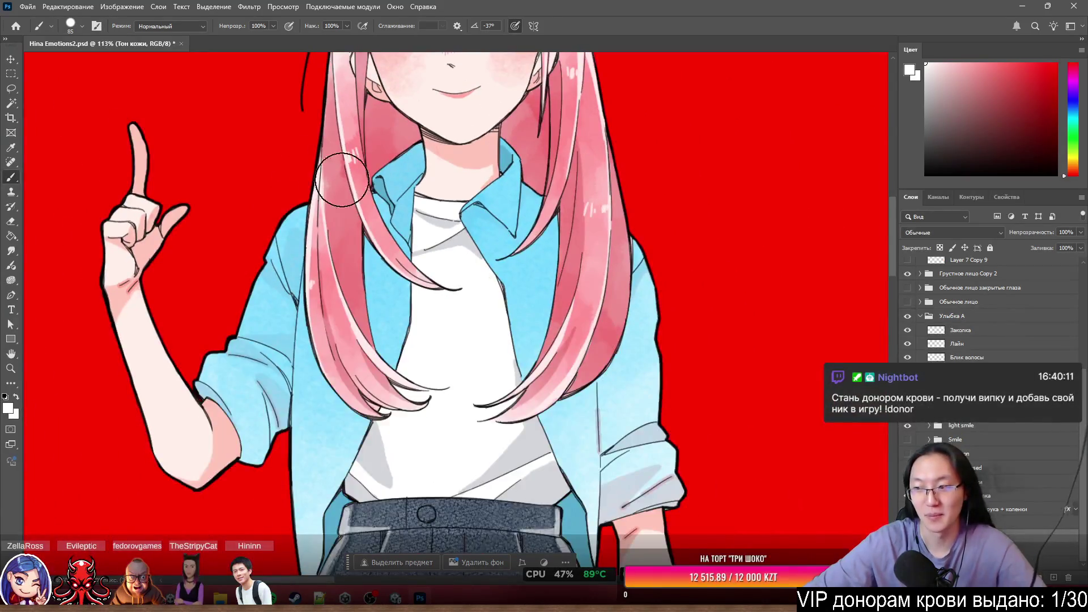
scroll(339, 177, "up", 6)
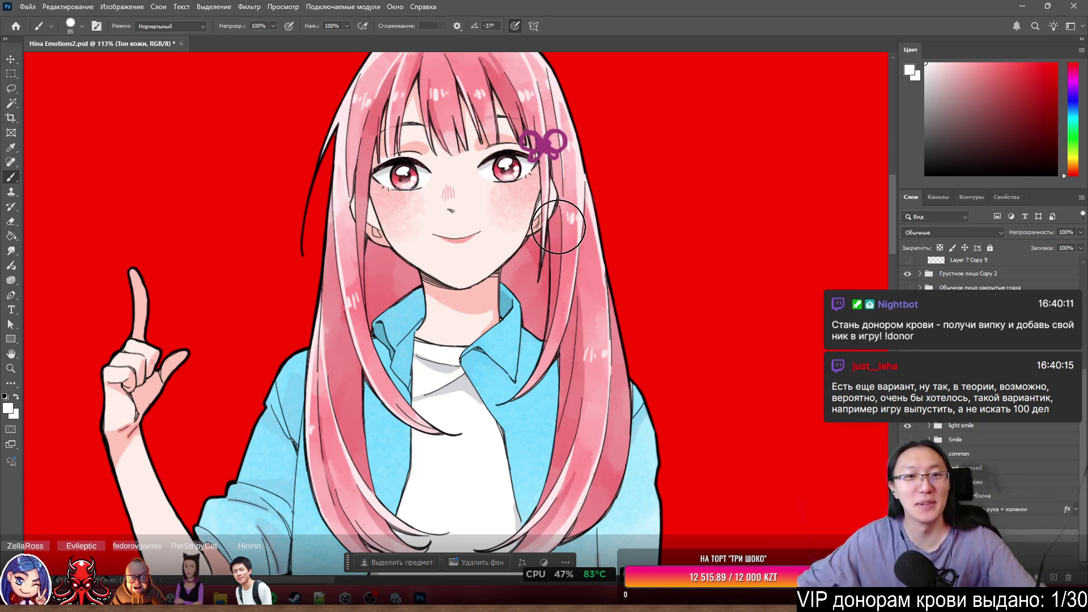
scroll(539, 184, "up", 5)
scroll(532, 195, "down", 3)
scroll(530, 201, "up", 8)
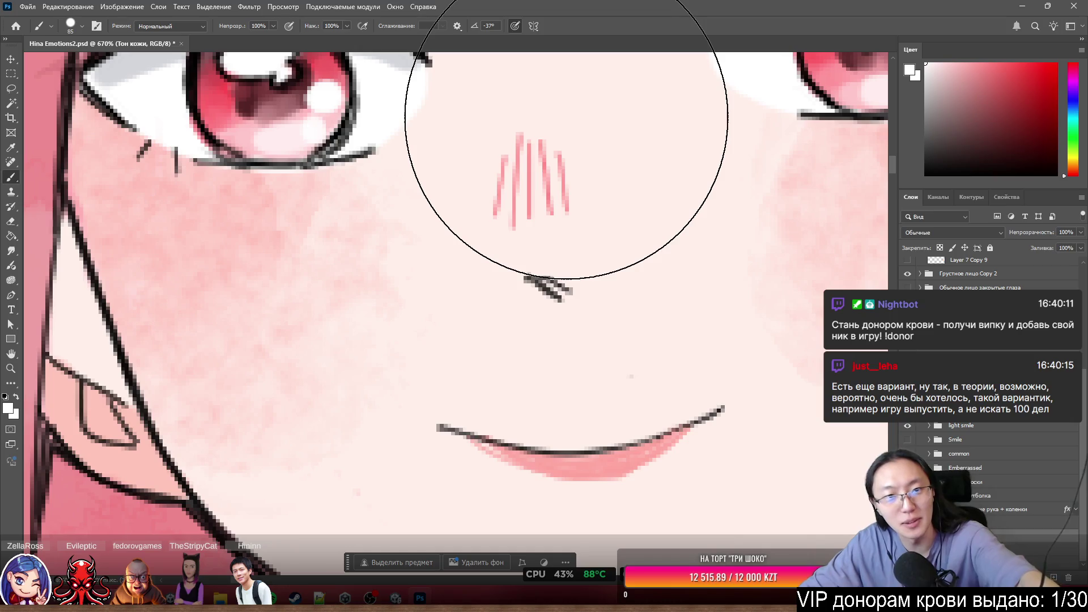
scroll(576, 233, "down", 2)
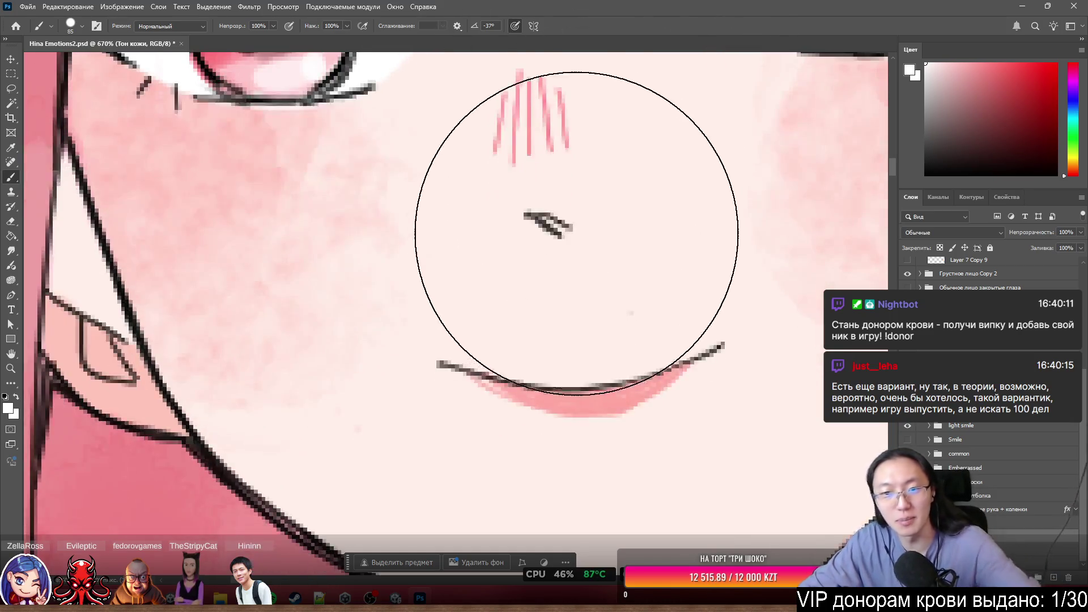
scroll(576, 234, "up", 5)
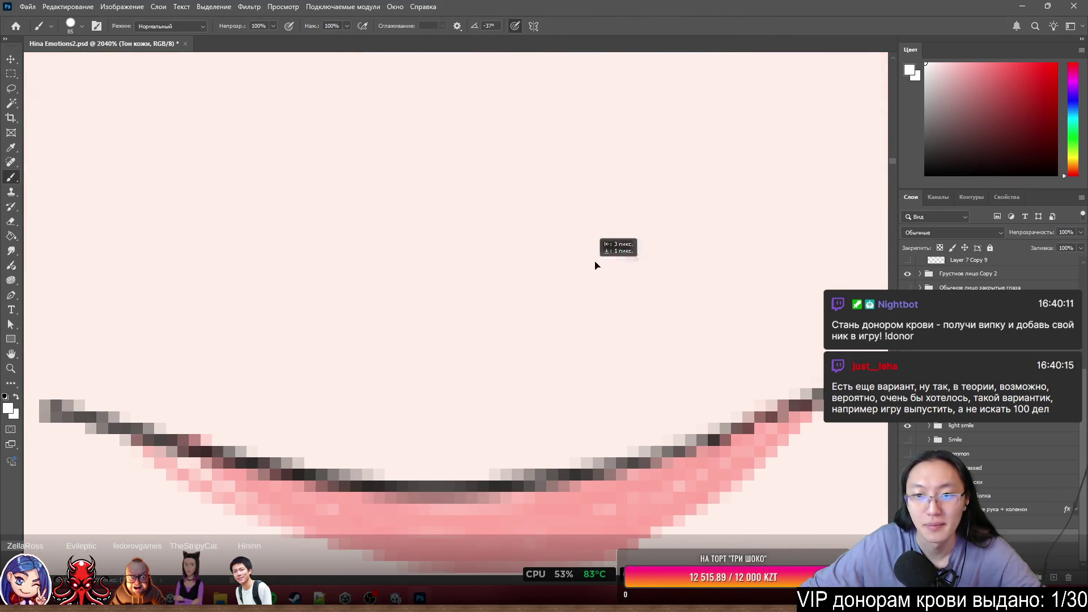
scroll(651, 287, "down", 5)
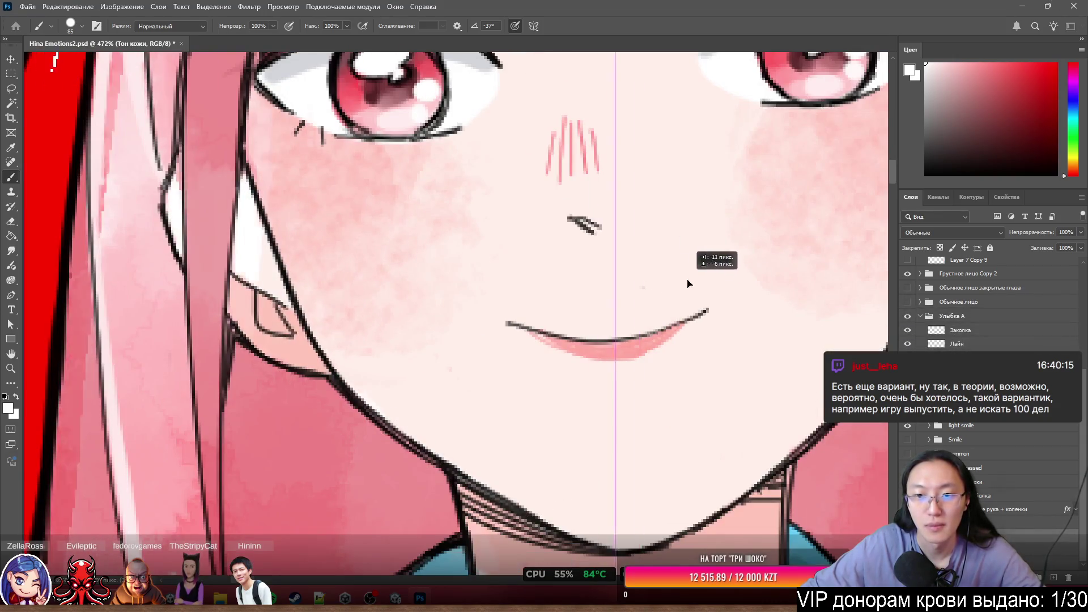
scroll(647, 289, "up", 2)
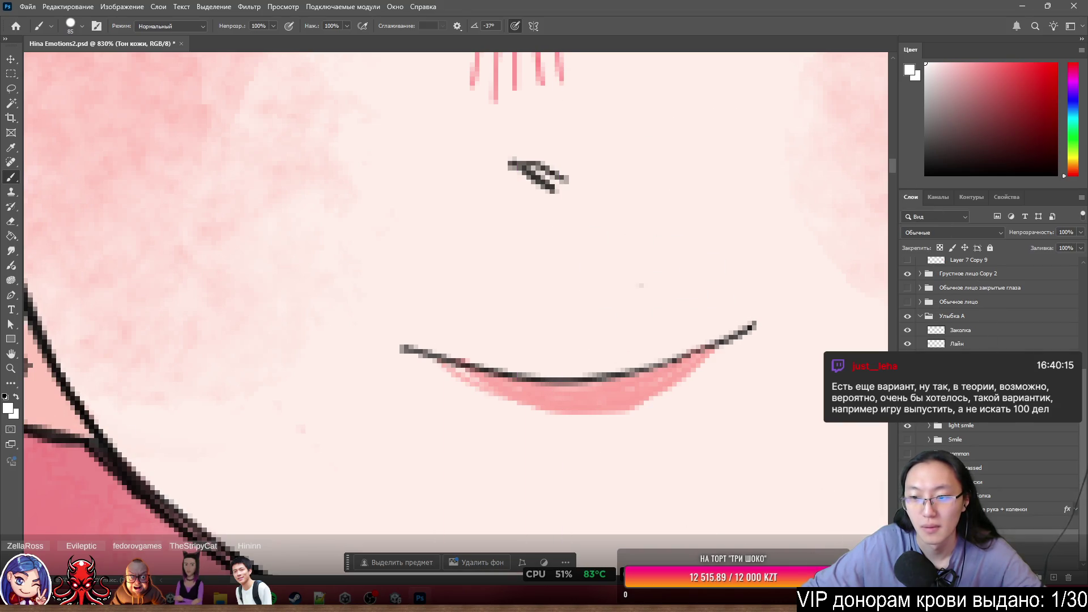
key("q")
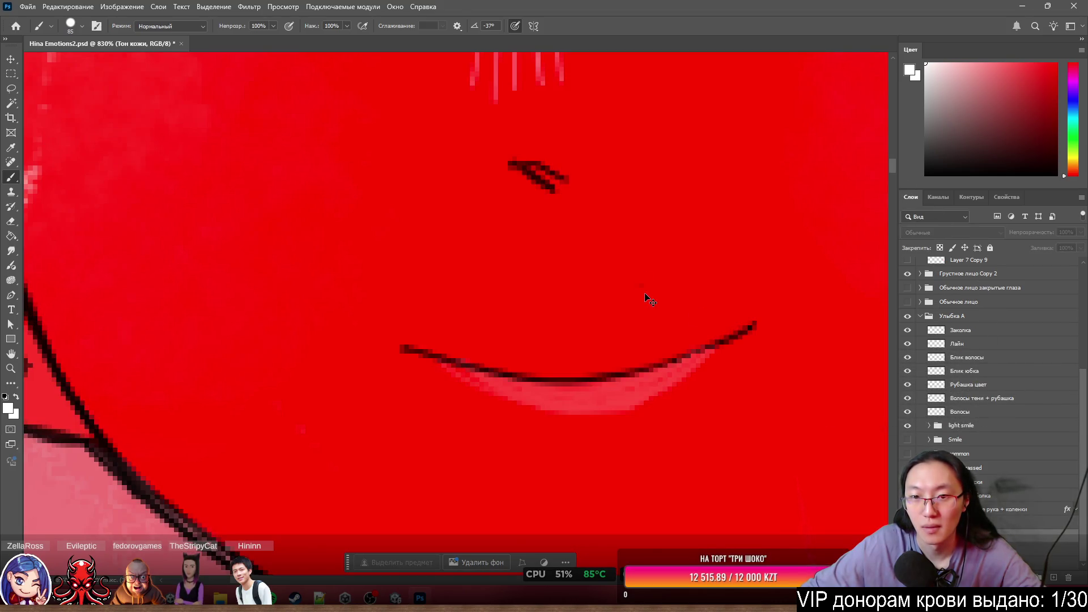
Add a new empty layer and toggle Quick Mask mode off and back on.
key("ctrl+shift+alt+n")
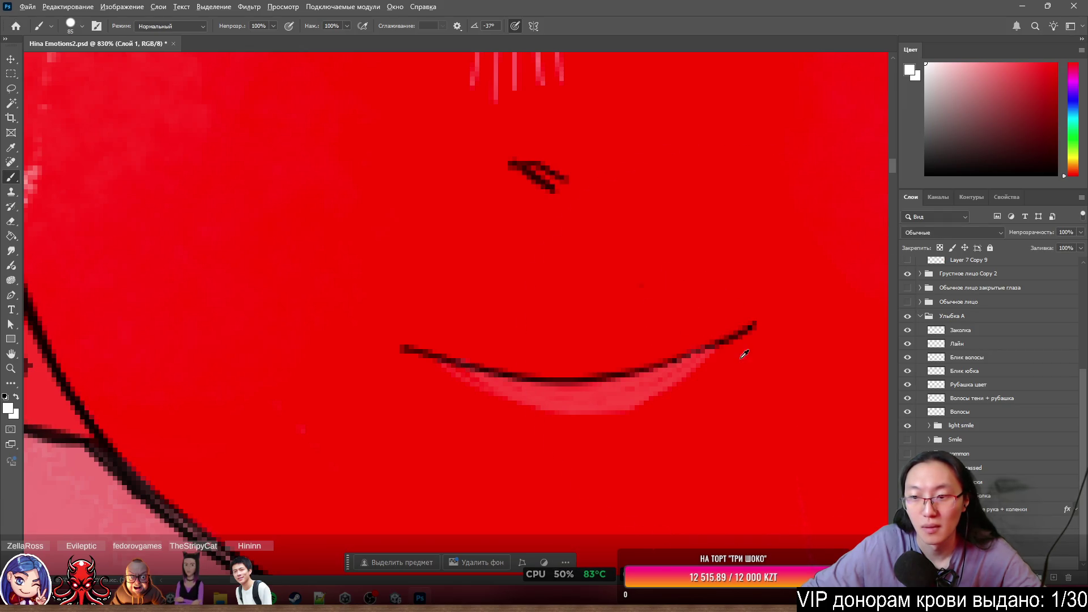
scroll(744, 355, "down", 3)
key("q")
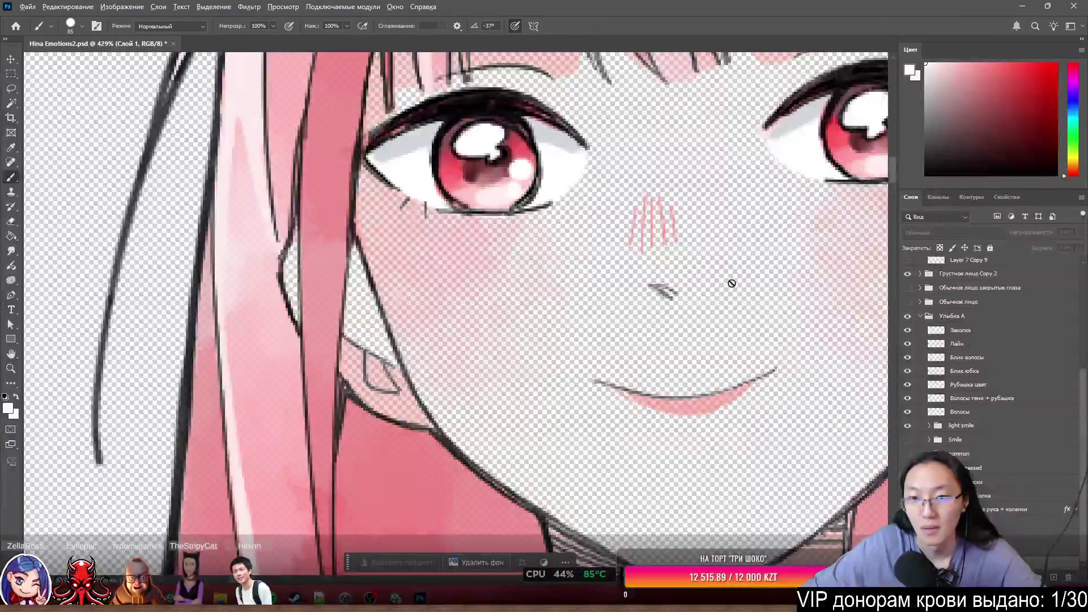
scroll(733, 286, "up", 3)
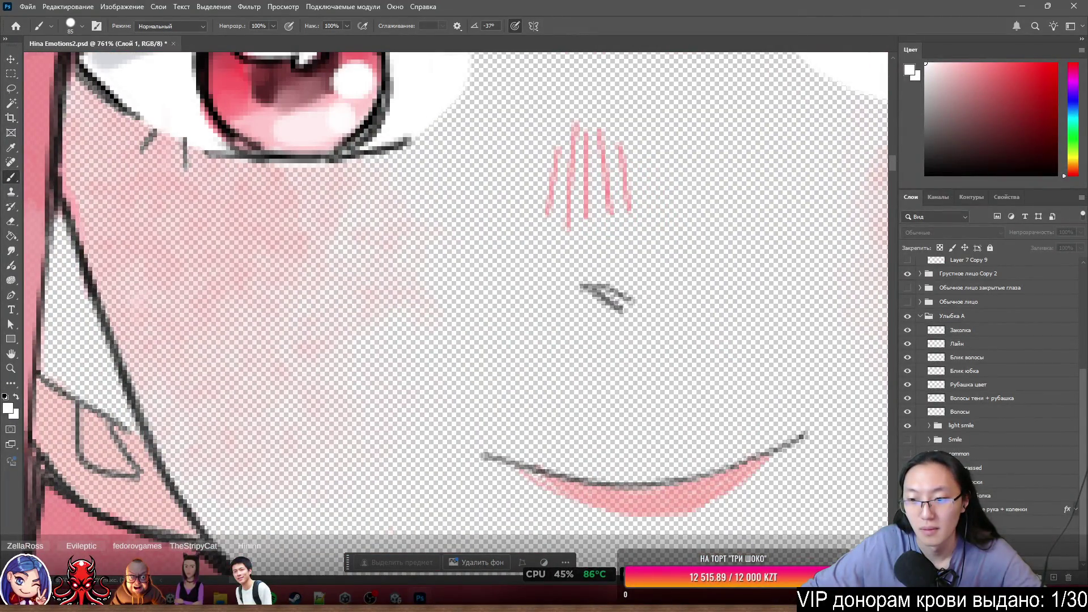
key("q")
key("q")
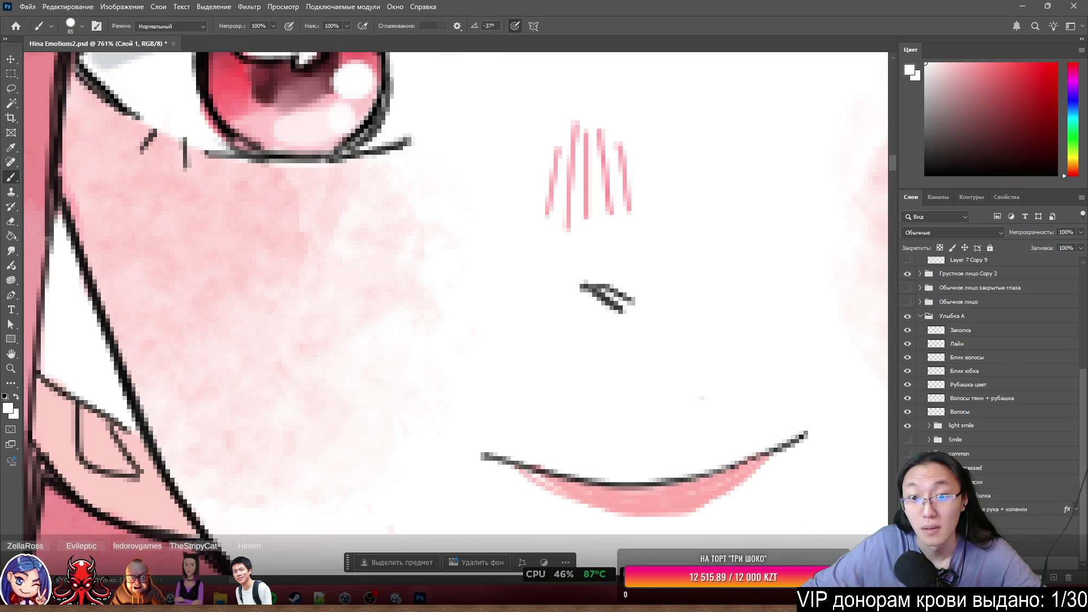
scroll(662, 382, "down", 3)
scroll(663, 382, "up", 5)
scroll(627, 301, "up", 5)
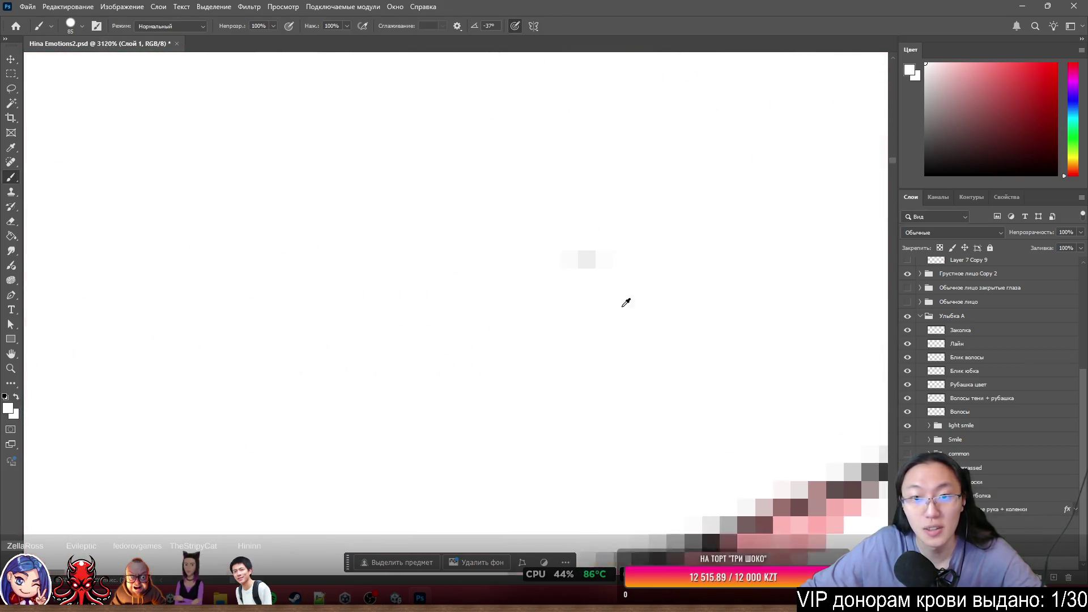
scroll(582, 297, "down", 3)
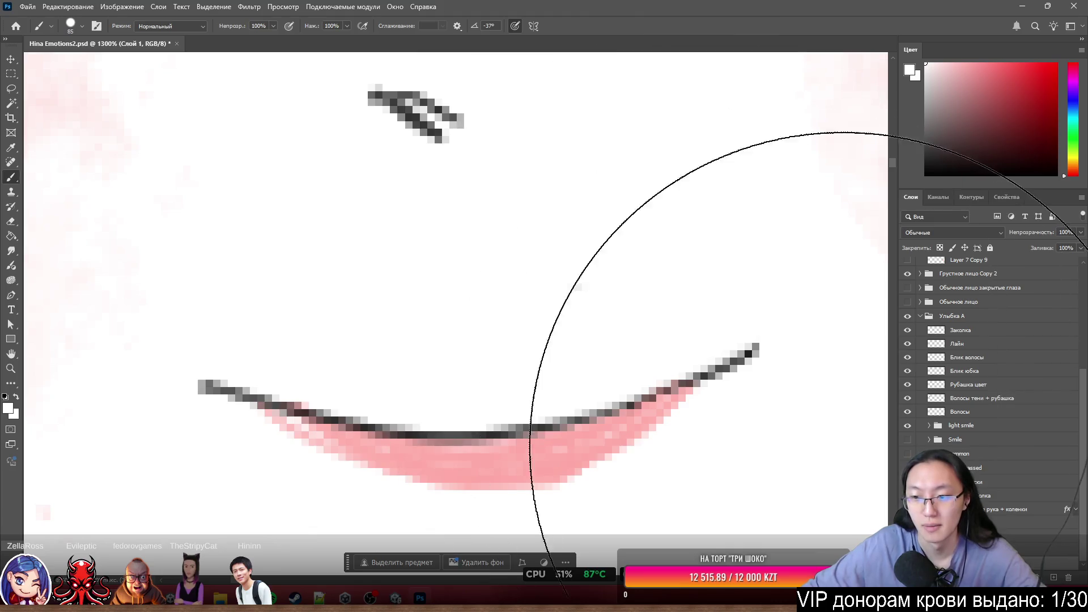
Expand the light smile group, check its visibility, and select its Common layer.
left_click(907, 317)
left_click(907, 317)
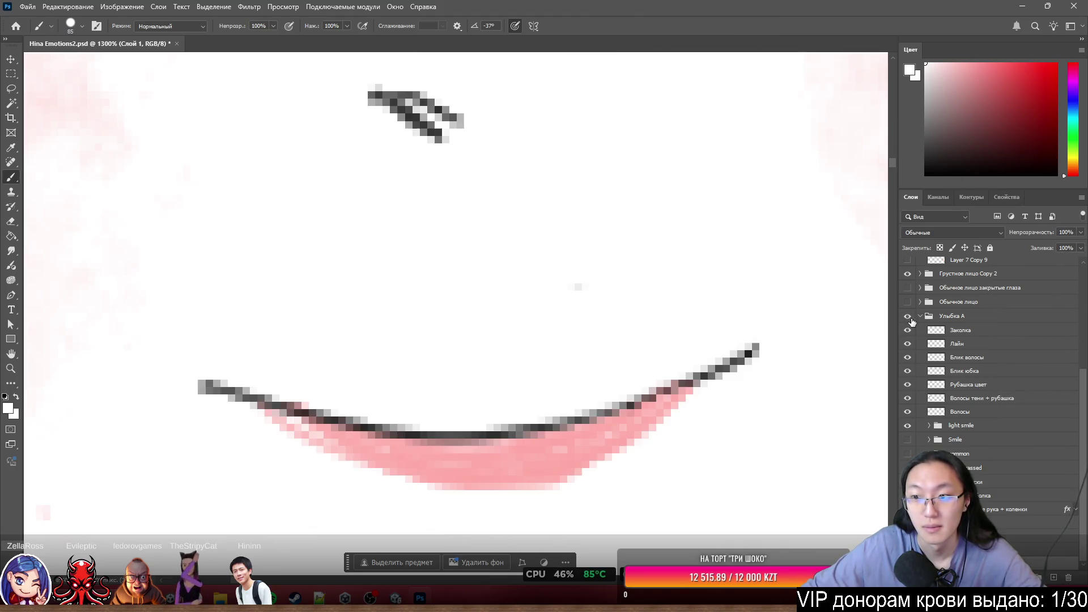
left_click(908, 426)
left_click(908, 427)
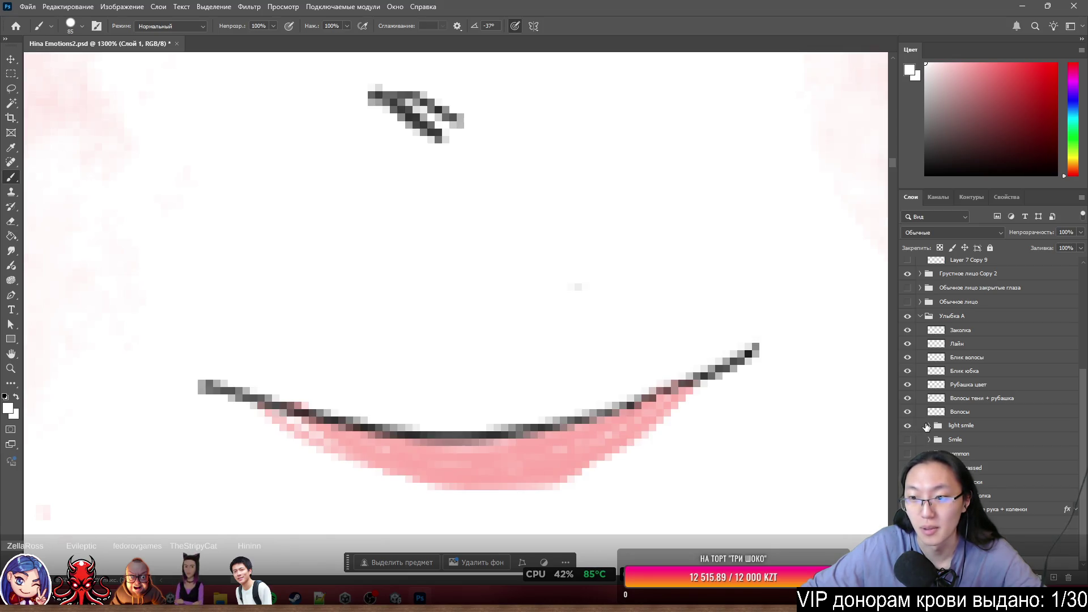
left_click(927, 426)
left_click(928, 426)
scroll(994, 479, "down", 2)
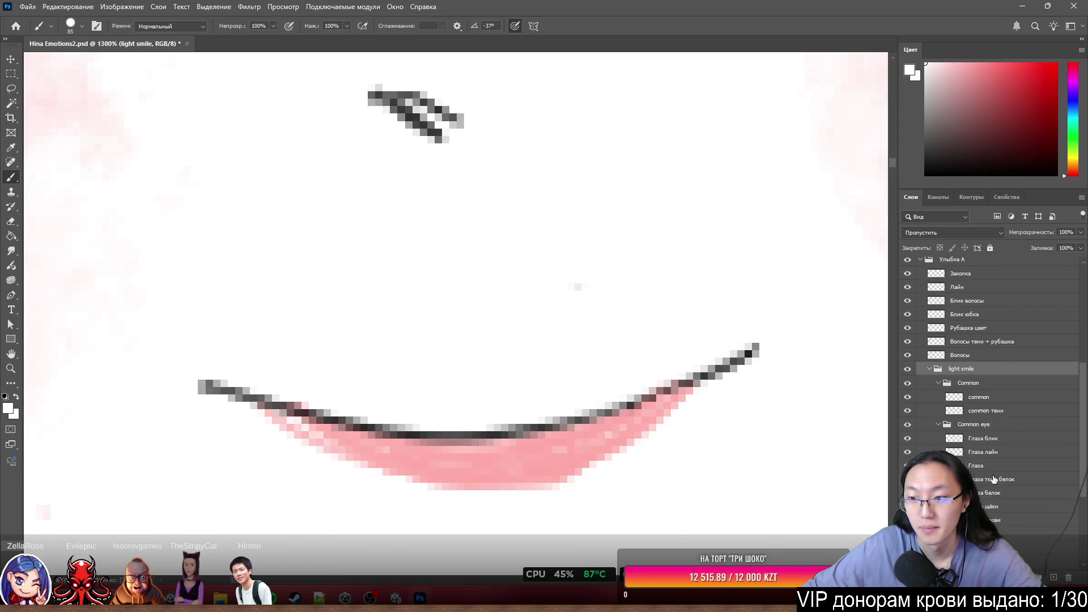
left_click(907, 385)
left_click(907, 385)
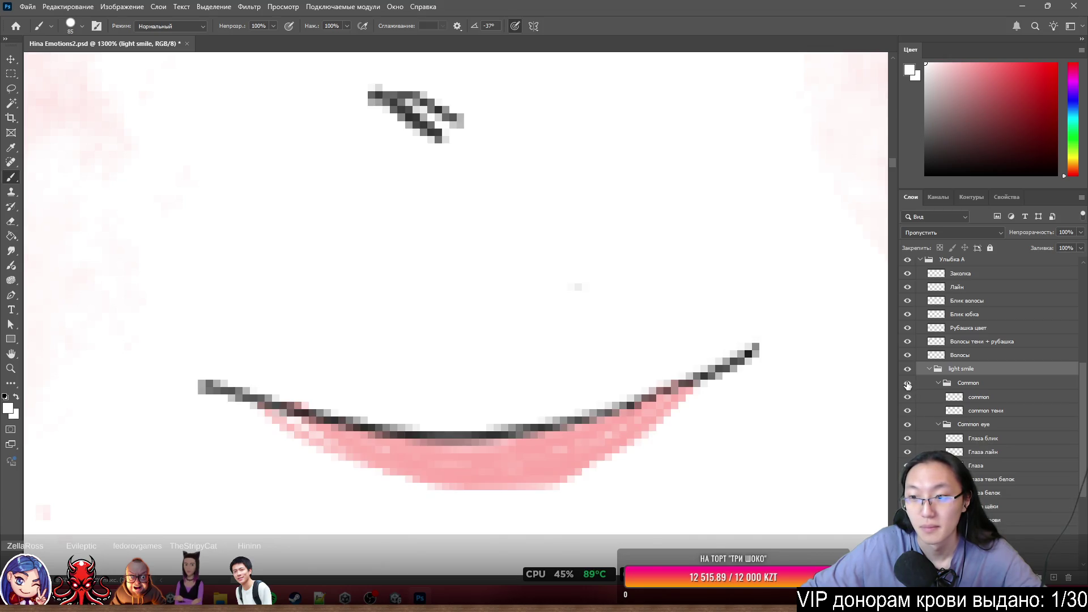
left_click(961, 399)
Switch to the Eraser and zoom around the figure to inspect the artwork.
key("e")
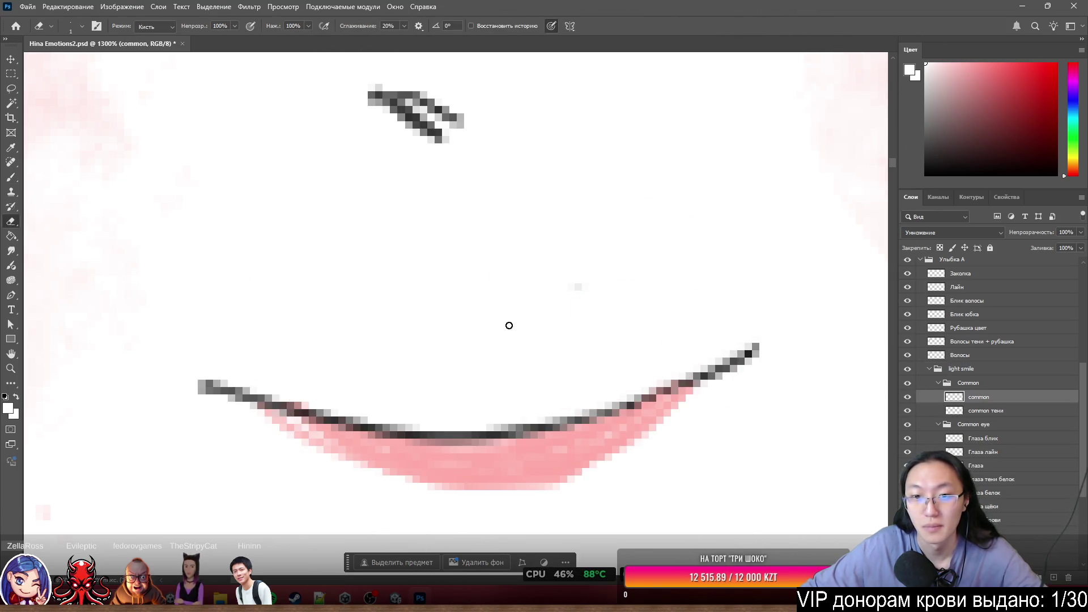
scroll(595, 286, "down", 5)
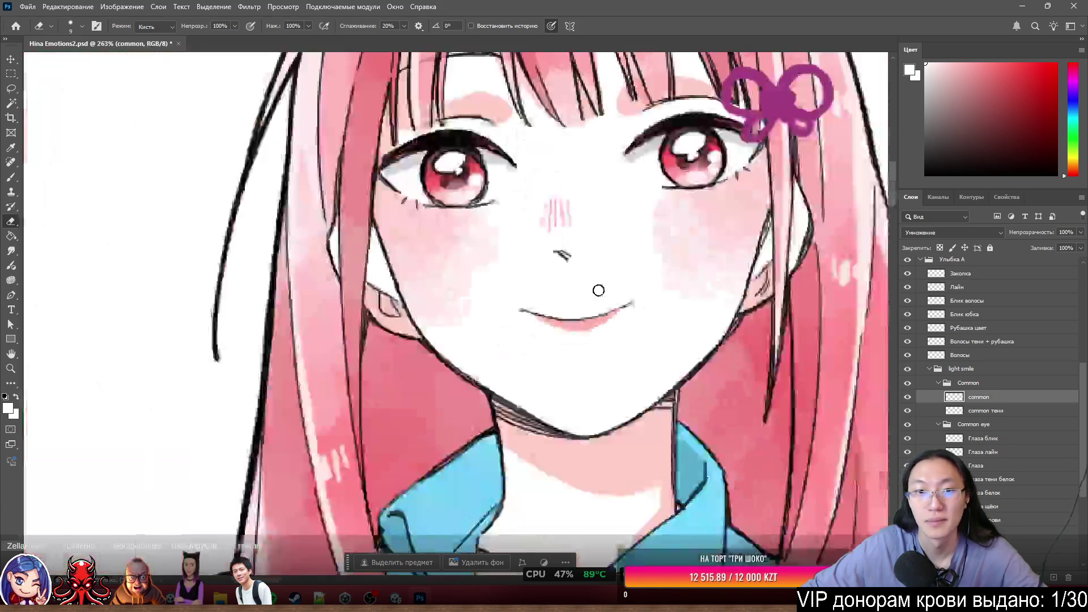
scroll(578, 226, "down", 3)
scroll(621, 218, "up", 5)
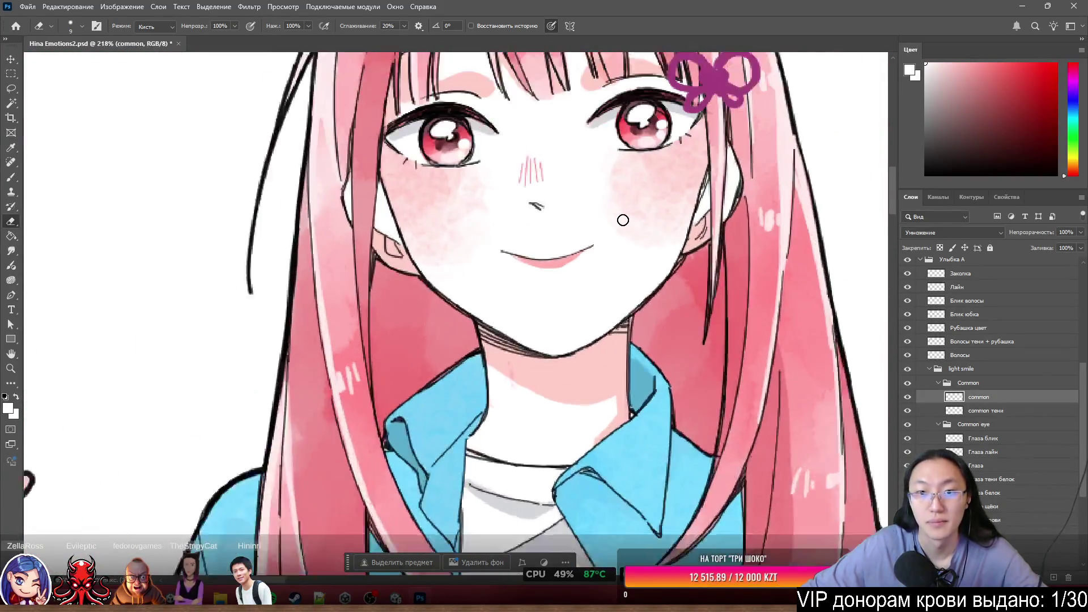
scroll(602, 223, "down", 4)
scroll(597, 230, "up", 2)
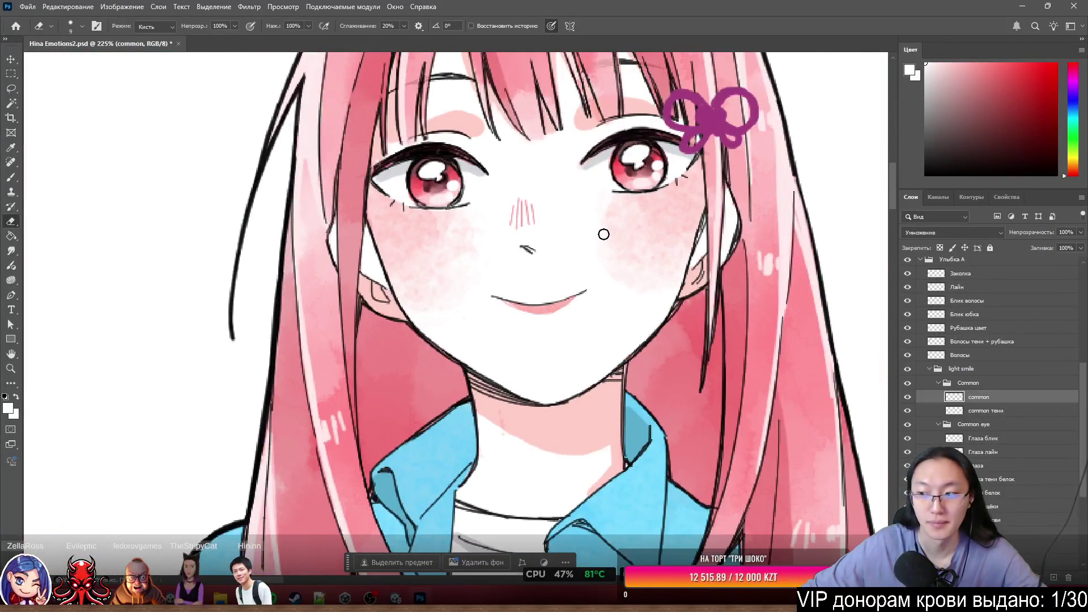
scroll(598, 213, "up", 3)
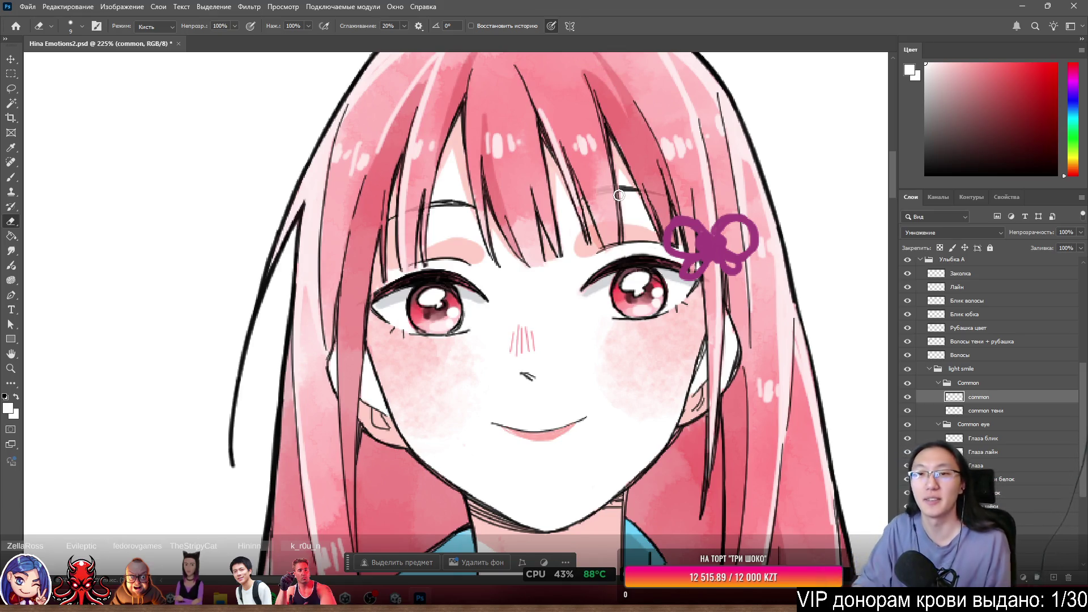
scroll(566, 198, "down", 5)
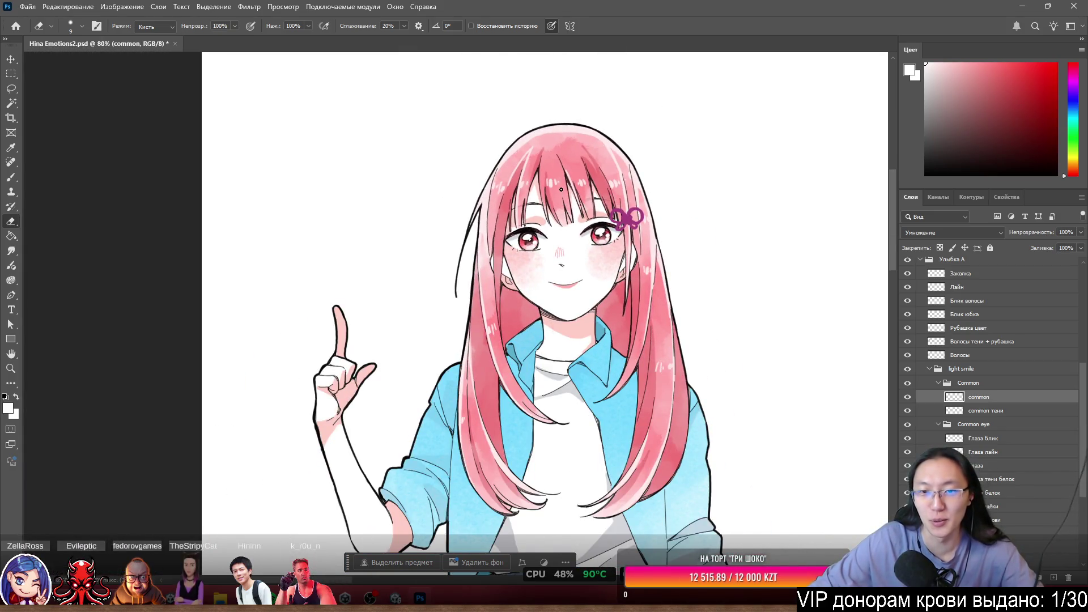
scroll(561, 189, "up", 3)
scroll(561, 194, "down", 4)
scroll(578, 158, "up", 5)
scroll(582, 151, "up", 3)
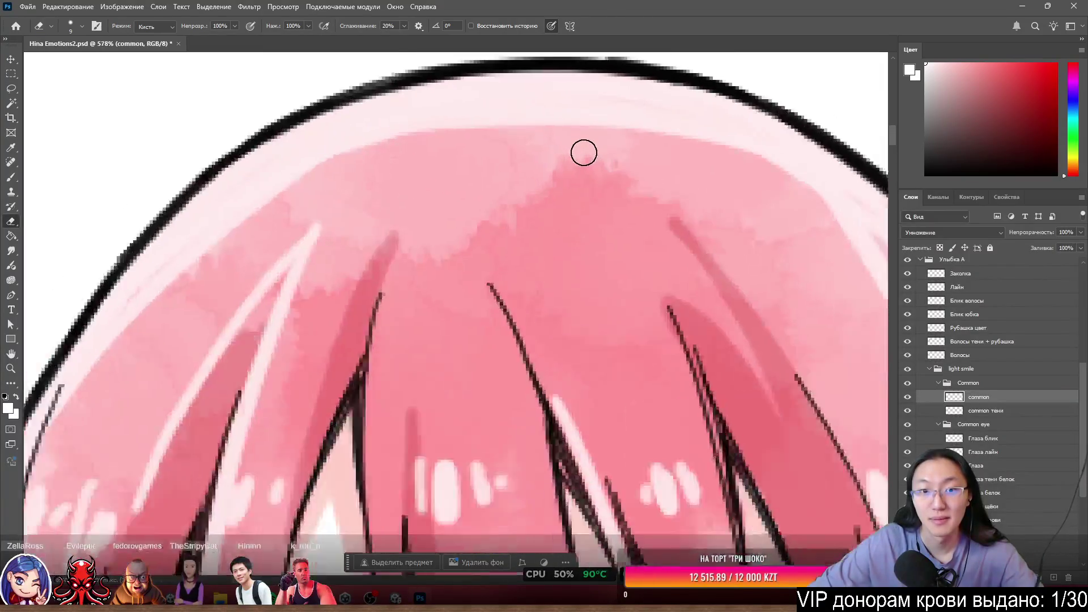
scroll(582, 151, "down", 7)
scroll(582, 163, "up", 3)
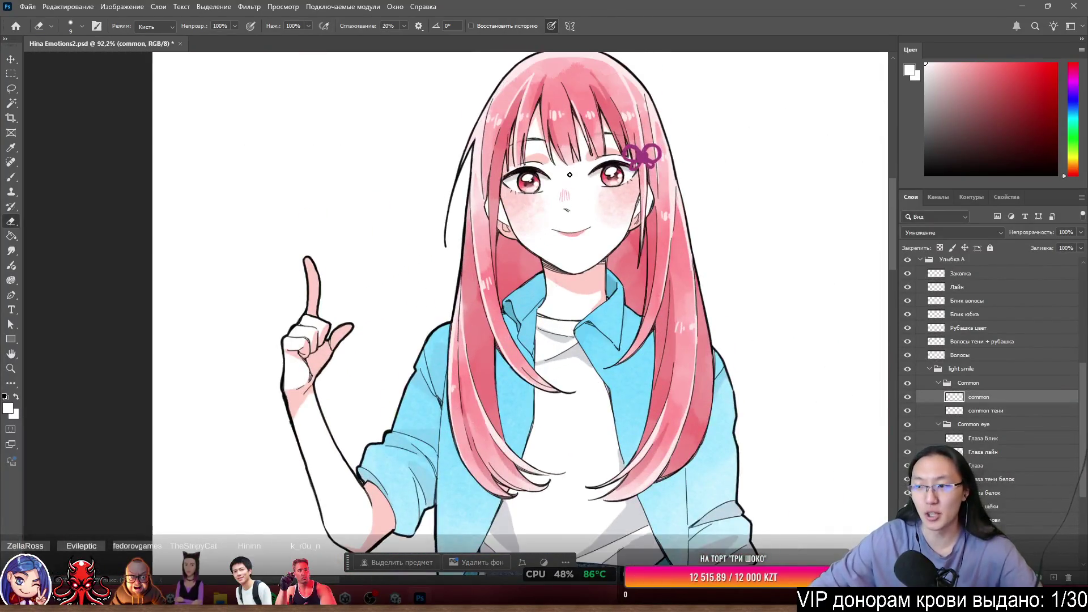
scroll(575, 268, "down", 8)
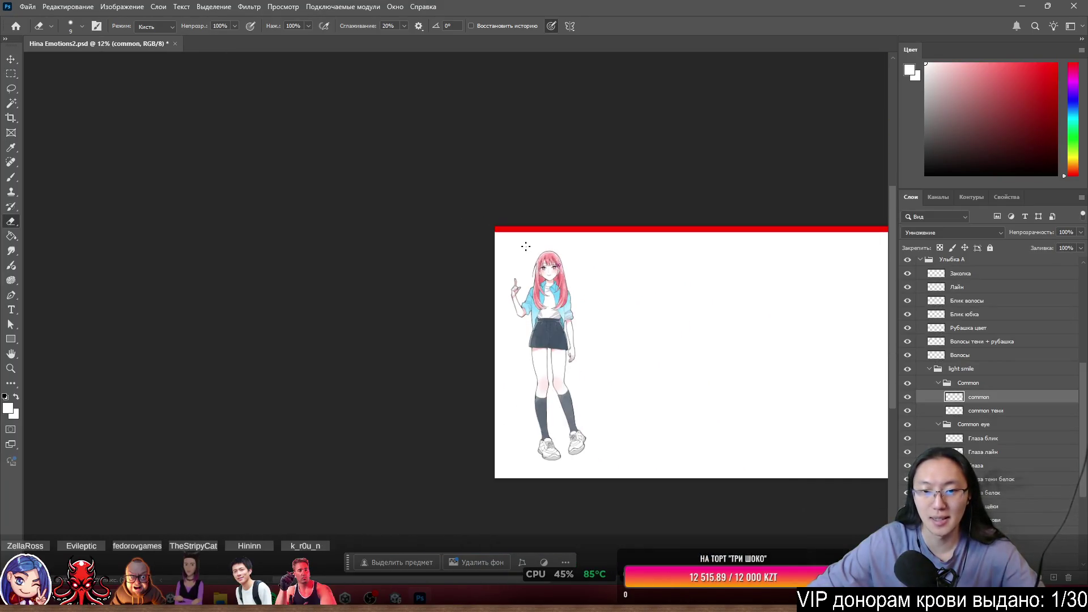
scroll(592, 252, "up", 3)
Show the red Paper backdrop, remove the red tint, and nudge the background right and down.
left_click(595, 267, "ctrl")
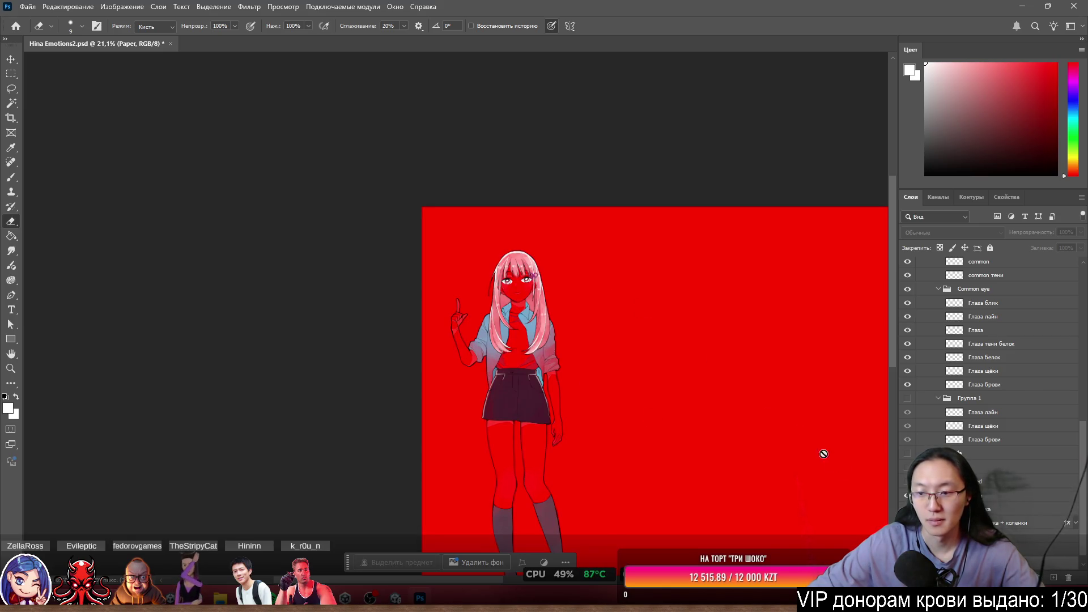
key("backslash")
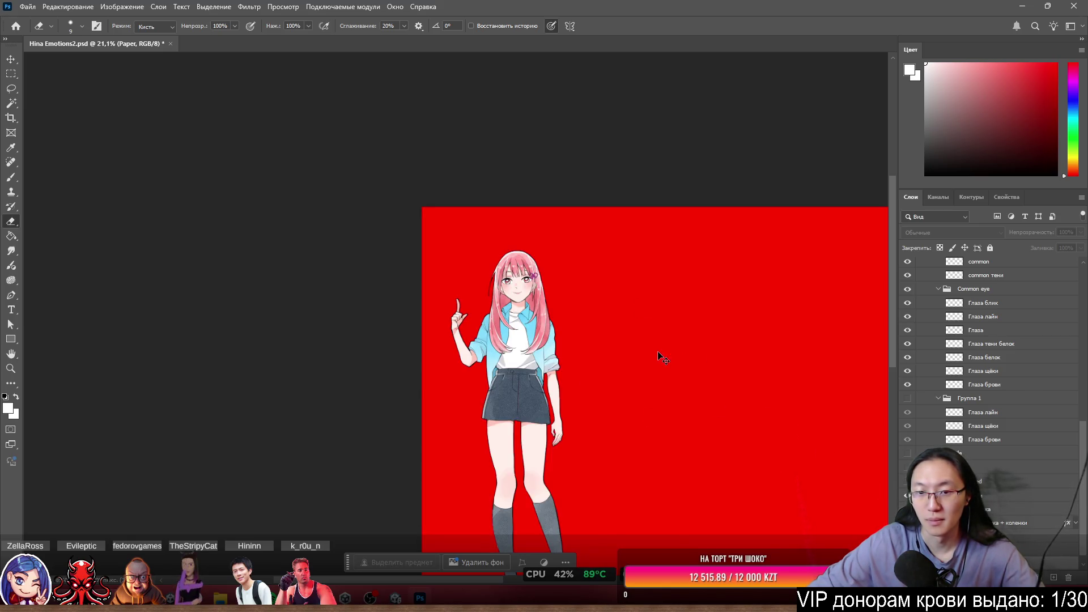
left_click_drag(659, 355, 682, 376)
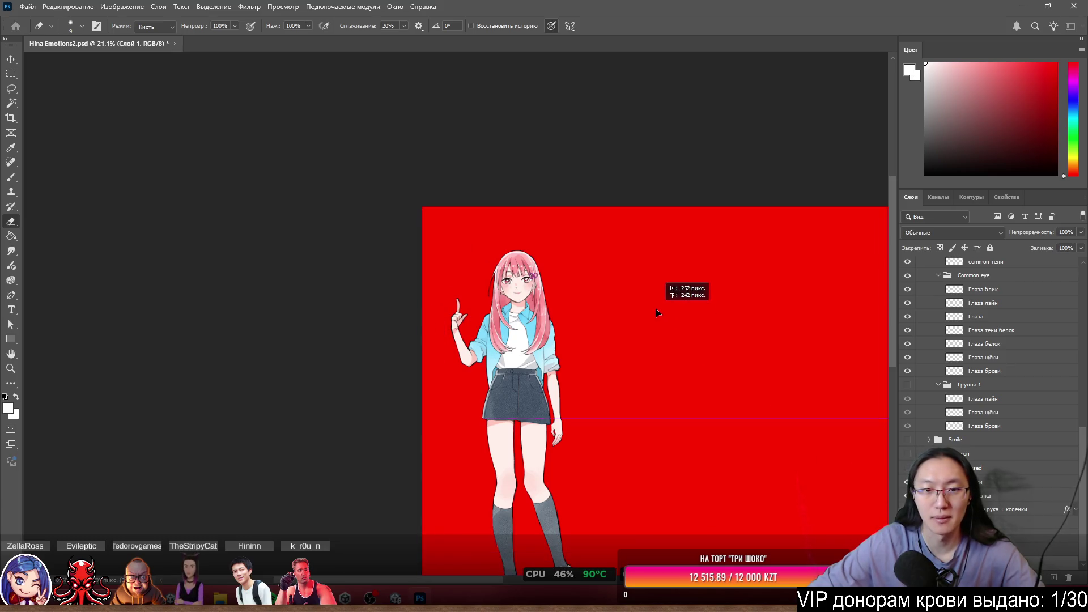
scroll(558, 309, "up", 6)
scroll(558, 308, "down", 4)
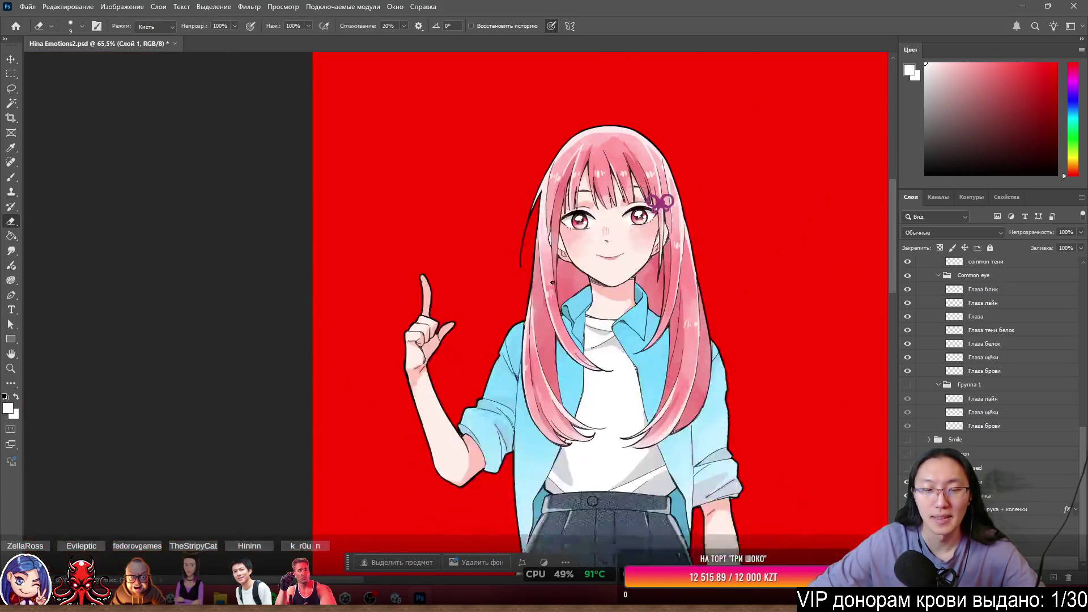
scroll(564, 300, "up", 3)
scroll(570, 292, "down", 3)
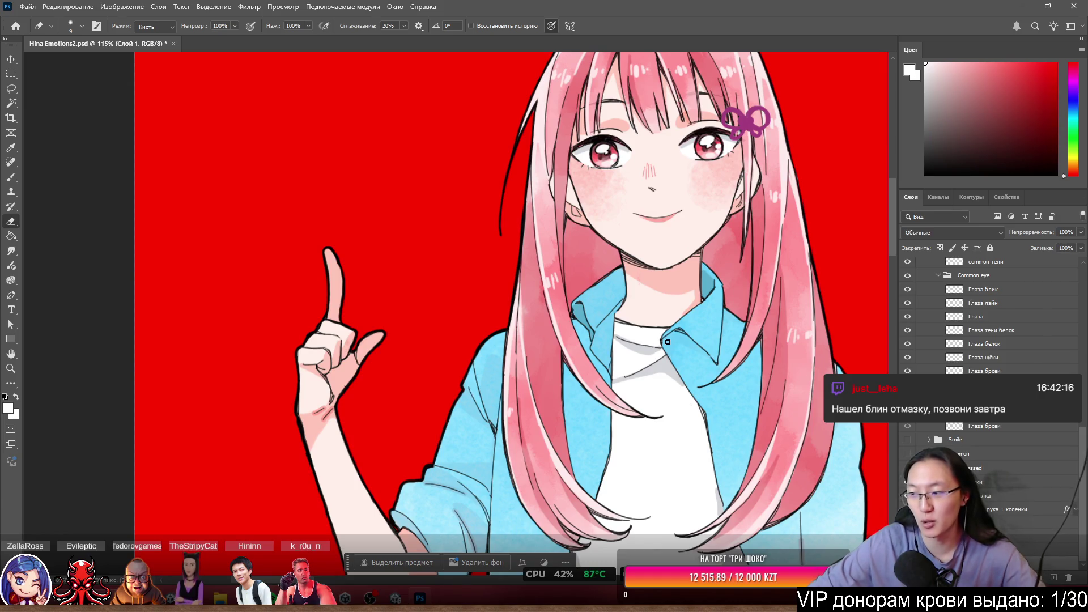
scroll(668, 342, "down", 2)
scroll(554, 283, "up", 3)
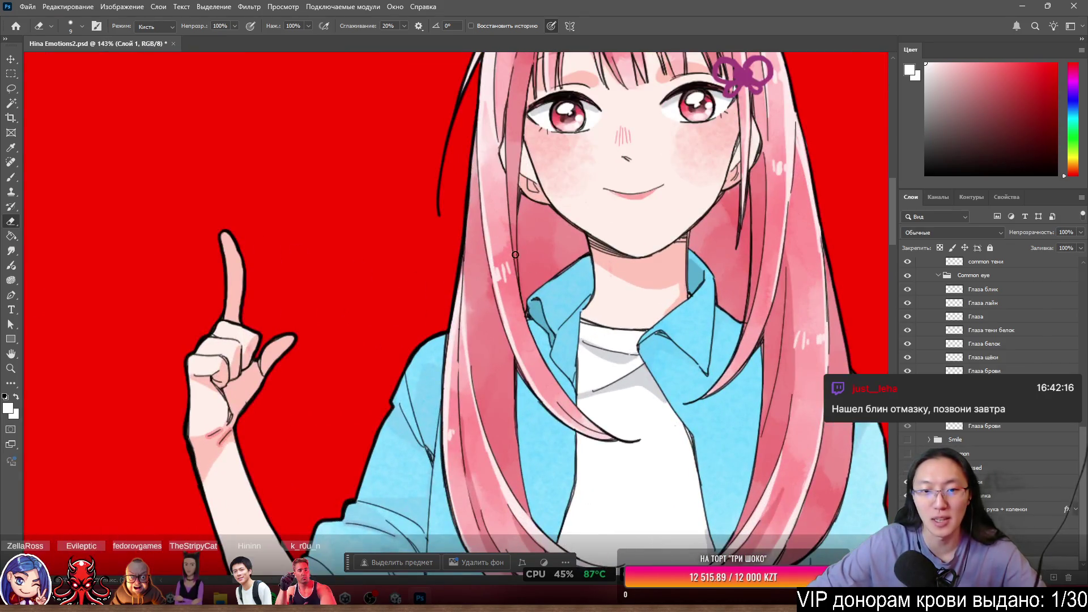
scroll(515, 254, "up", 3)
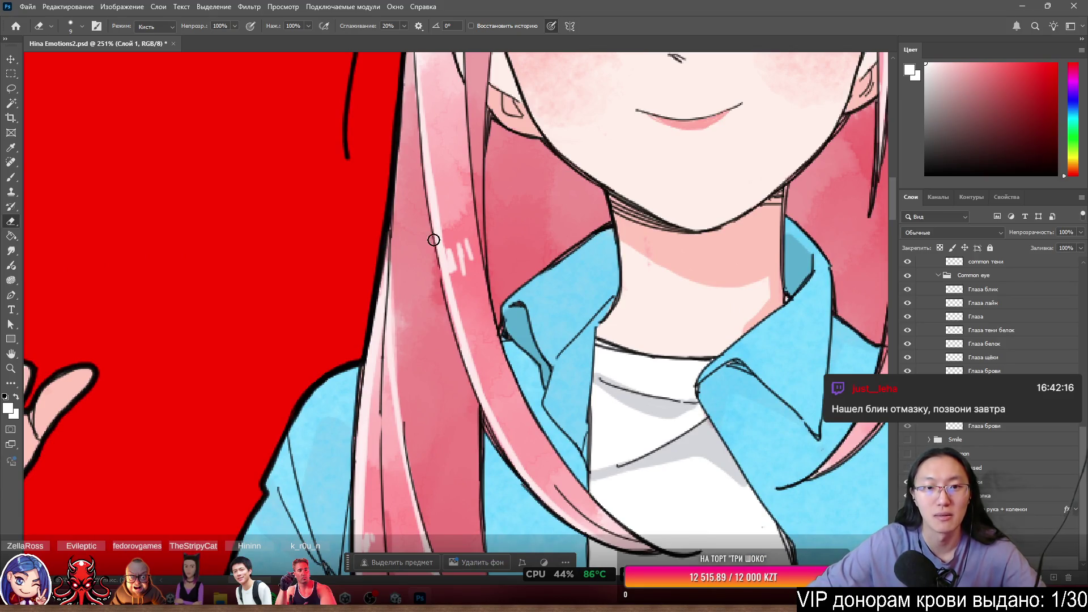
scroll(434, 240, "down", 3)
scroll(447, 186, "up", 3)
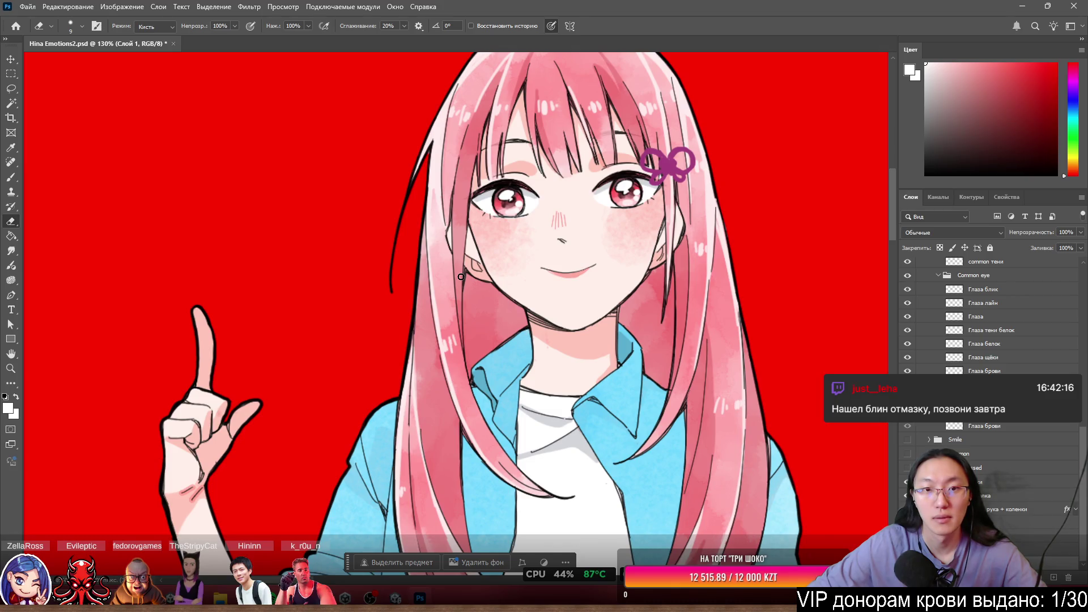
scroll(461, 276, "down", 2)
scroll(498, 175, "up", 8)
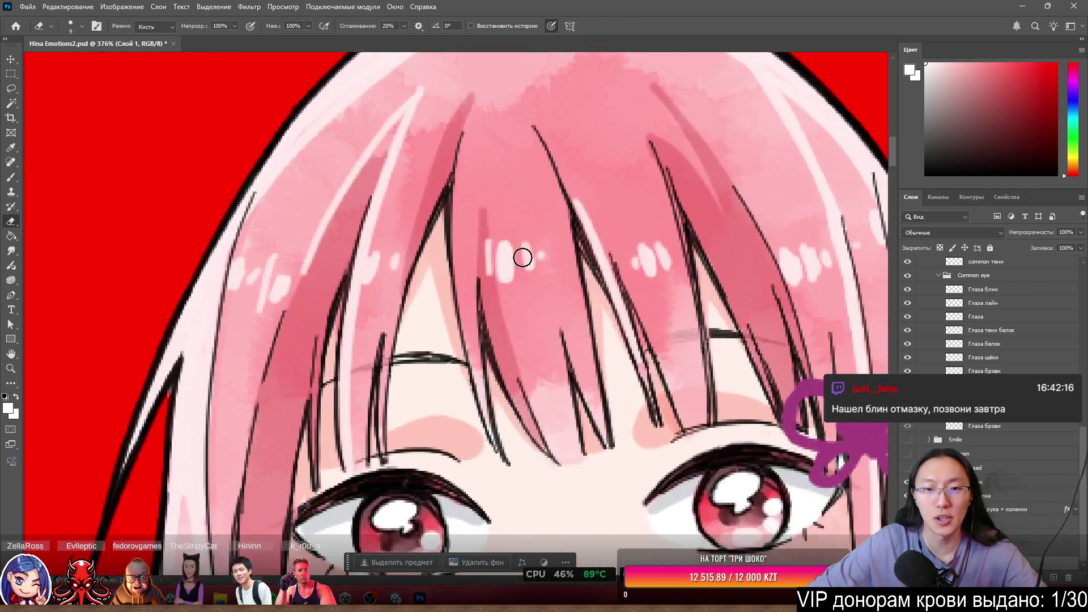
Shift the Блик волосы highlights right and down, undoing the accidental shading move.
mouse_move(523, 257)
left_mouse_down()
mouse_move(548, 275)
mouse_move(626, 213)
mouse_move(578, 214)
mouse_move(631, 141)
mouse_move(535, 139)
mouse_move(534, 170)
left_mouse_up()
scroll(513, 185, "down", 4)
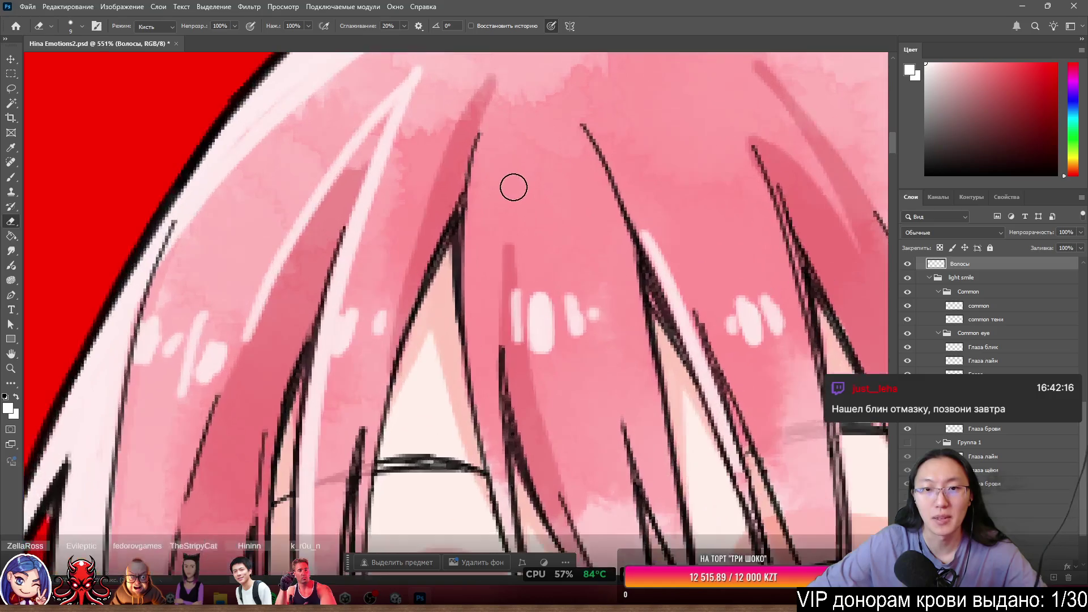
scroll(513, 185, "up", 5)
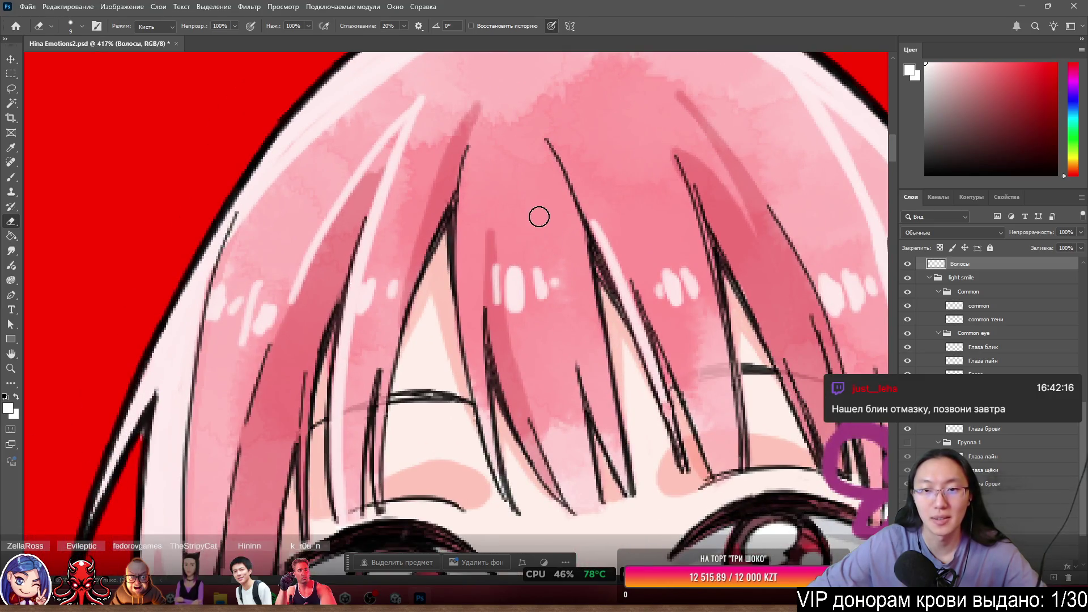
scroll(992, 368, "up", 5)
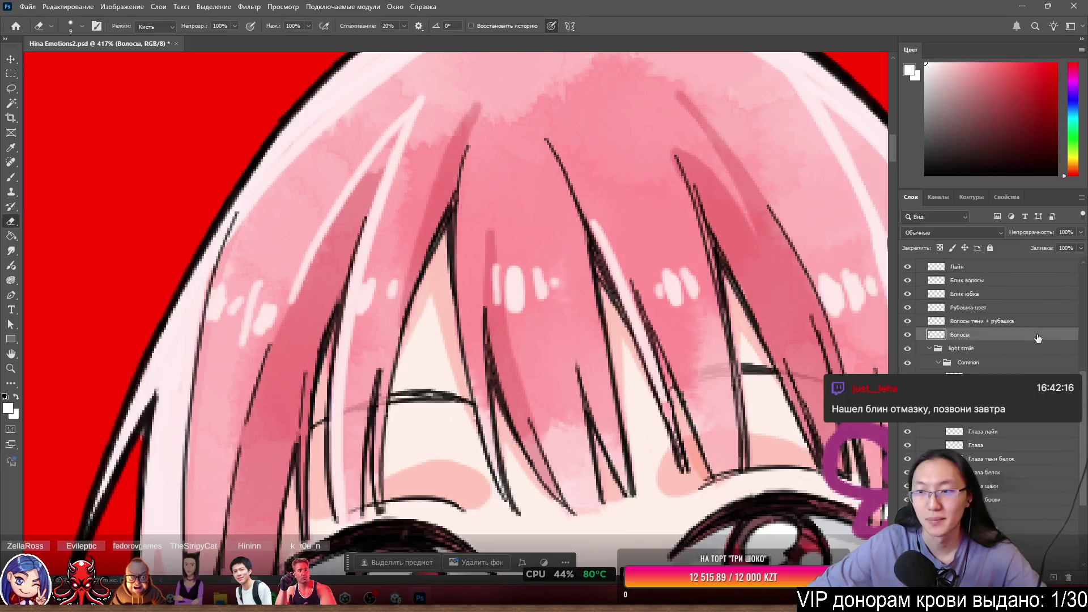
mouse_move(510, 219)
left_mouse_down()
mouse_move(504, 212)
mouse_move(510, 219)
left_mouse_up()
mouse_move(521, 293)
left_mouse_down()
mouse_move(554, 298)
mouse_move(530, 294)
mouse_move(538, 290)
left_mouse_up()
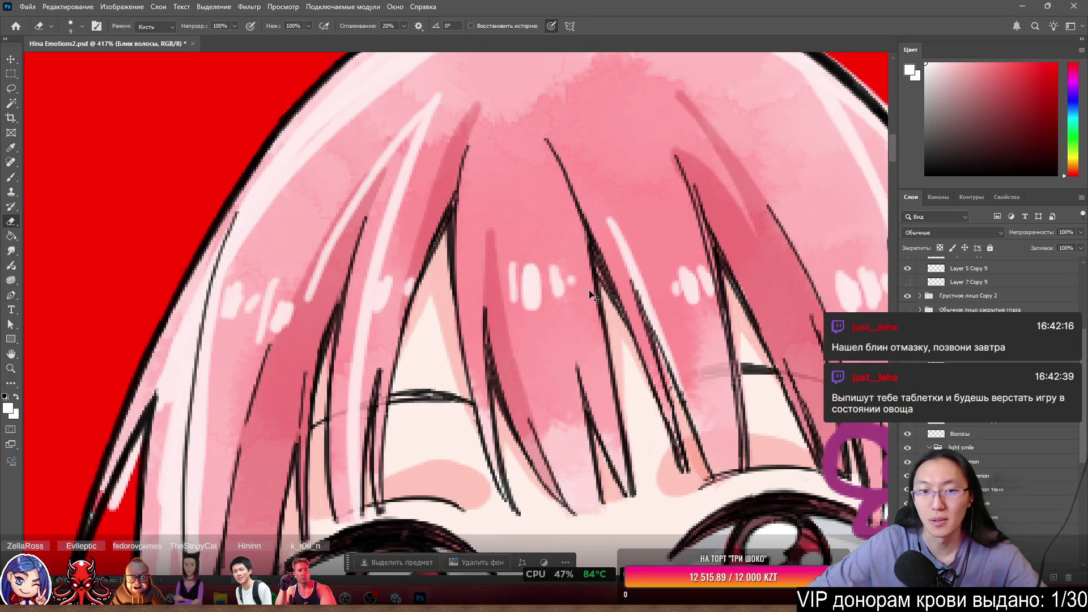
mouse_move(595, 331)
left_mouse_down()
mouse_move(620, 341)
mouse_move(376, 110)
mouse_move(209, 102)
mouse_move(340, 170)
mouse_move(518, 293)
mouse_move(565, 246)
mouse_move(504, 264)
mouse_move(512, 243)
mouse_move(429, 287)
mouse_move(430, 318)
mouse_move(465, 269)
mouse_move(411, 266)
mouse_move(431, 259)
mouse_move(491, 320)
mouse_move(440, 323)
mouse_move(427, 287)
mouse_move(433, 369)
left_mouse_up()
key("ctrl+z")
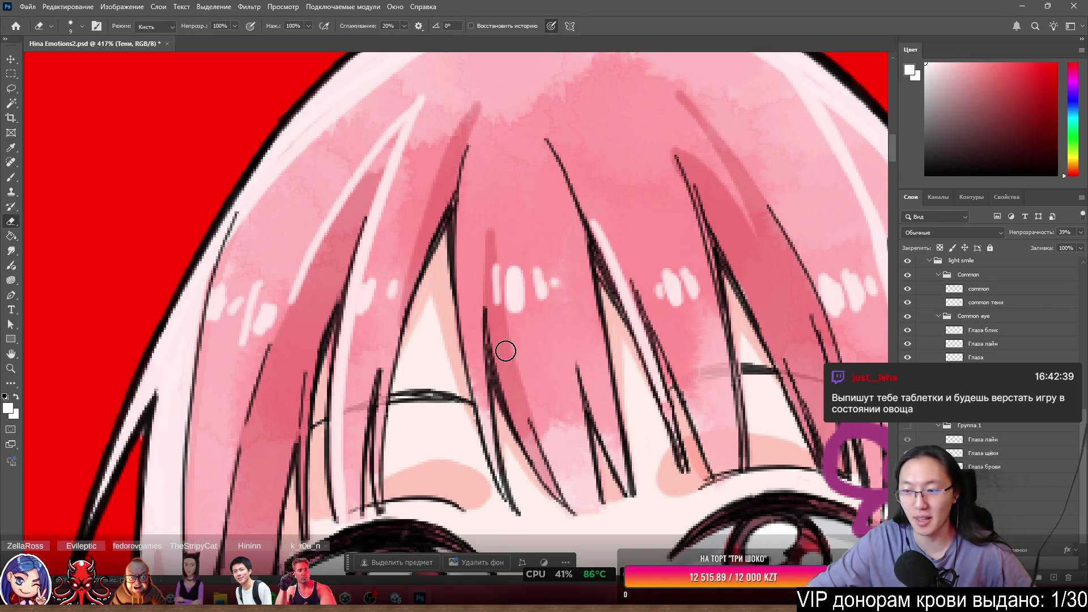
Select the Волосы hair layer and pick the Lasso tool.
scroll(553, 279, "down", 8)
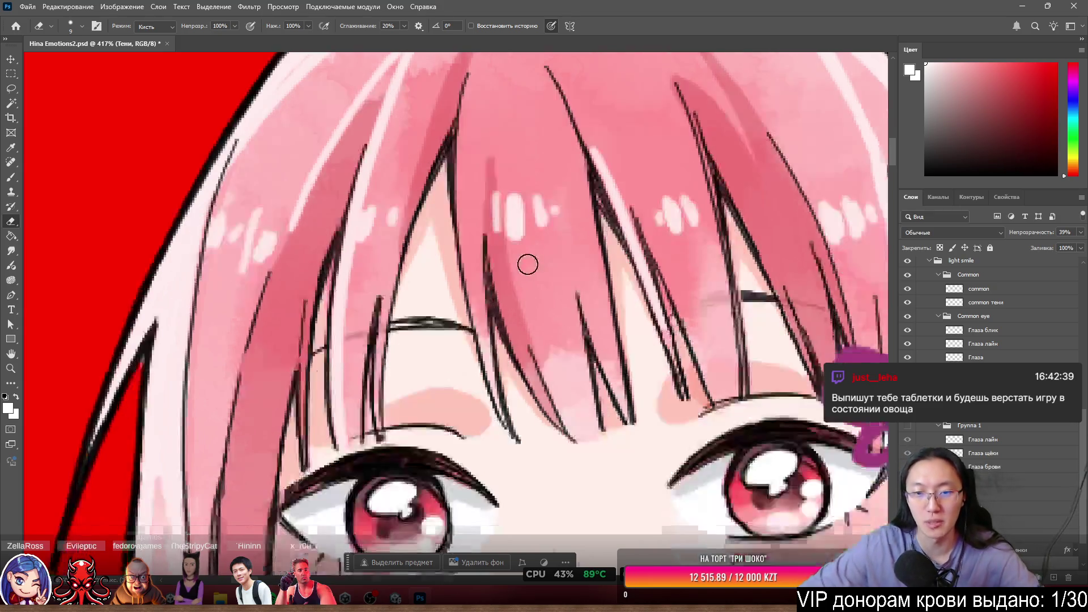
scroll(476, 284, "up", 6)
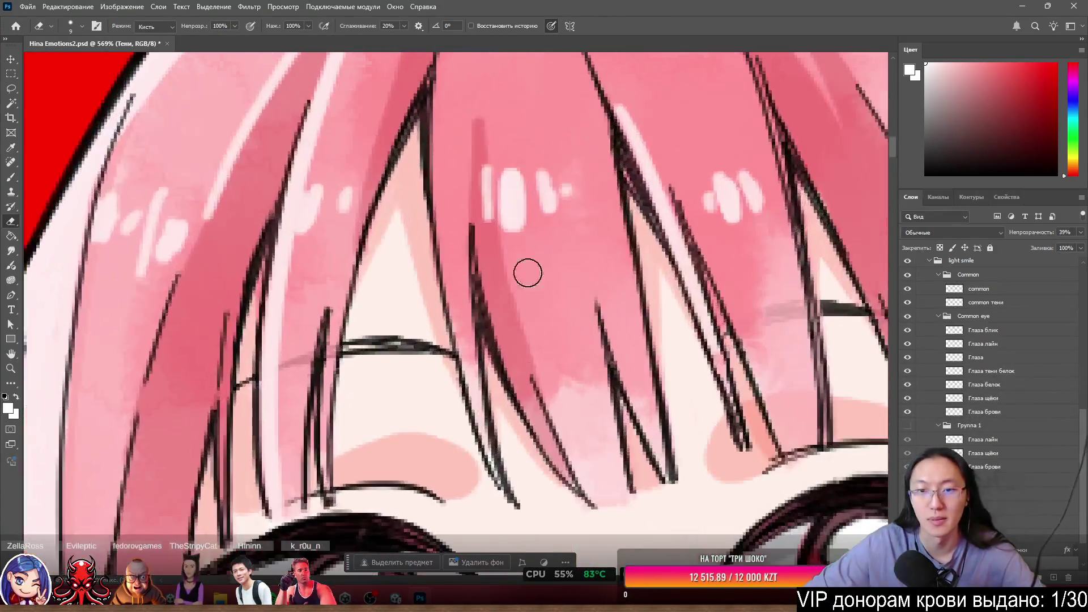
scroll(577, 238, "up", 4)
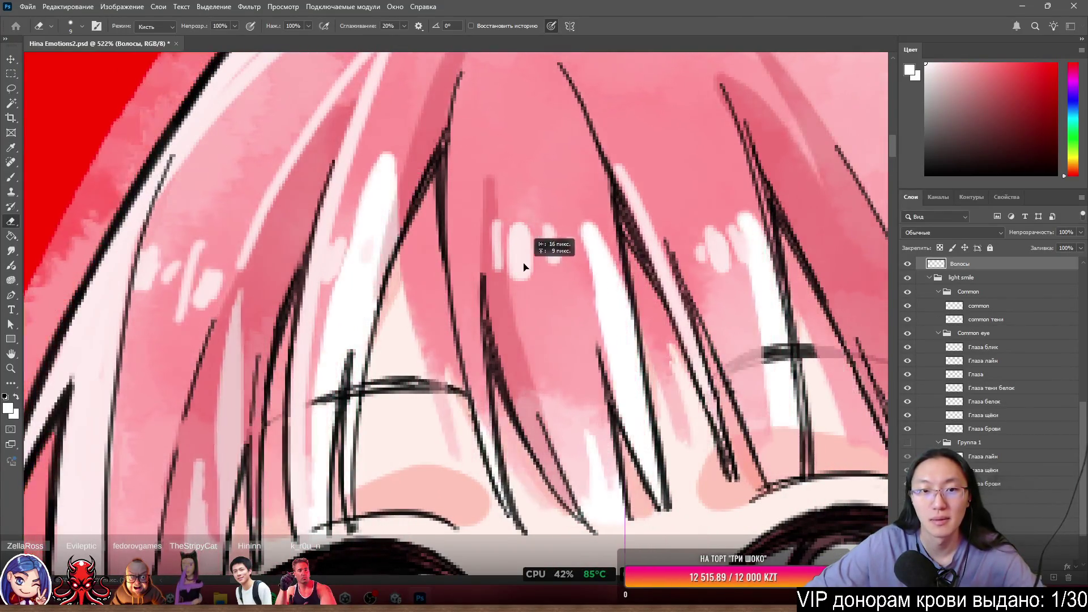
left_click(586, 272, "ctrl")
scroll(610, 250, "down", 2)
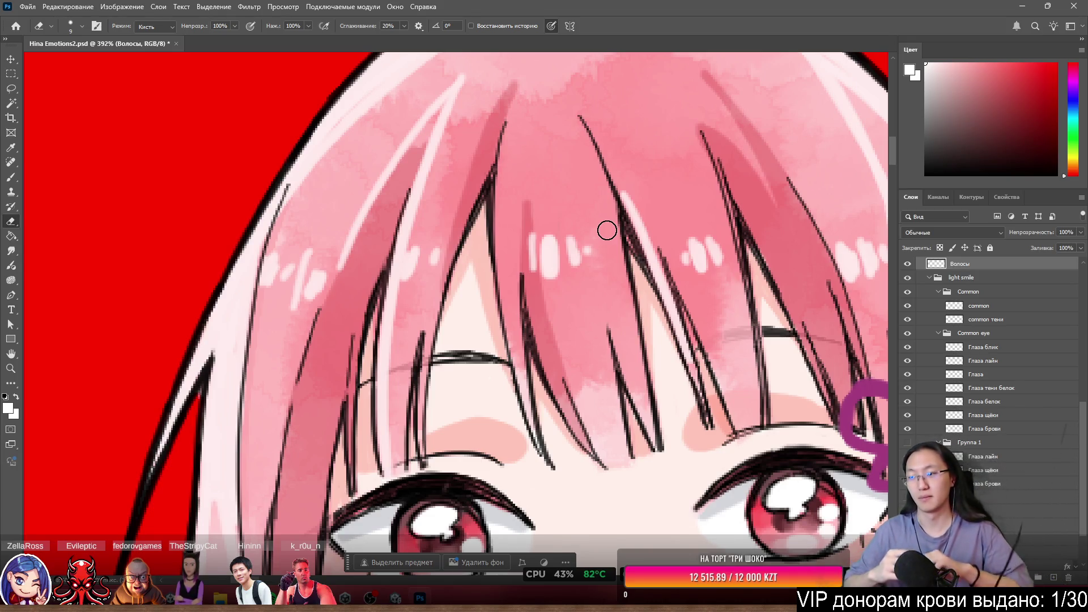
key("l")
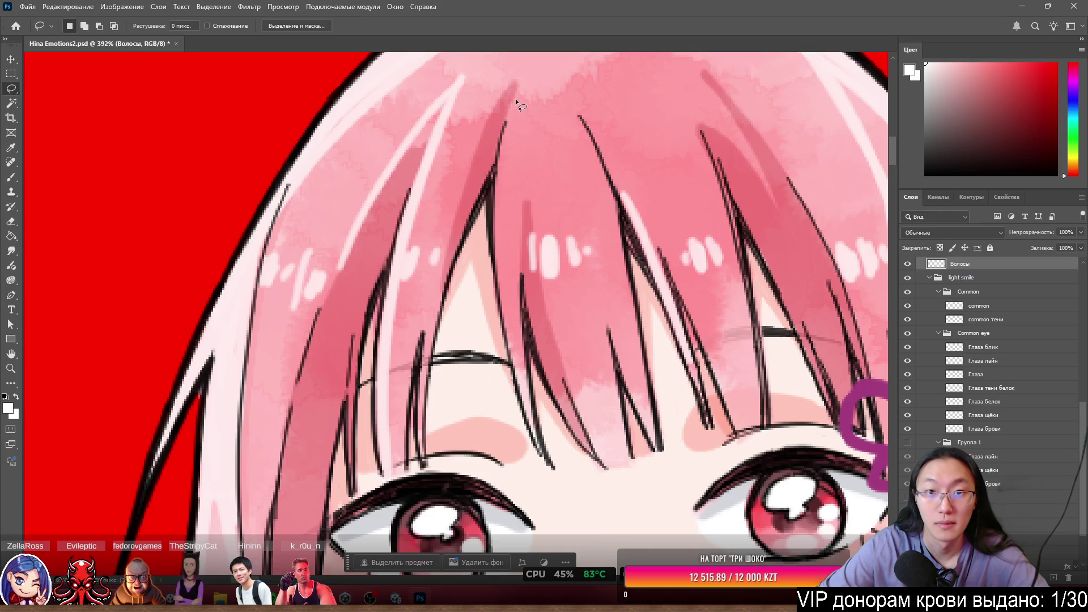
Lasso-select the front bang strand, adding its tip to the selection.
left_click_drag(505, 121, 491, 188)
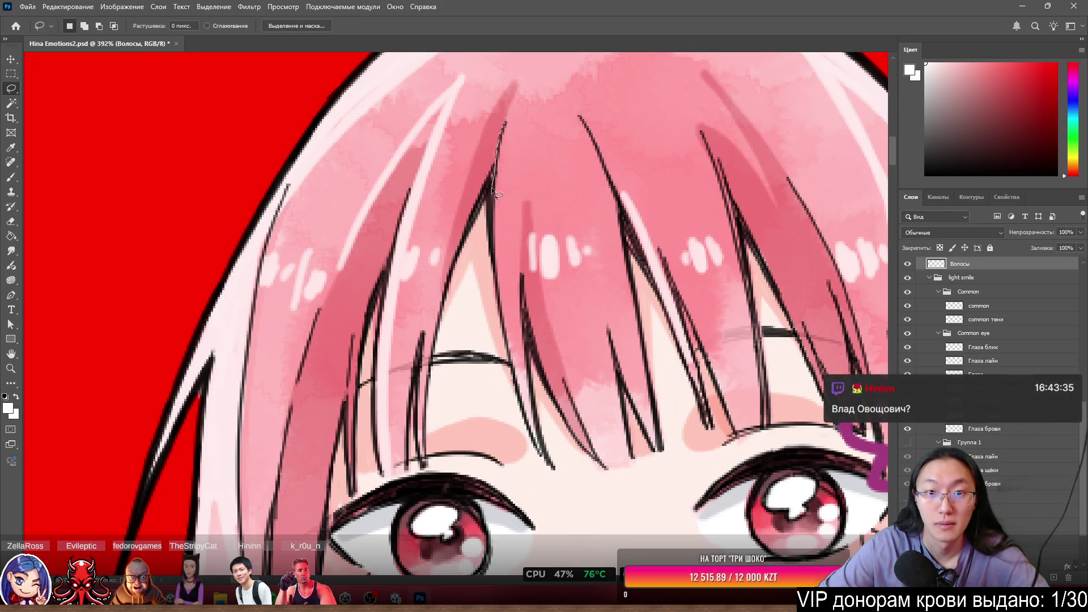
left_click_drag(485, 281, 481, 413)
left_click_drag(561, 495, 680, 474)
left_click_drag(625, 240, 620, 217)
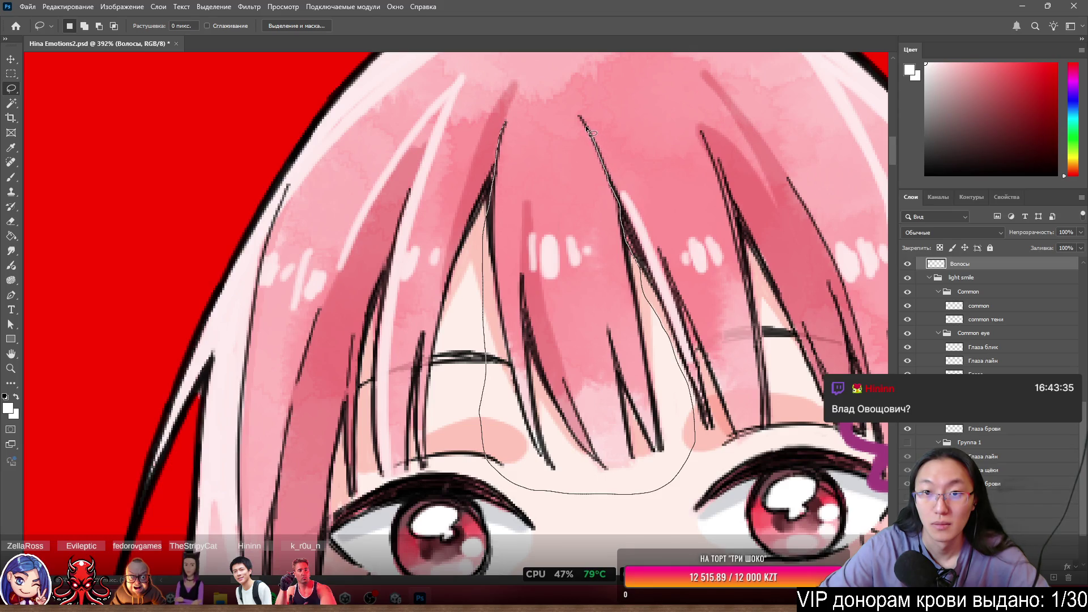
left_click_drag(579, 114, 579, 113)
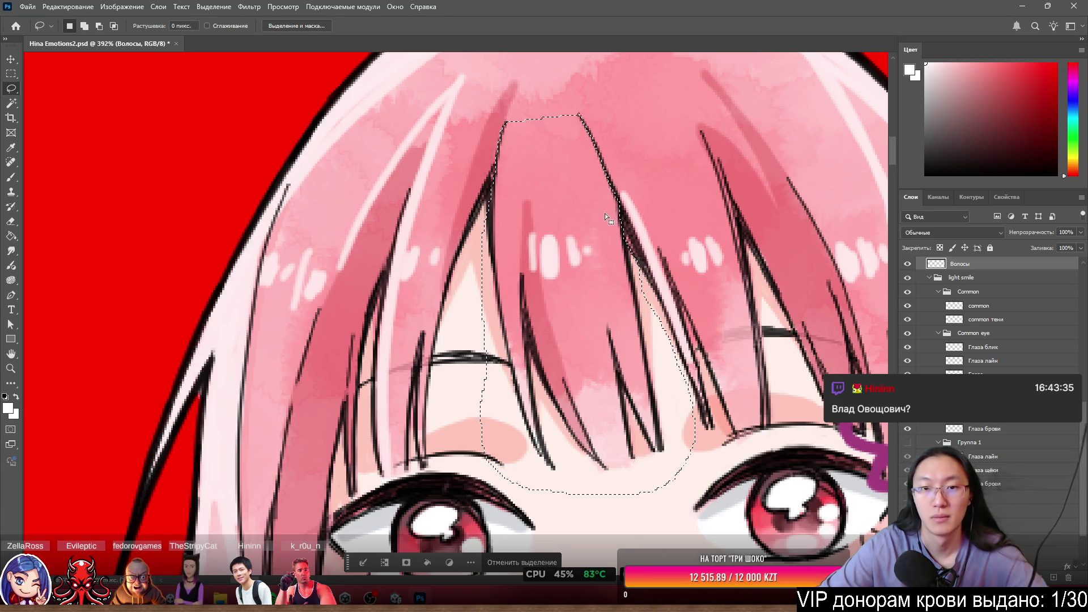
left_click_drag(505, 118, 512, 103)
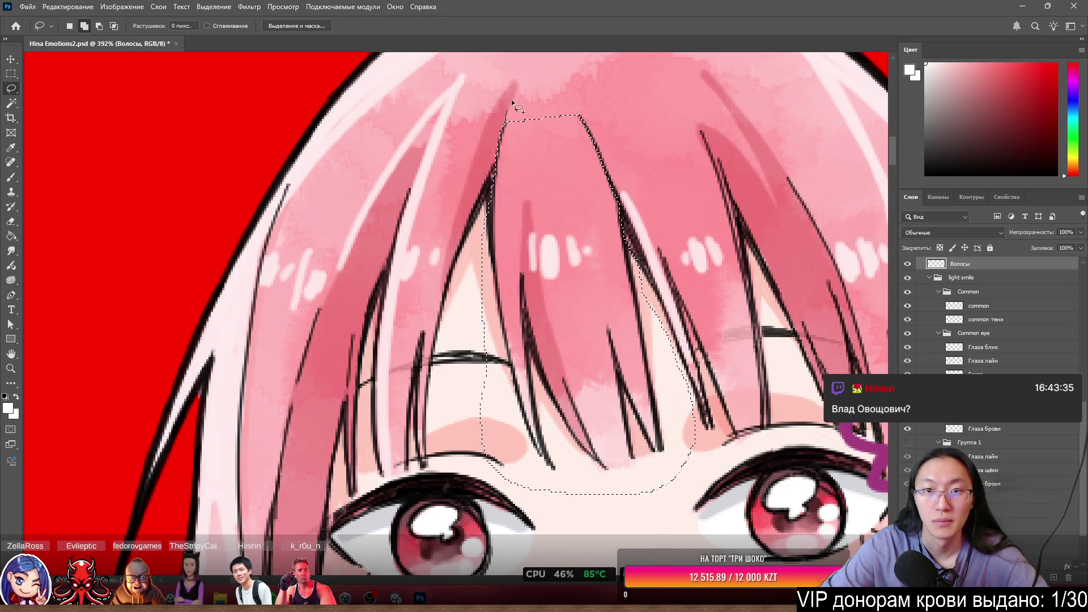
mouse_move(554, 186)
left_mouse_down()
mouse_move(520, 98)
mouse_move(506, 119)
left_mouse_up()
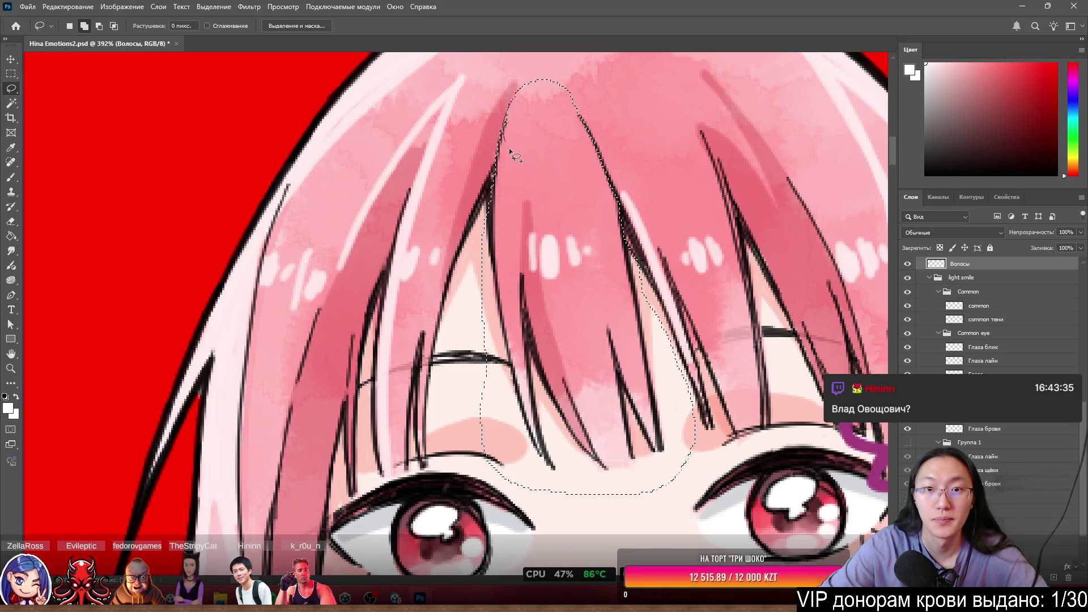
Copy the strand to new layer Слой 7 via Layer via Copy and hide Волосы.
right_click(555, 162)
left_click(632, 242)
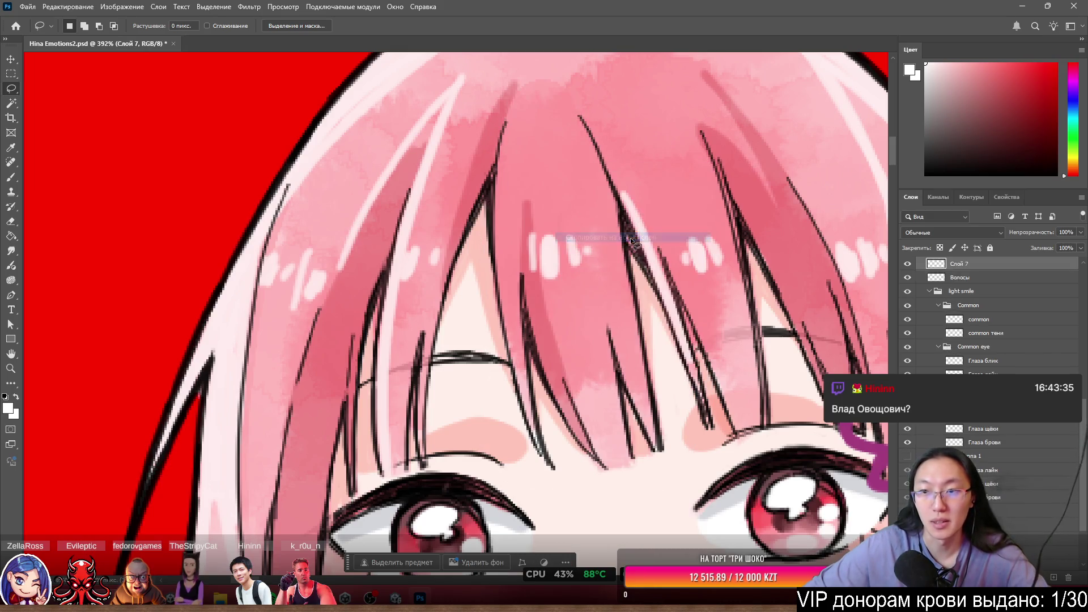
left_click(907, 278)
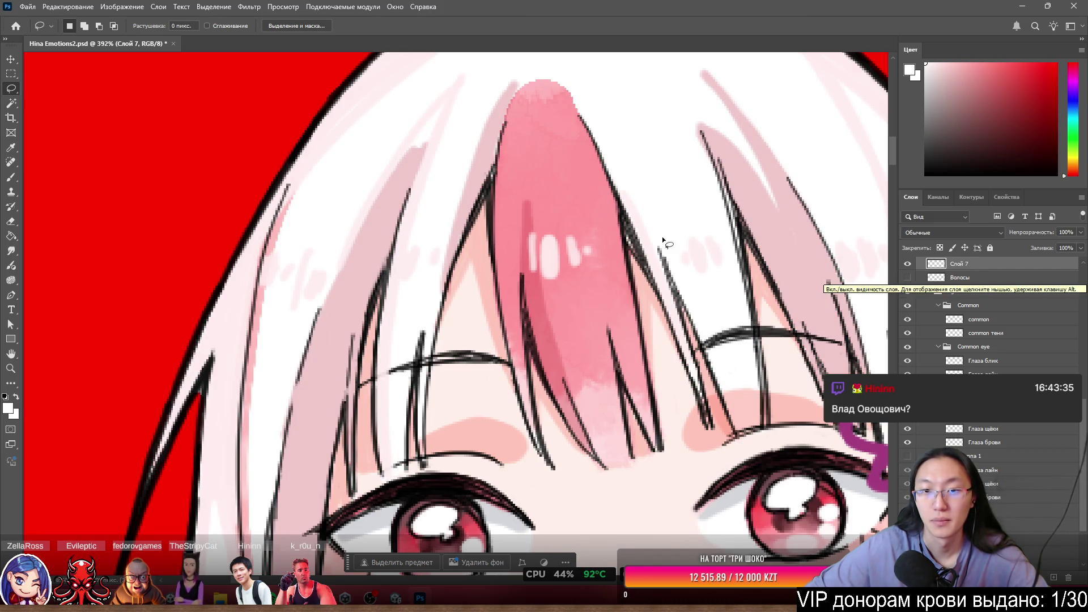
Test-move the Слой 7 strand and undo it, then zoom to inspect.
mouse_move(554, 109)
left_mouse_down()
mouse_move(748, 85)
mouse_move(590, 80)
mouse_move(532, 90)
left_mouse_up()
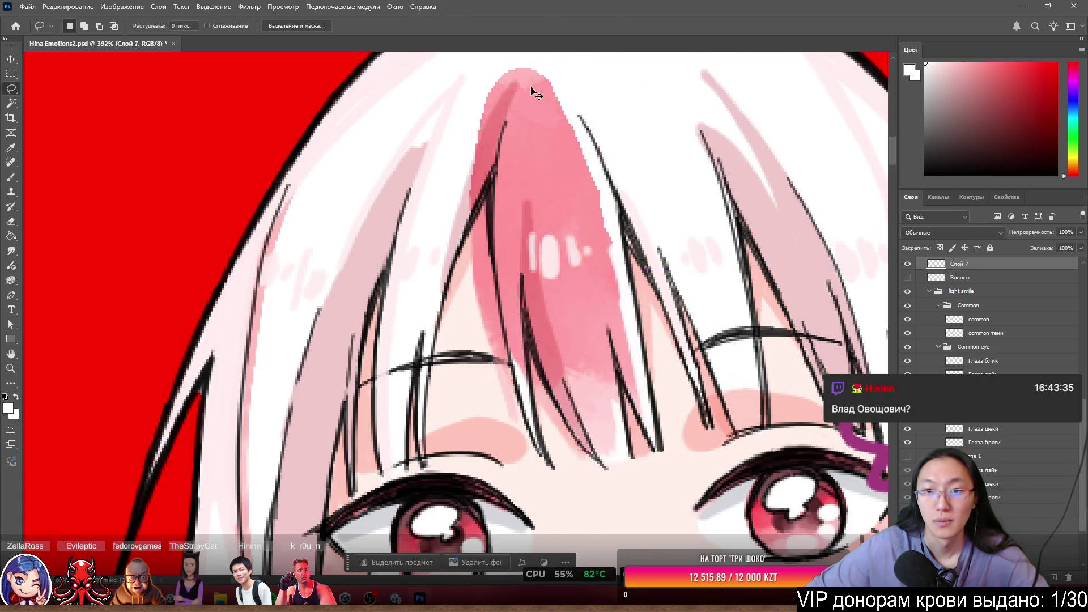
key("ctrl+z")
scroll(567, 138, "down", 6)
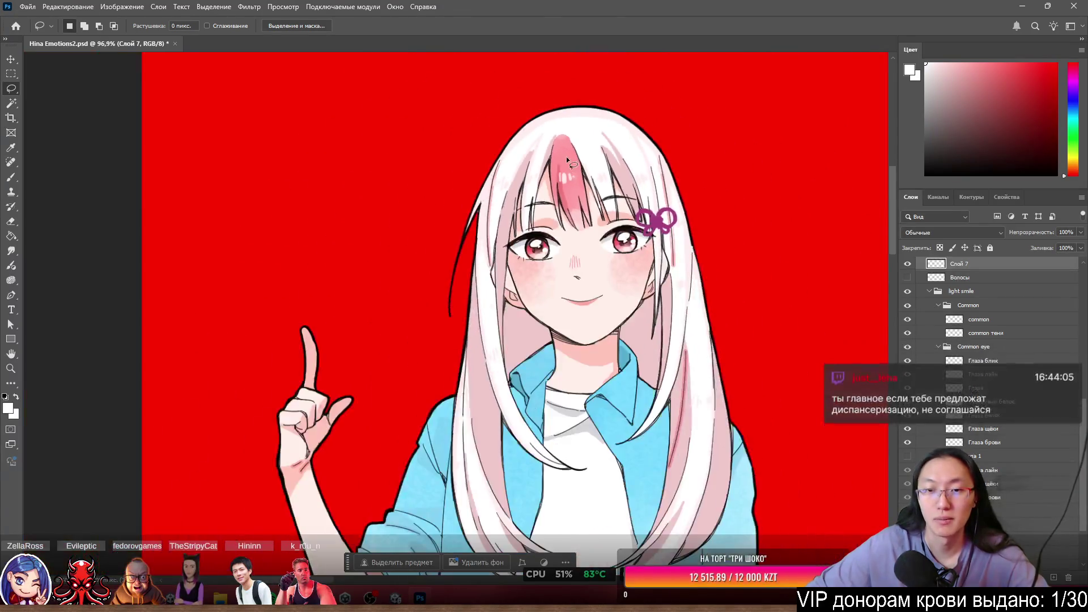
scroll(566, 156, "up", 8)
scroll(563, 196, "down", 6)
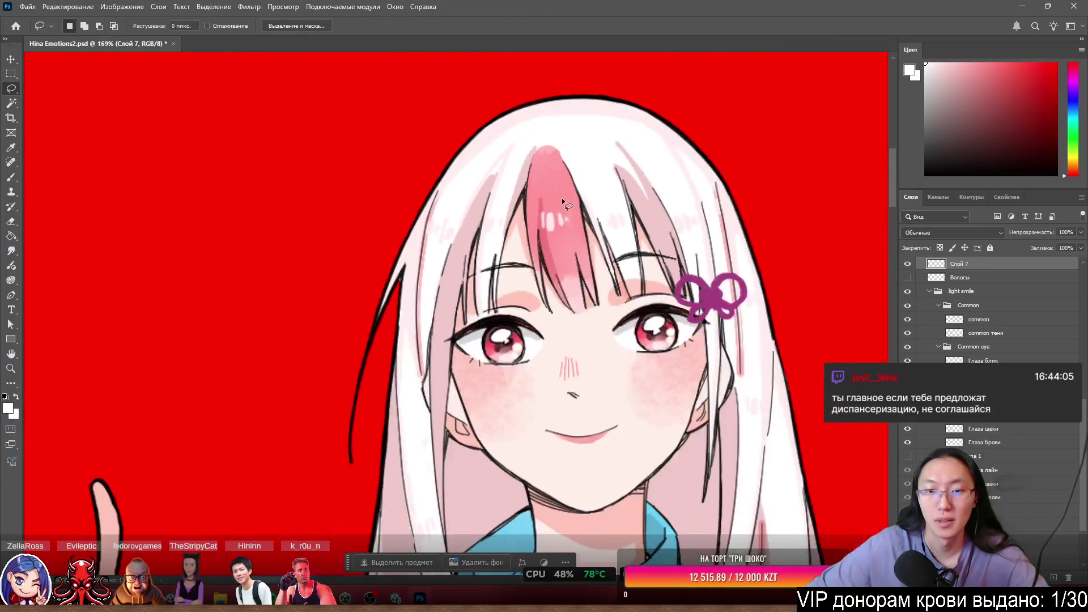
scroll(562, 198, "up", 4)
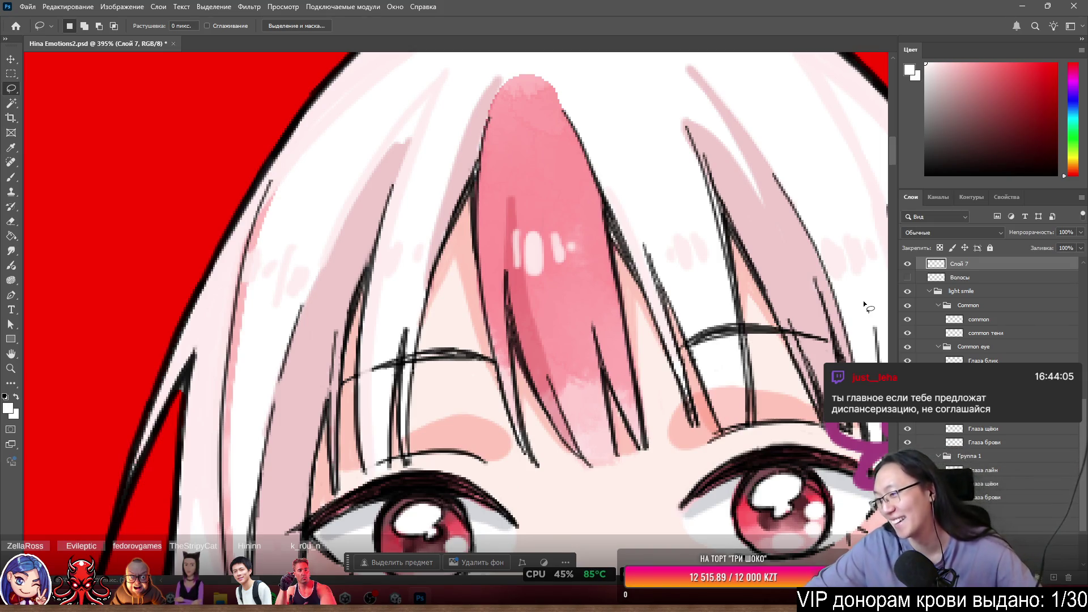
scroll(600, 208, "down", 3)
scroll(599, 207, "down", 1)
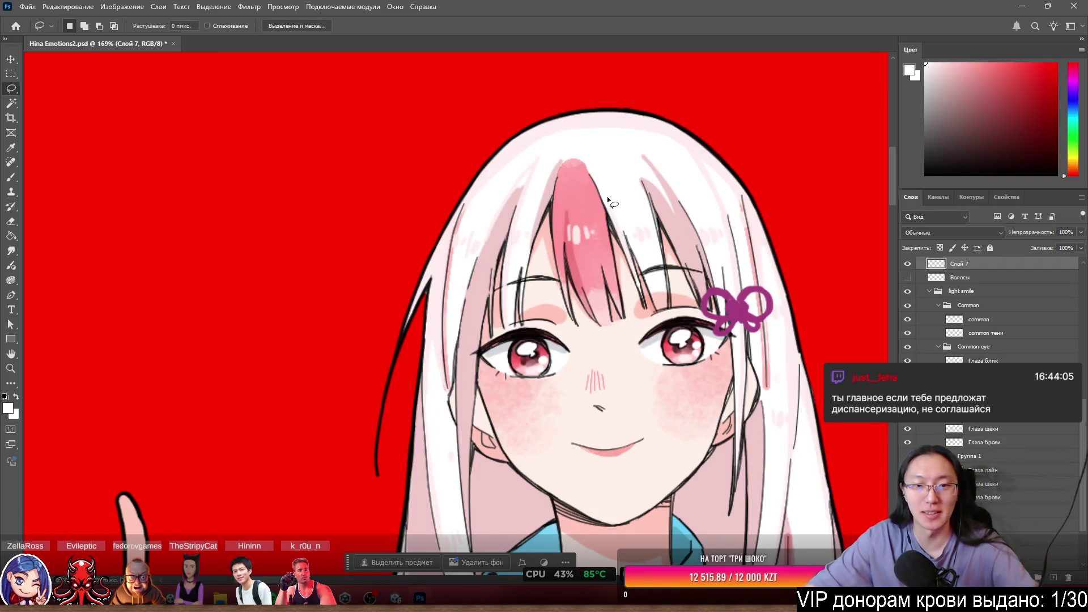
scroll(616, 264, "up", 4)
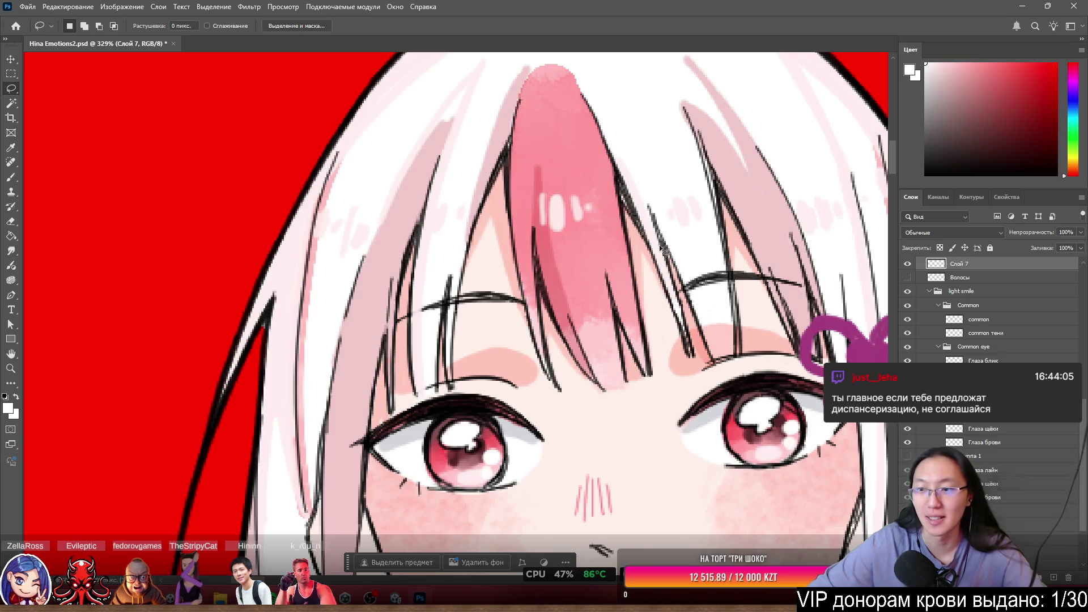
scroll(991, 317, "up", 3)
scroll(588, 263, "up", 2)
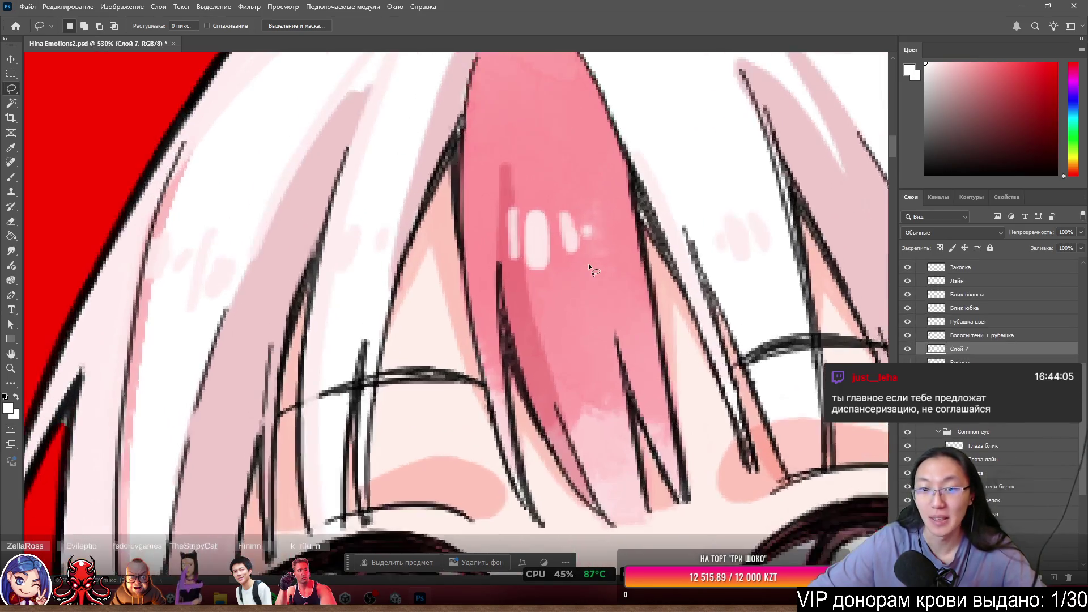
scroll(629, 301, "down", 3)
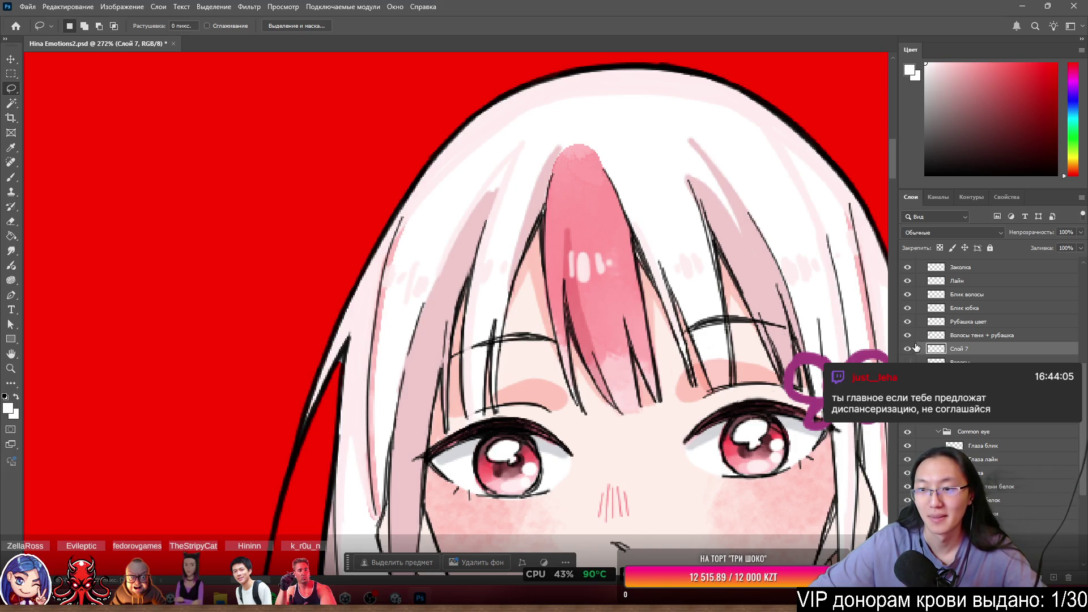
Try moving the strand over the left eye, revert it, deselect, and restore Волосы visibility.
mouse_move(578, 197)
left_mouse_down()
mouse_move(485, 296)
mouse_move(487, 421)
mouse_move(453, 270)
mouse_move(485, 303)
mouse_move(726, 277)
left_mouse_up()
key("ctrl+z")
key("ctrl+d")
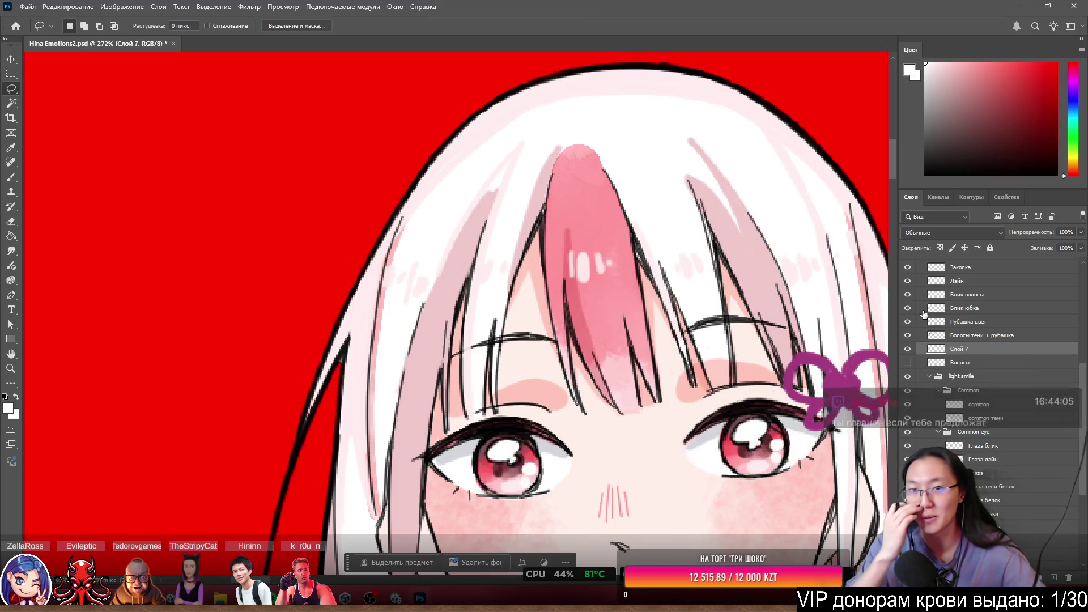
key("ctrl+z")
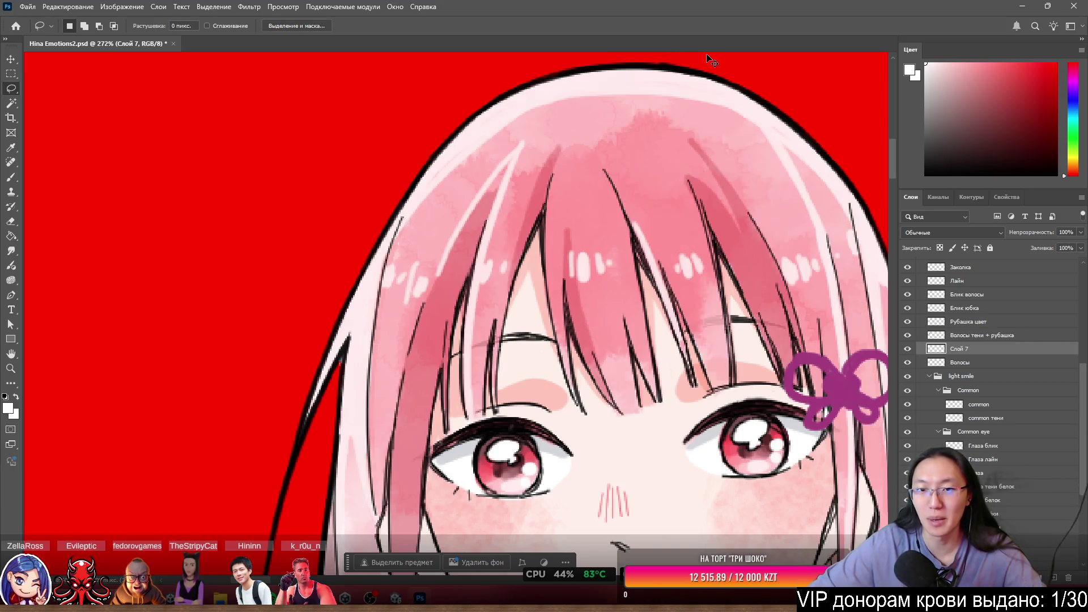
Try cutting the bang strand onto its own layer and nudging it, then undo.
key("ctrl+z")
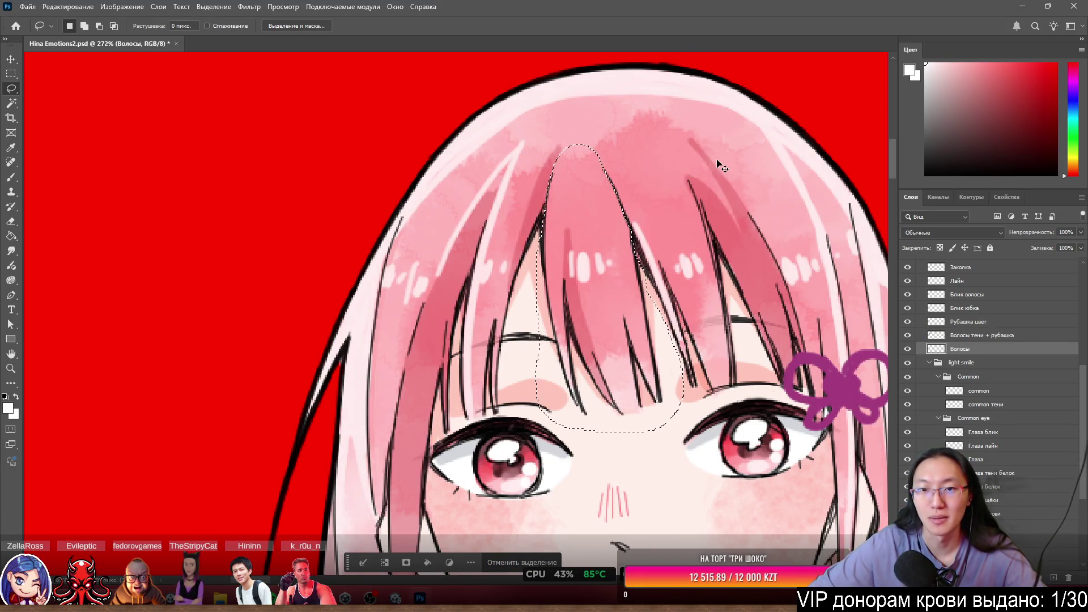
right_click(585, 244)
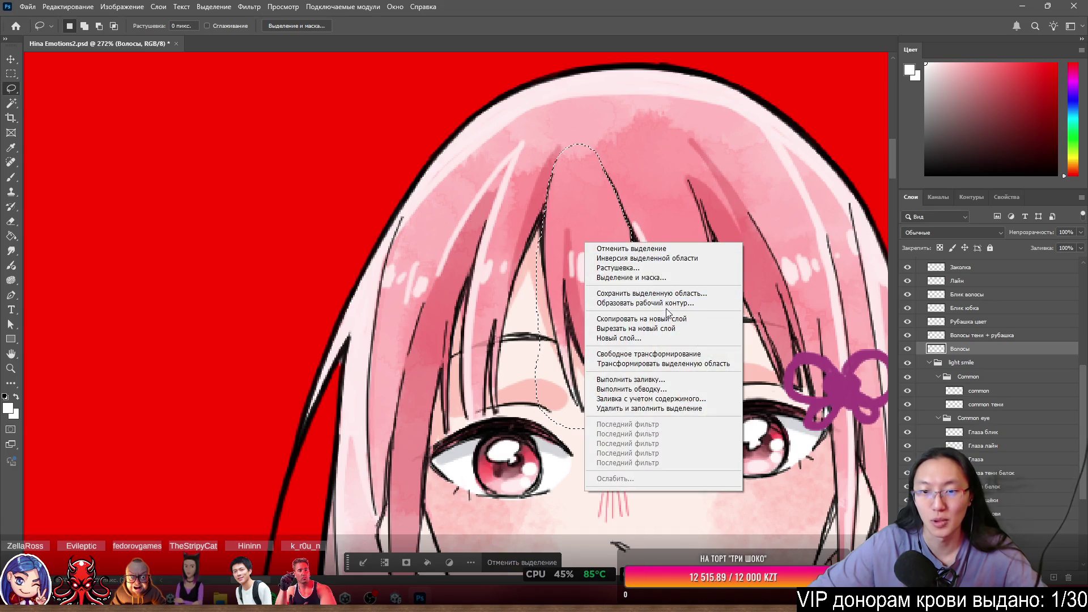
left_click(647, 330)
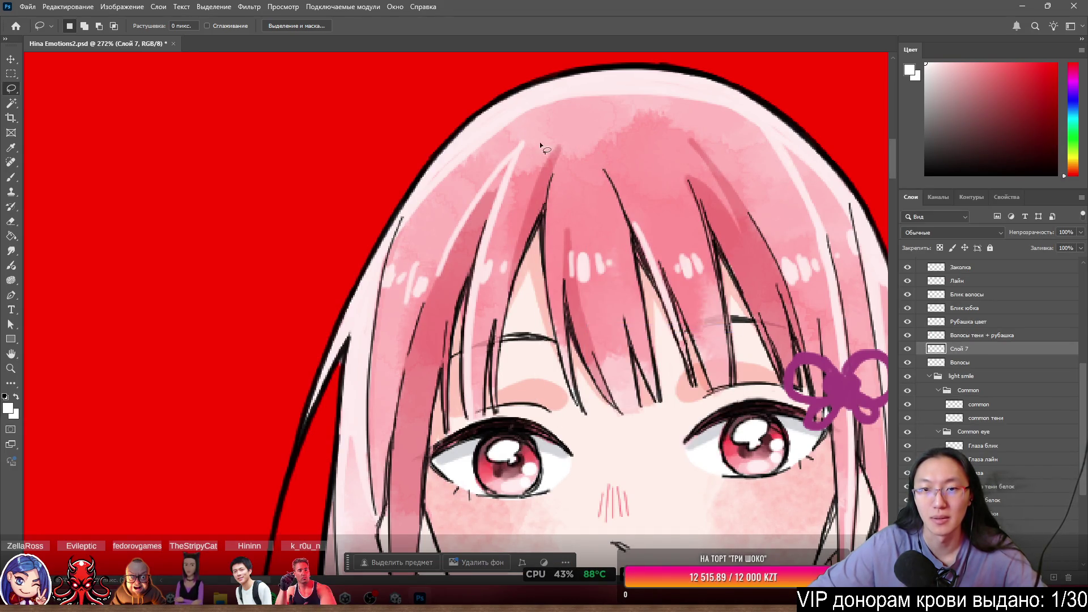
scroll(586, 171, "up", 5)
mouse_move(614, 171)
left_mouse_down()
mouse_move(618, 233)
mouse_move(624, 170)
left_mouse_up()
key("ctrl+z")
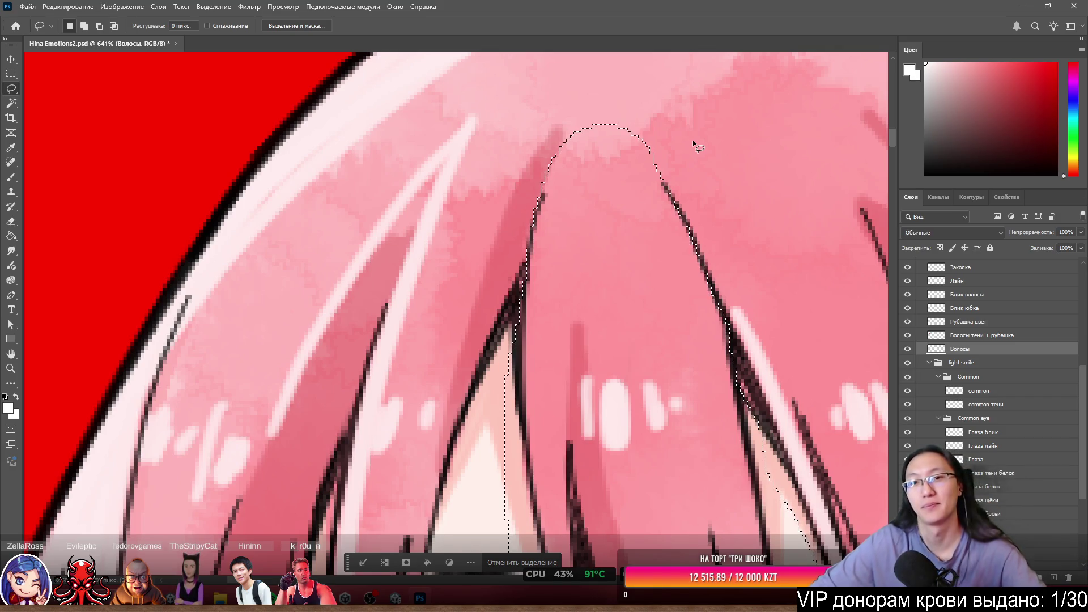
Copy the selected bang strand onto a new layer, Слой 7, and pick the Eraser.
right_click(575, 184)
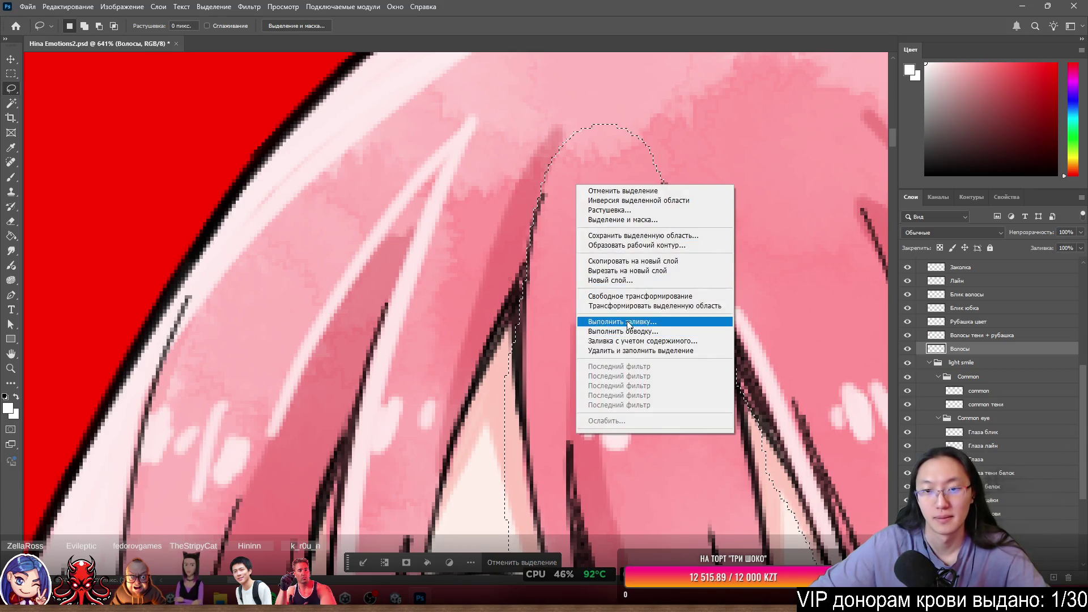
left_click(638, 262)
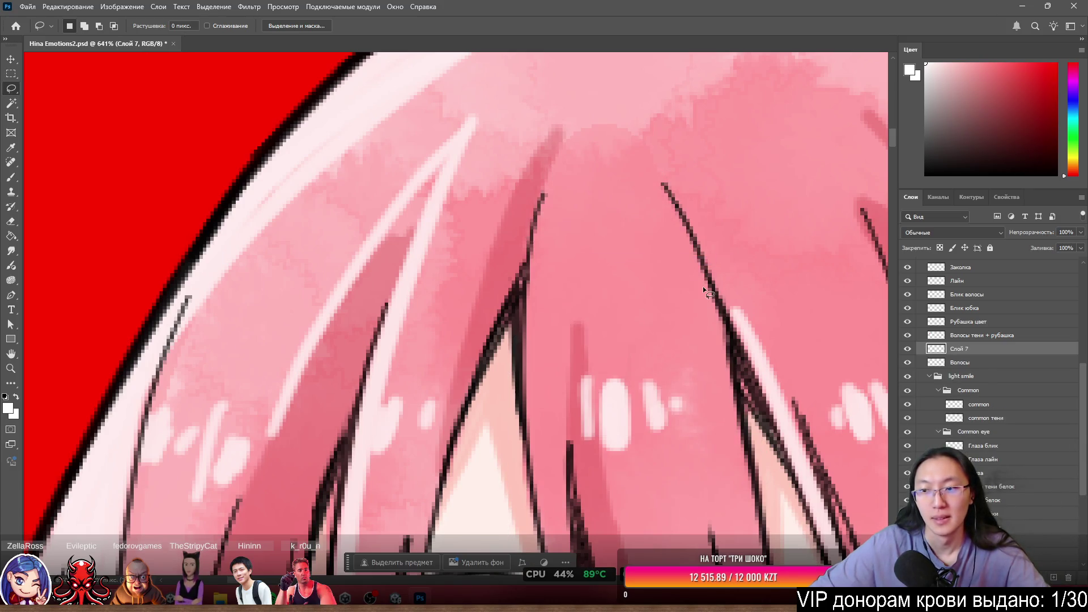
key("e")
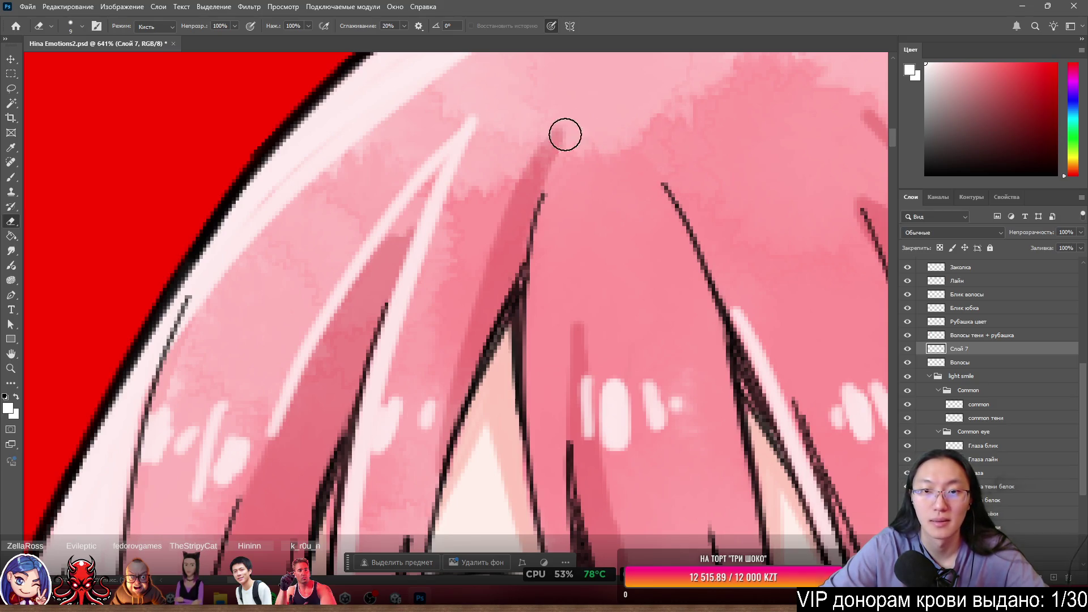
scroll(503, 243, "down", 5)
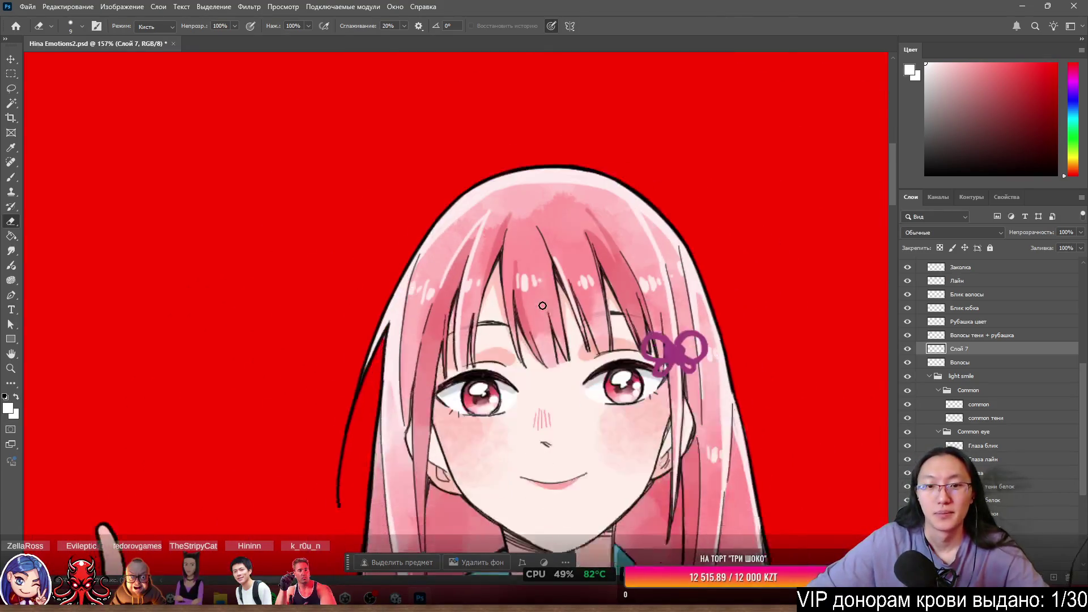
scroll(529, 190, "up", 3)
scroll(530, 190, "up", 1)
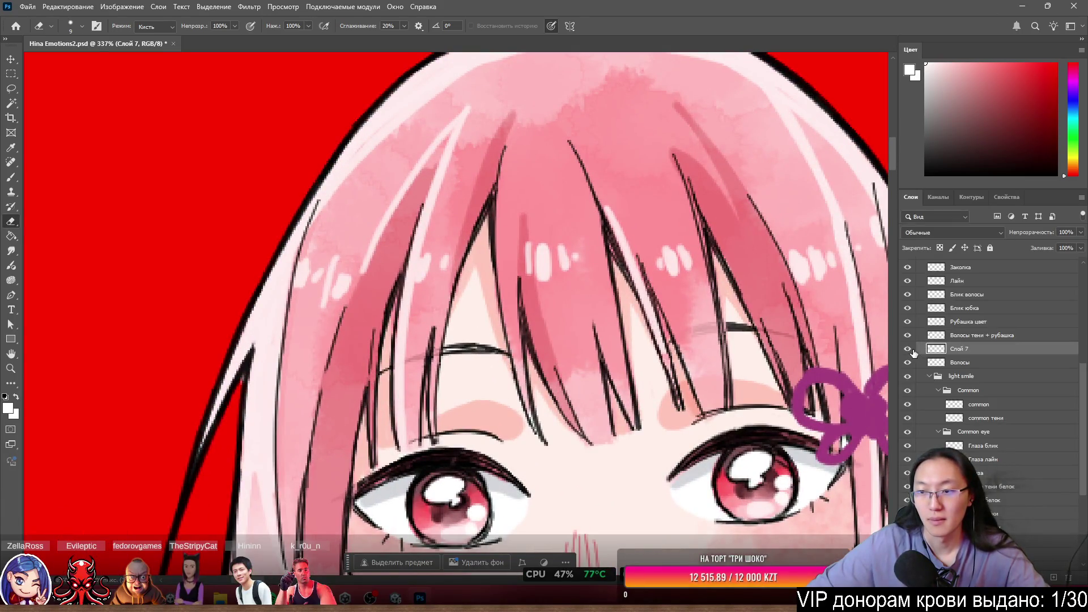
Compare the strand and hair layers by toggling visibility, and set the eraser to 21.
left_click(908, 349)
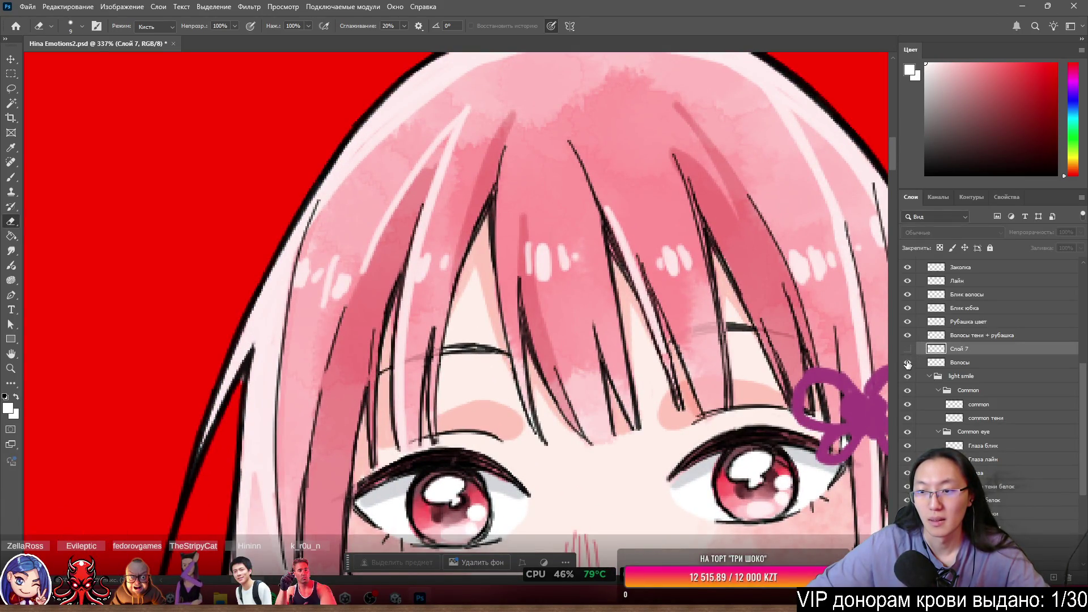
left_click(907, 363)
left_click(908, 363)
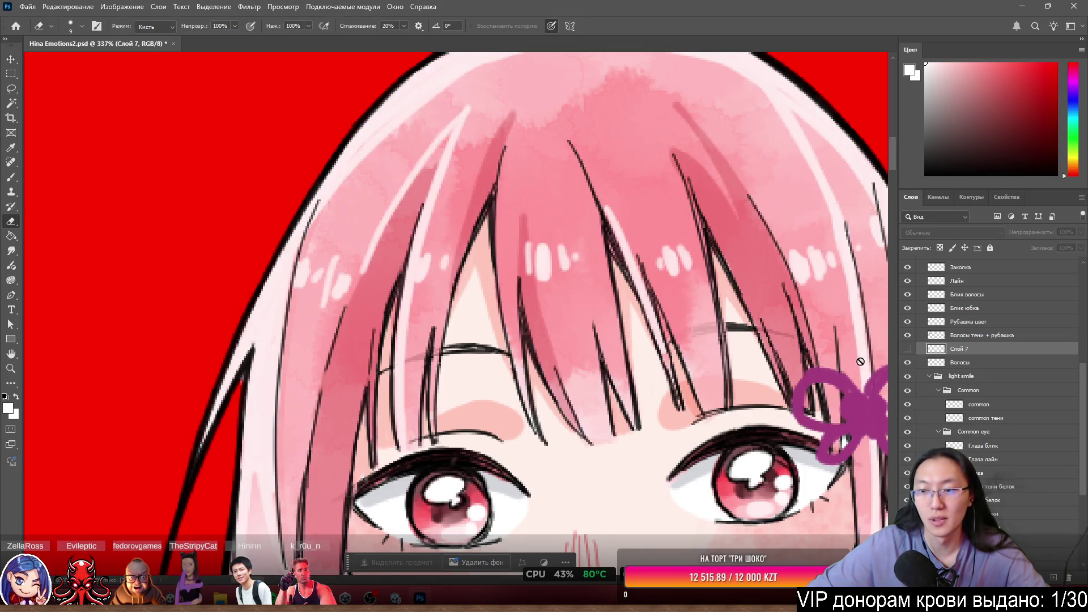
key("bracketright")
key("bracketright")
key("bracketright")
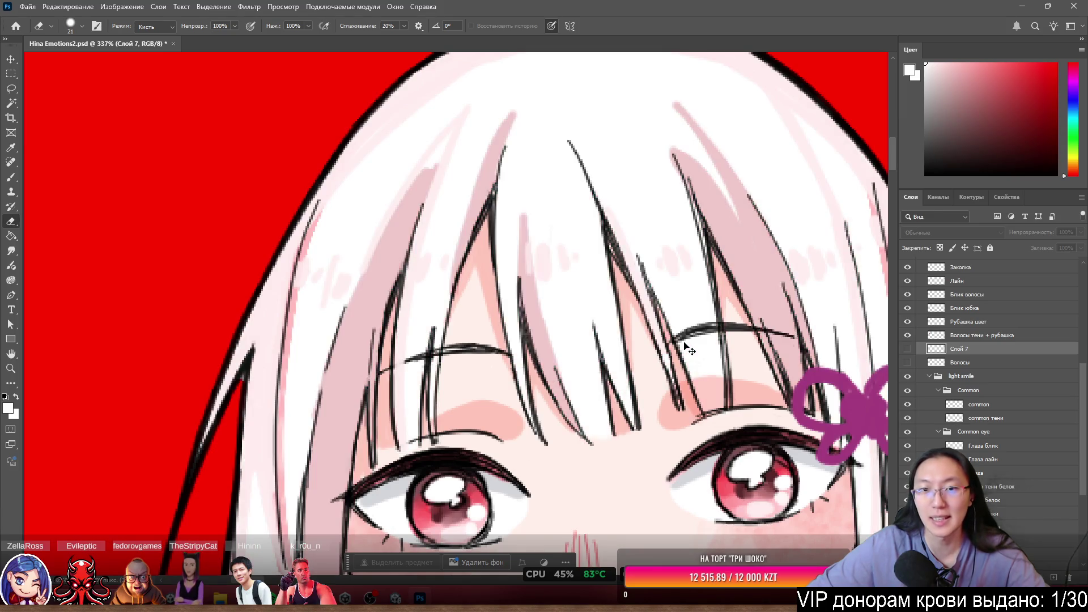
key("ctrl+comma")
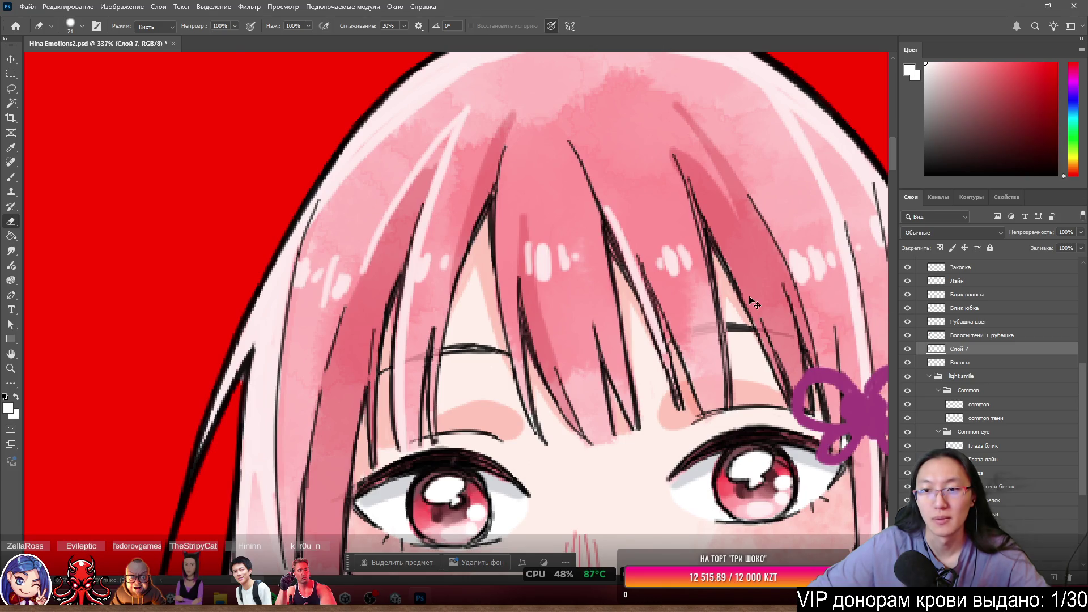
Switch between Волосы тени + рубашка and Слой 7, then bring up the File menu.
key("alt+bracketright")
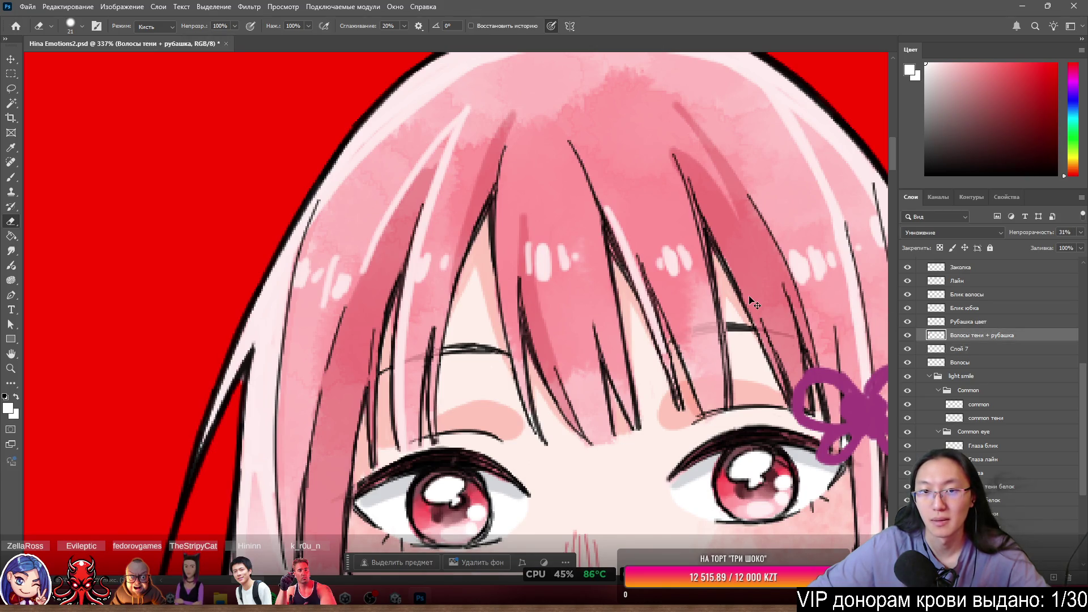
key("alt+bracketleft")
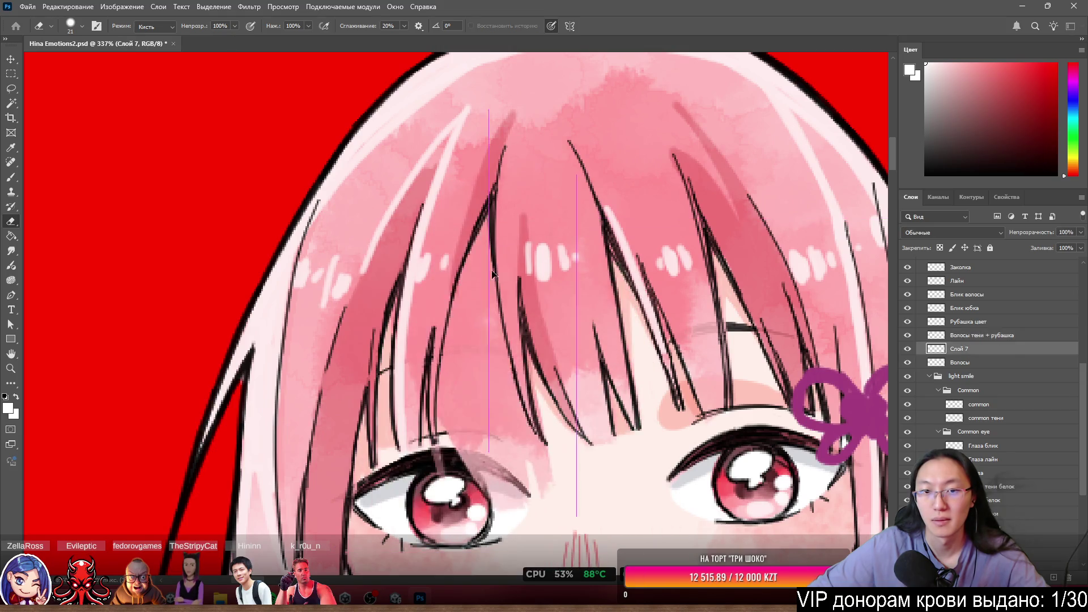
left_click(27, 7)
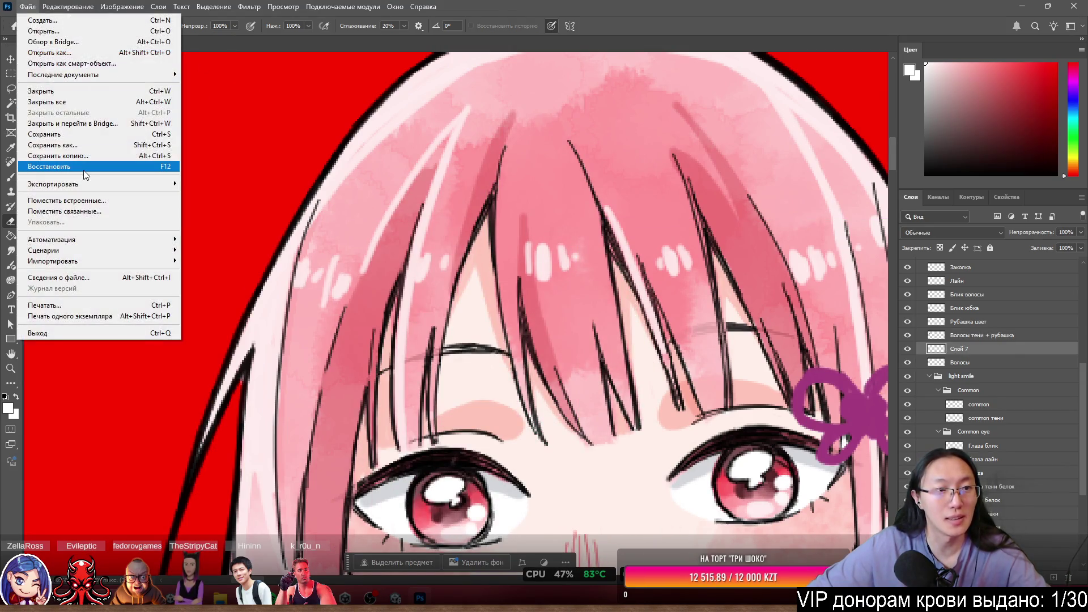
Save the document, then save it as Hina Emotions3.psd with maximum compatibility.
left_click(74, 138)
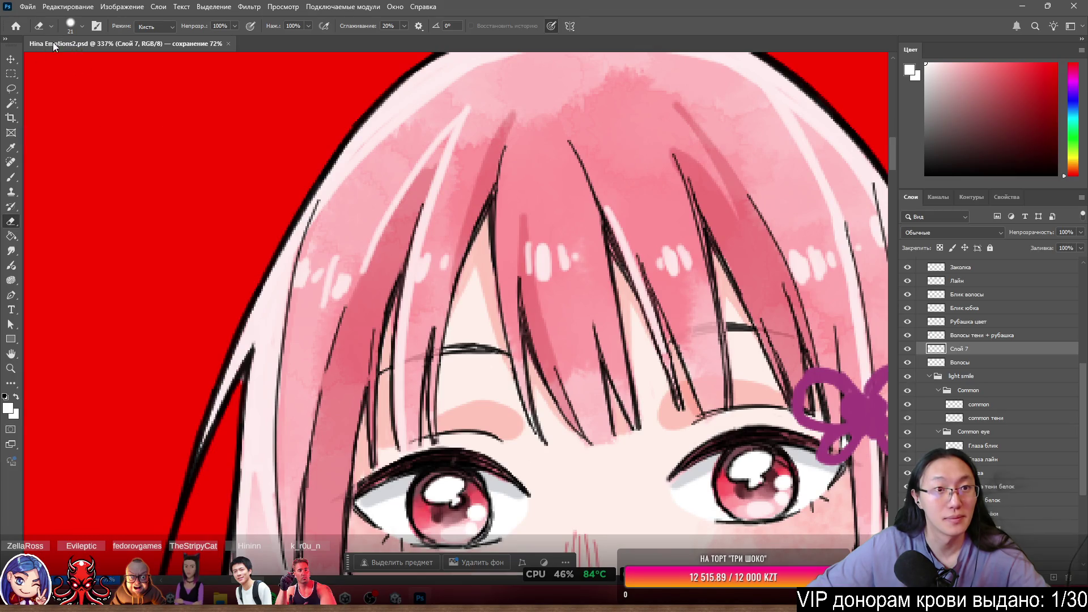
left_click(27, 7)
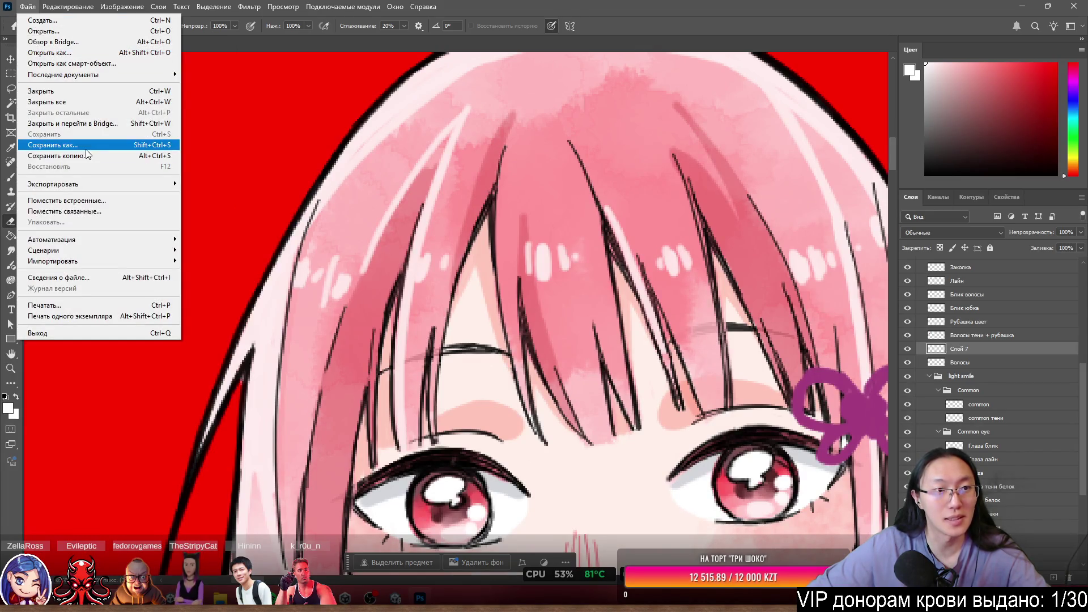
left_click(97, 145)
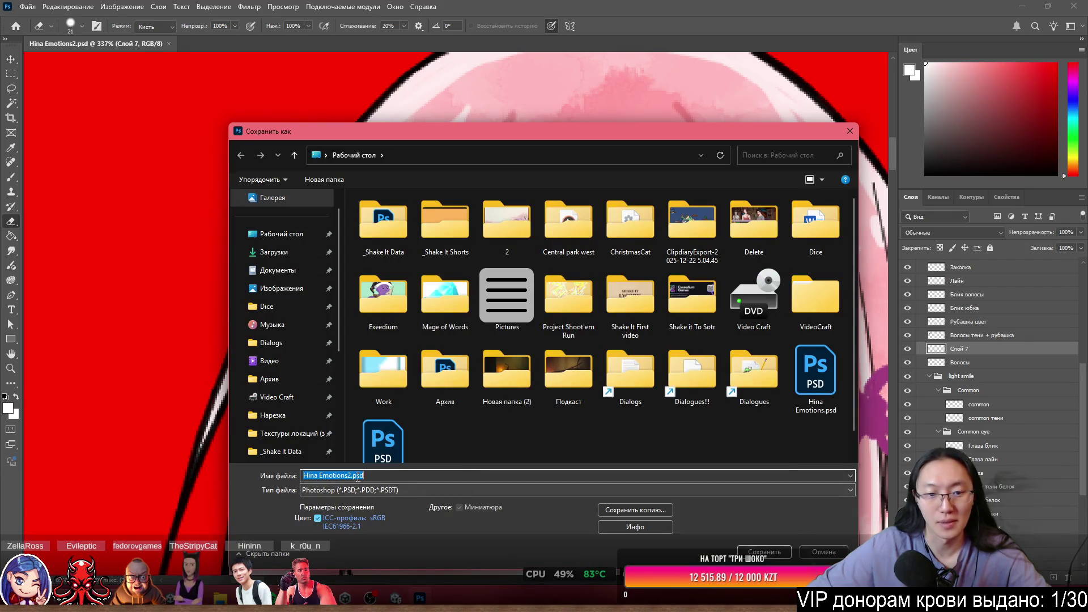
left_click(356, 476)
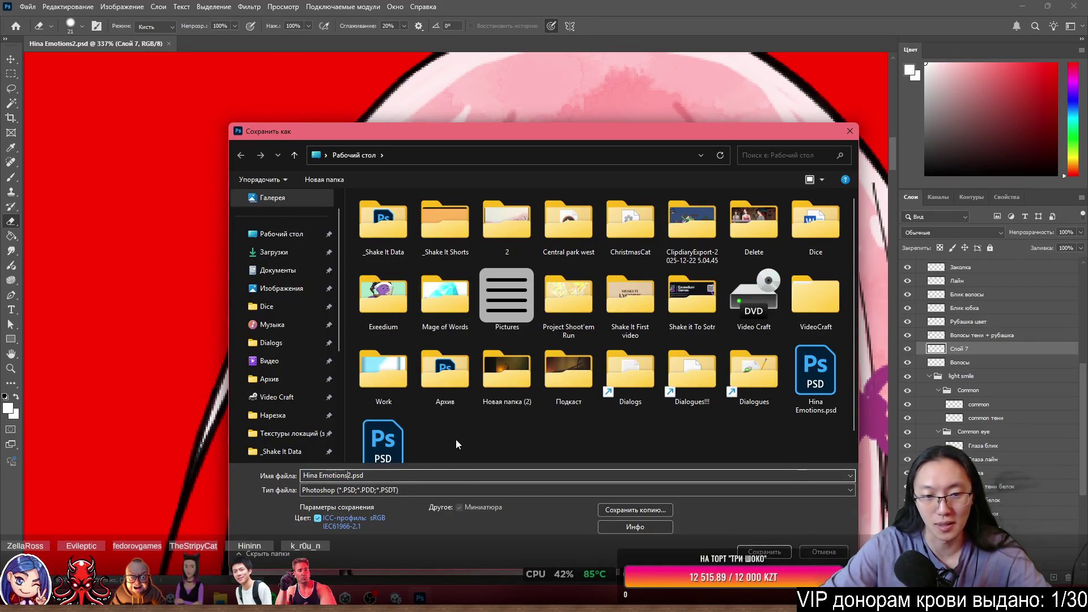
key("Escape")
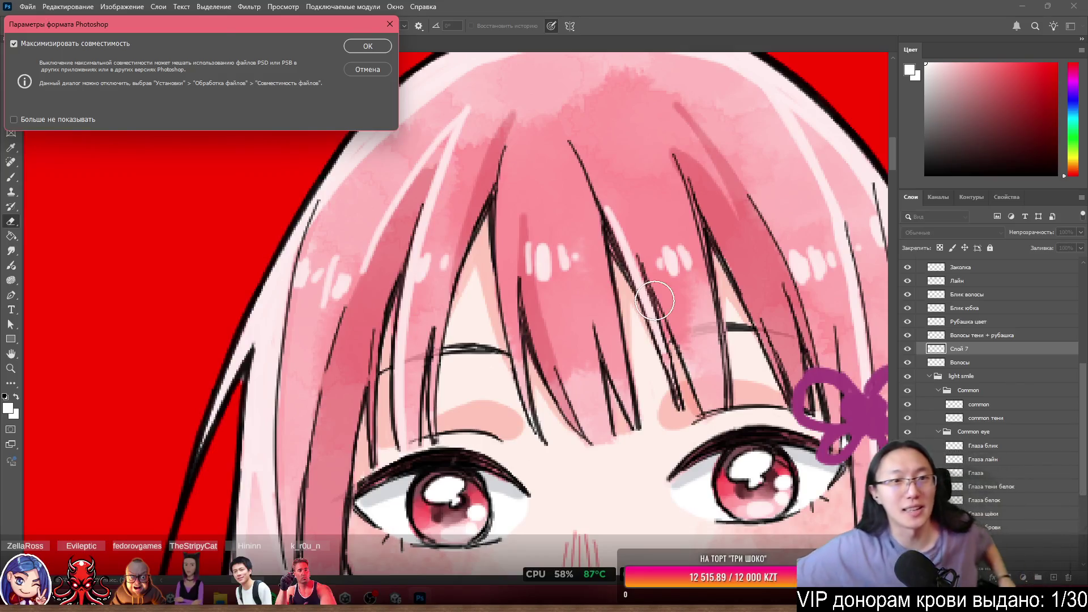
left_click(354, 45)
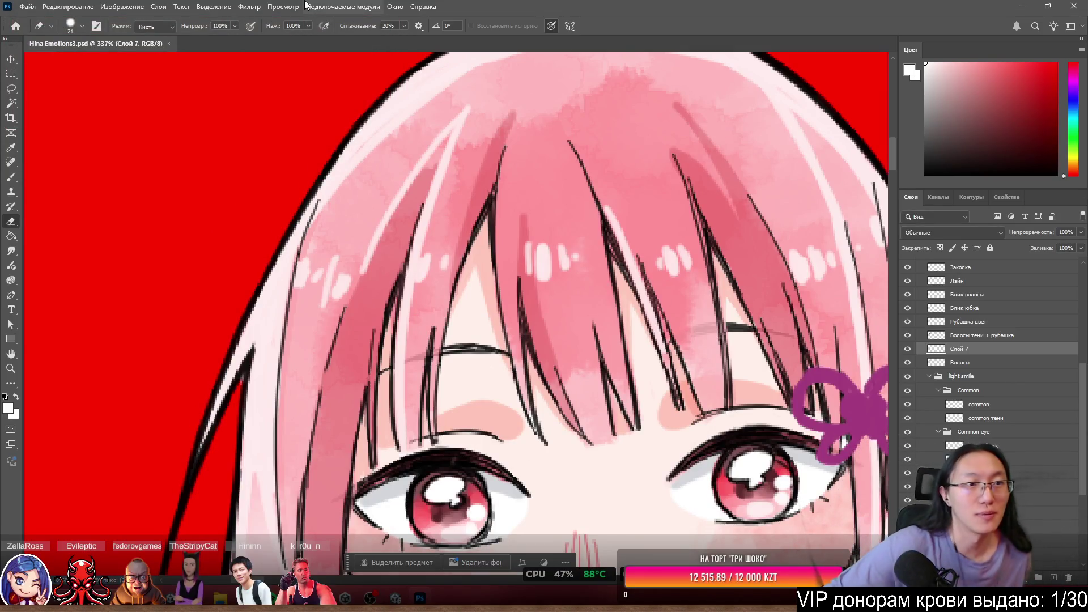
Hide Слой 7 and erase the front bang strand area from the Волосы hair layer.
scroll(558, 243, "up", 2)
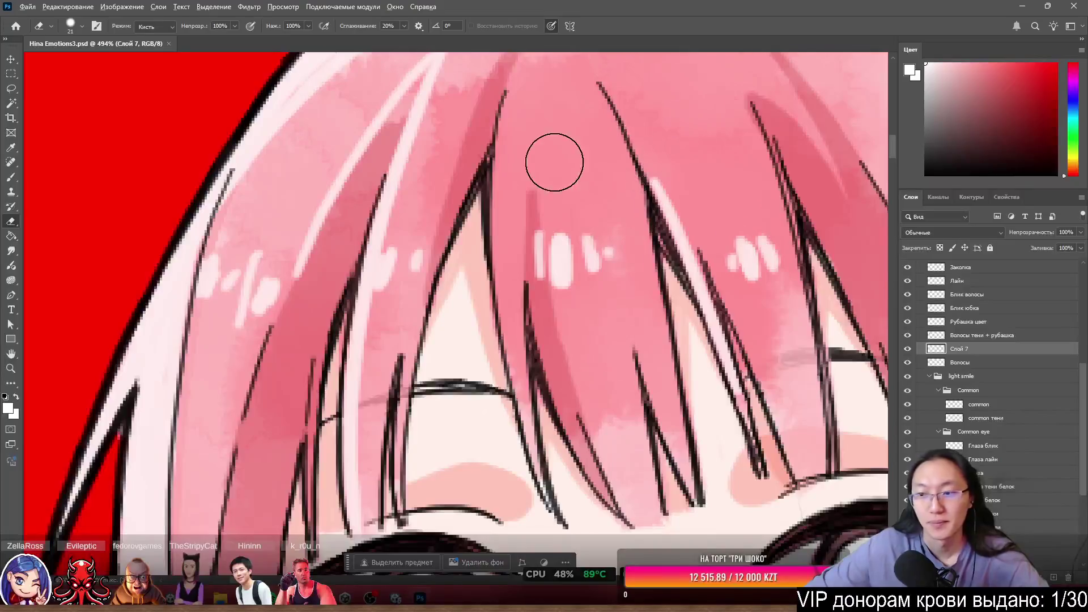
scroll(572, 92, "up", 5)
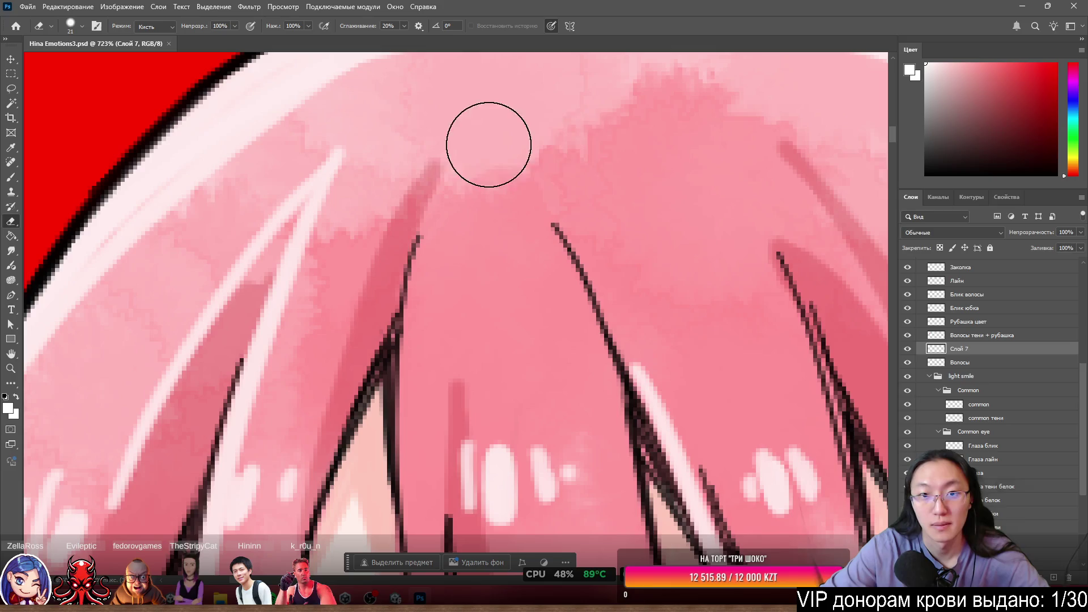
left_click_drag(551, 165, 551, 179)
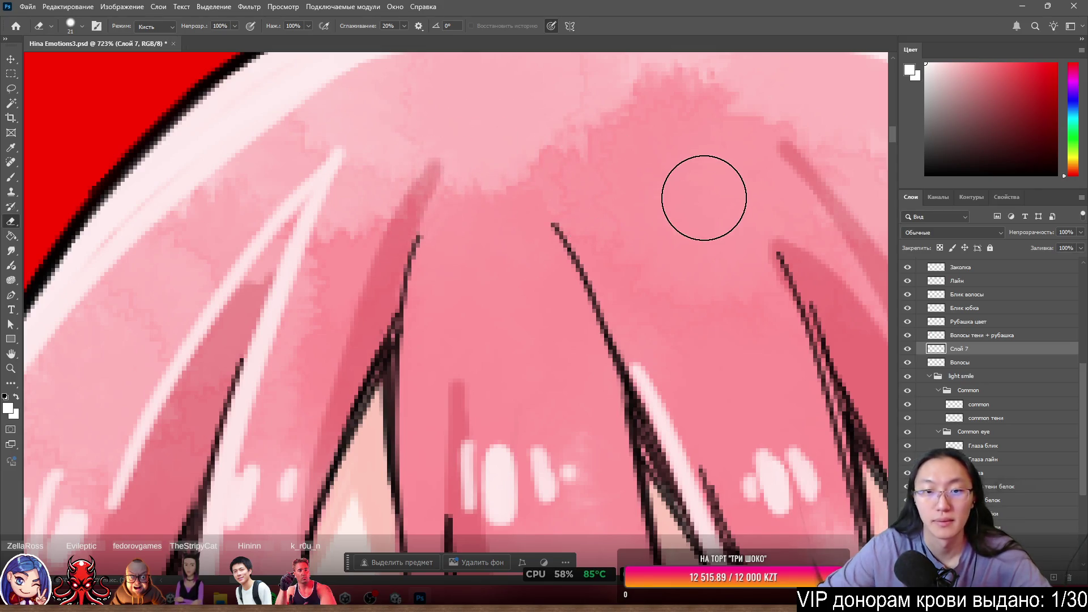
scroll(734, 175, "down", 2)
scroll(733, 175, "down", 5)
scroll(599, 226, "up", 3)
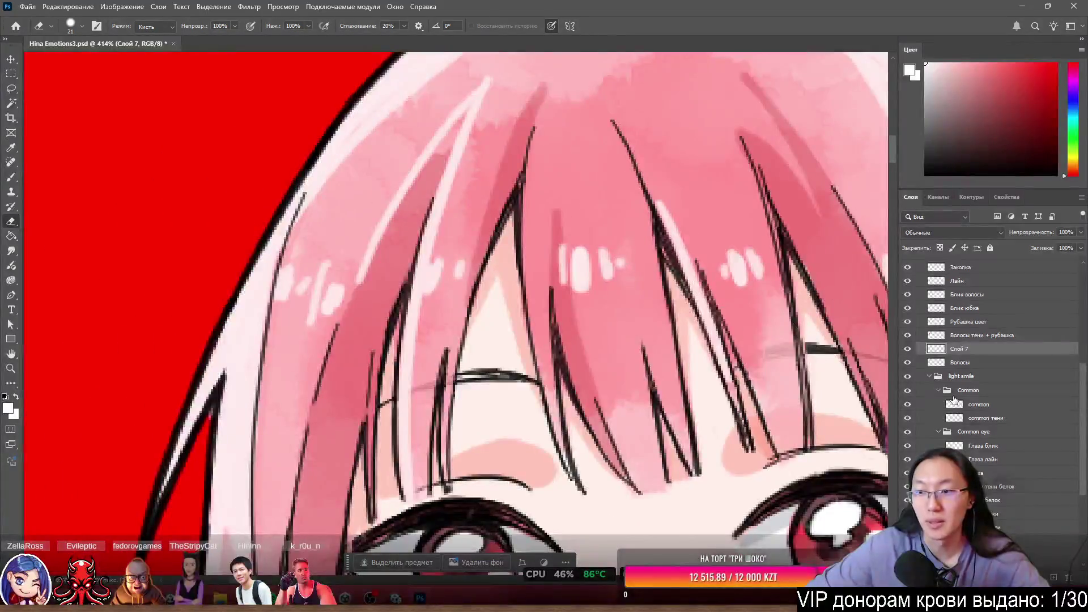
left_click(908, 348)
left_click(966, 363)
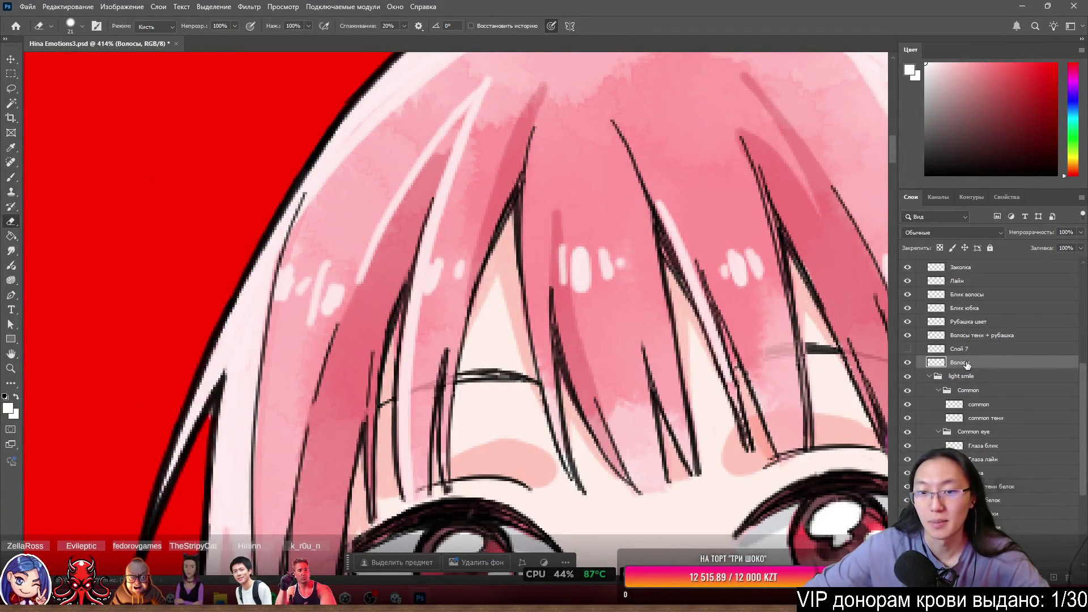
mouse_move(651, 476)
left_mouse_down()
mouse_move(600, 347)
mouse_move(554, 316)
mouse_move(637, 336)
mouse_move(631, 236)
mouse_move(553, 271)
mouse_move(573, 311)
mouse_move(554, 185)
mouse_move(549, 195)
mouse_move(554, 142)
mouse_move(584, 162)
mouse_move(590, 143)
mouse_move(625, 218)
mouse_move(600, 146)
mouse_move(572, 144)
left_mouse_up()
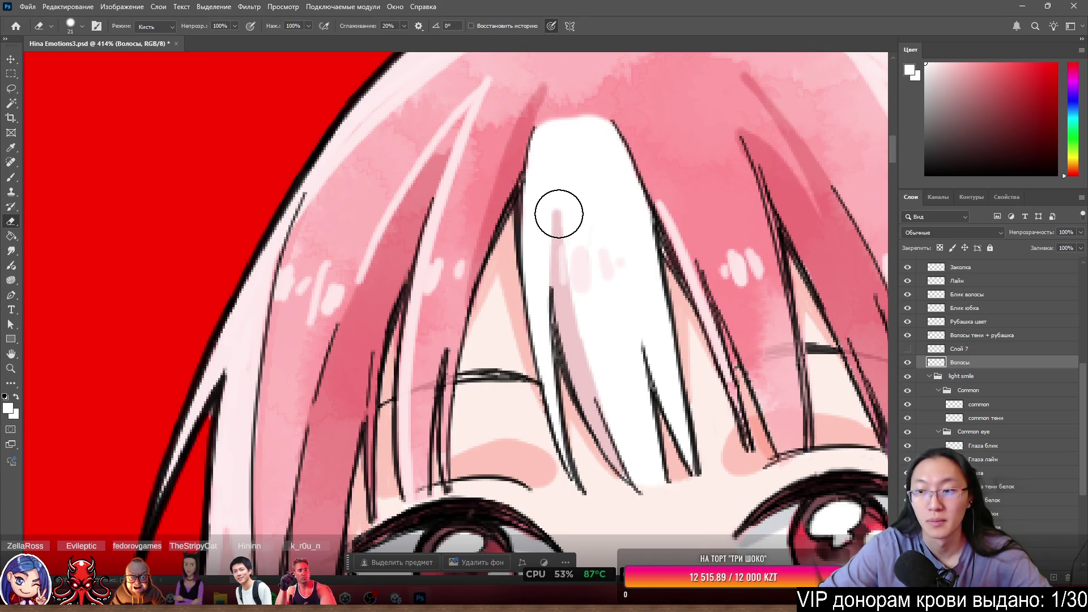
Compare the hair erase with undo and redo, then hide Слой 7 and select Блик волосы.
left_click(908, 350)
key("ctrl+z")
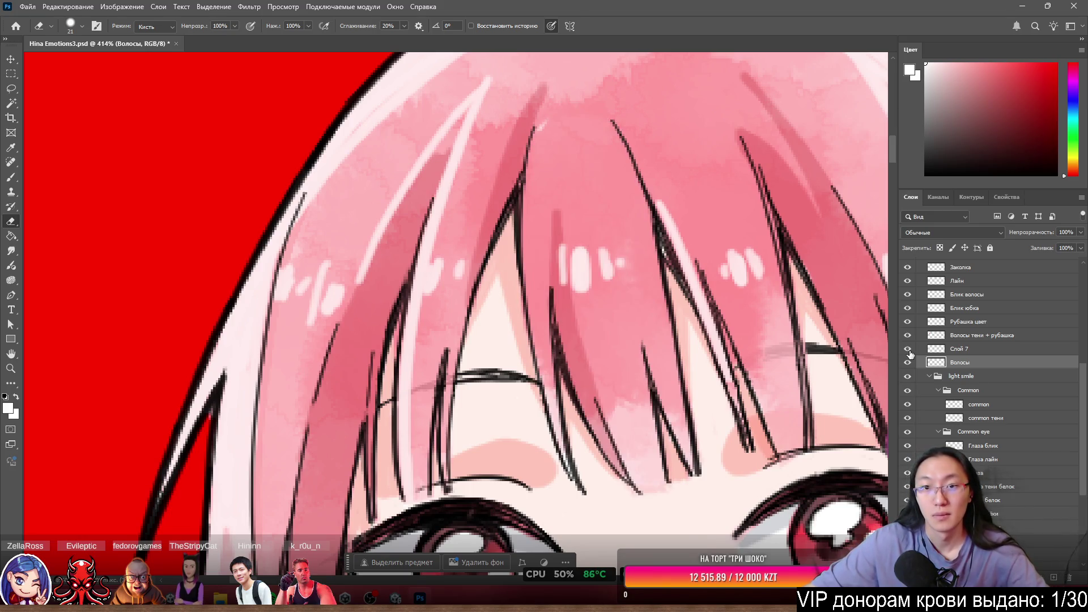
key("ctrl+shift+z")
key("ctrl+z")
key("ctrl+shift+z")
key("ctrl+z")
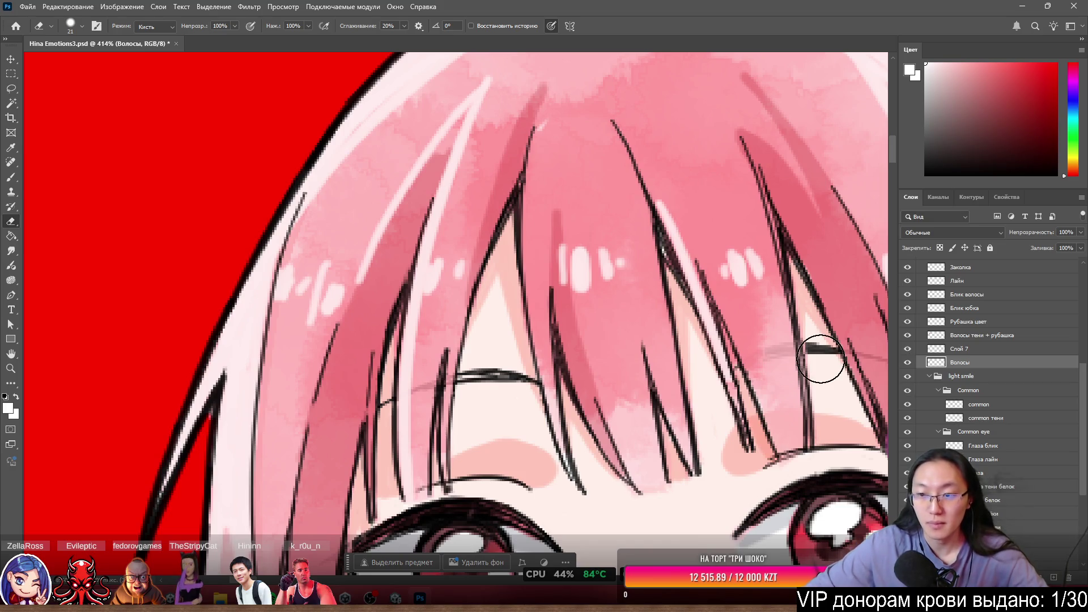
left_click(907, 349)
scroll(962, 376, "up", 2)
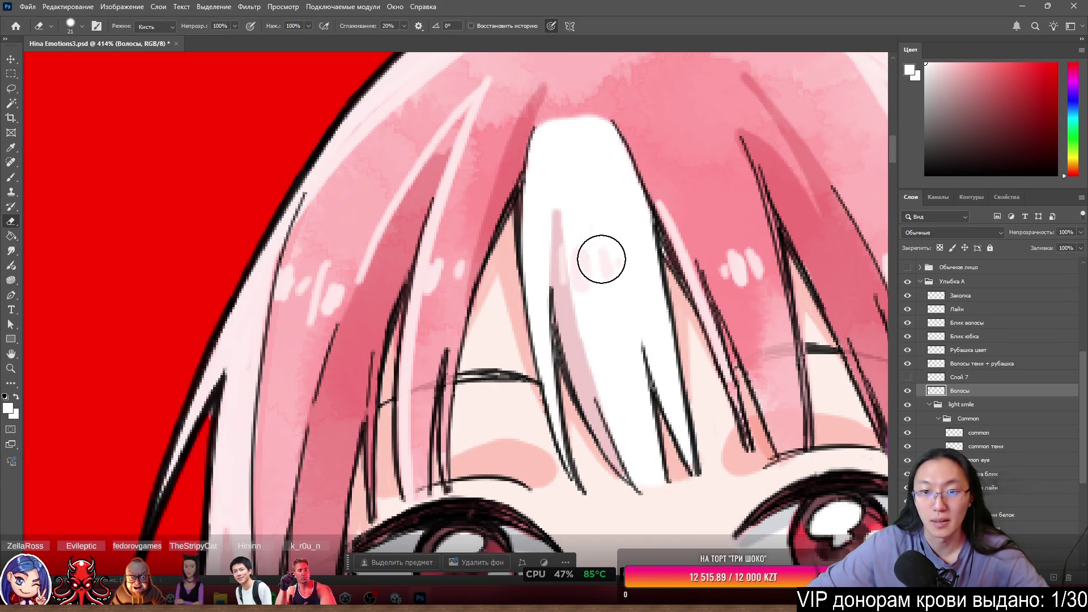
left_click(583, 260, "ctrl")
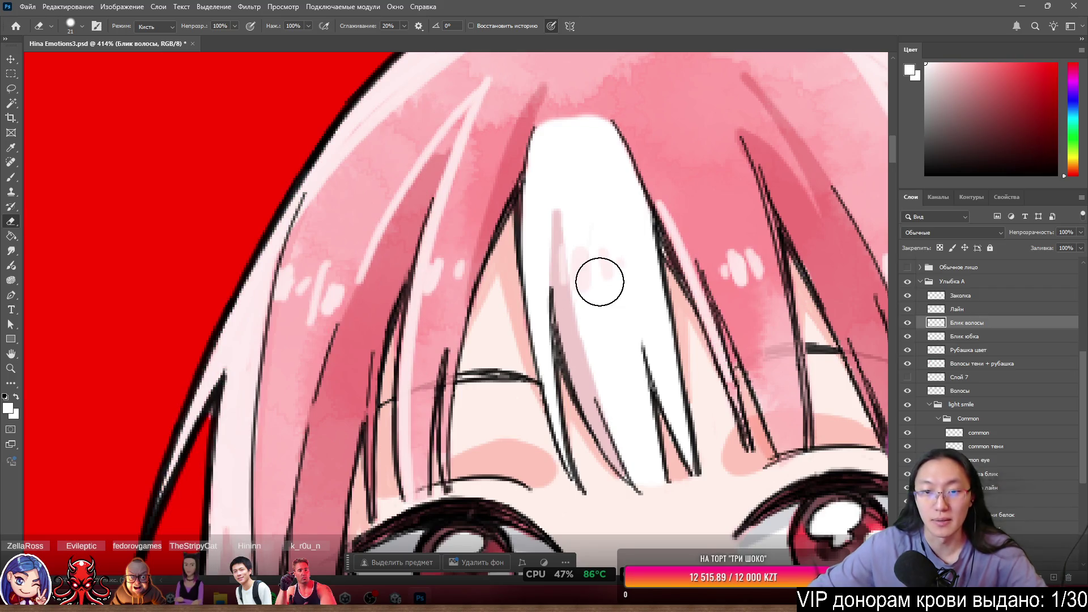
Cut the strand's highlight onto локон1 блик and rename Слой 7 to локон1 цвет.
key("l")
mouse_move(558, 205)
left_mouse_down()
mouse_move(567, 326)
mouse_move(626, 289)
mouse_move(566, 223)
left_mouse_up()
right_click(577, 264)
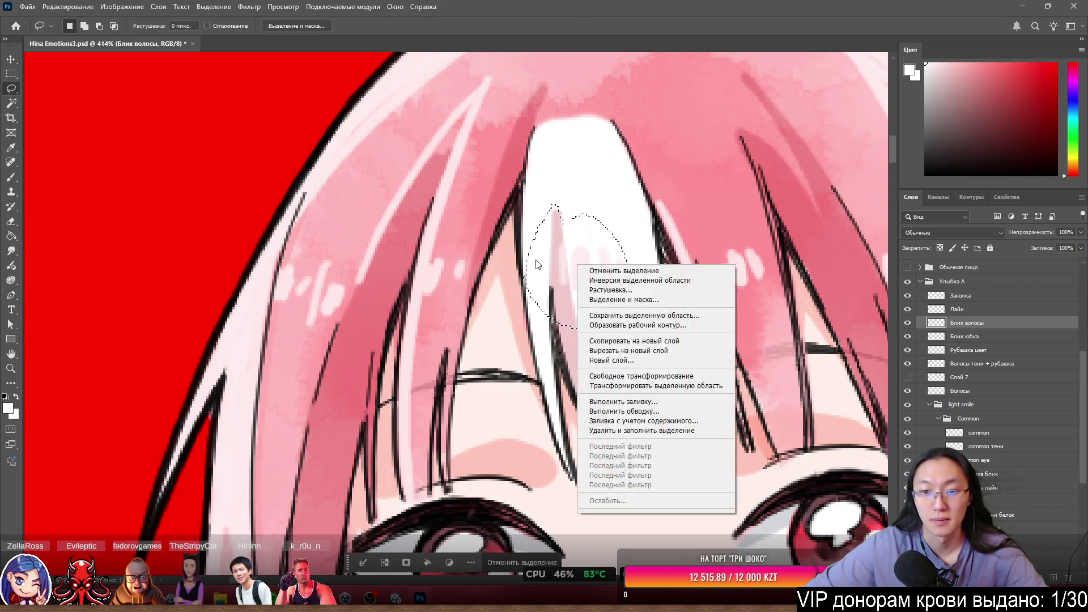
left_click(666, 351)
type("локон1 блик")
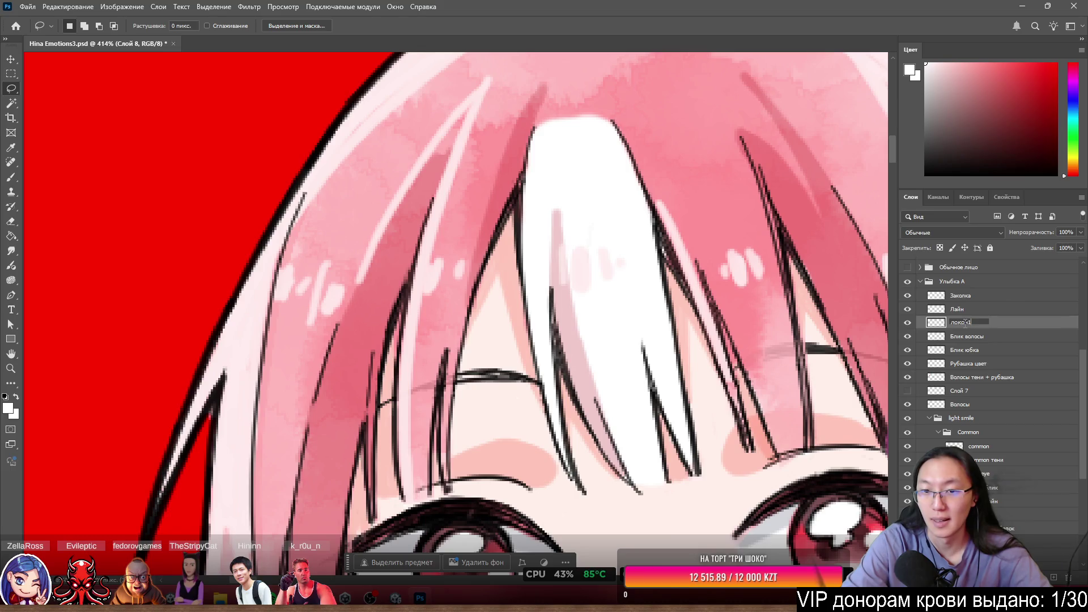
double_click(967, 391)
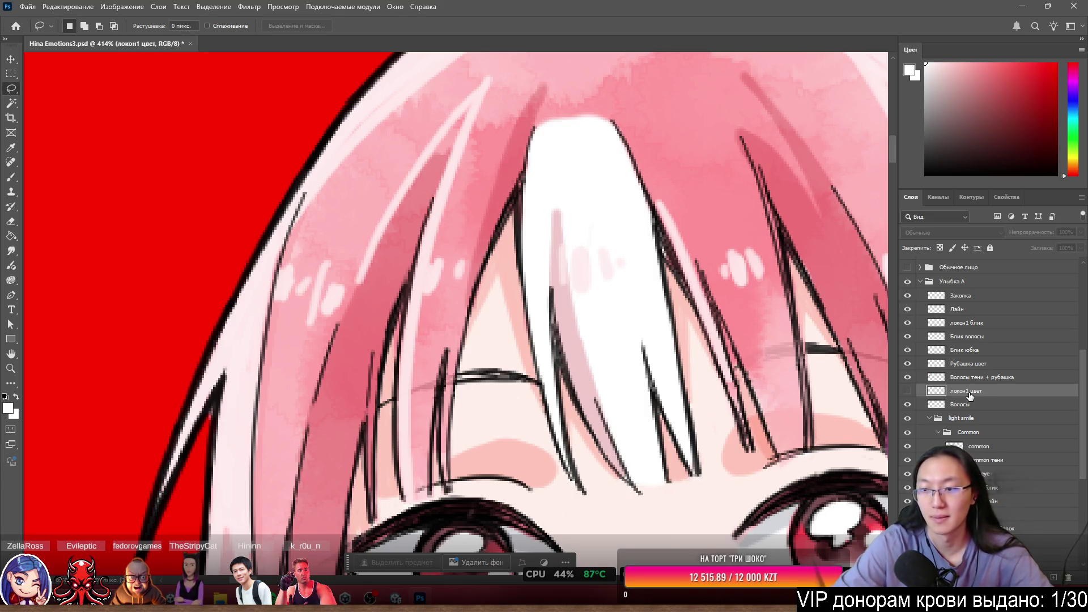
left_click(908, 324)
Lasso the strand's shadow on Волосы тени + рубашка and copy it to a new layer, локон1 тень.
key("alt+bracketright")
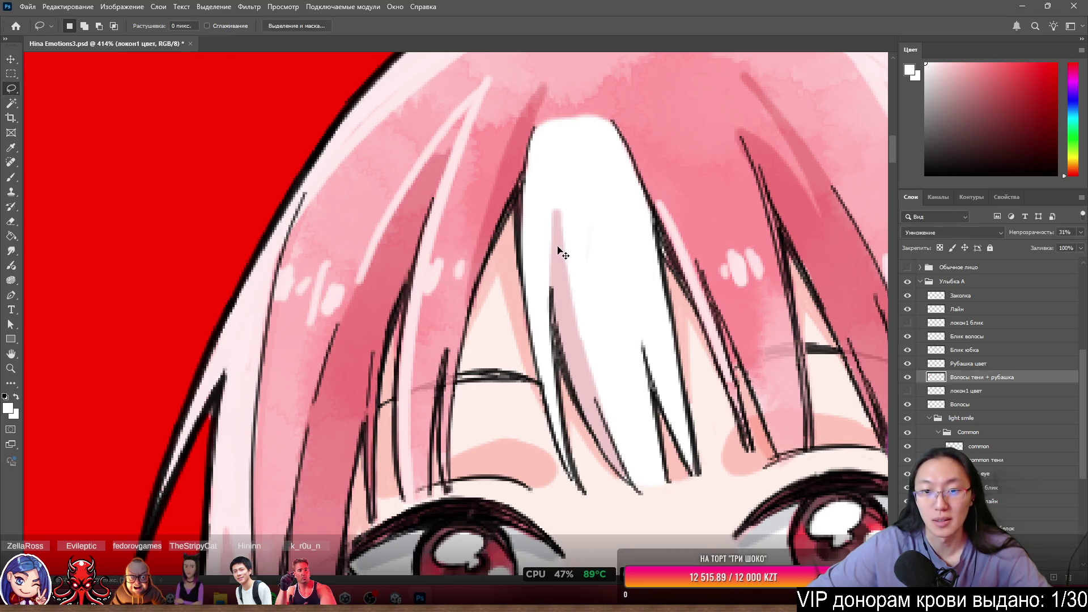
left_click_drag(516, 499, 682, 524)
right_click(566, 271)
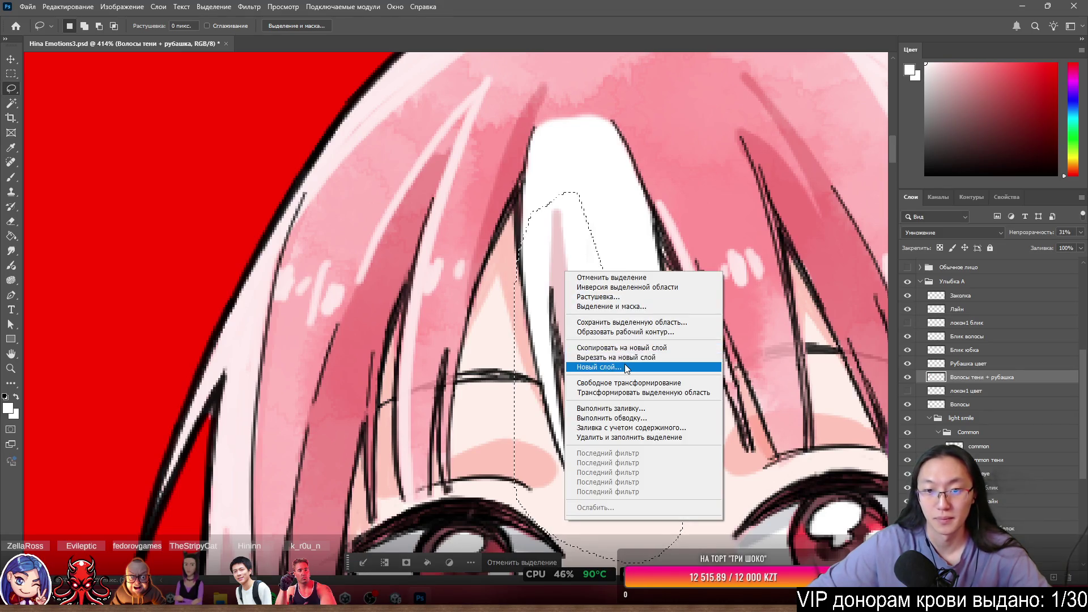
left_click(600, 368)
type("локон1 тень")
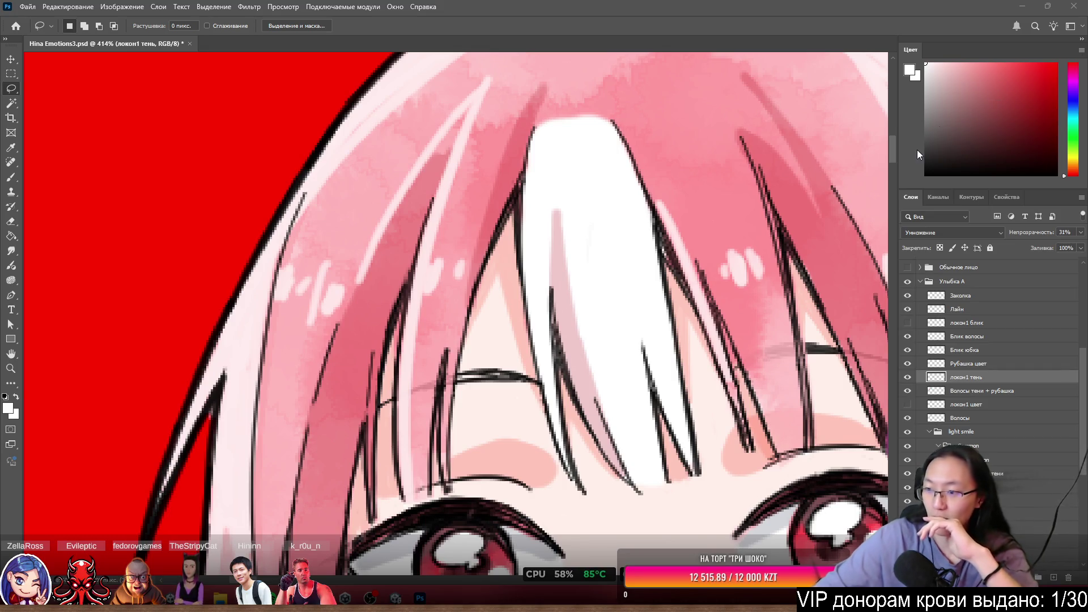
left_click(907, 379)
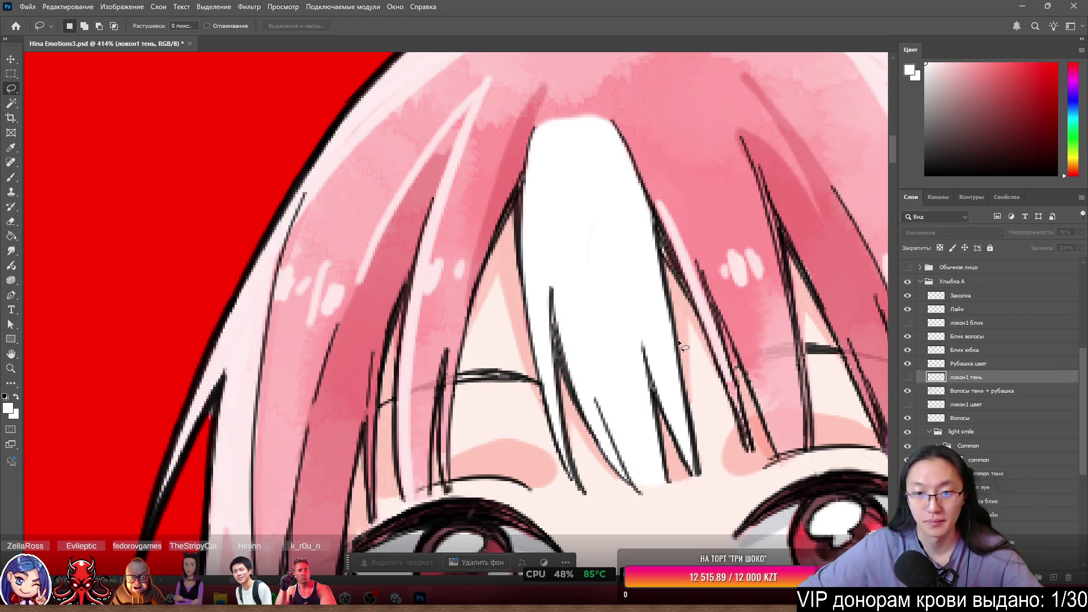
Lasso-select the Лайн line art along the white bang strand's left, lower and right edges.
scroll(657, 332, "up", 1)
mouse_move(541, 317)
left_mouse_down("ctrl")
mouse_move(596, 283)
mouse_move(536, 293)
mouse_move(547, 301)
mouse_move(533, 294)
mouse_move(544, 276)
mouse_move(558, 308)
left_mouse_up("ctrl")
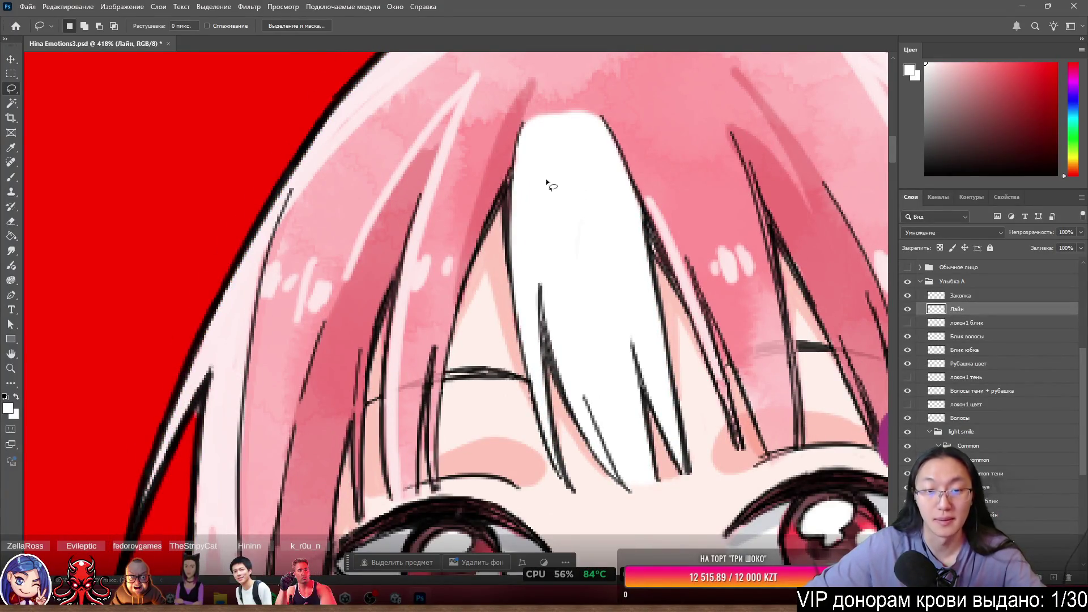
scroll(528, 161, "up", 1)
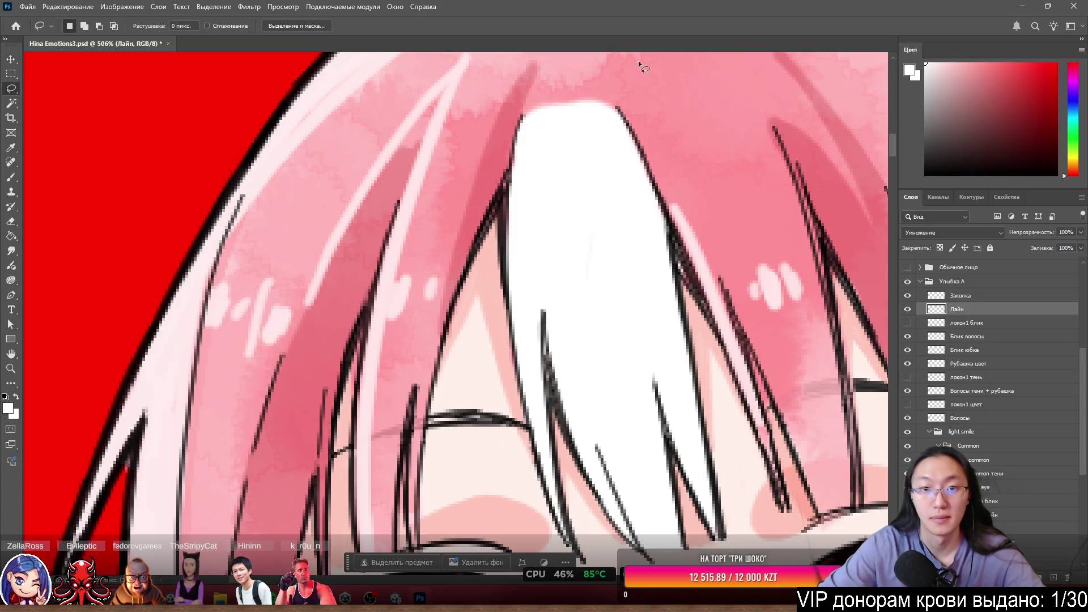
left_click_drag(519, 112, 509, 149)
left_click_drag(501, 284, 568, 207)
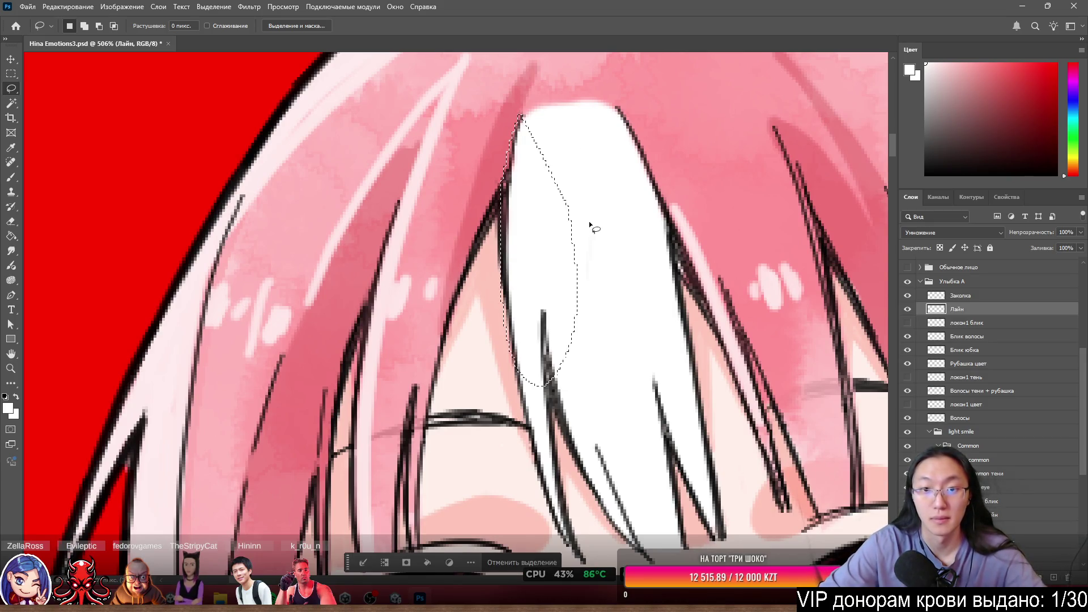
mouse_move(520, 116)
left_mouse_down()
mouse_move(502, 215)
mouse_move(511, 174)
mouse_move(517, 312)
mouse_move(499, 276)
mouse_move(524, 247)
mouse_move(510, 419)
mouse_move(566, 352)
mouse_move(609, 564)
mouse_move(592, 405)
left_mouse_up()
scroll(634, 343, "down", 3)
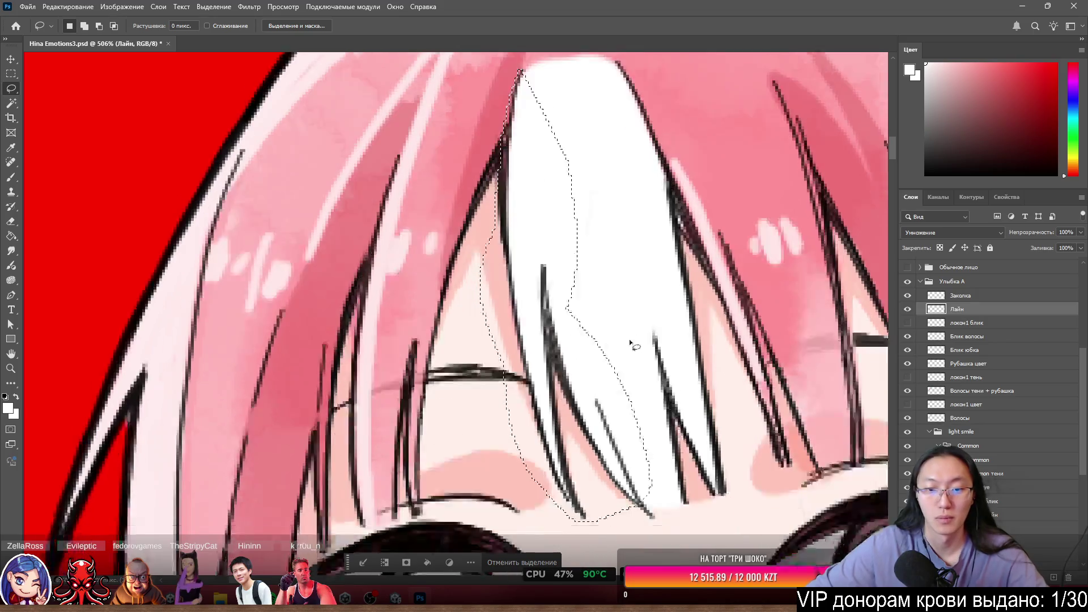
mouse_move(629, 369)
left_mouse_down()
mouse_move(668, 396)
mouse_move(584, 488)
left_mouse_up()
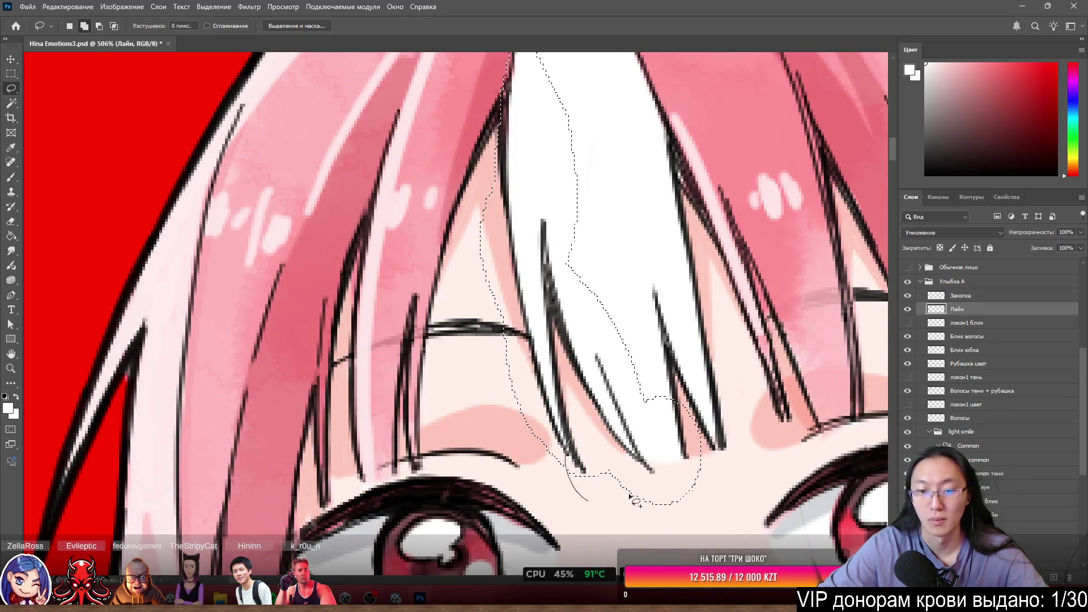
left_click_drag(663, 418, 697, 397)
mouse_move(671, 340)
left_mouse_down()
mouse_move(646, 369)
mouse_move(635, 284)
mouse_move(606, 312)
left_mouse_up()
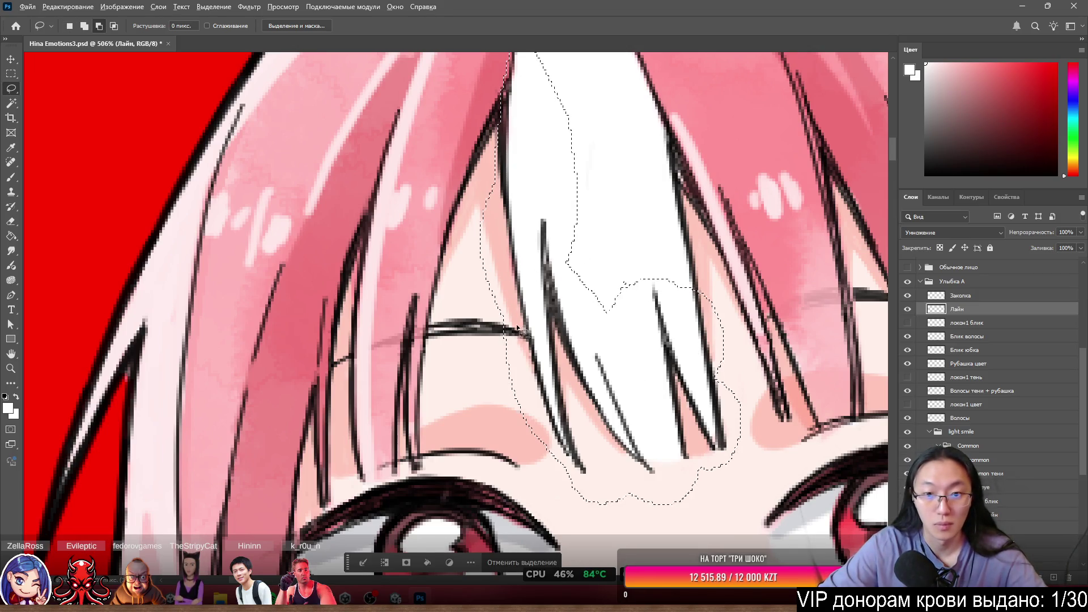
mouse_move(464, 355)
left_mouse_down()
mouse_move(510, 318)
mouse_move(524, 357)
left_mouse_up()
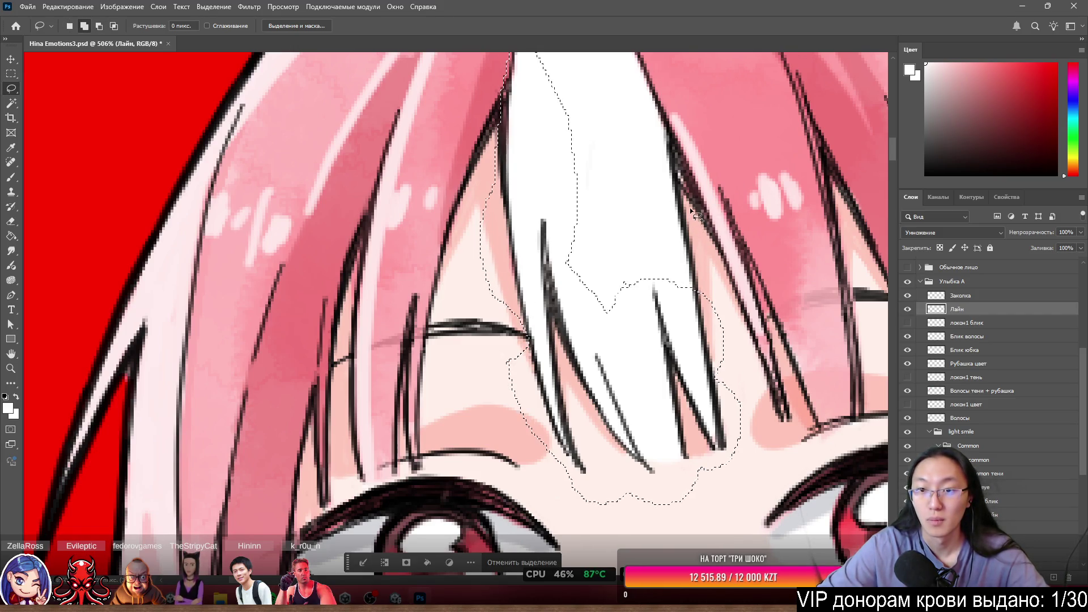
left_click_drag(662, 142, 668, 131)
Enclose the strand's tip, trim the hair edge, and copy the lines onto a new layer, Слой 7.
scroll(659, 109, "up", 3)
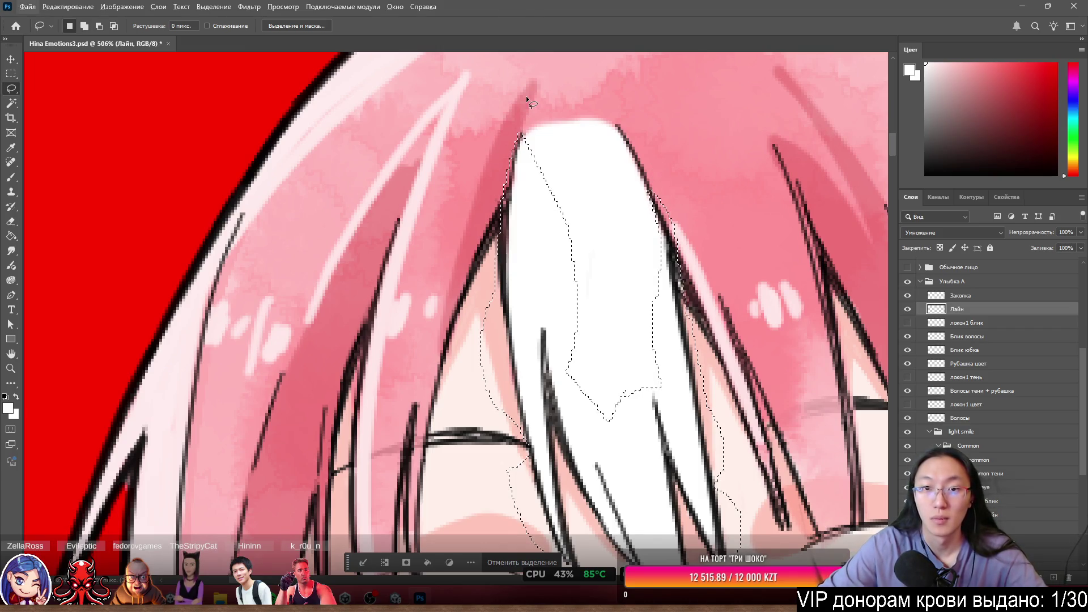
left_click_drag(604, 85, 654, 157)
left_click_drag(574, 168, 605, 88)
mouse_move(643, 190)
left_mouse_down()
mouse_move(660, 362)
mouse_move(561, 209)
mouse_move(572, 170)
left_mouse_up()
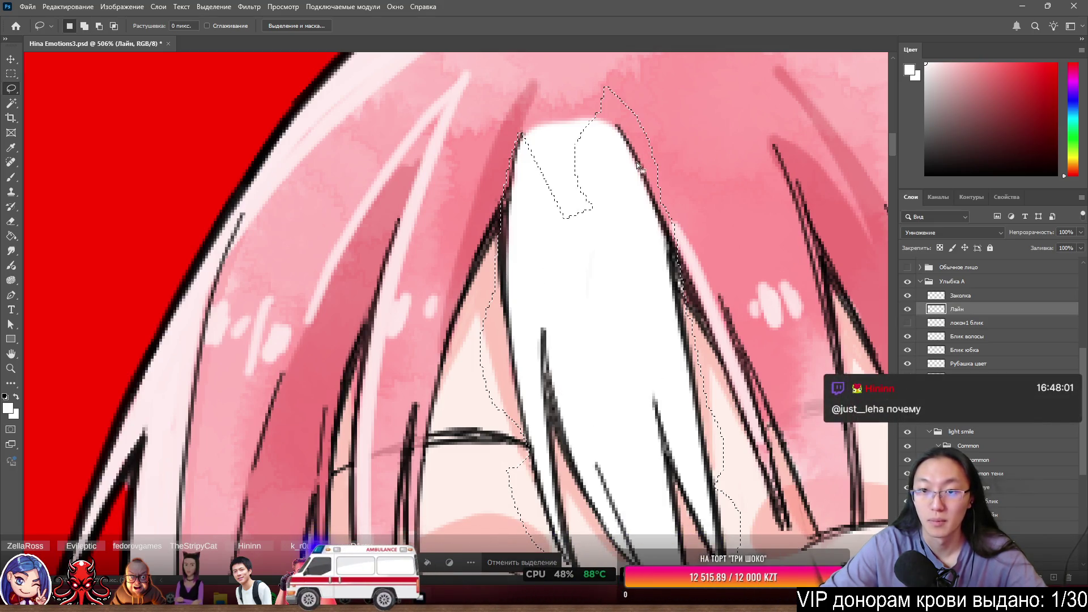
scroll(651, 292, "up", 2)
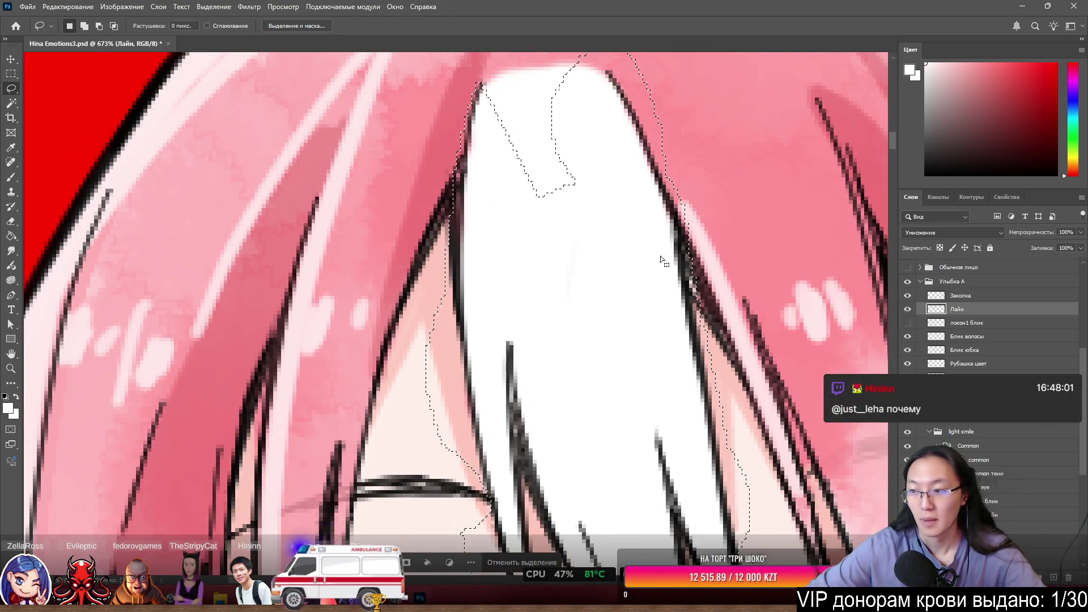
left_click_drag(687, 199, 680, 213)
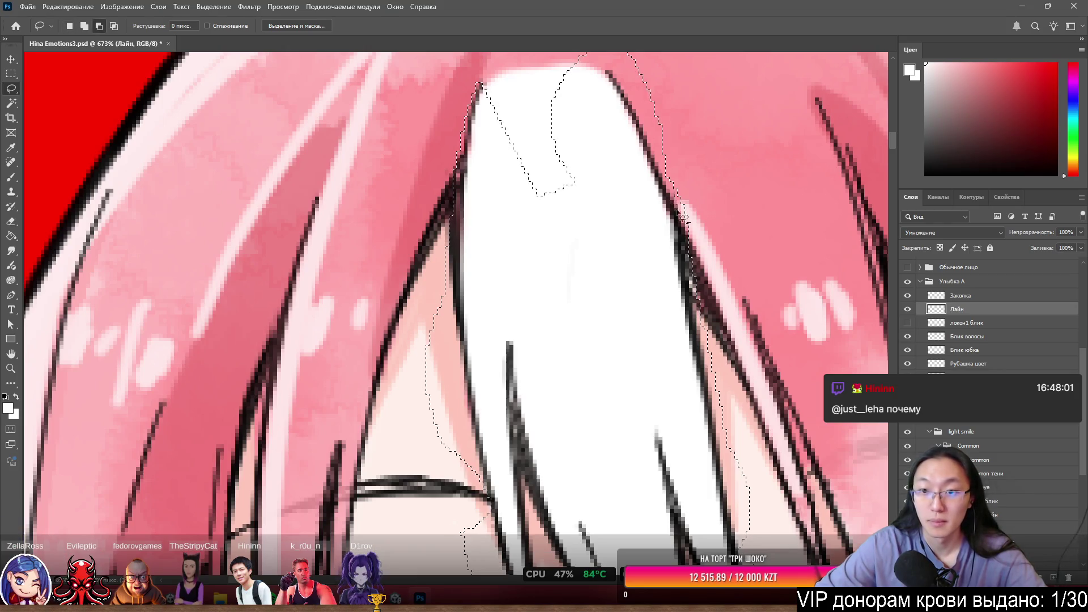
left_click_drag(728, 323, 708, 306)
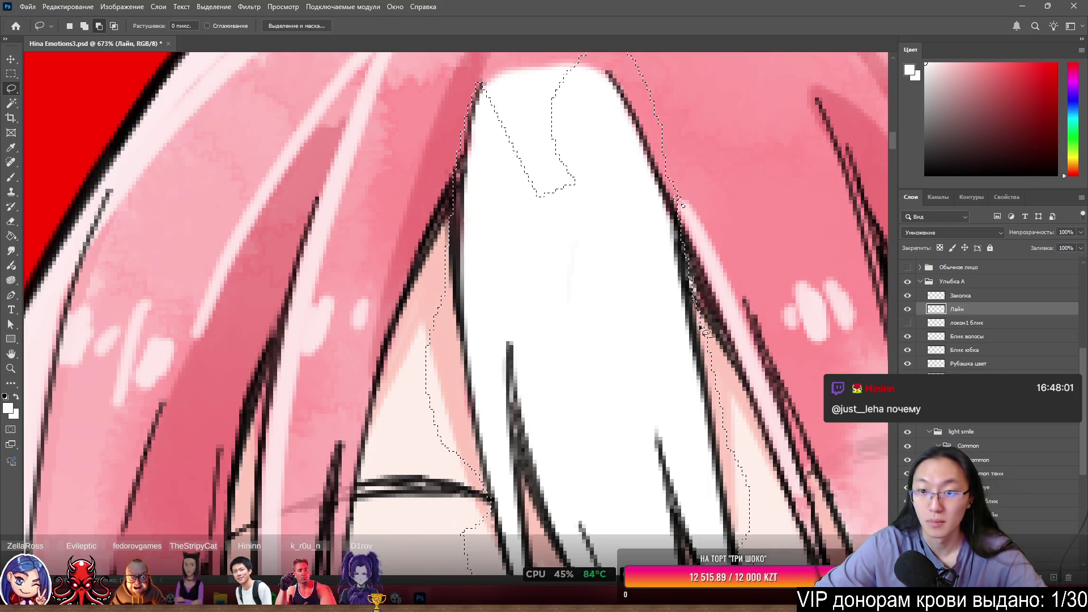
left_click_drag(694, 244, 691, 247)
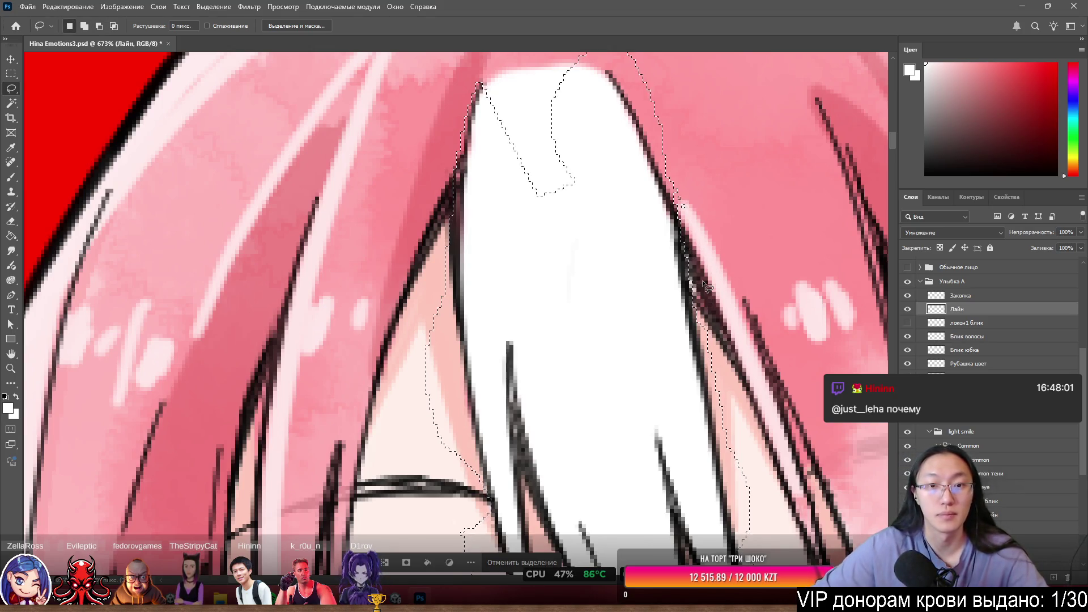
scroll(533, 91, "down", 2)
scroll(533, 90, "down", 3)
scroll(605, 151, "up", 3)
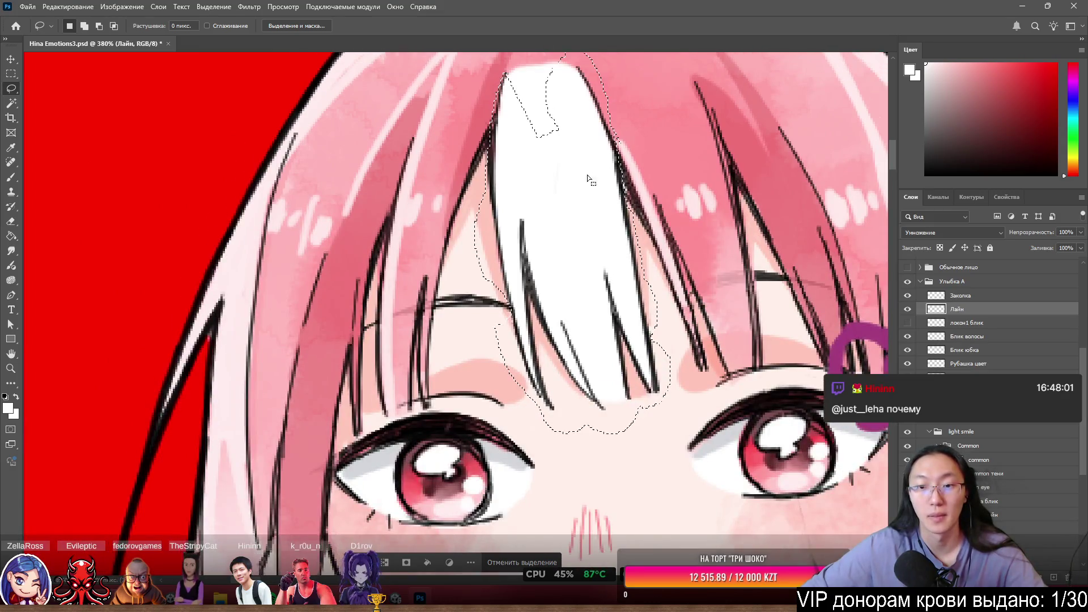
right_click(606, 235)
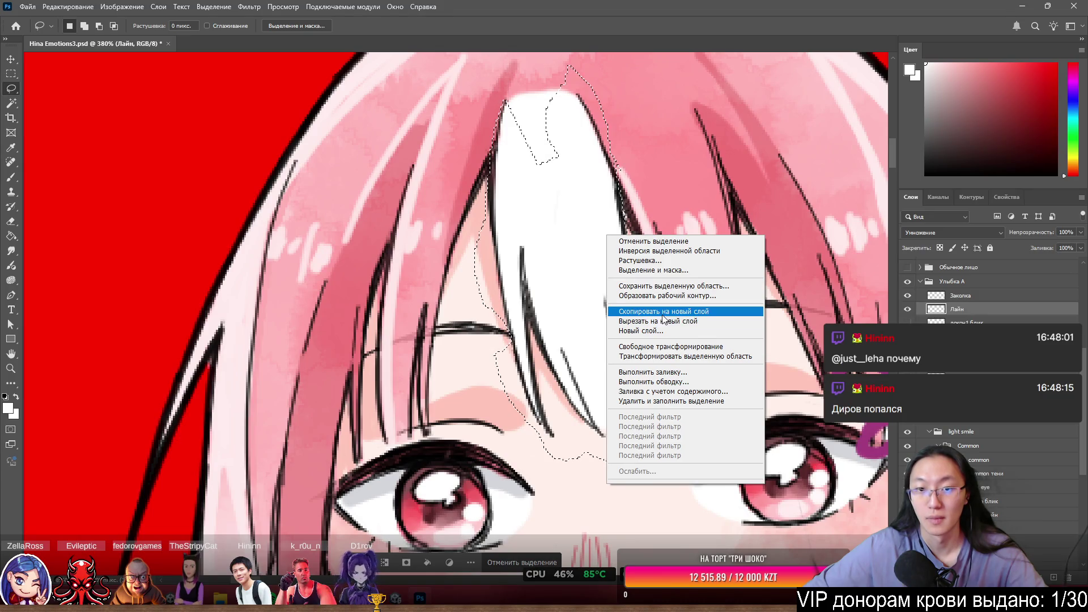
left_click(663, 313)
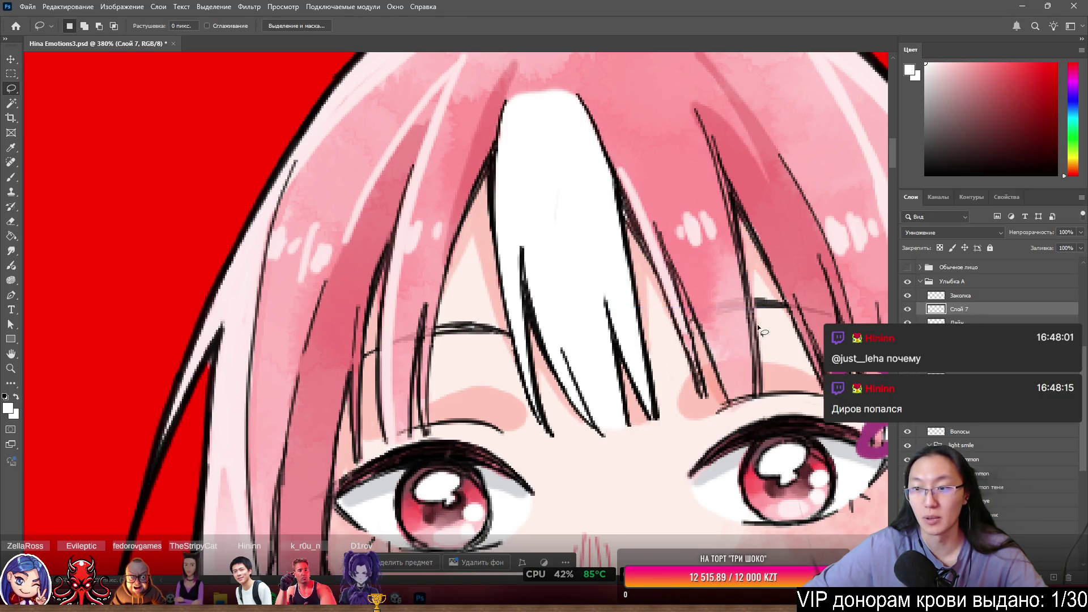
Hide Слой 7 and erase the strand's sketch lines from the Лайн layer.
left_click(907, 310)
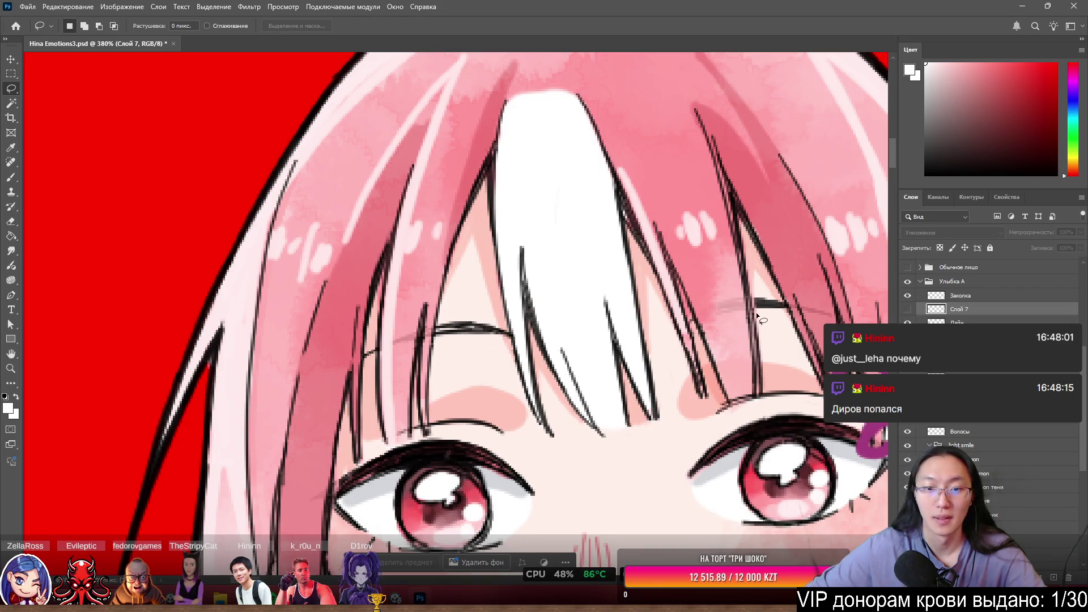
key("e")
scroll(464, 460, "up", 2)
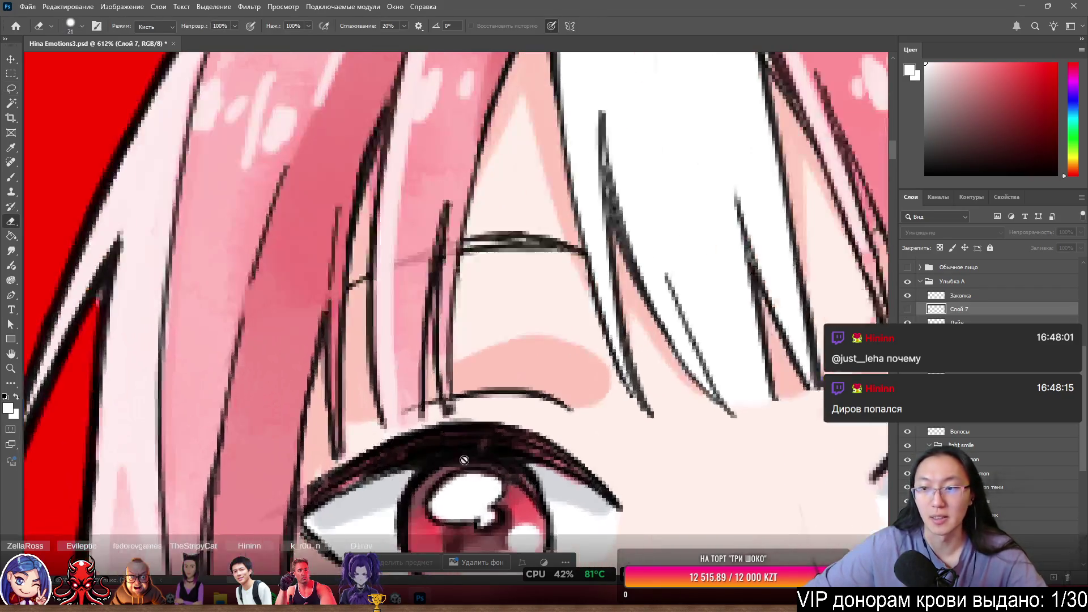
scroll(442, 301, "down", 4)
scroll(595, 289, "up", 4)
left_click(991, 321)
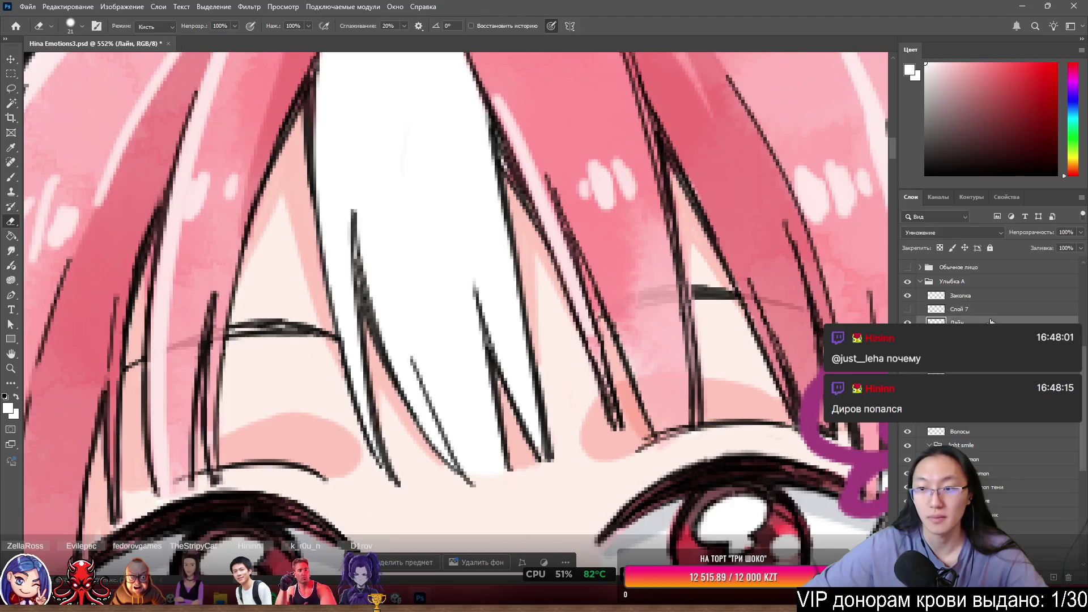
mouse_move(578, 400)
left_mouse_down()
mouse_move(522, 437)
mouse_move(477, 292)
left_mouse_up()
mouse_move(470, 481)
left_mouse_down()
mouse_move(433, 381)
mouse_move(365, 418)
mouse_move(337, 381)
mouse_move(389, 396)
mouse_move(444, 333)
mouse_move(413, 235)
mouse_move(353, 220)
mouse_move(364, 262)
mouse_move(357, 311)
mouse_move(368, 310)
mouse_move(391, 352)
mouse_move(342, 127)
mouse_move(352, 211)
mouse_move(510, 369)
mouse_move(524, 423)
mouse_move(453, 128)
left_mouse_up()
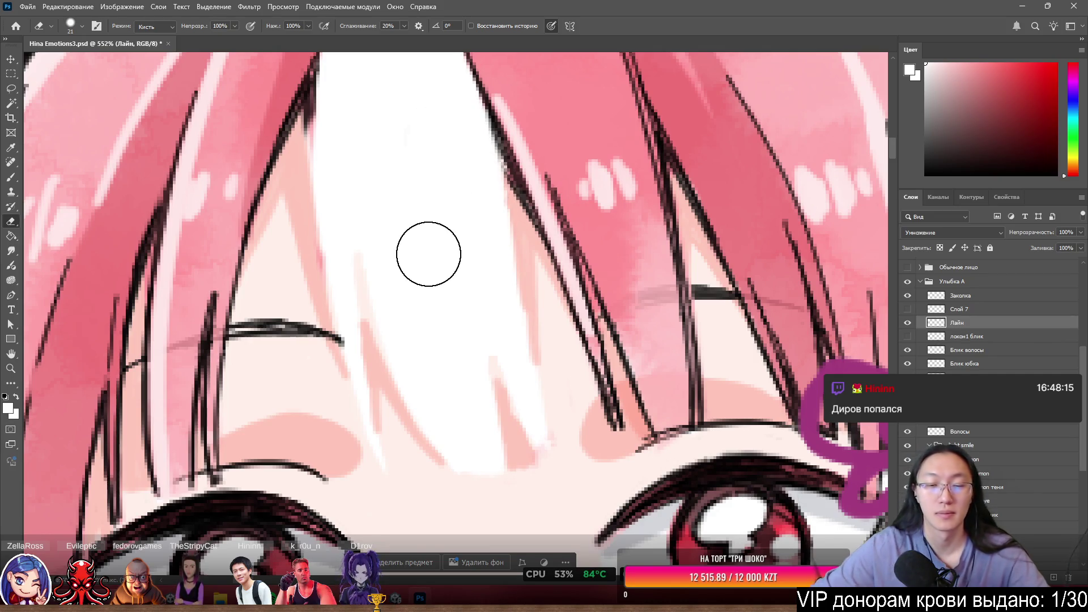
Shrink the eraser to 6 px and erase the dark lines along the strand's left and right edges.
scroll(453, 216, "down", 5)
scroll(453, 215, "up", 5)
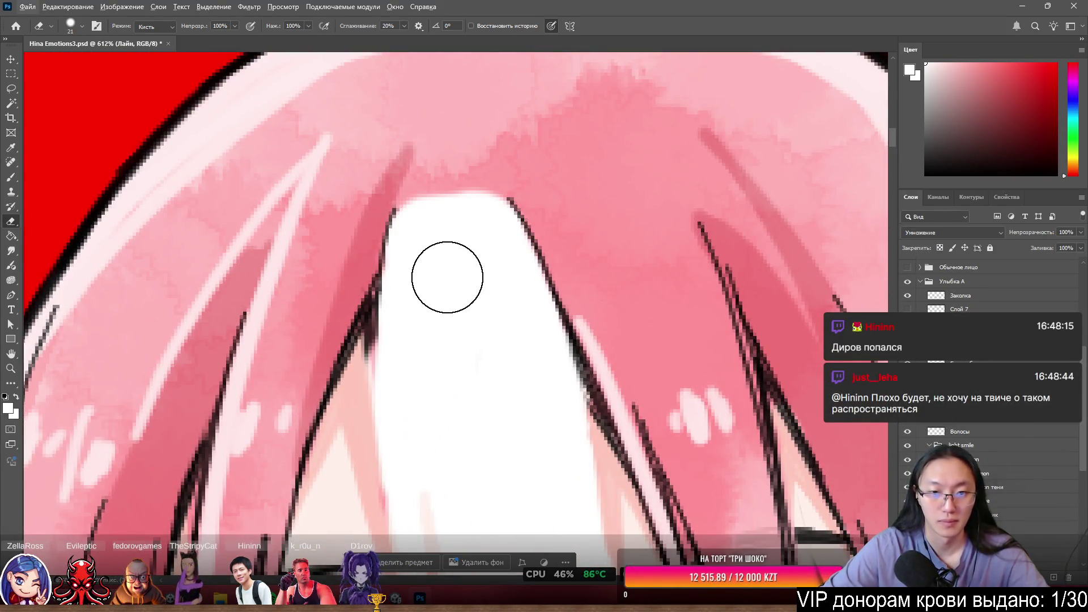
left_click_drag(458, 262, 432, 267)
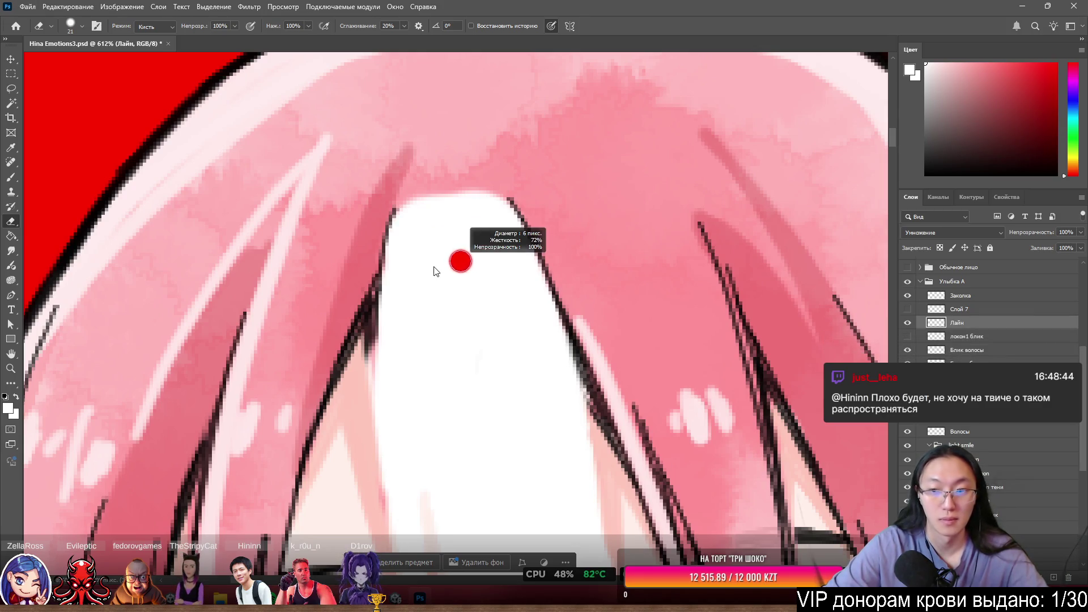
left_click_drag(383, 241, 369, 260)
mouse_move(506, 195)
left_mouse_down()
mouse_move(539, 282)
mouse_move(568, 298)
mouse_move(613, 381)
left_mouse_up()
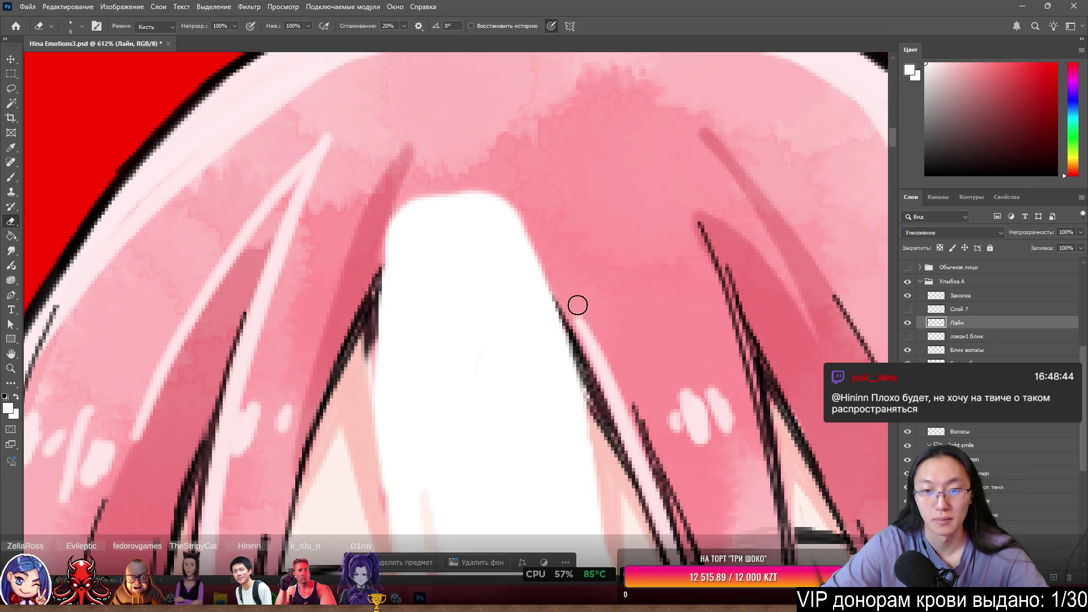
Hide the локон1 блик highlight and toggle Слой 7 to compare the strand.
scroll(362, 144, "down", 2)
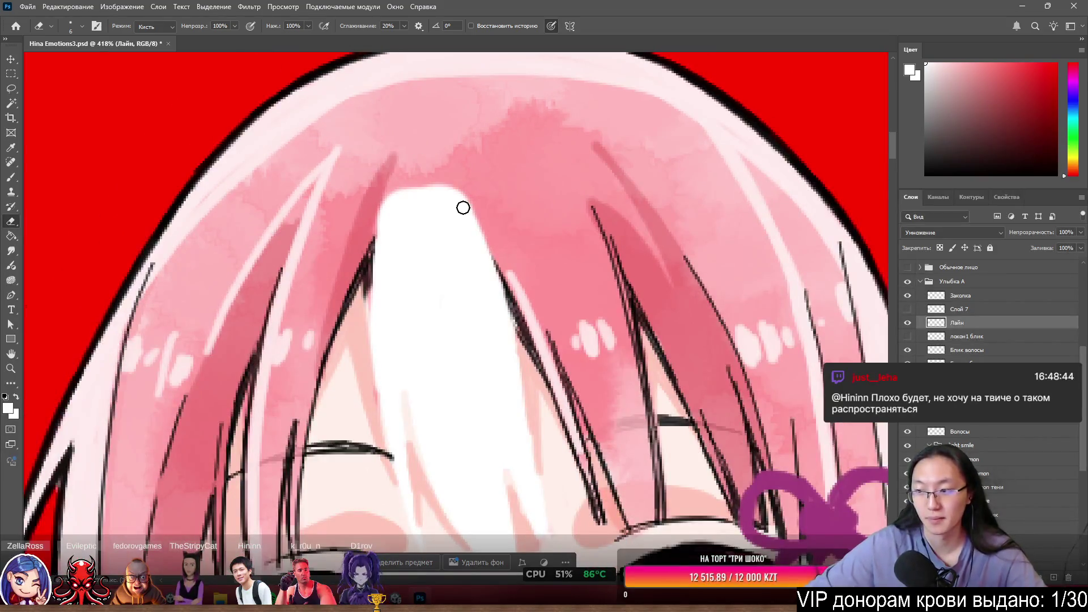
scroll(463, 208, "down", 3)
scroll(464, 232, "down", 1)
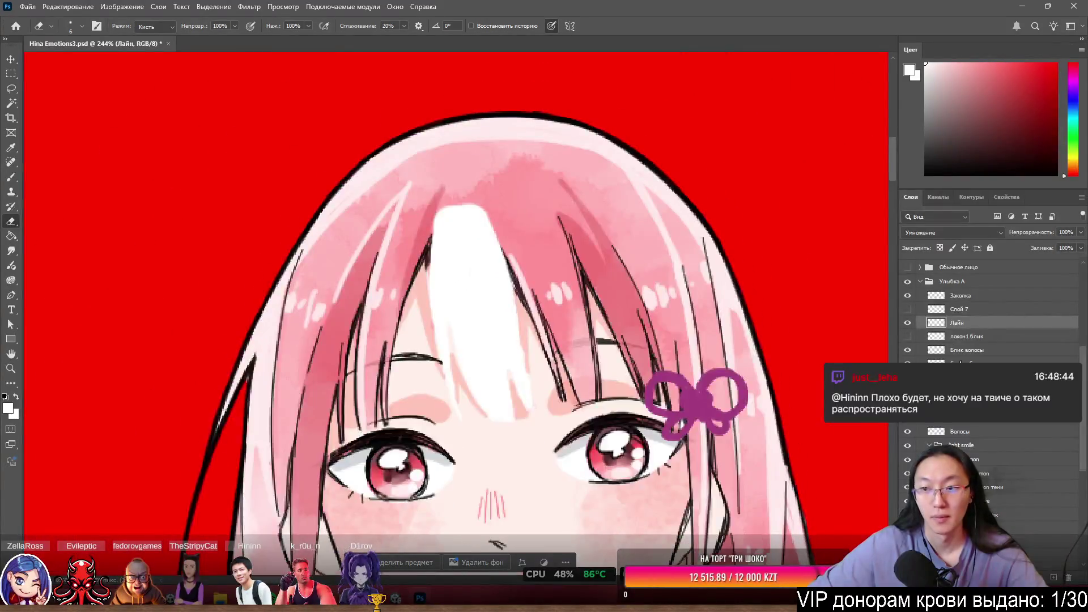
left_click(907, 338)
left_click(907, 336)
left_click(908, 310)
left_click(908, 310)
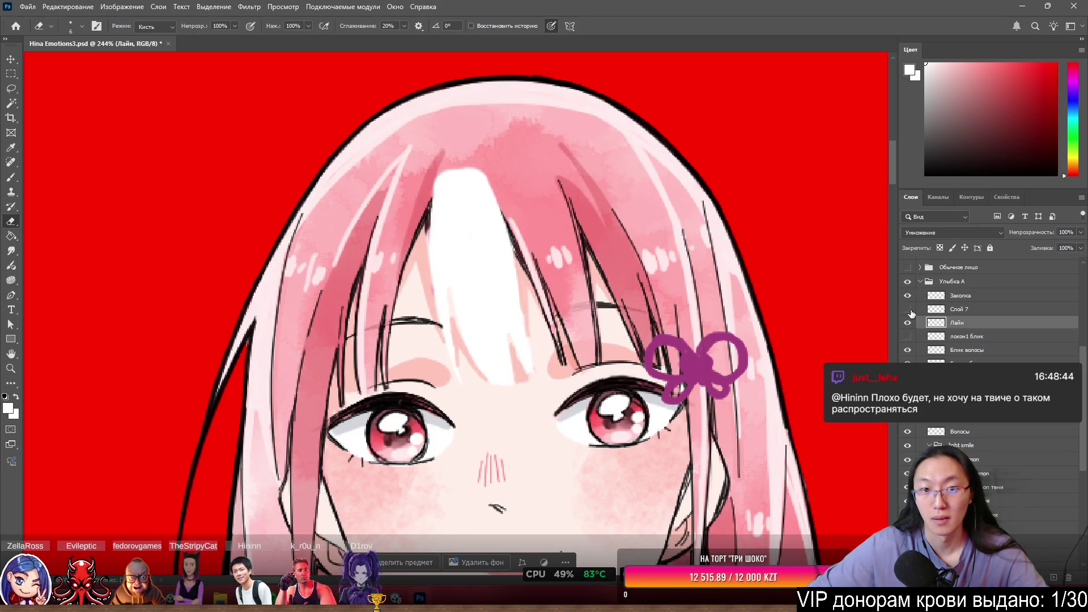
Rename Слой 7 to локон1 лайн and reselect the Лайн layer.
double_click(957, 310)
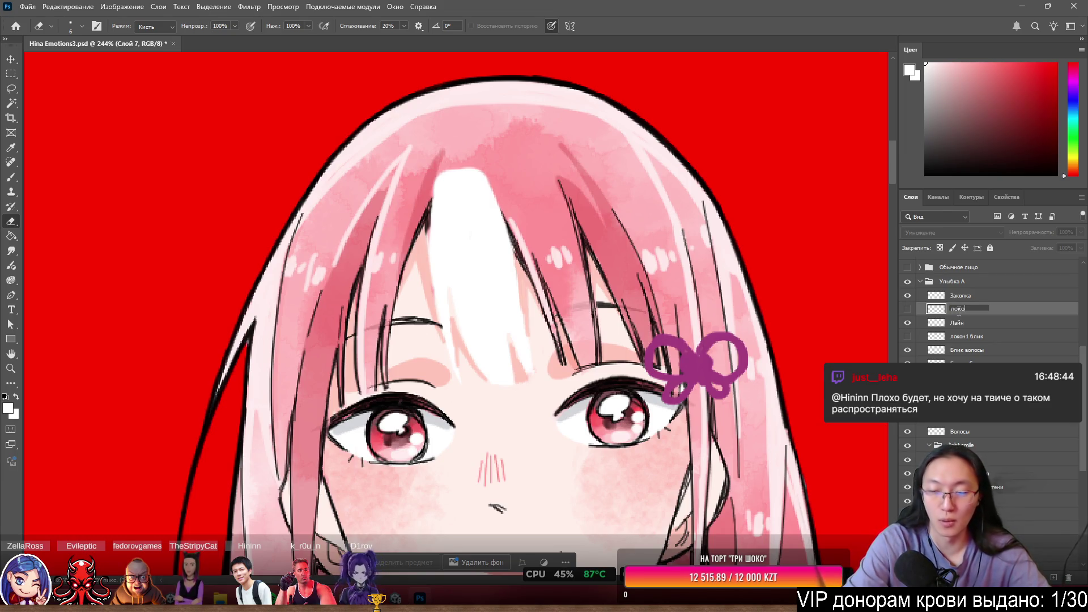
key("Return")
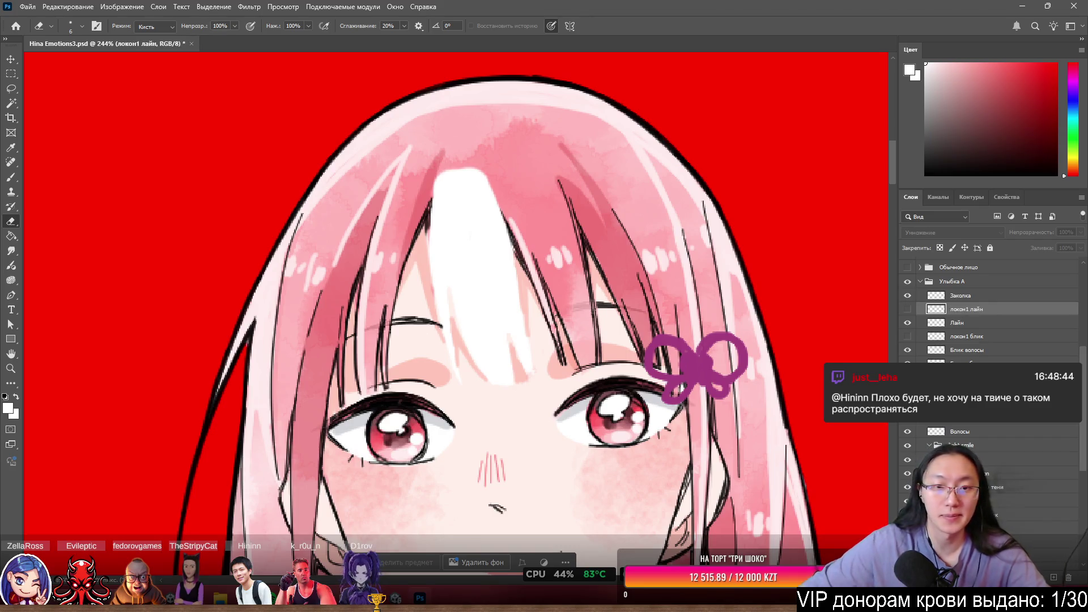
scroll(512, 174, "up", 5)
scroll(511, 174, "down", 4)
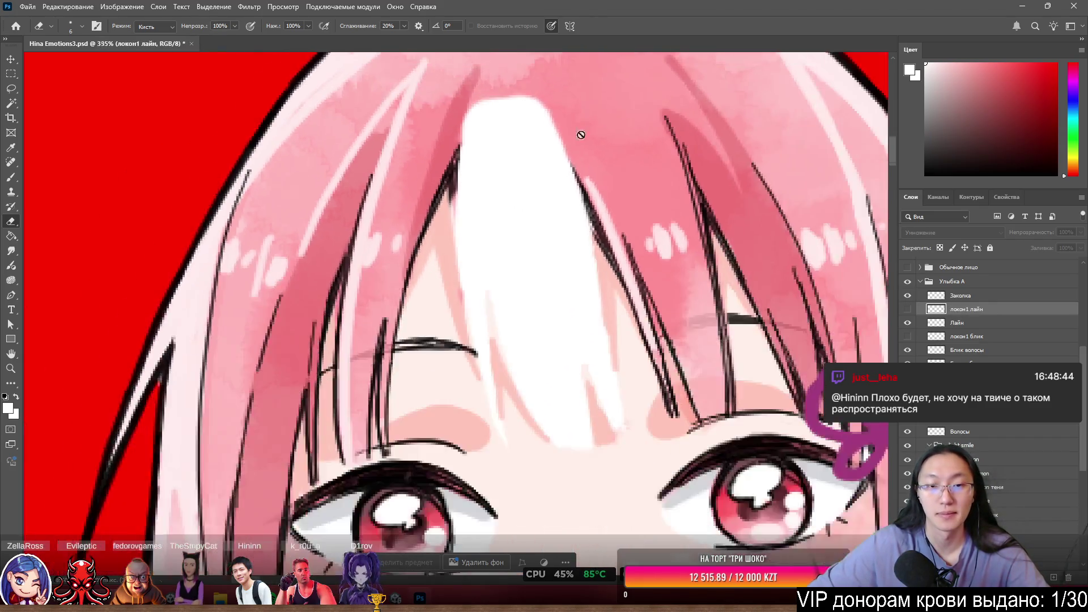
scroll(376, 158, "up", 4)
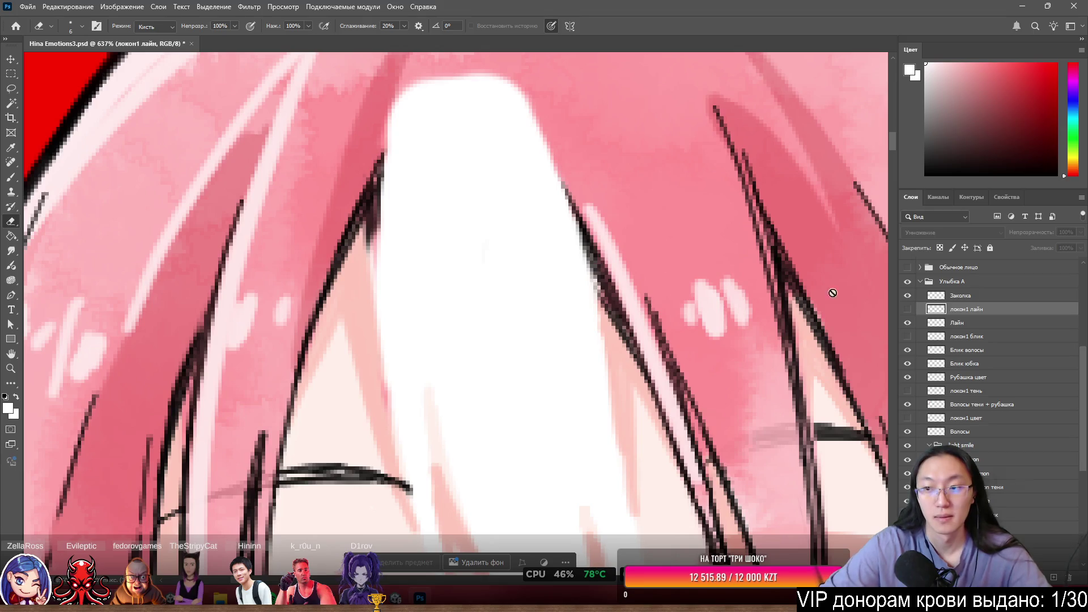
left_click(943, 326)
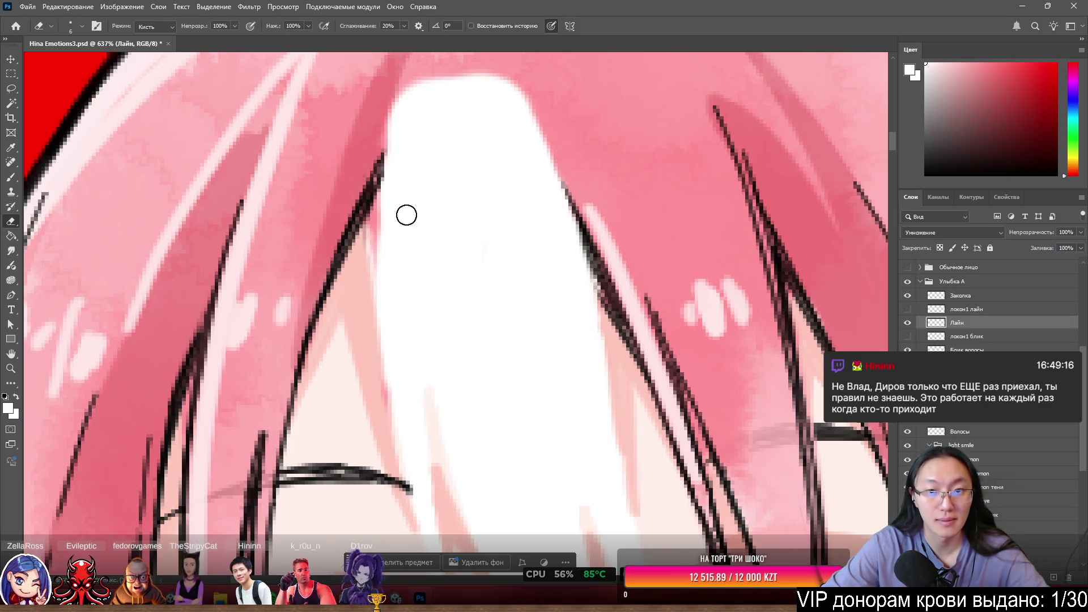
Show the локон1 layers again and move локон1 блик and локон1 цвет above Лайн.
scroll(565, 284, "down", 3)
scroll(703, 298, "up", 2)
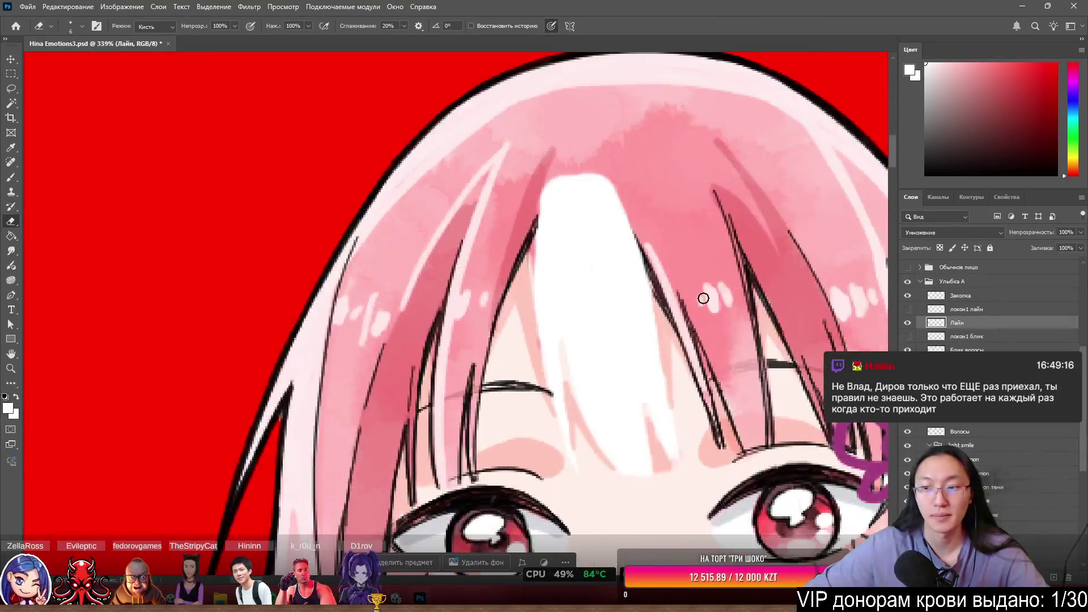
scroll(704, 298, "down", 2)
left_click(908, 309)
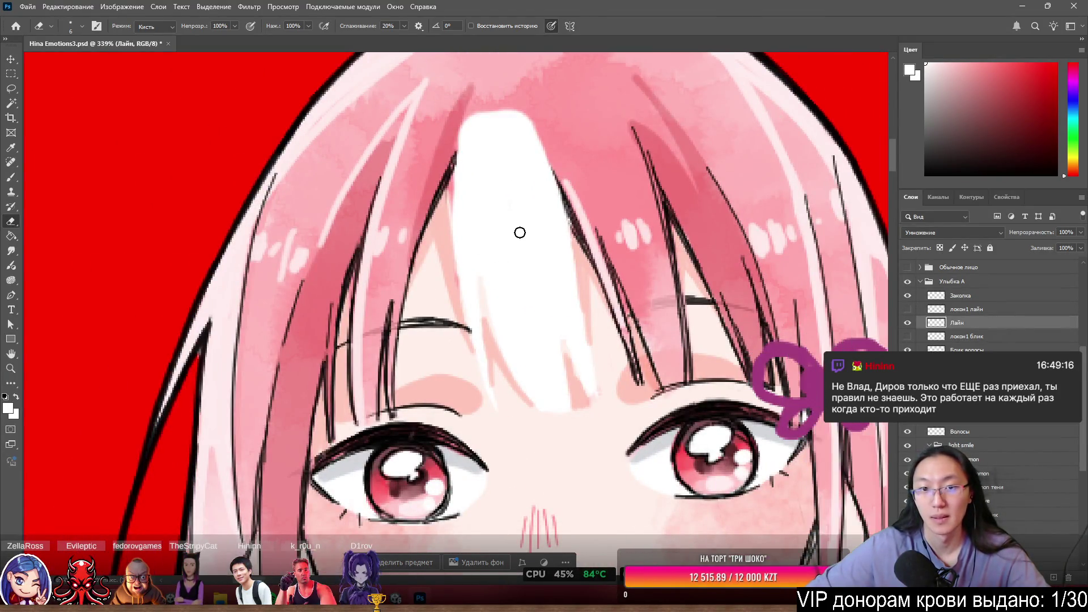
scroll(517, 231, "up", 2)
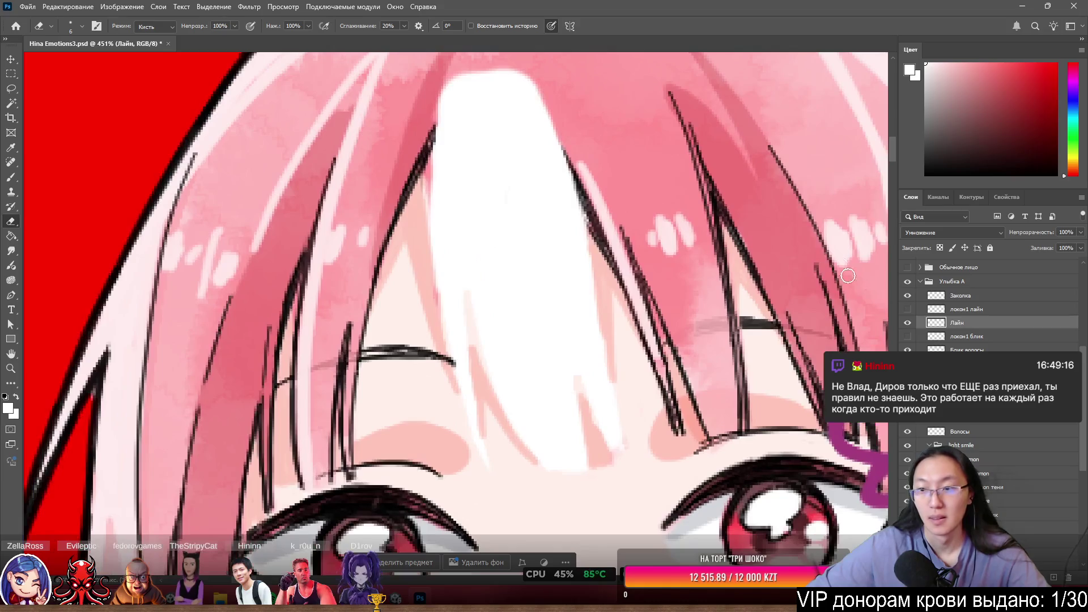
left_click(908, 309)
left_click(907, 337)
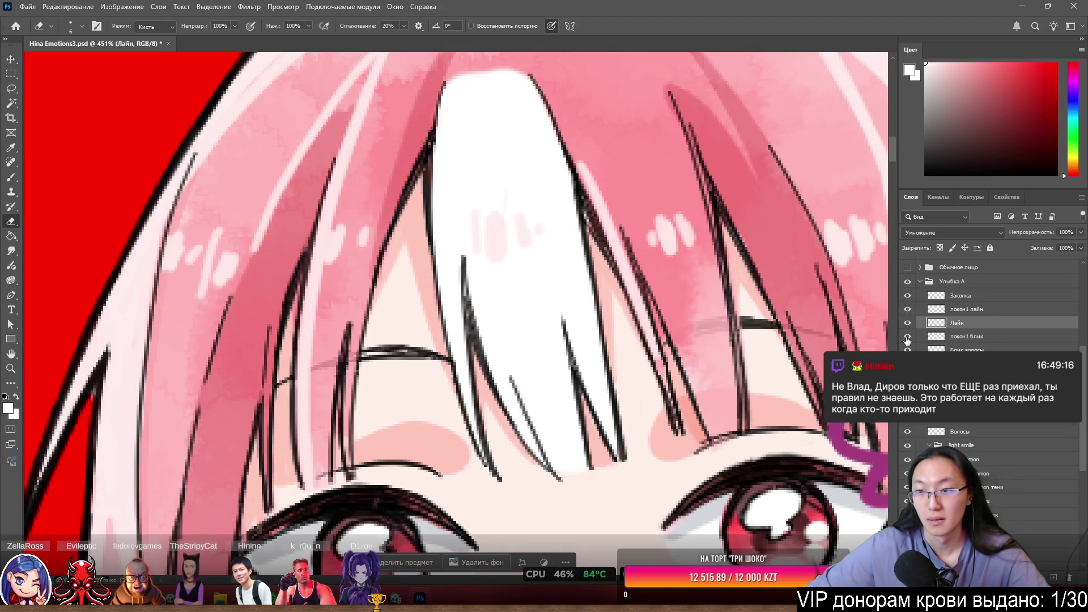
mouse_move(974, 339)
left_mouse_down()
mouse_move(979, 320)
mouse_move(982, 331)
mouse_move(957, 344)
left_mouse_up()
left_click(906, 336)
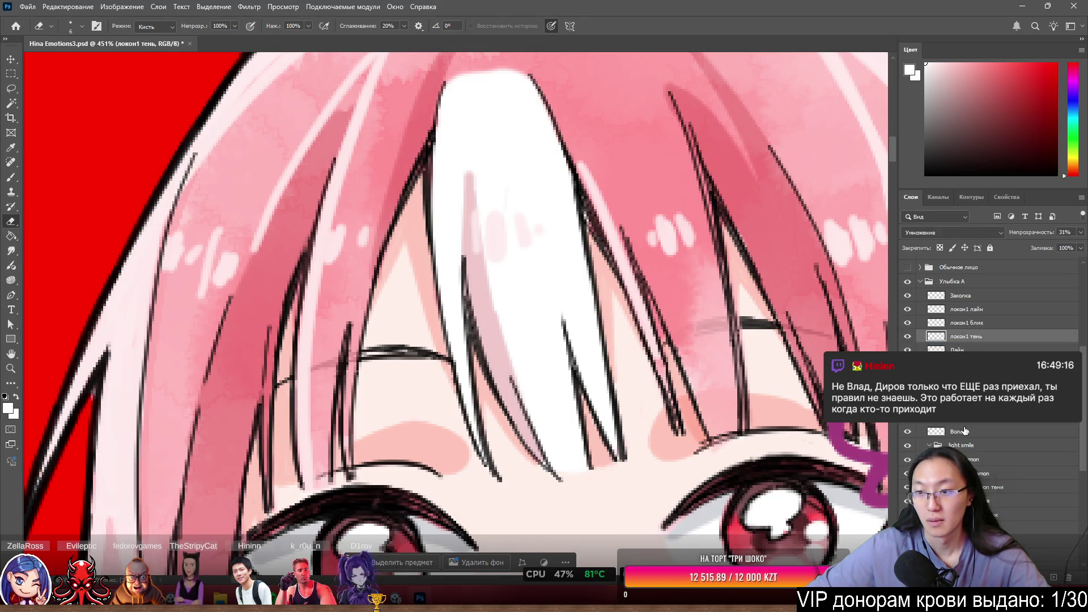
left_click_drag(964, 360, 963, 347)
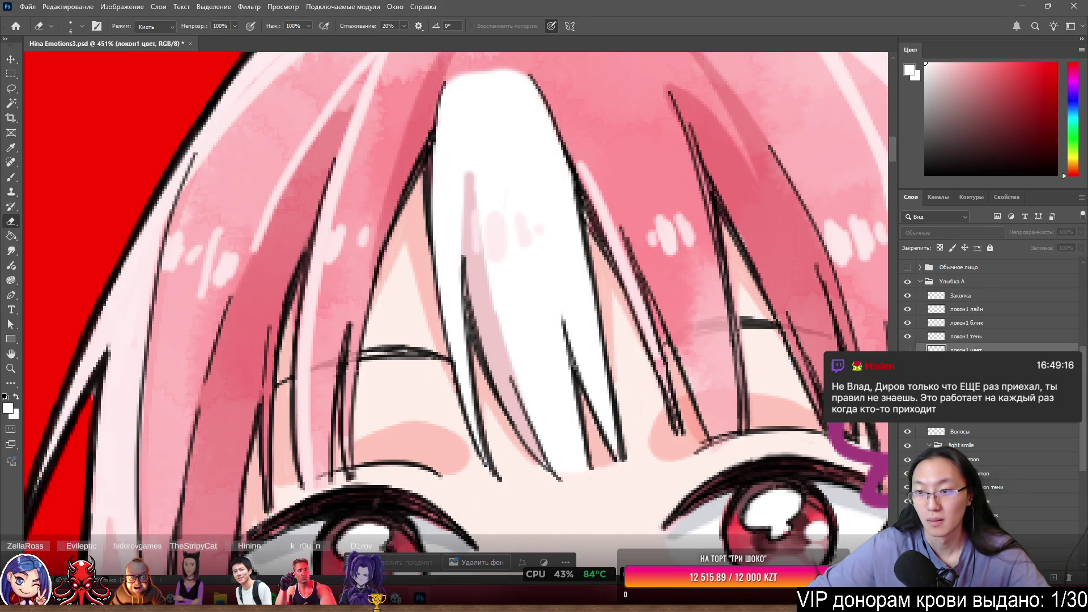
left_click(907, 351)
Group the four локон1 layers with Ctrl+G and name the group Локон1.
scroll(761, 275, "down", 3)
scroll(856, 253, "down", 1)
scroll(857, 253, "up", 1)
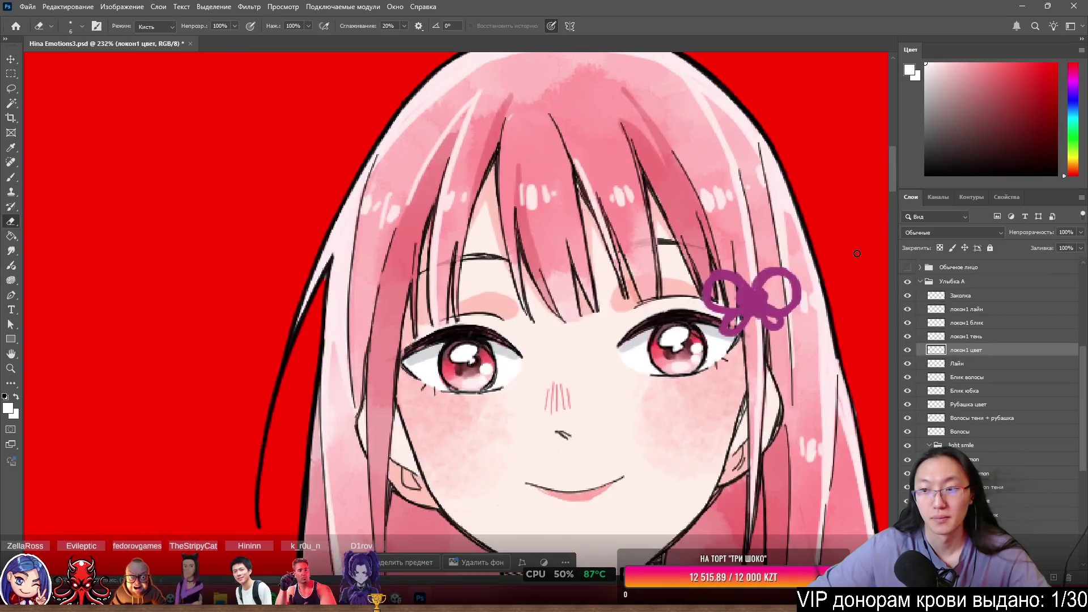
left_click(969, 310, "shift")
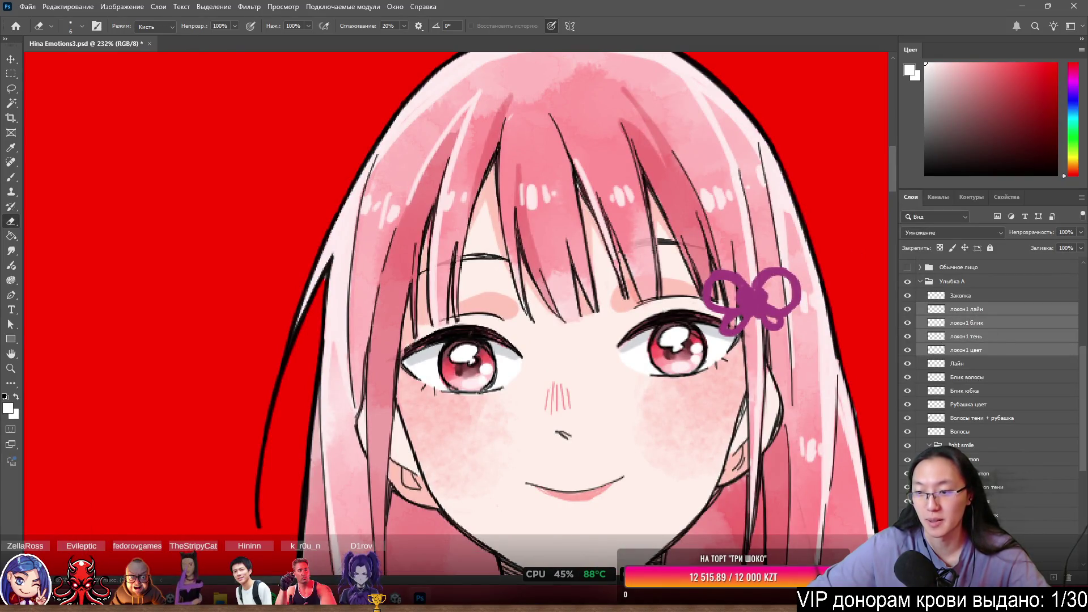
key("ctrl+g")
double_click(958, 310)
type("Лок")
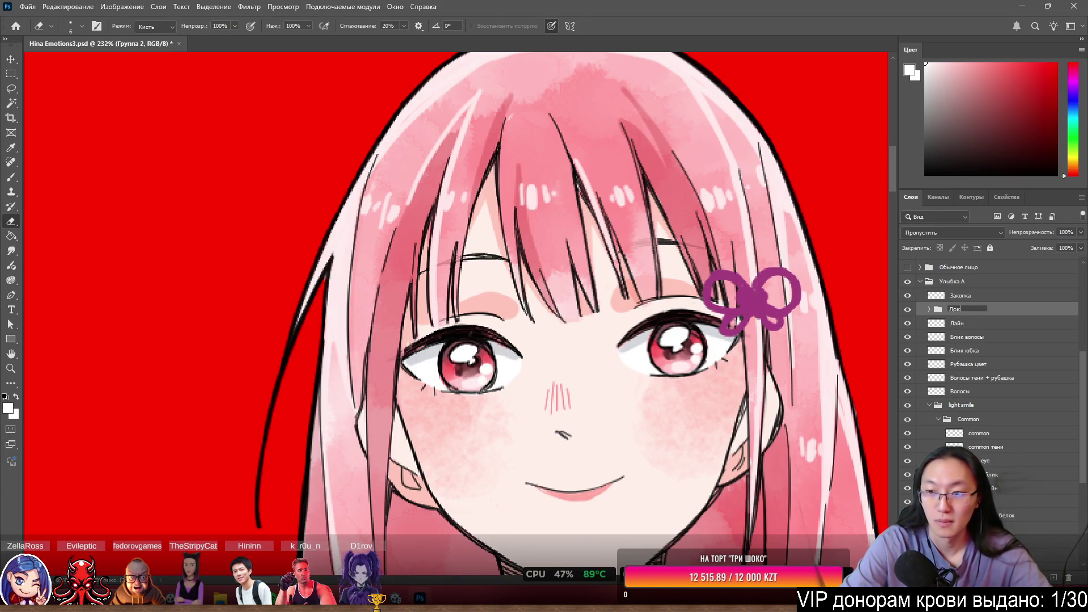
type("он1")
key("Return")
Toggle the Локон1 group to compare the bangs, then expand it and select Тон кожи.
left_click(908, 309)
left_click(908, 310)
left_click(910, 311)
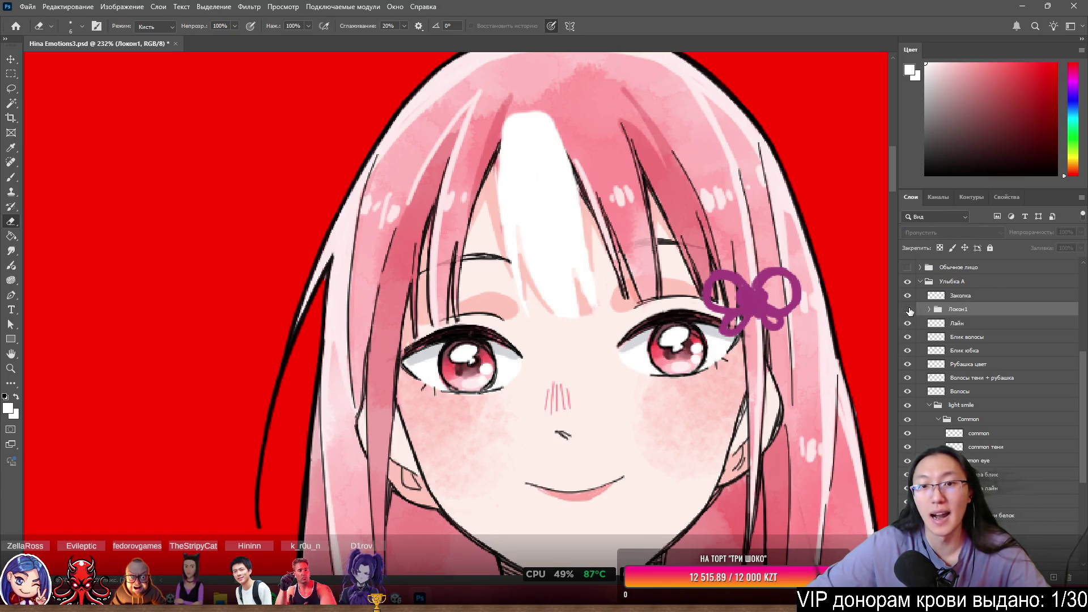
scroll(567, 238, "up", 2)
scroll(631, 236, "up", 2)
scroll(500, 238, "down", 2)
scroll(501, 239, "up", 2)
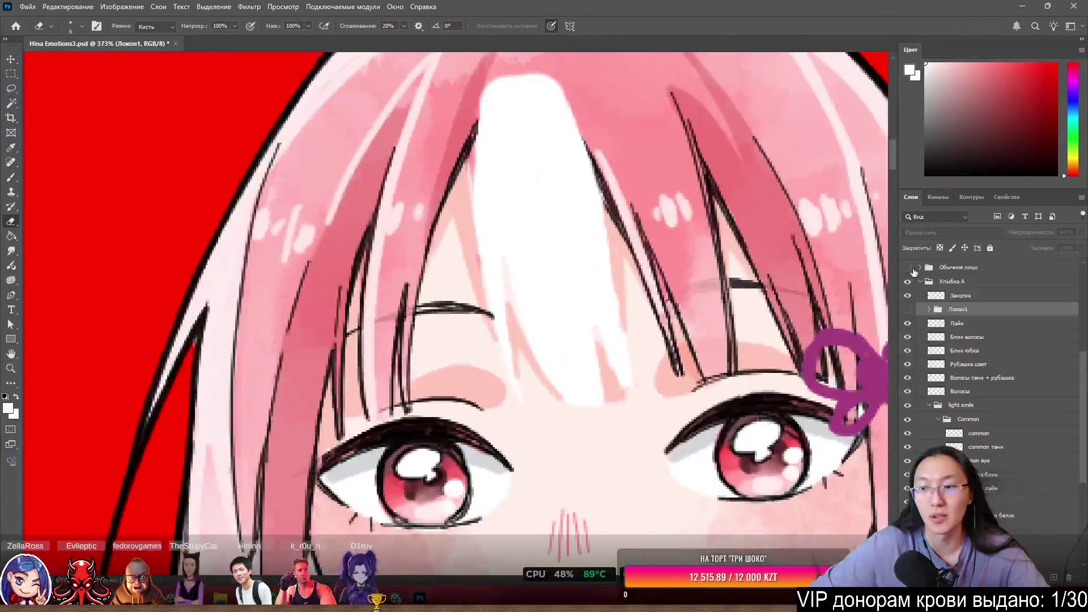
left_click(908, 310)
left_click(929, 310)
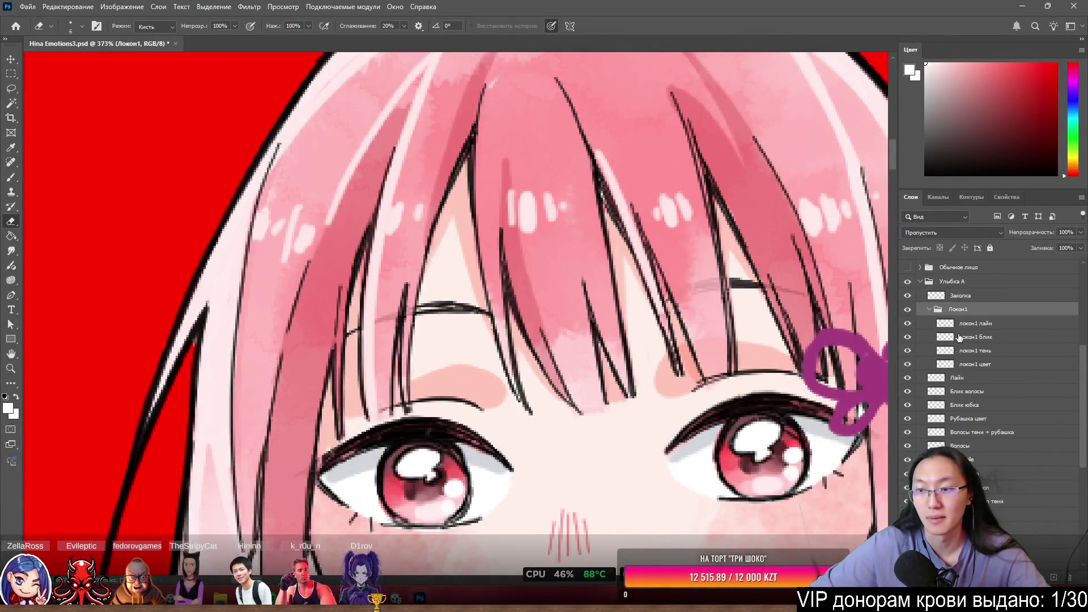
left_click(595, 462, "ctrl")
scroll(604, 453, "down", 3)
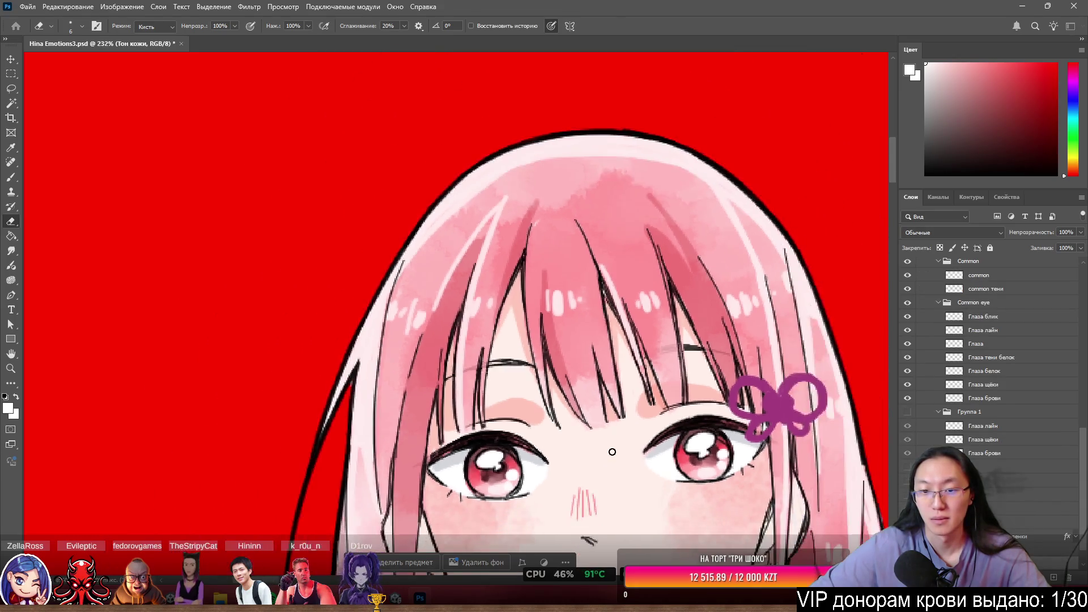
Load the brush with the pale skin colour sampled from the face, sized at 39.
key("bracketright")
key("bracketright")
key("bracketright")
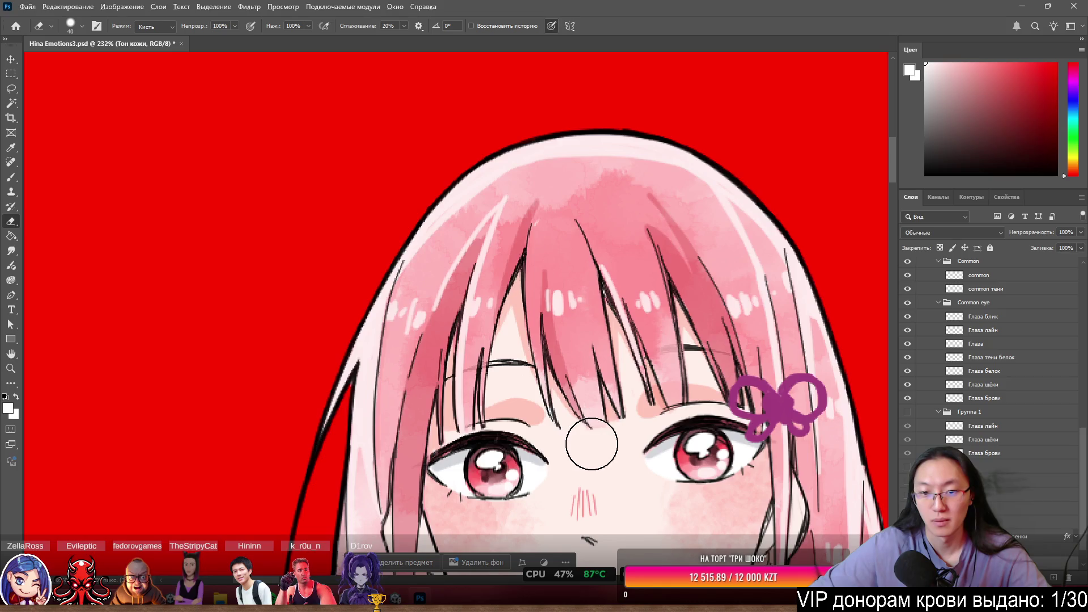
key("b")
left_click(608, 449)
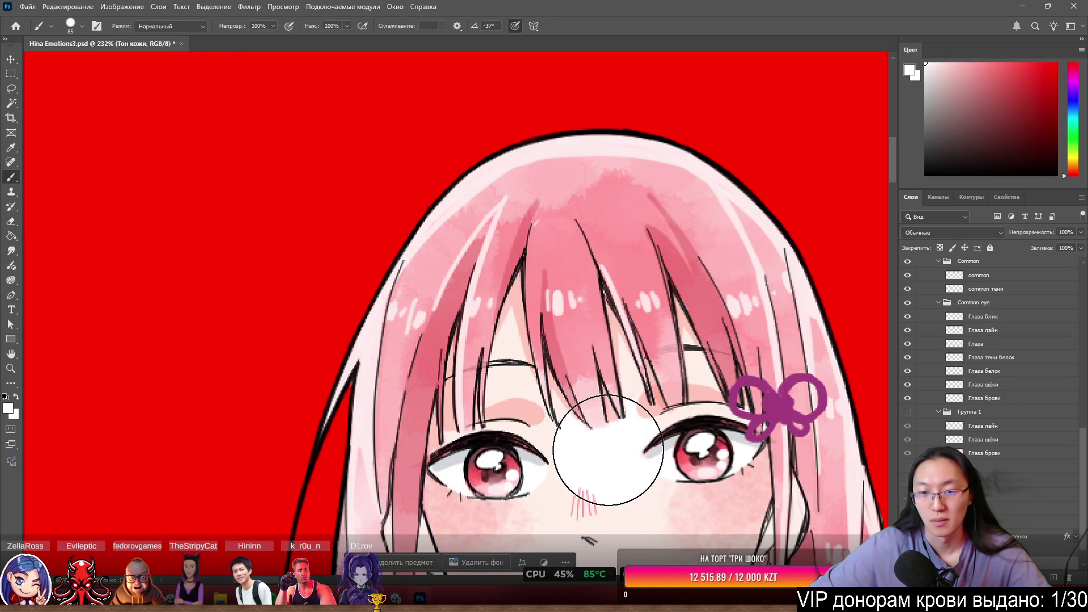
key("ctrl+z")
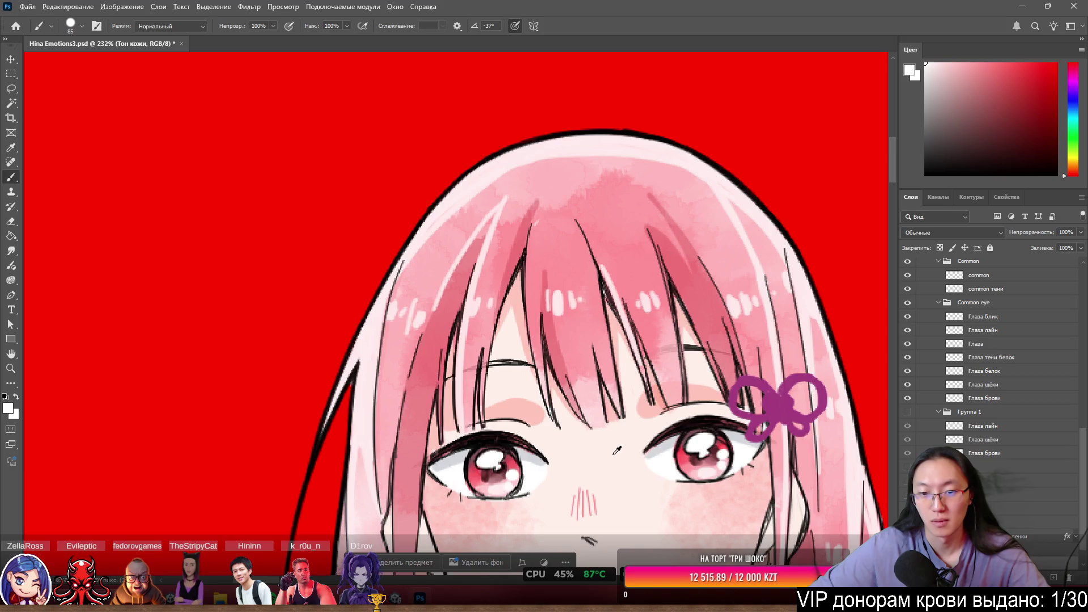
left_click(614, 453, "alt")
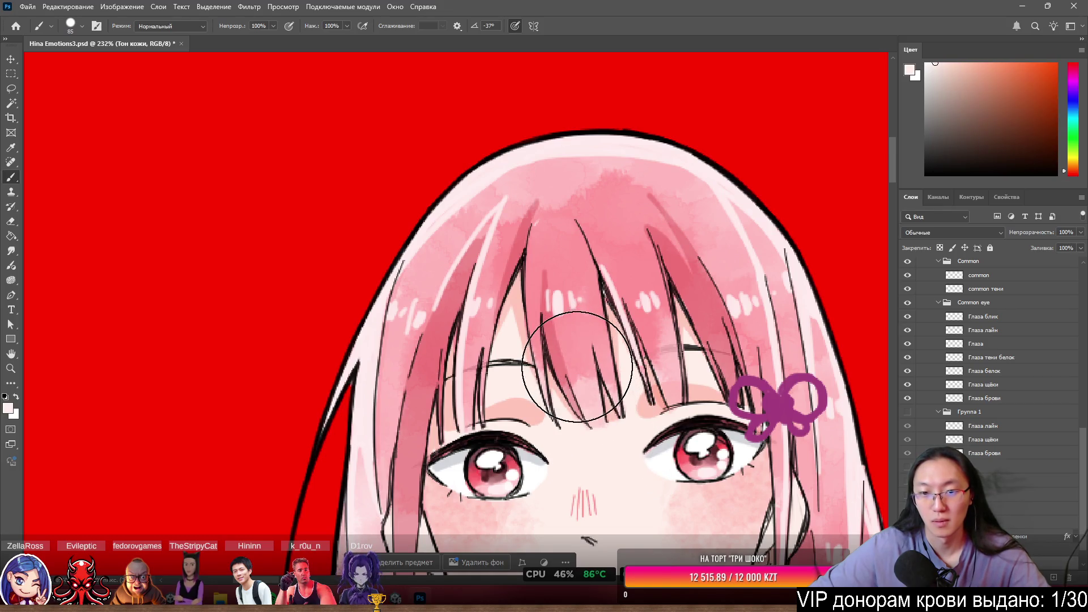
left_click_drag(577, 367, 550, 384)
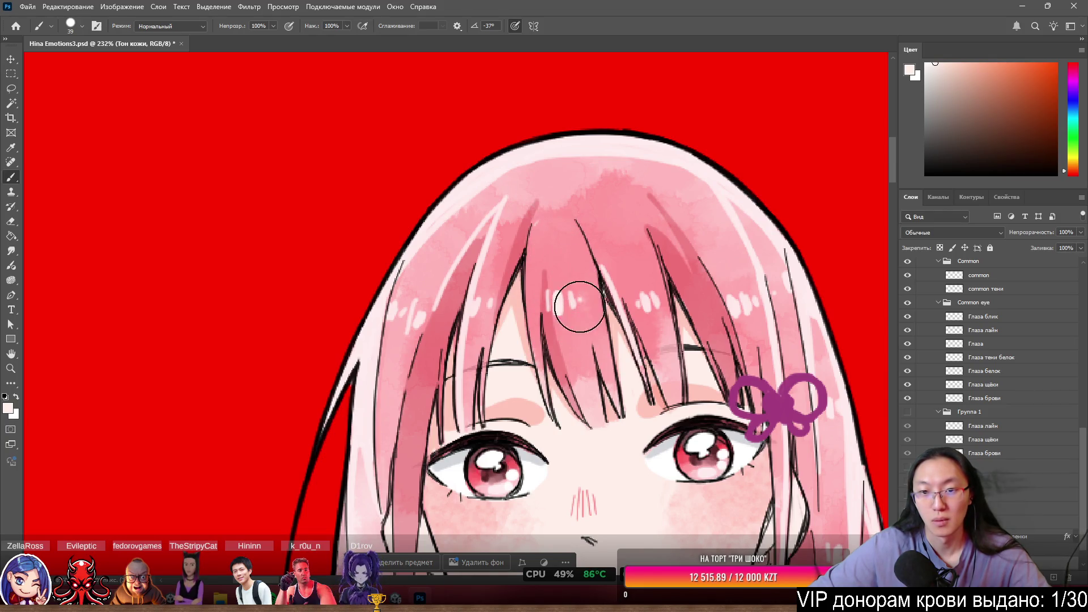
Hide the Локон1 strand to expose the forehead, and make the Улыбка А group visible again.
scroll(942, 339, "up", 2)
scroll(942, 339, "up", 8)
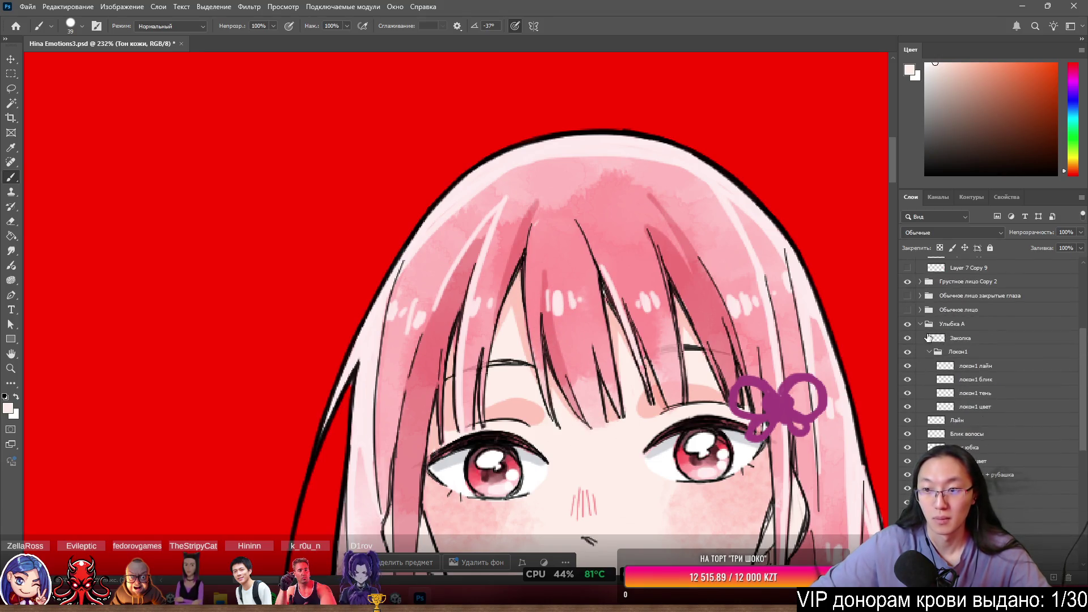
left_click(907, 353)
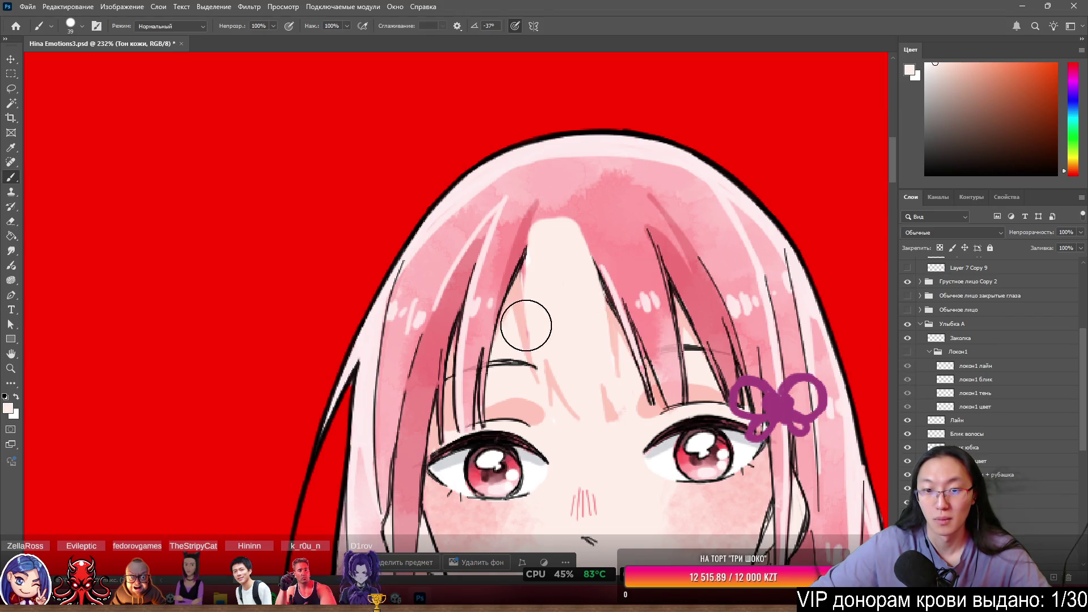
scroll(539, 334, "down", 2)
scroll(550, 346, "up", 5)
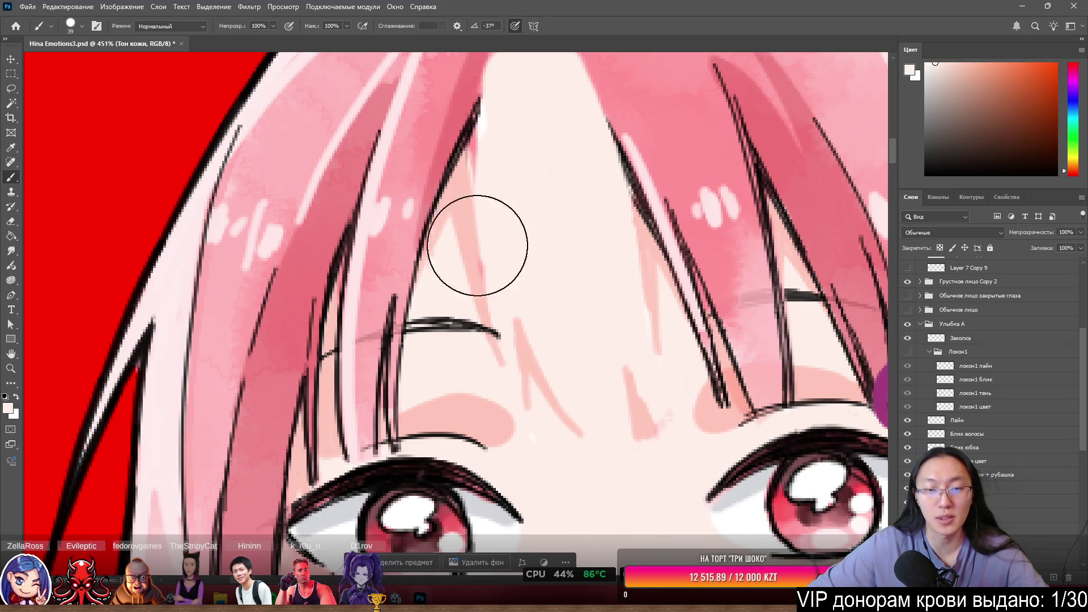
left_click(907, 324)
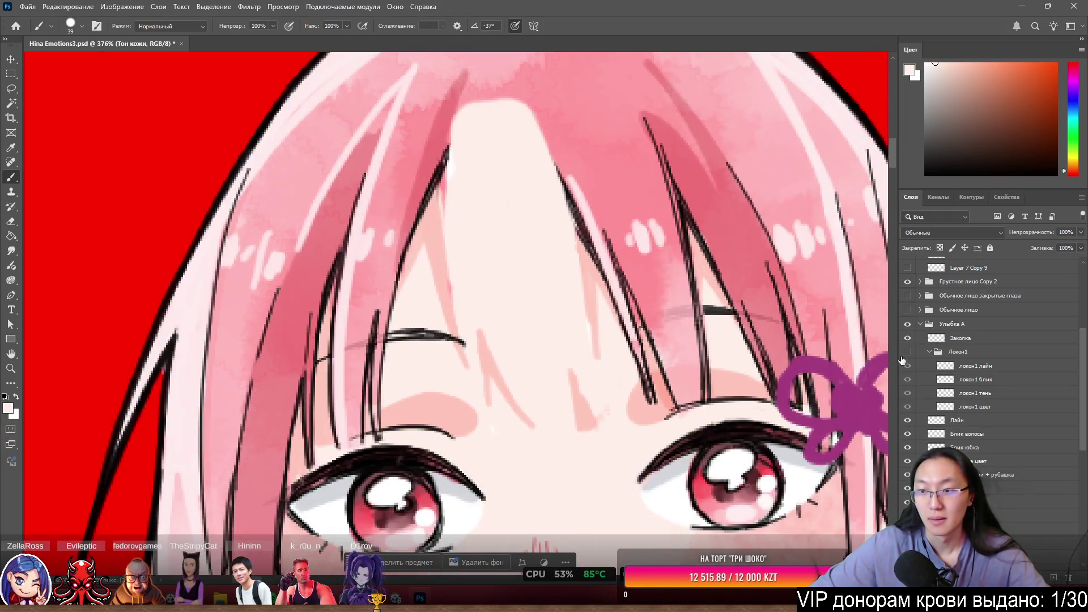
Toggle the Локон1 strand off and on to check the skin beneath it.
left_click(907, 352)
left_click(908, 355)
left_click(908, 355)
left_click(908, 354)
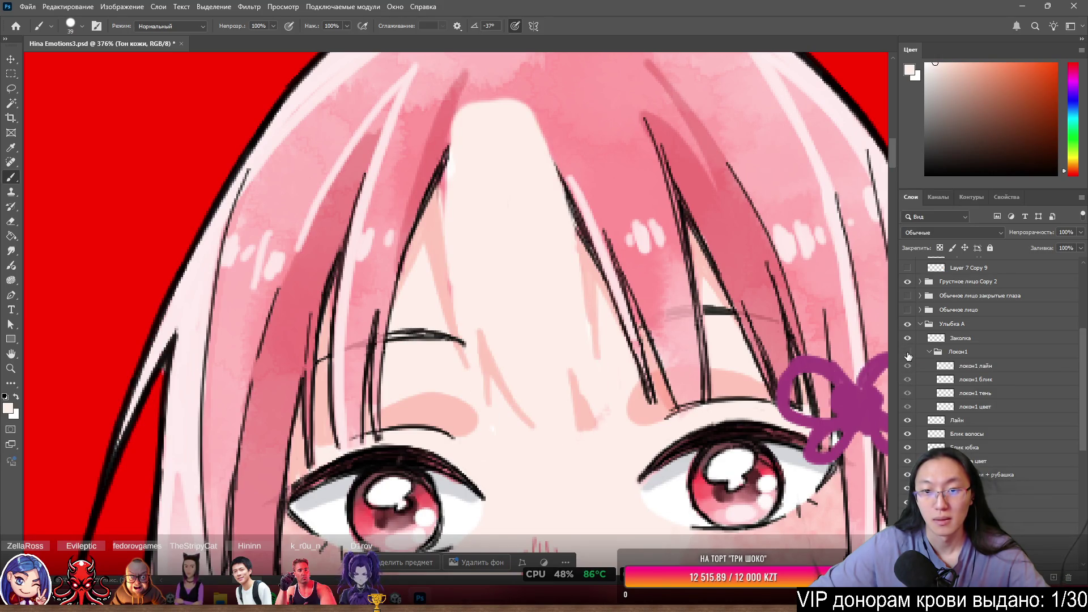
left_click(908, 354)
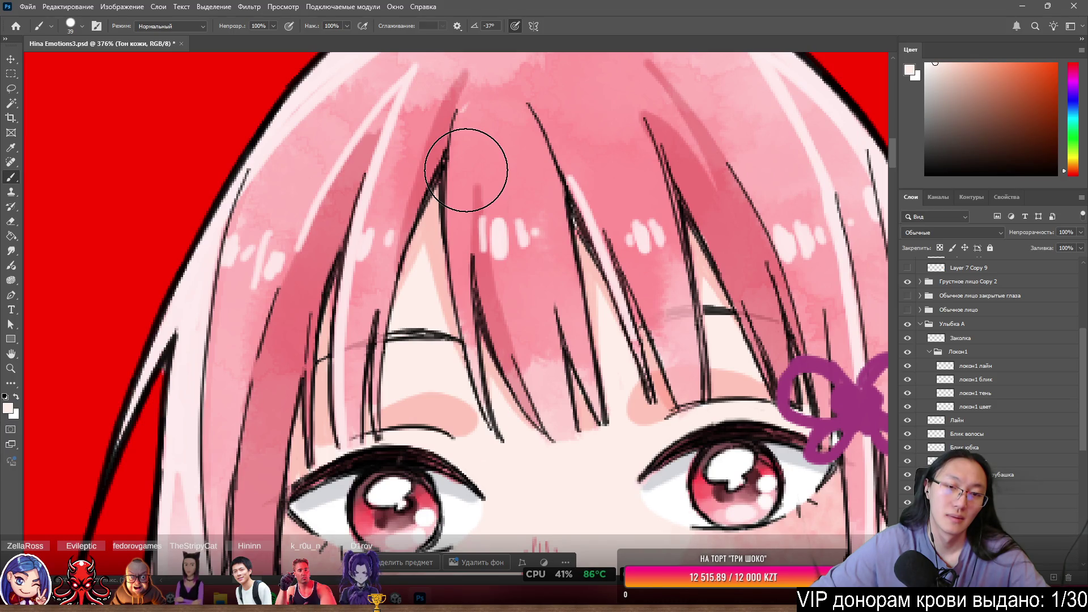
scroll(466, 170, "down", 3)
scroll(487, 179, "up", 2)
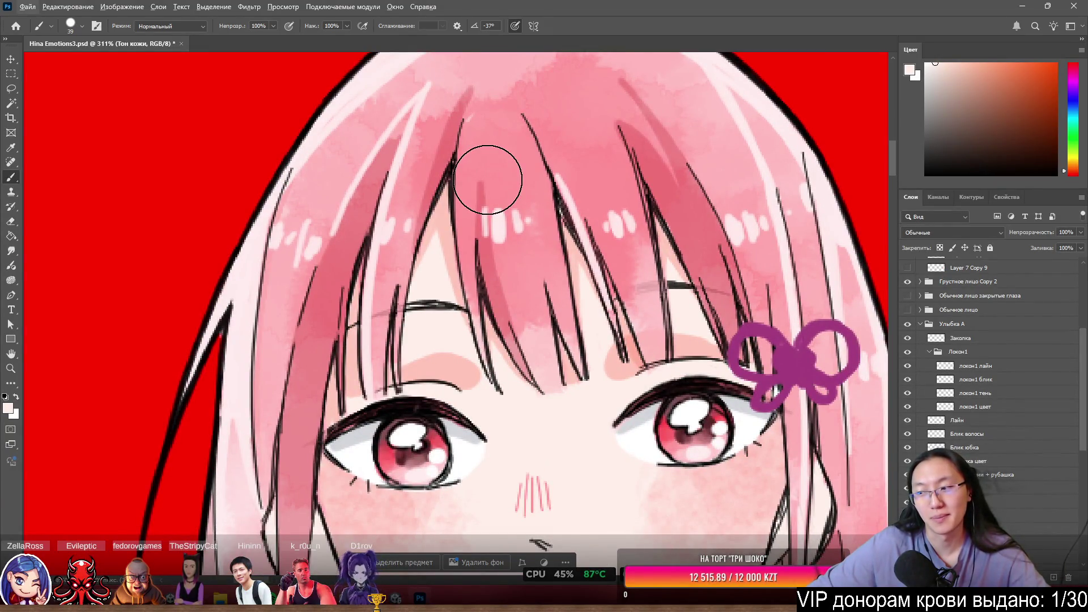
Compare with the локон1 лайн hair lines and Локон1 strand toggled, leaving both visible.
left_click(908, 367)
left_click(908, 366)
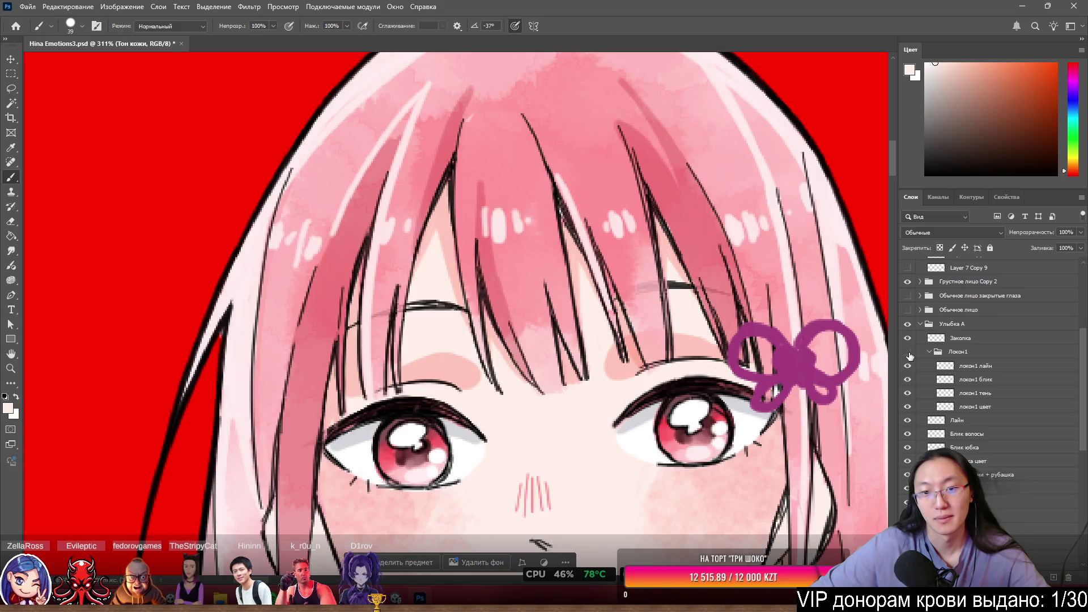
left_click(908, 352)
left_click(908, 352)
scroll(508, 290, "up", 3)
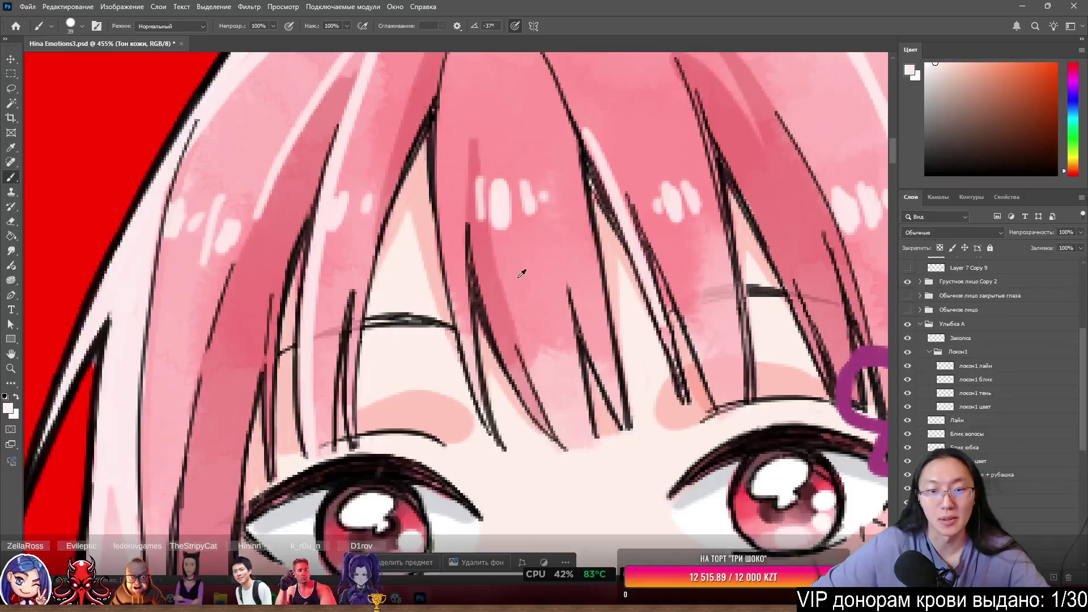